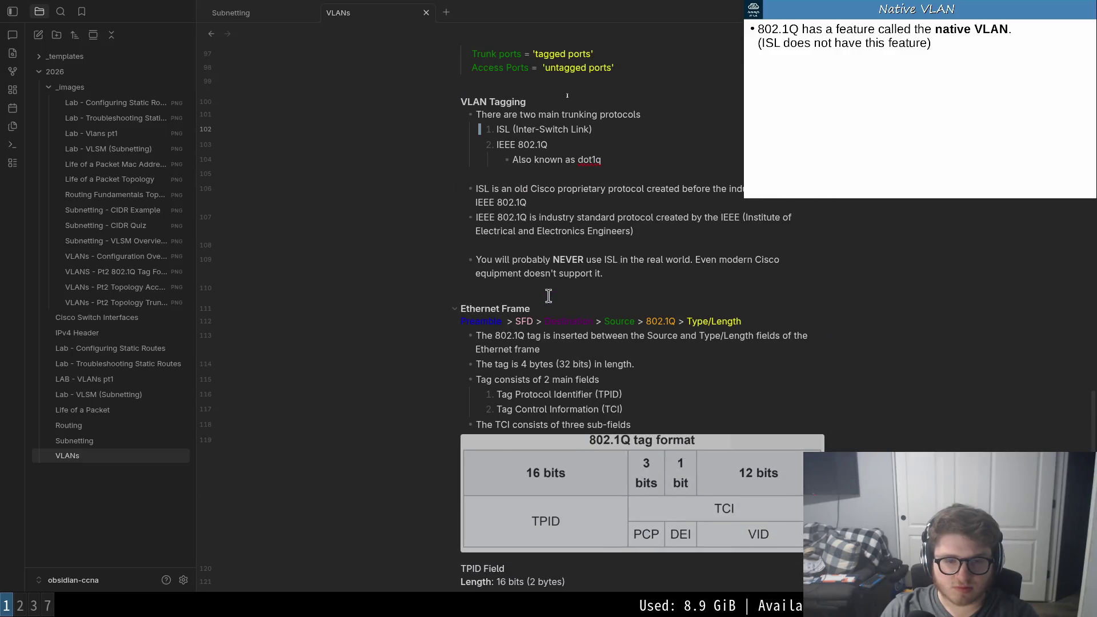
Add a --- divider line on the empty line above the Ethernet Frame section.
key(Down)
key(Down)
key(Down)
key(Up)
key(Up)
key(Return)
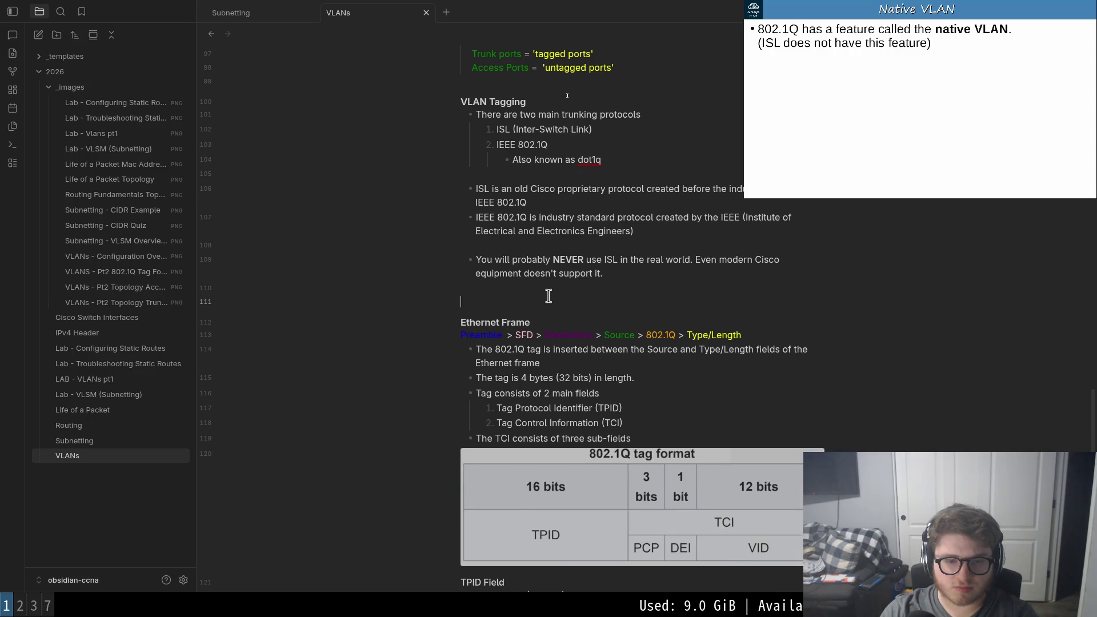
text(---)
key(Return)
key(Up)
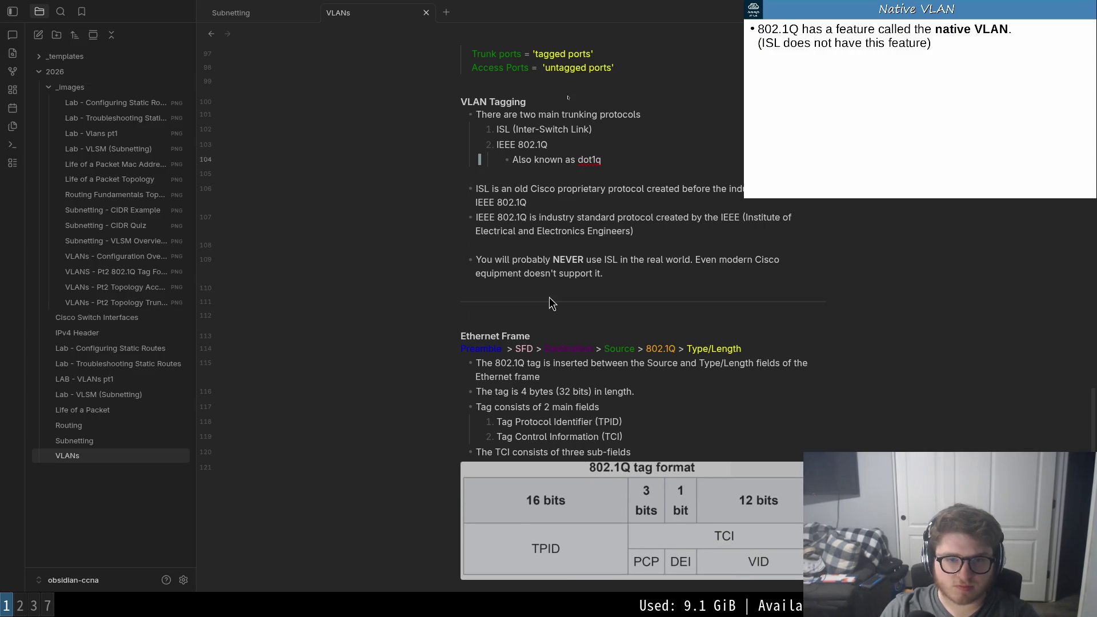
key(Up)
key(Up)
key(Up)
key(Up)
key(Up)
key(Up)
key(Up)
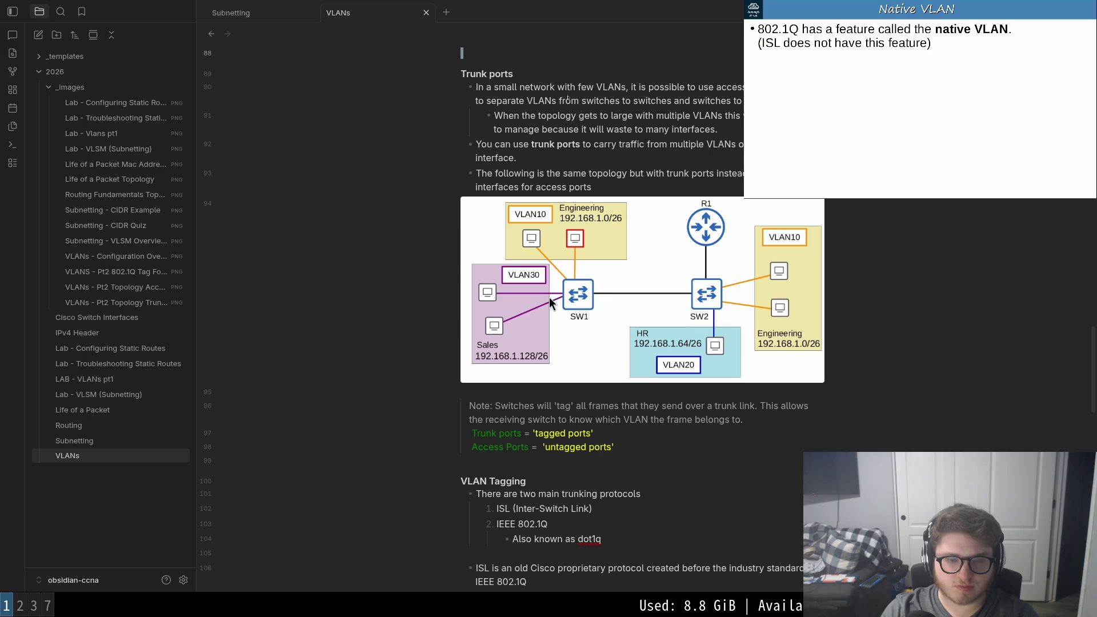
Add a --- divider line above the VLAN Tagging section.
key(Down)
key(Down)
key(Down)
key(Down)
key(Up)
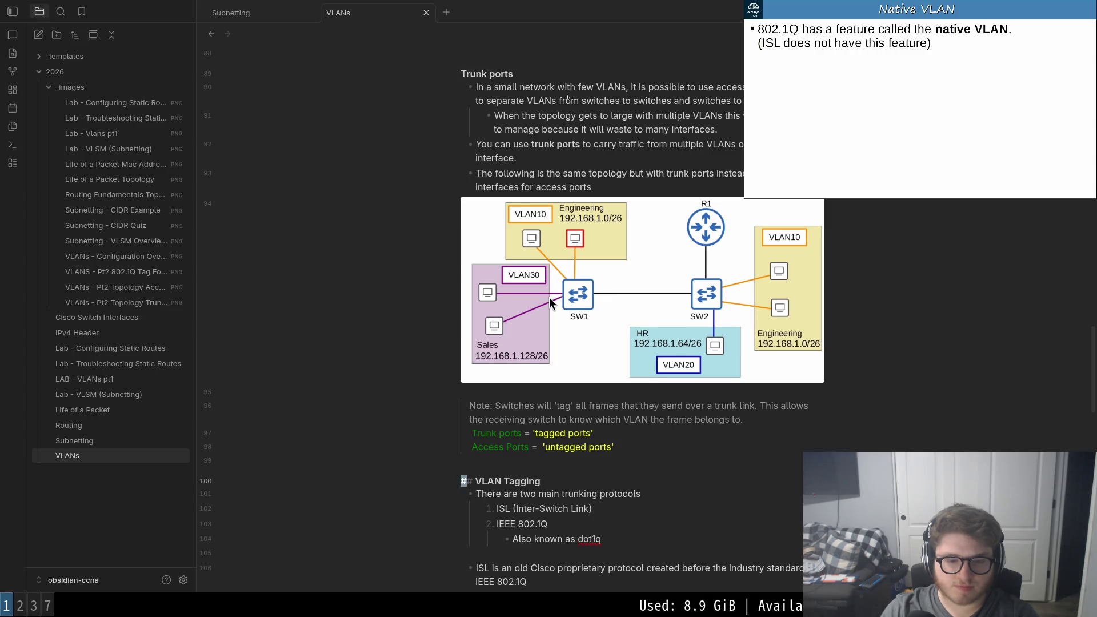
key(Up)
key(Return)
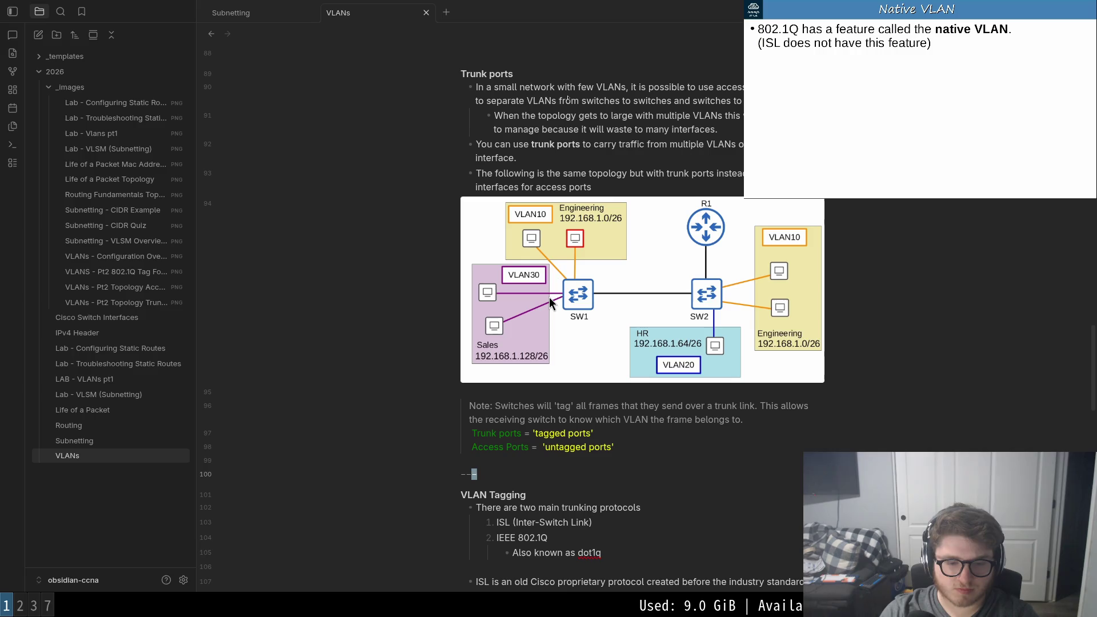
text(--)
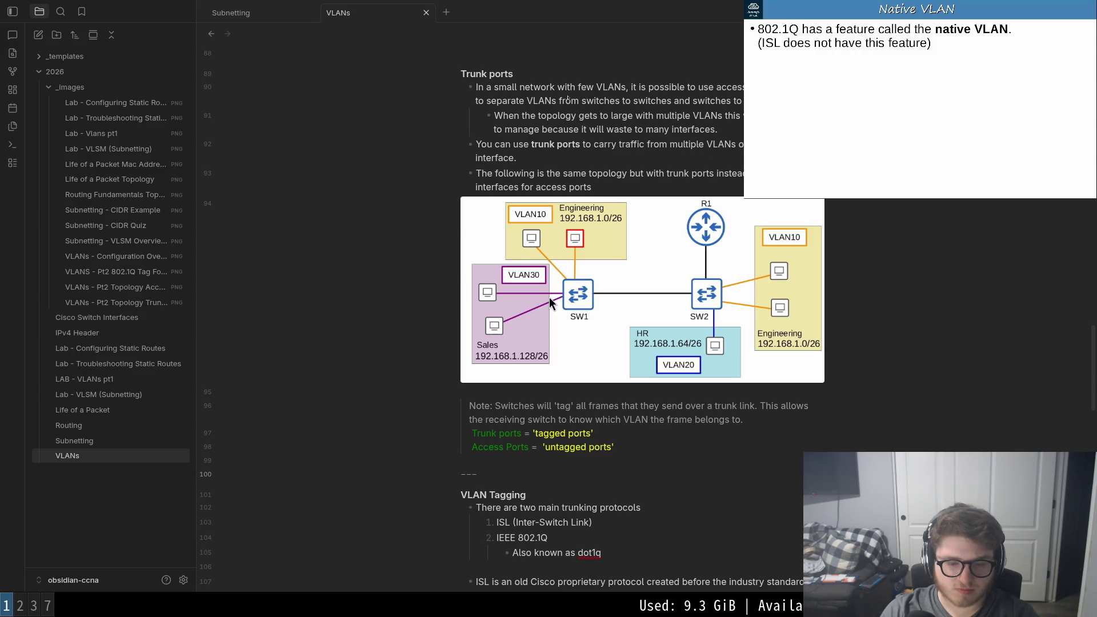
key(Up)
key(Up)
key(Up)
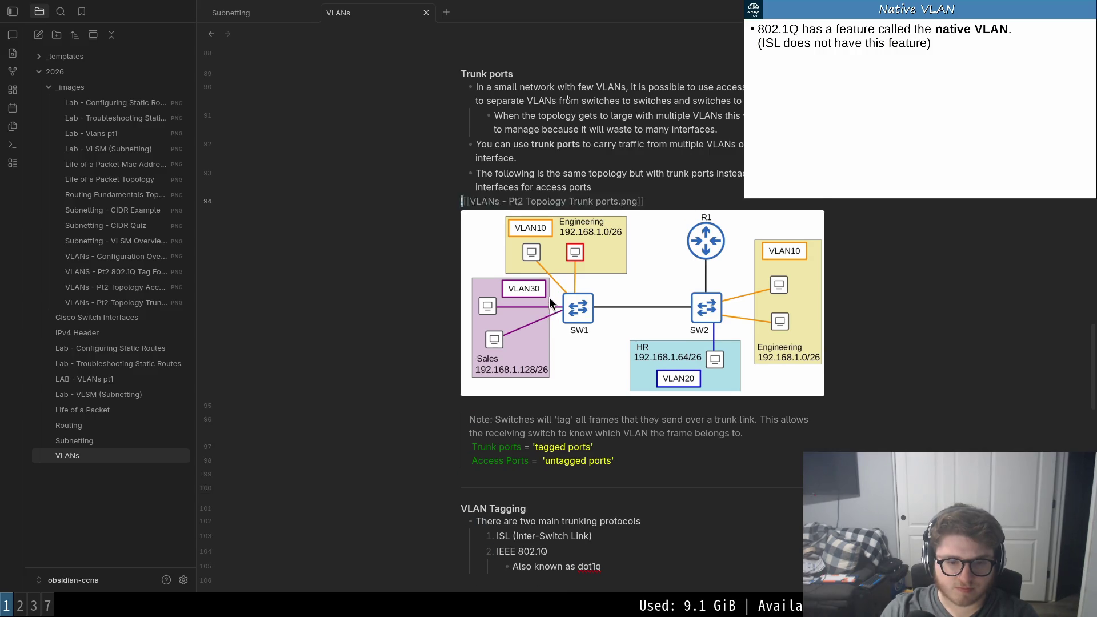
key(Up)
key(Up)
key(Up)
key(Up)
key(Up)
key(Up)
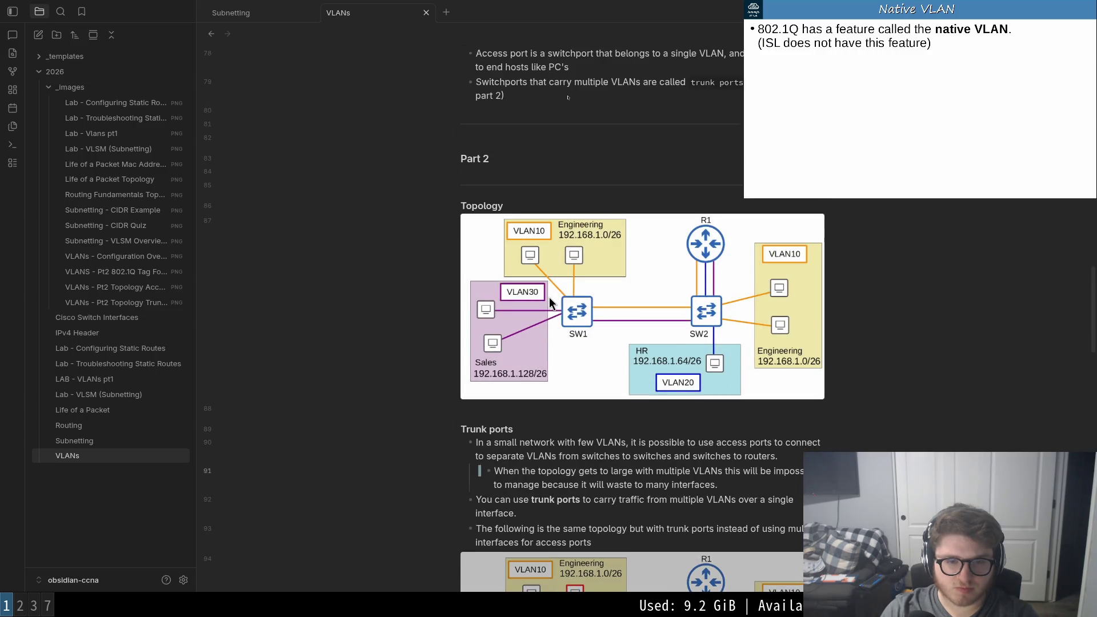
Add a --- divider line below the VLAN Ranges section.
key(Down)
key(Down)
key(Down)
key(Down)
key(Down)
key(Down)
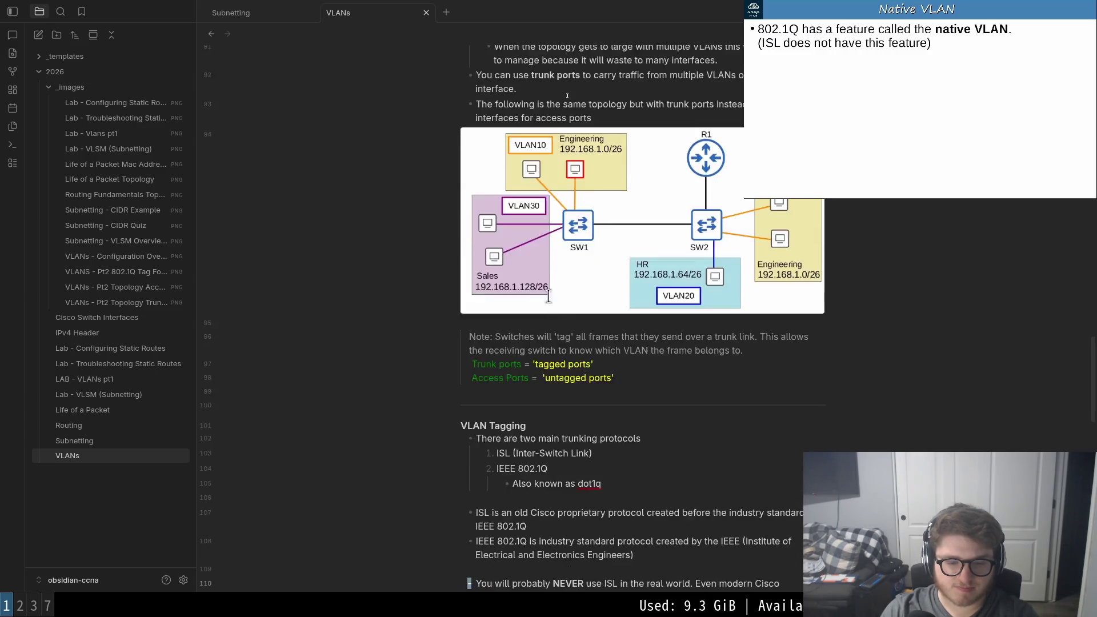
key(Down)
key(Down)
key(Down)
key(Down)
key(Down)
key(Down)
key(Down)
key(Down)
key(Down)
key(Down)
key(Down)
key(Down)
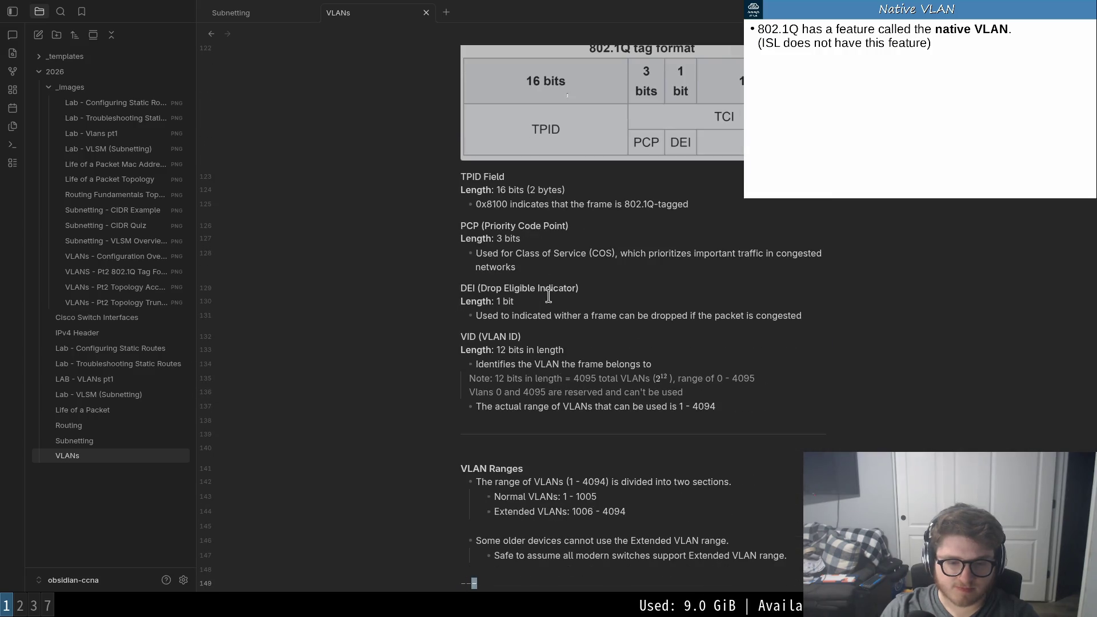
key(Down)
key(Down)
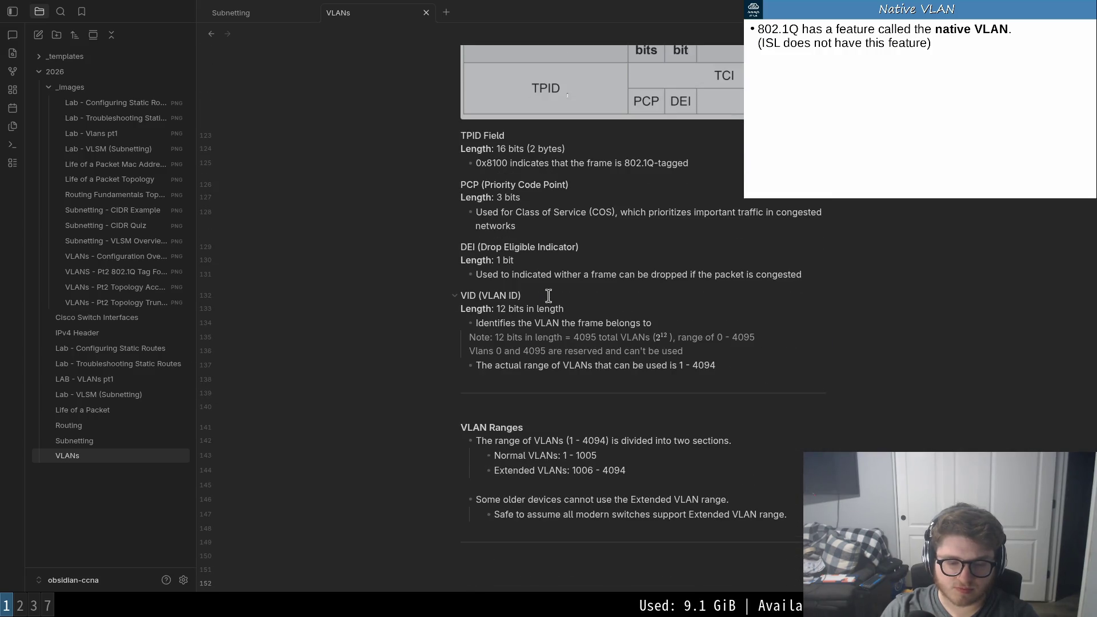
scroll(566, 214, down, 3)
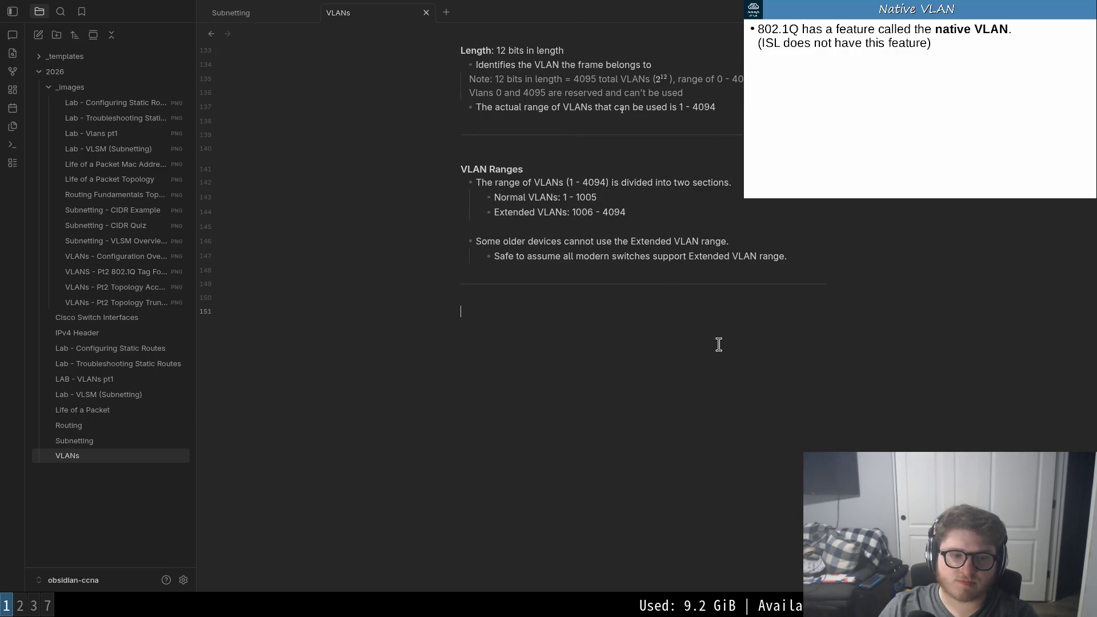
text(## Native)
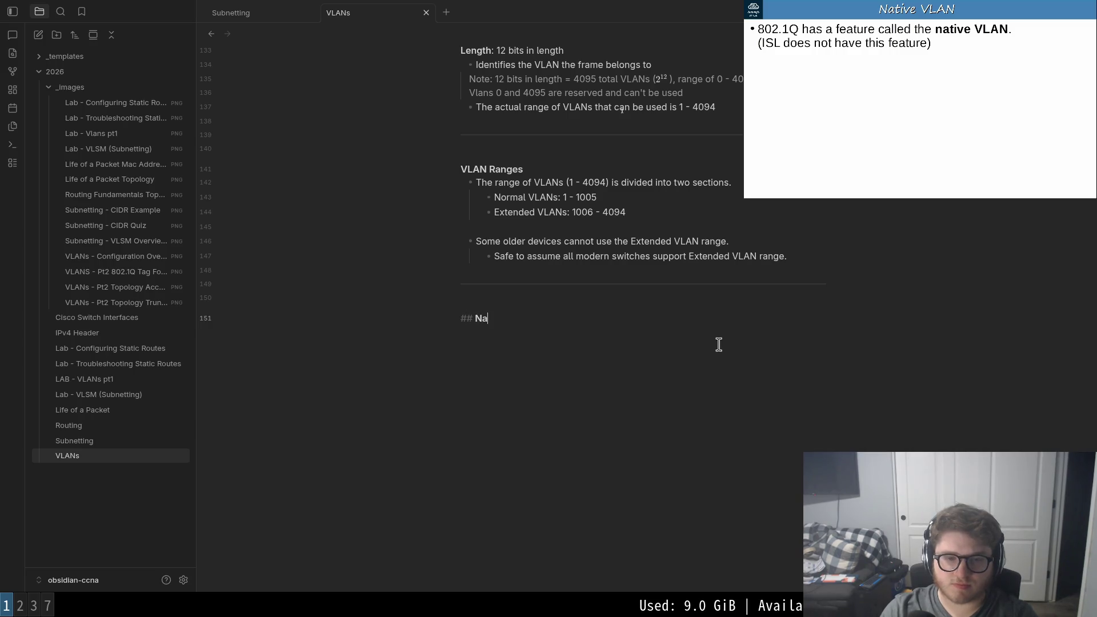
text( VLA)
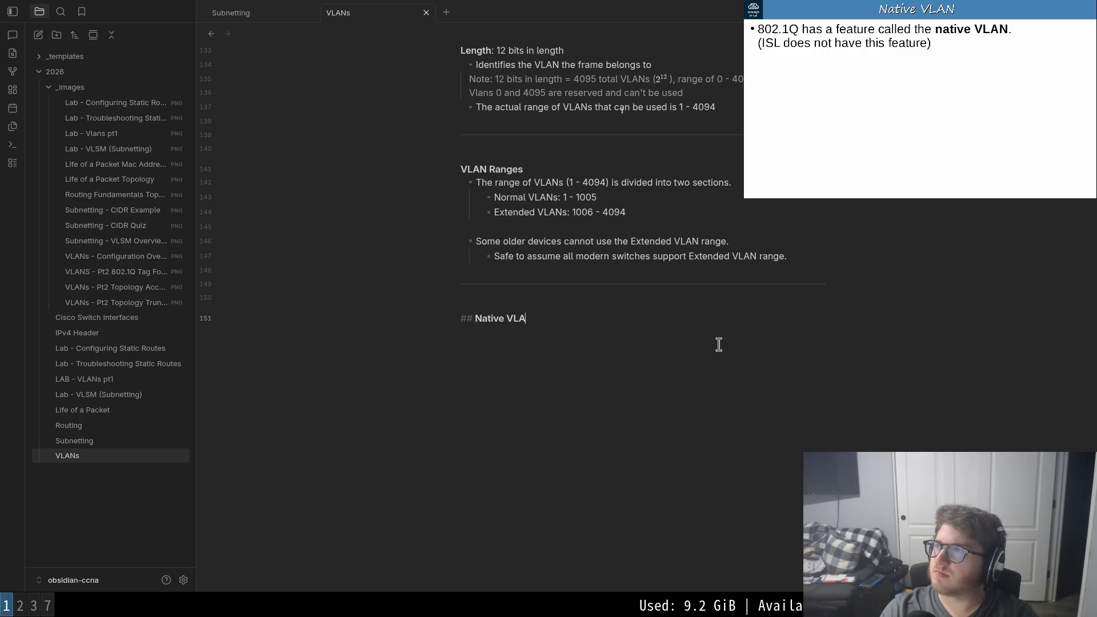
text(N)
Add the '## Native VLAN' heading and play the lesson video's next point.
key(Return)
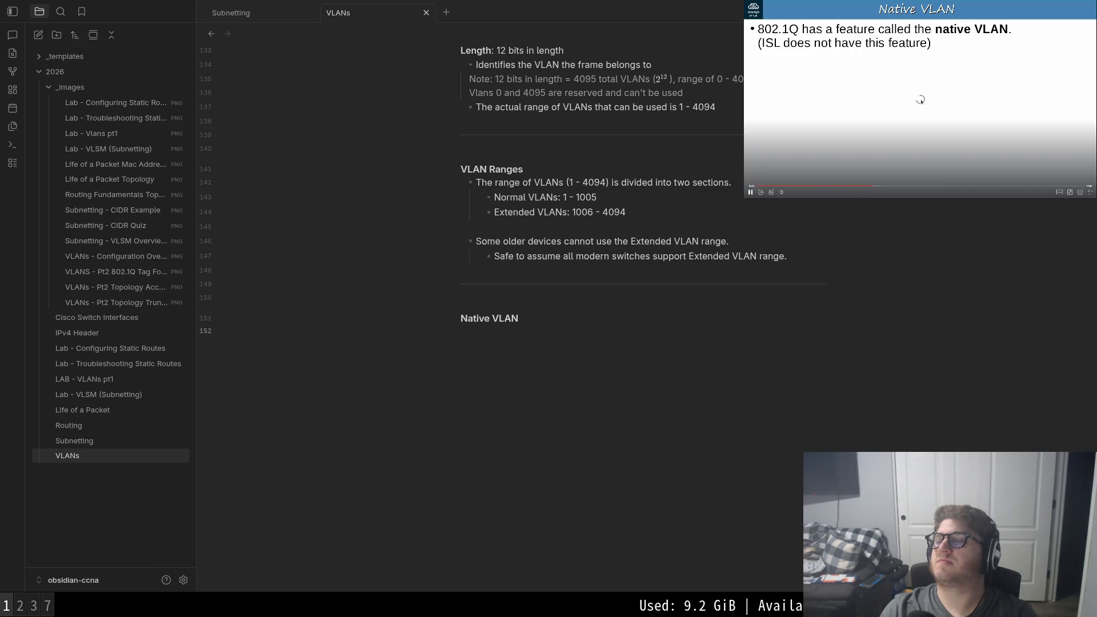
click(920, 101)
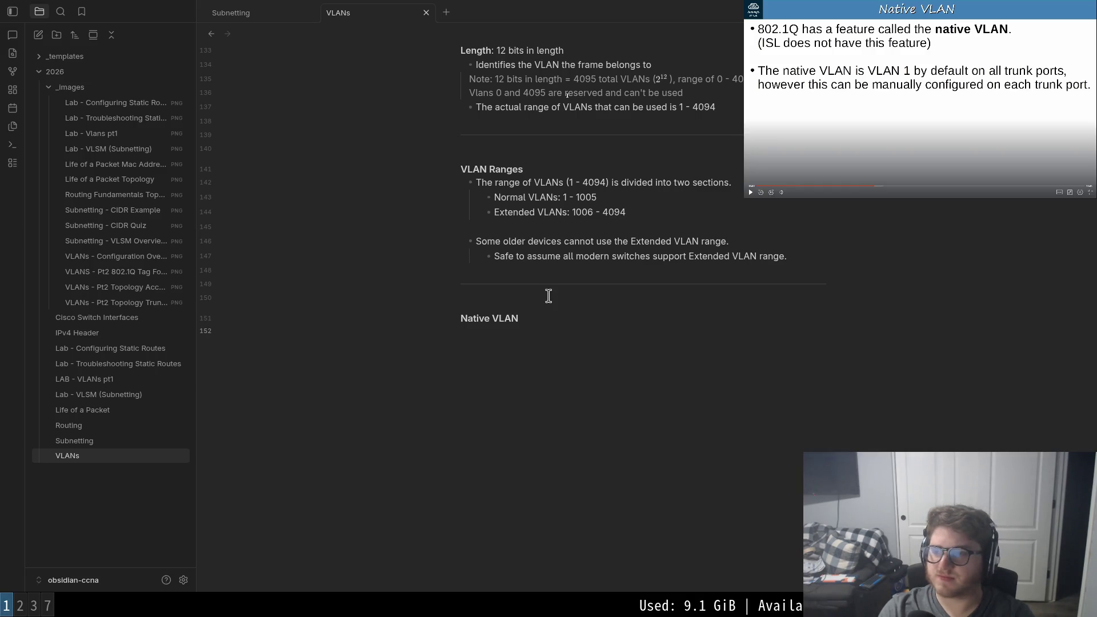
text(8)
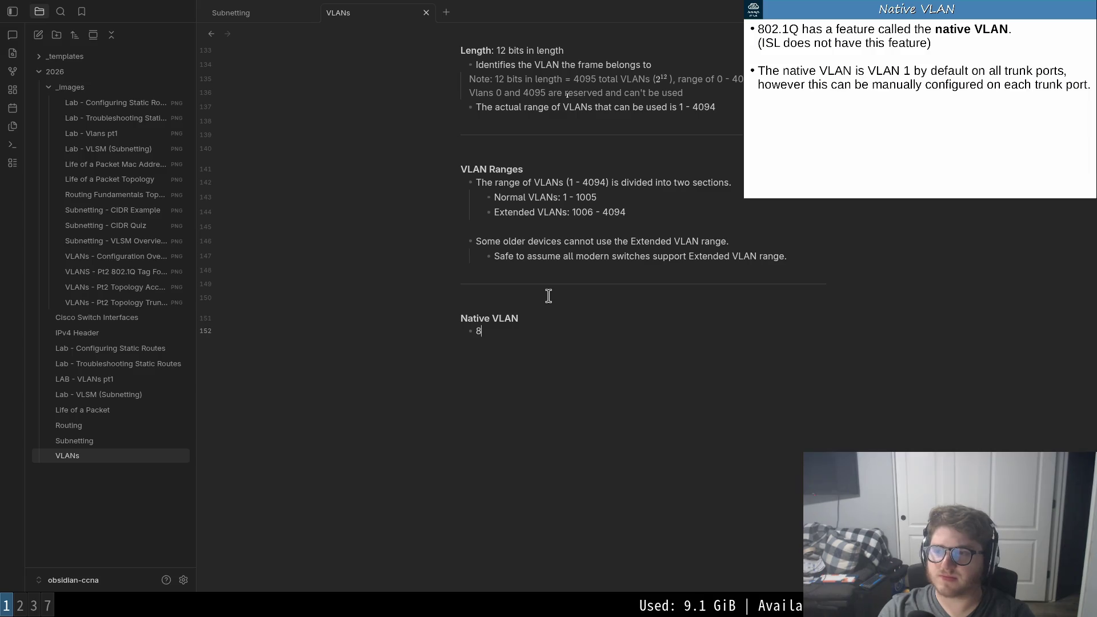
text(02.1Q h)
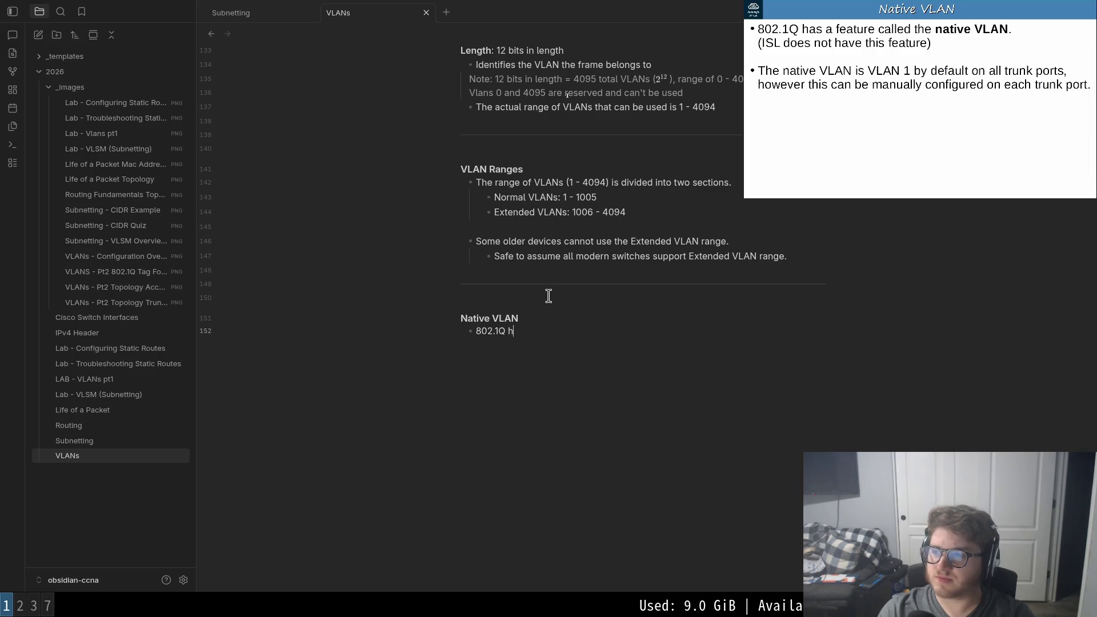
text(as a fre)
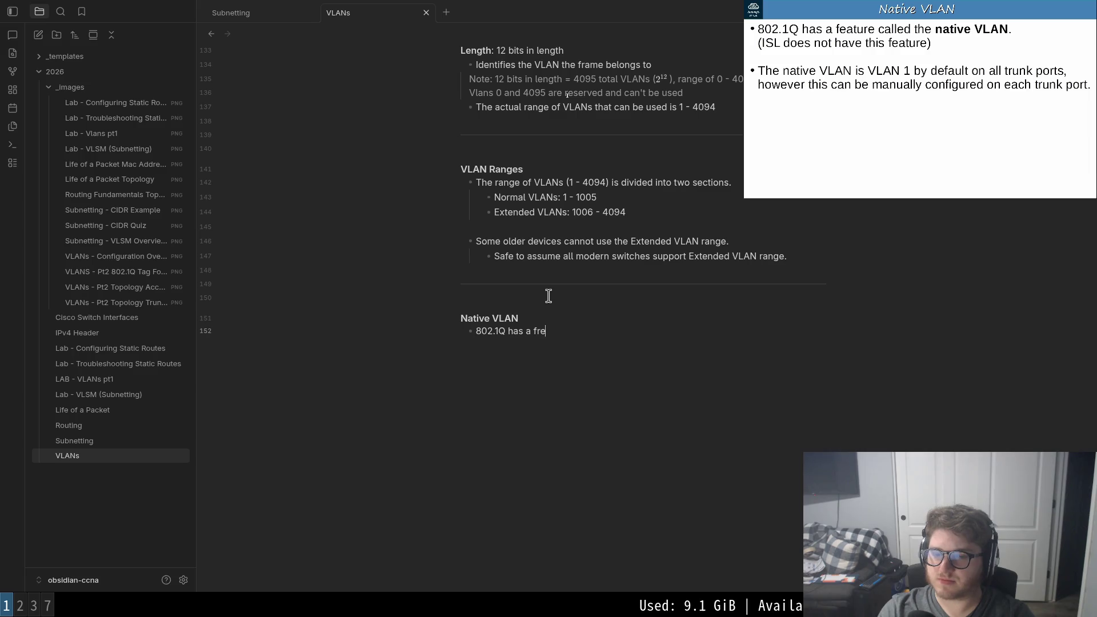
text(eatured)
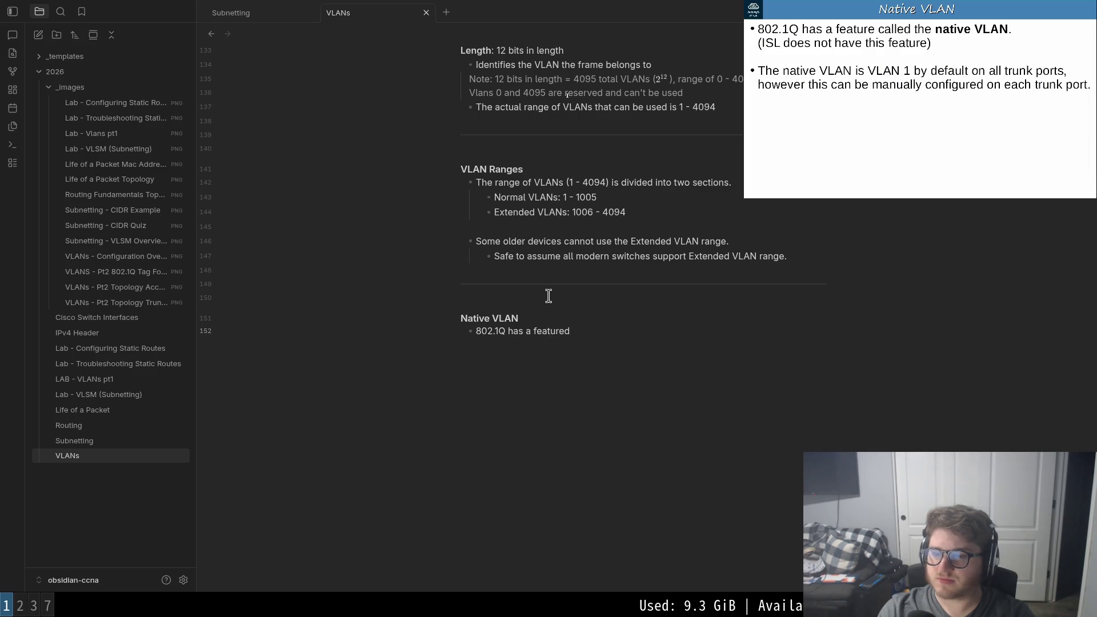
Fix the spelling of 'feature' and finish the bullet on 802.1Q's **native VLAN** feature.
key(Left)
key(Left)
key(BackSpace)
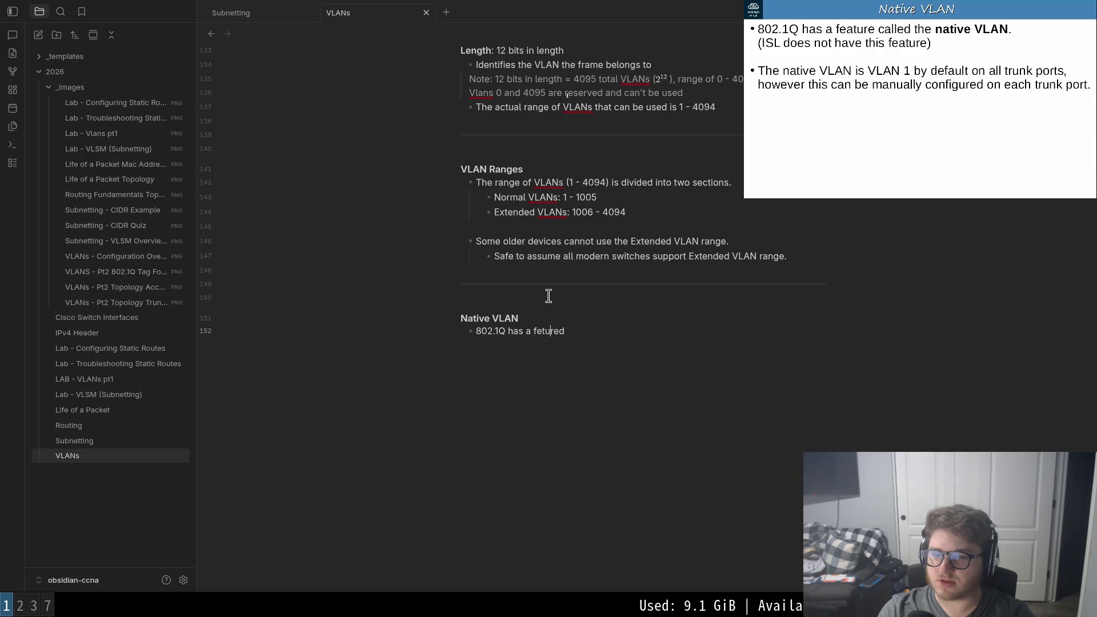
key(BackSpace)
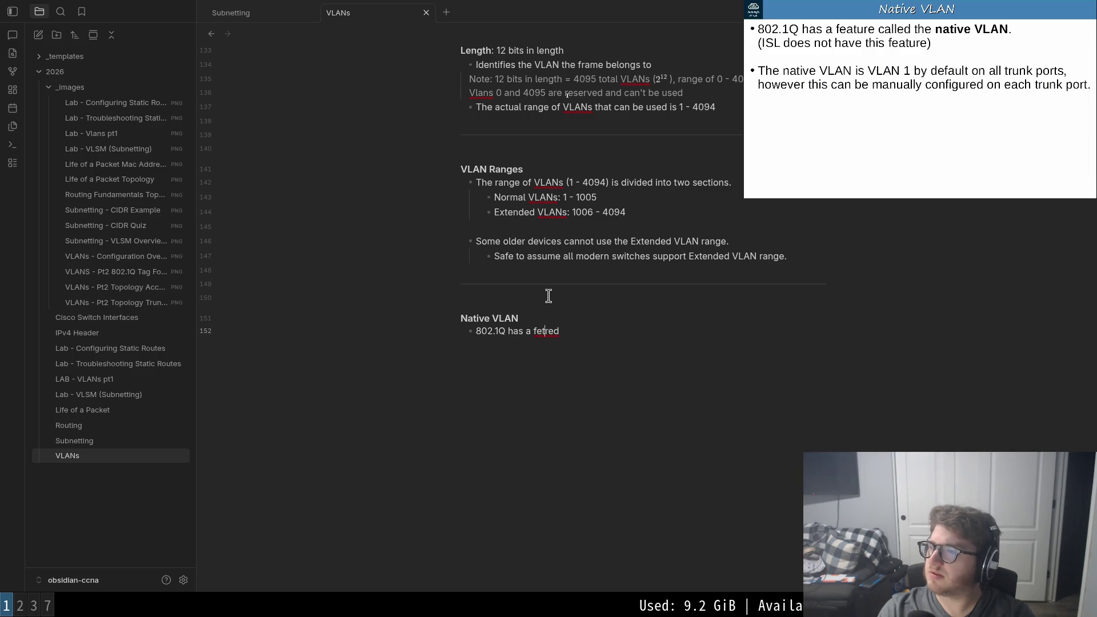
key(BackSpace)
text(atu)
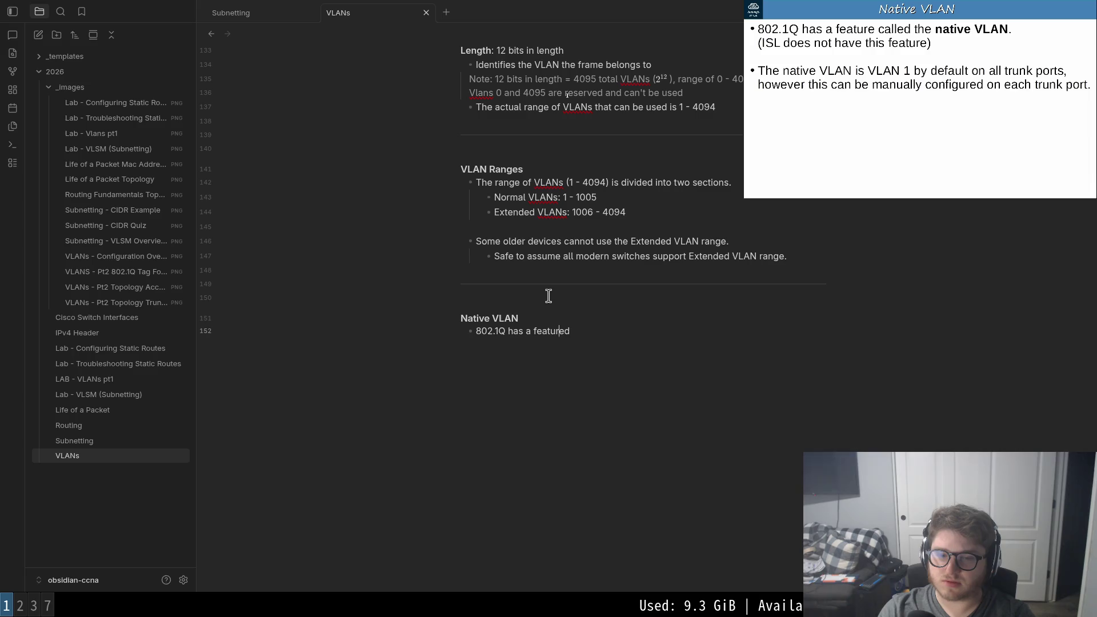
key(BackSpace)
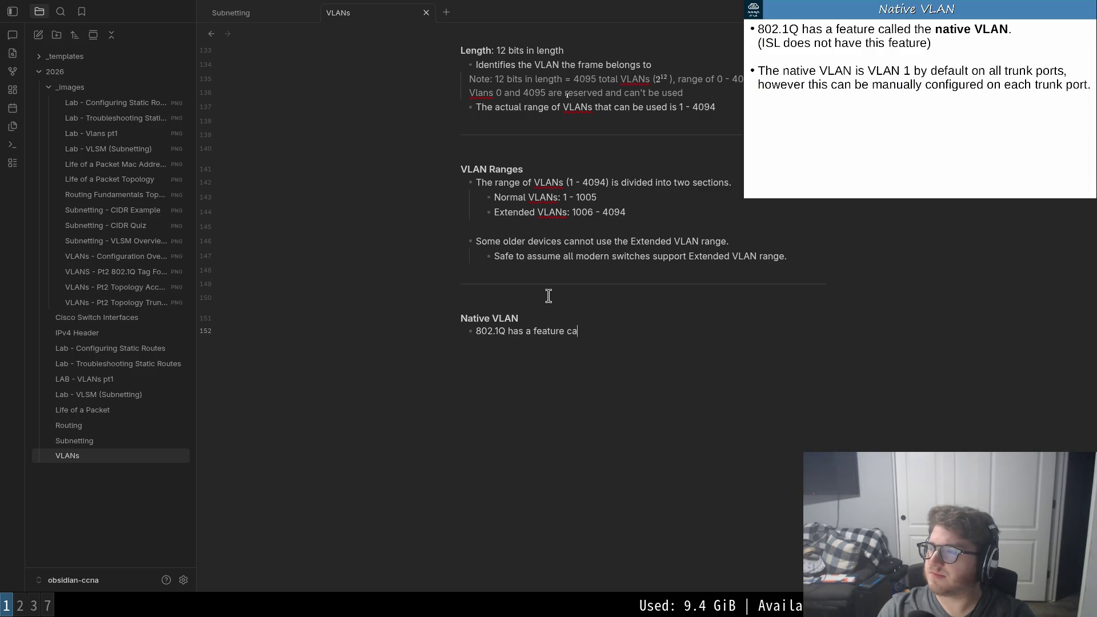
text(lled the **)
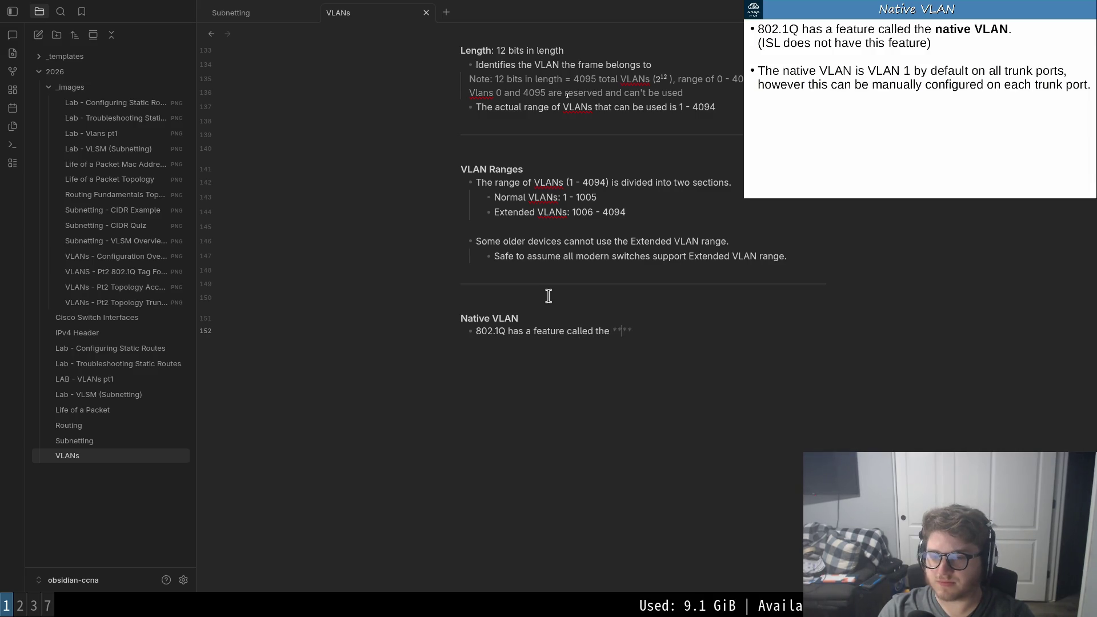
text(native VLAN)
key(Right)
key(Right)
key(Return)
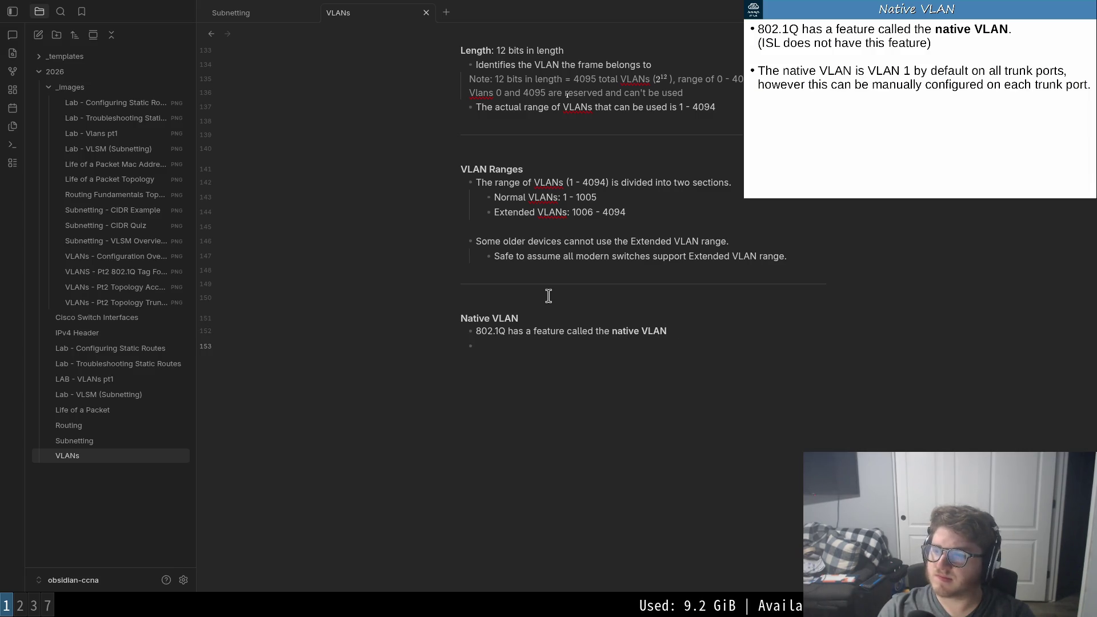
text(The na)
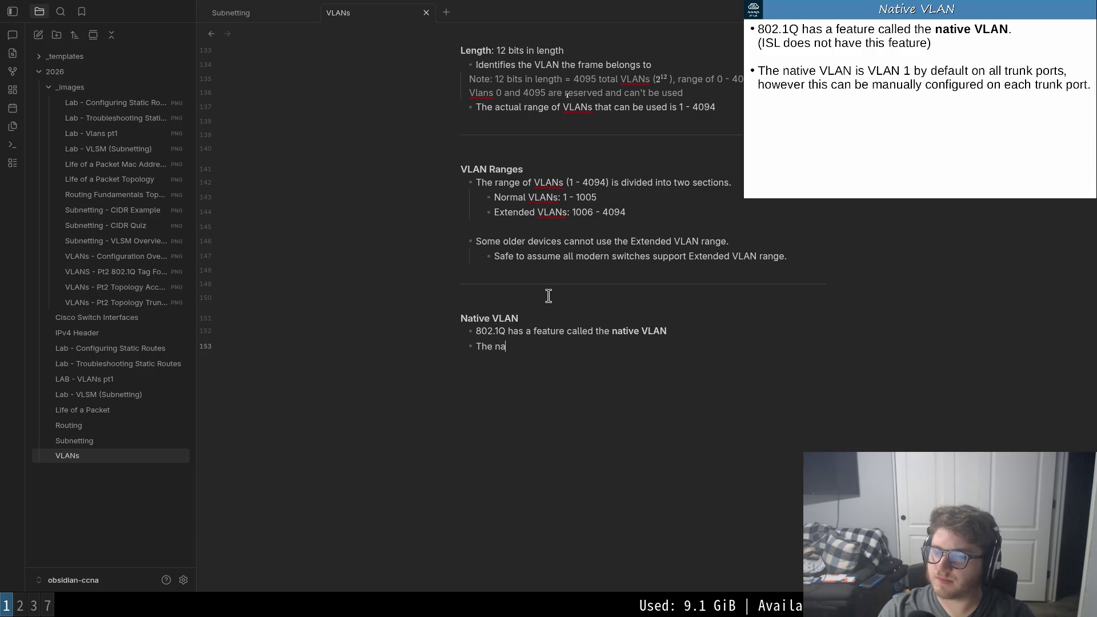
text(tive V)
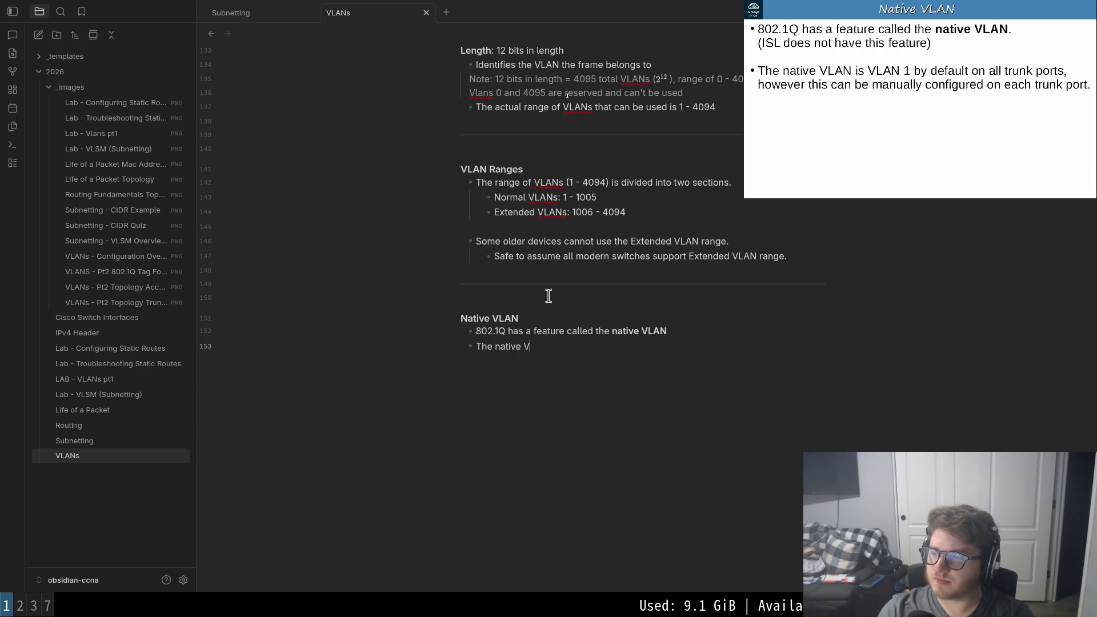
text(LAN is VLAN)
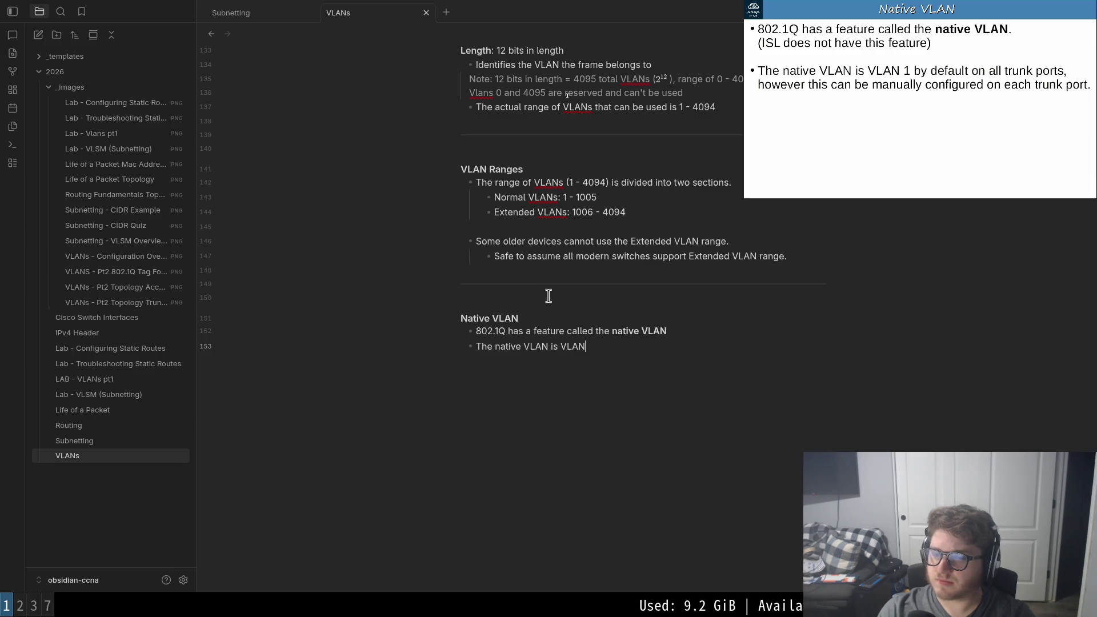
text( 1 by defaul)
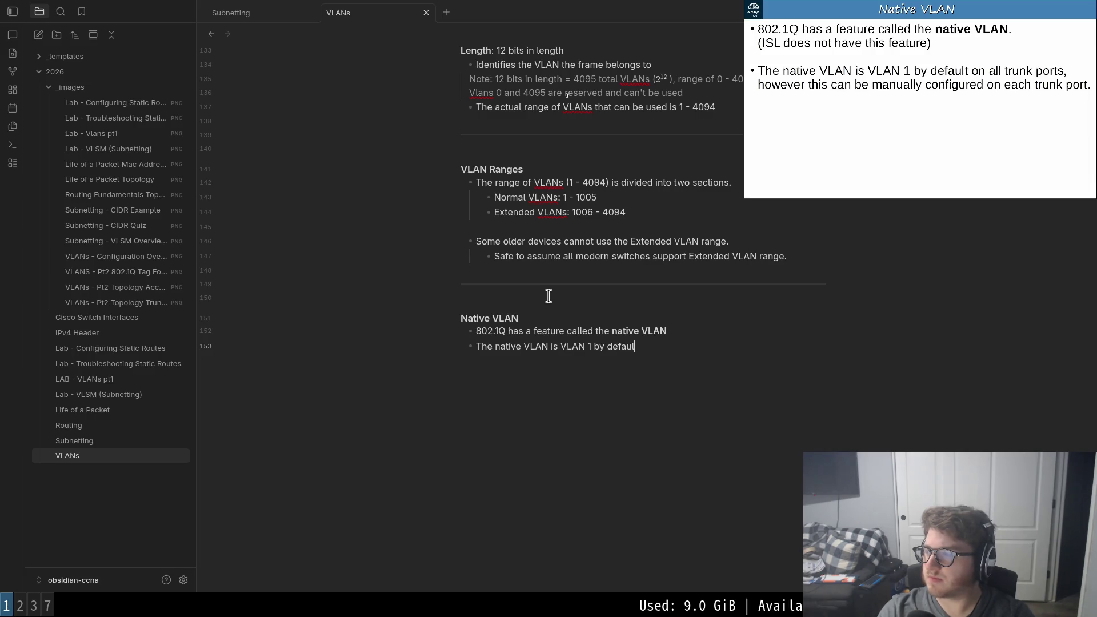
text(t on all t)
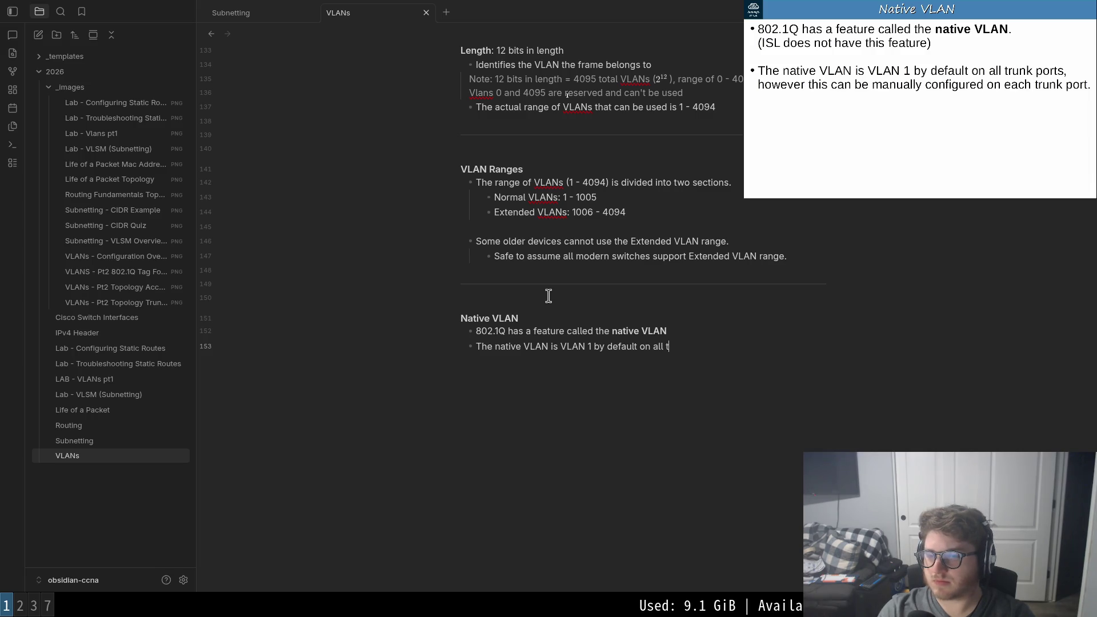
text(runk ports,)
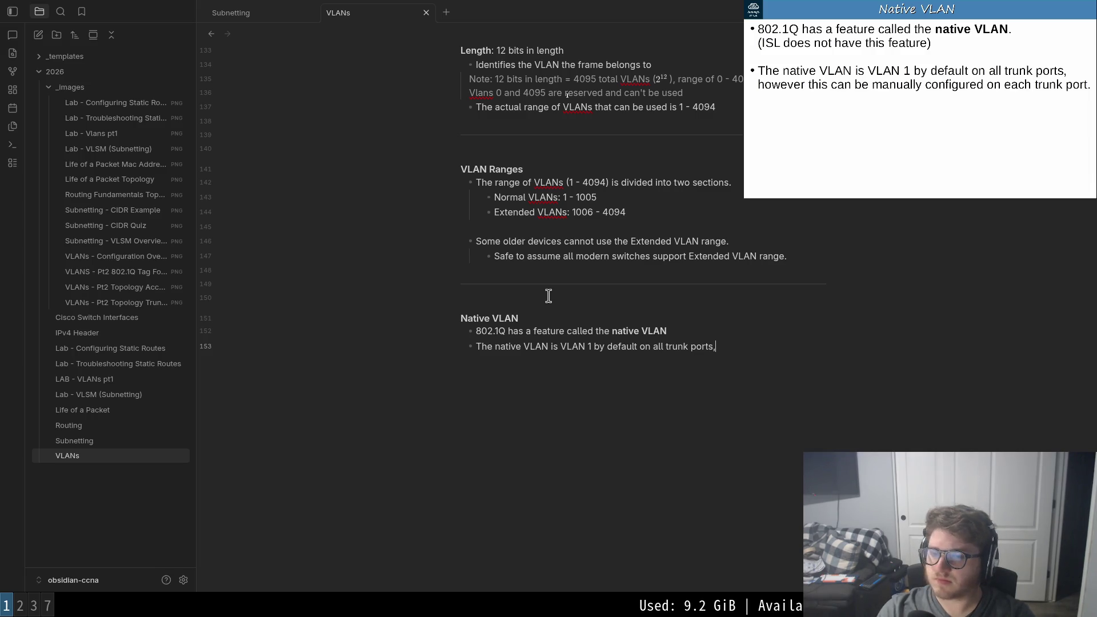
Write the bullet that VLAN 1 is default on all trunk ports but configurable per trunk port.
key(Return)
key(BackSpace)
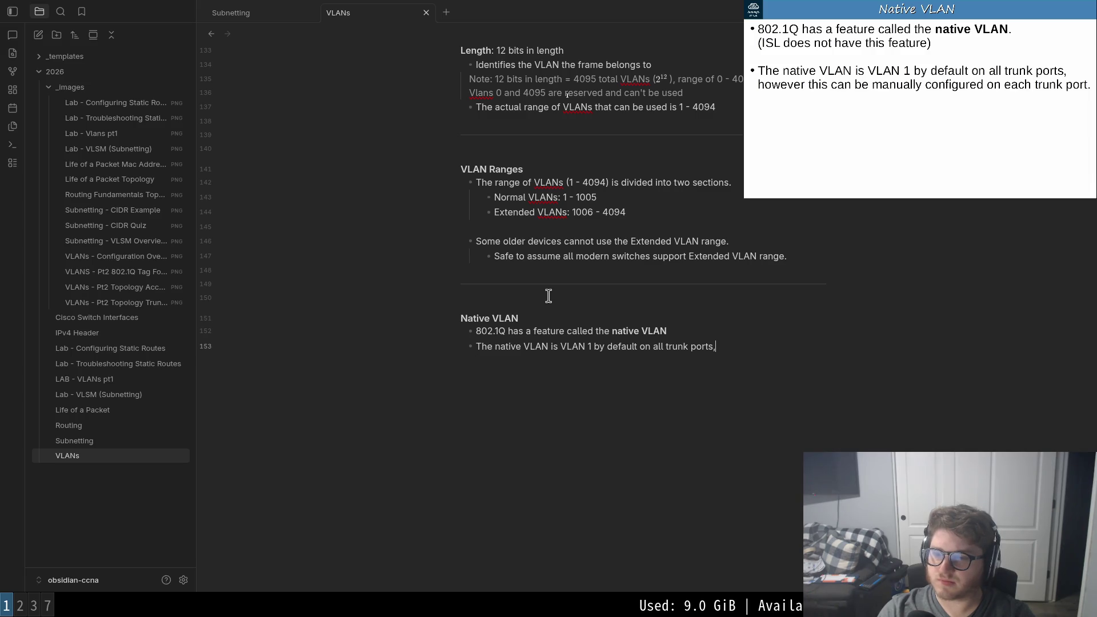
text(wever thi)
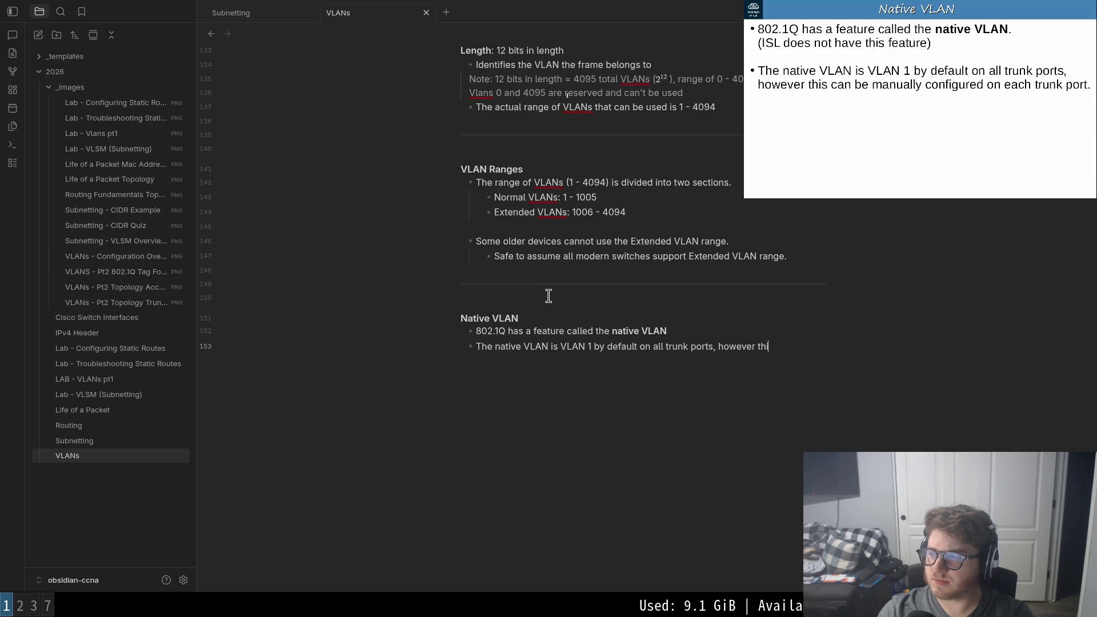
text(s can be manu)
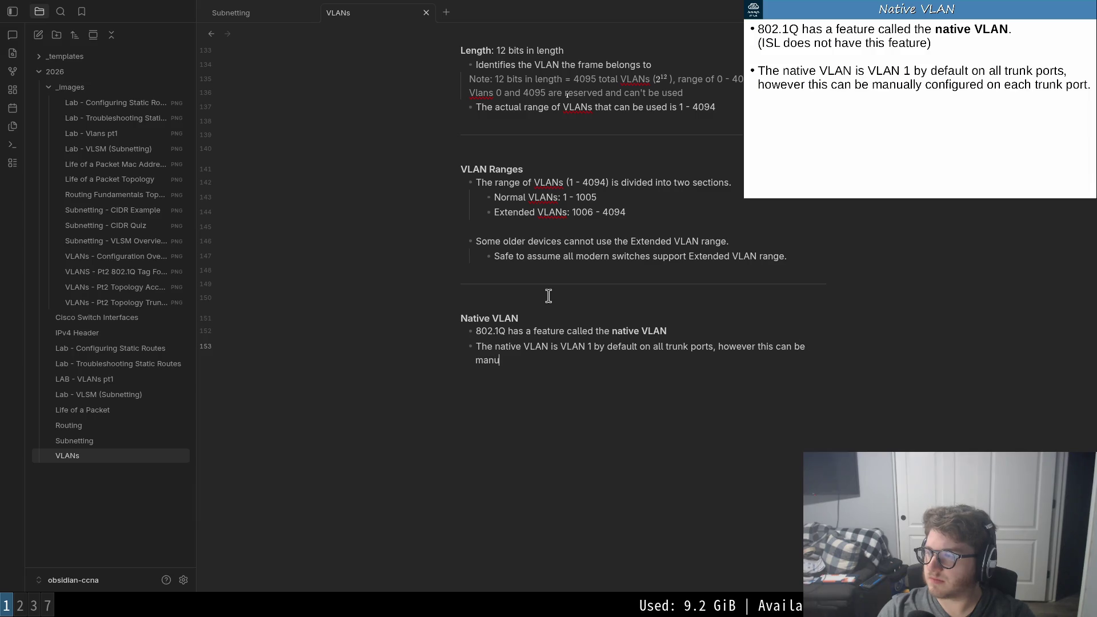
text(y configure )
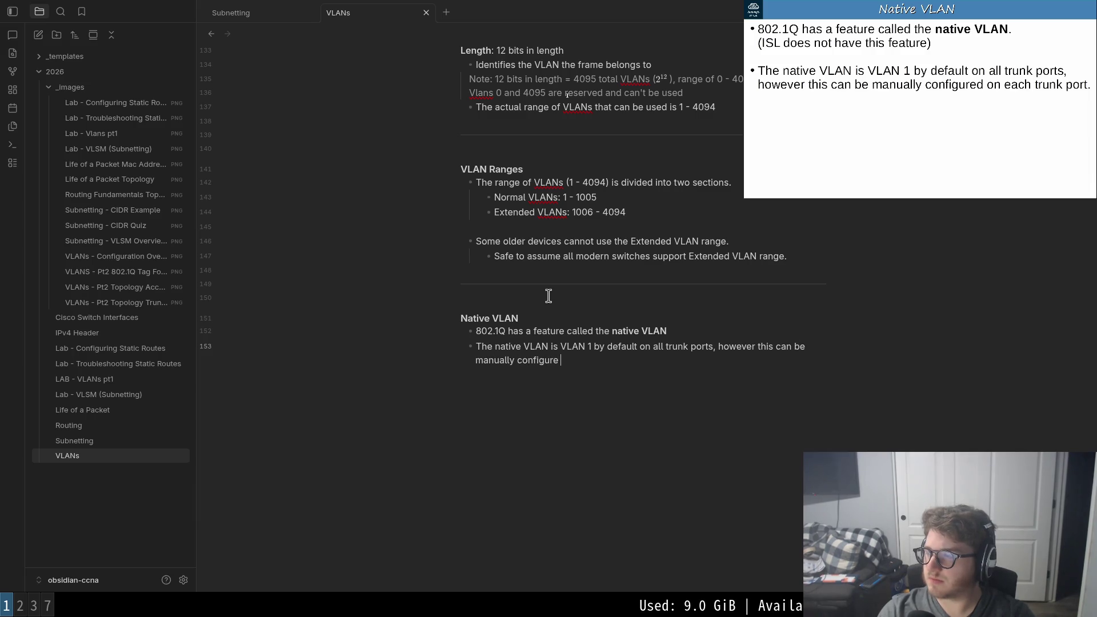
text(d onea)
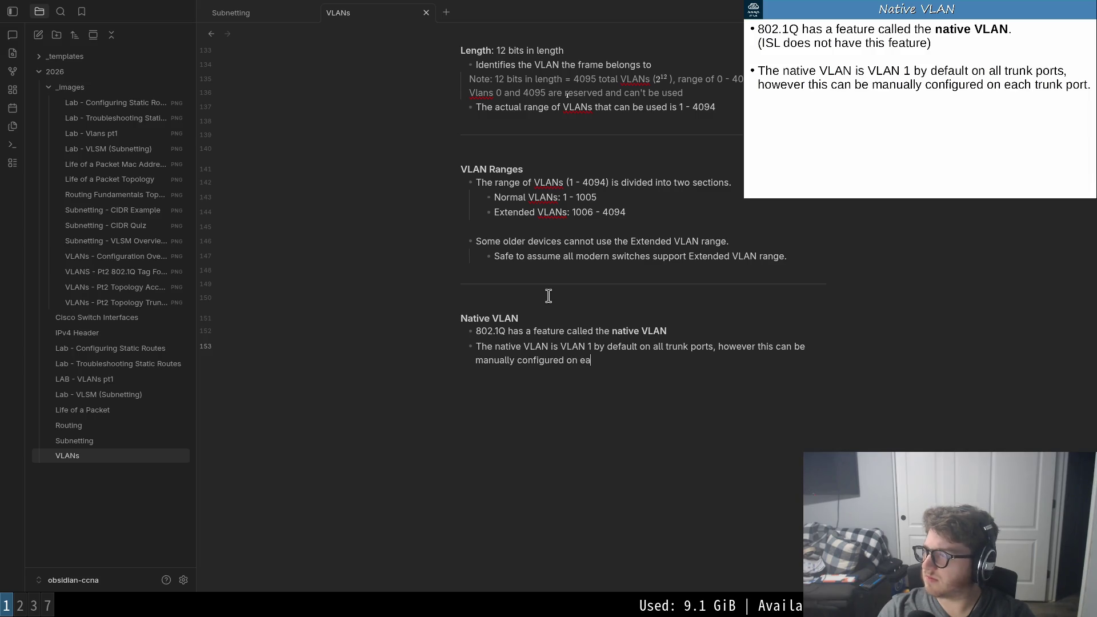
text(ch trunk port.)
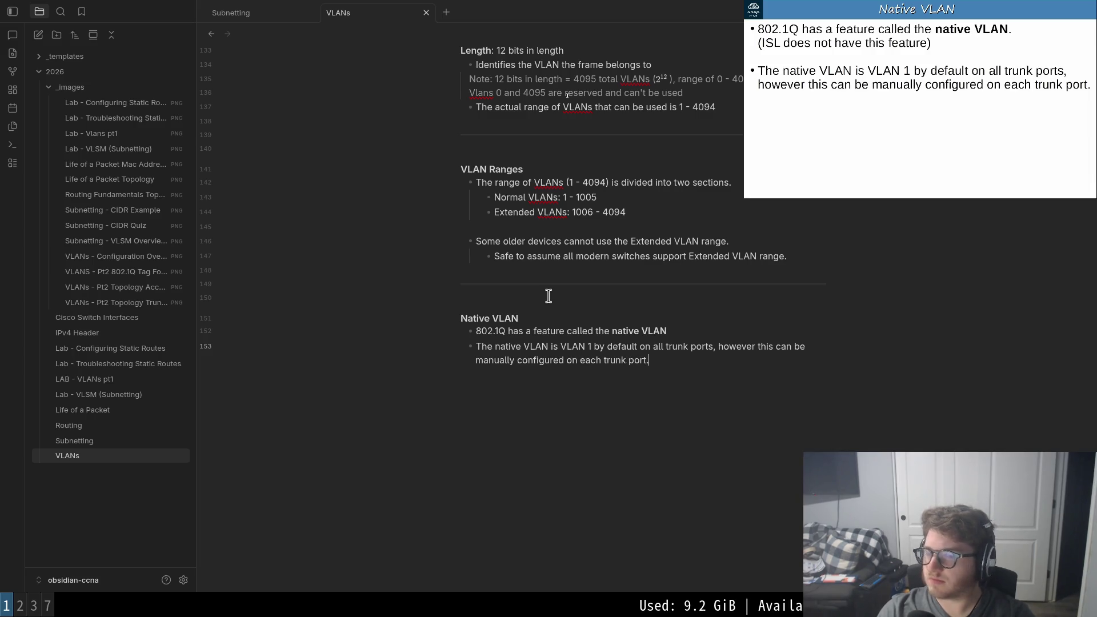
click(922, 101)
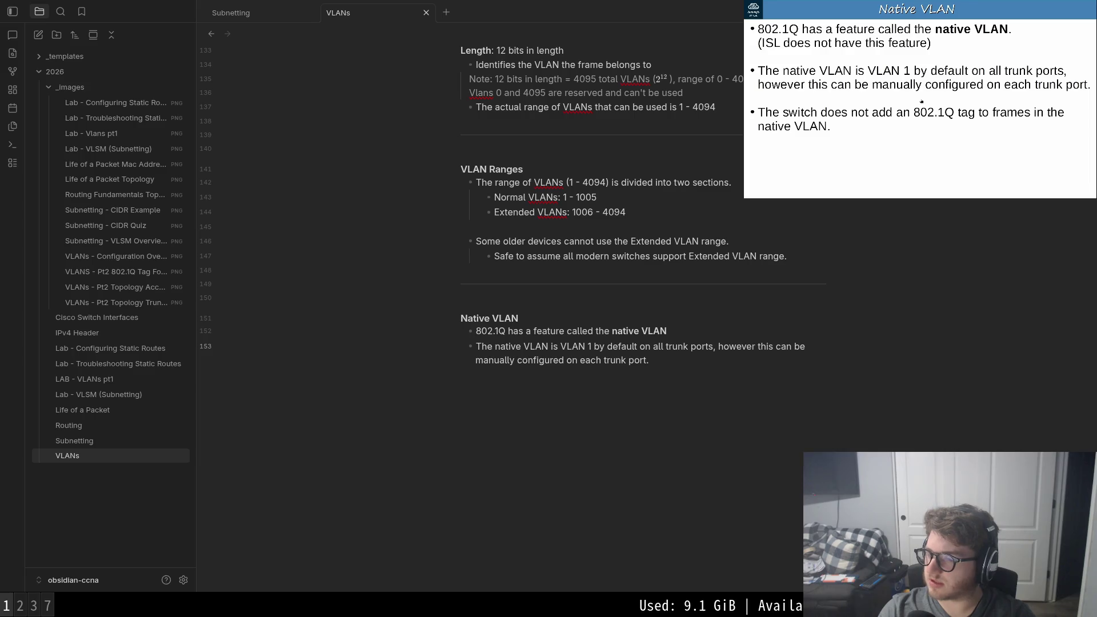
key(Left)
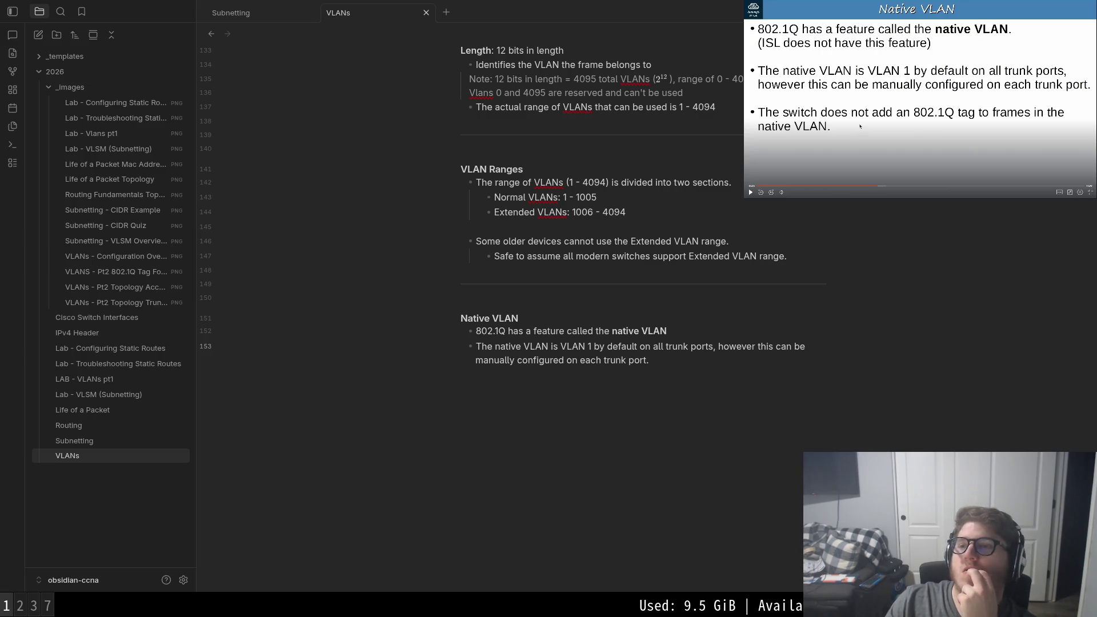
key(space)
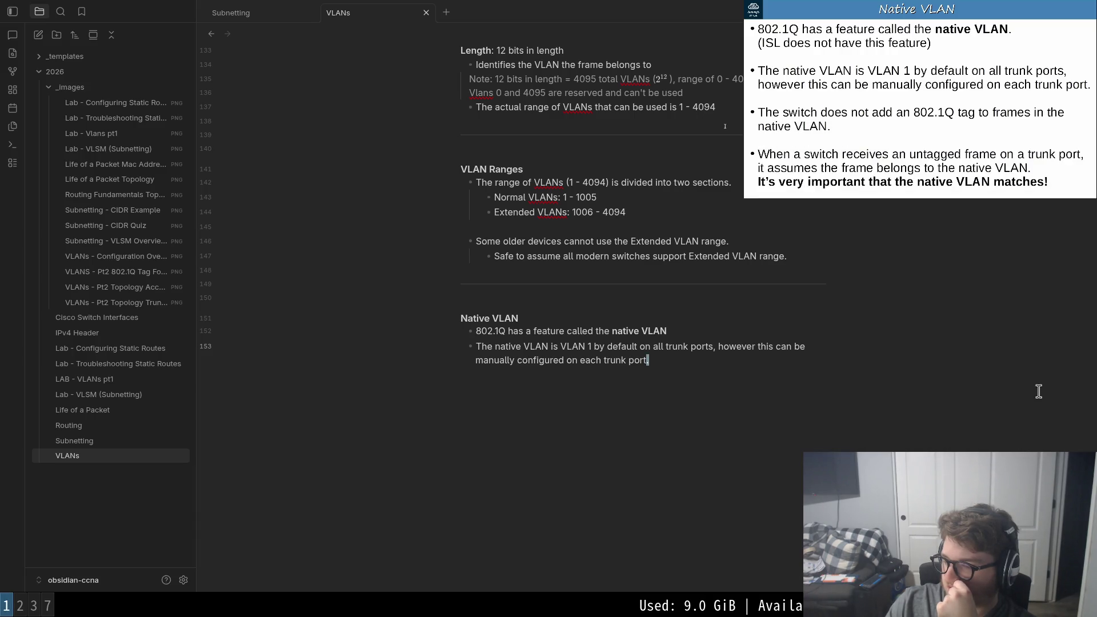
click(958, 427)
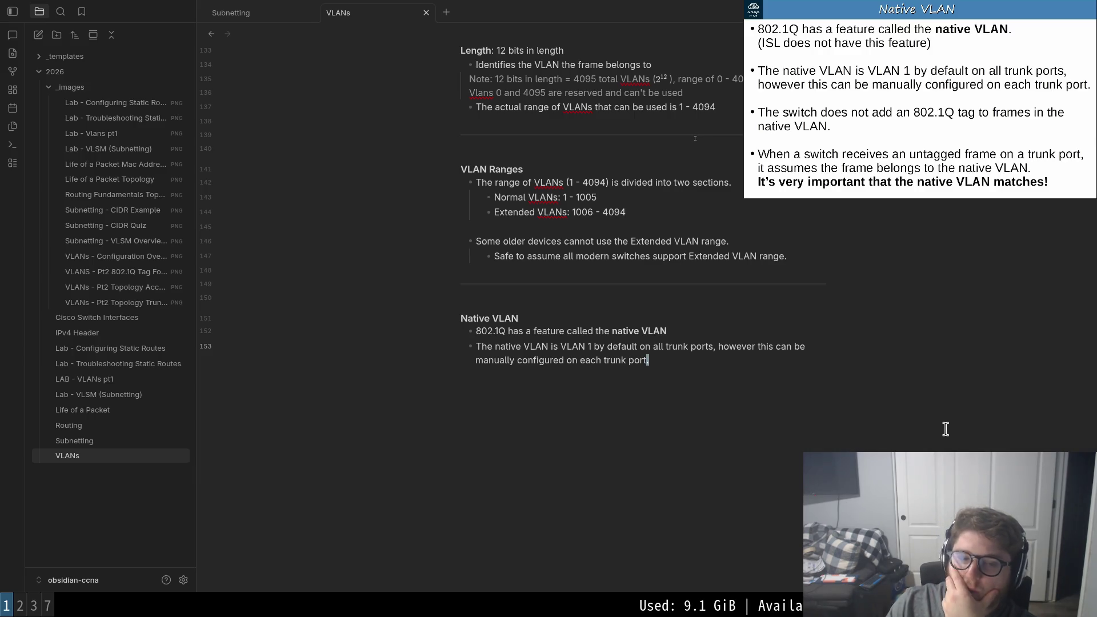
mouse_move(650, 360)
mouse_down()
mouse_move(422, 310)
mouse_move(471, 319)
mouse_up()
click(482, 317)
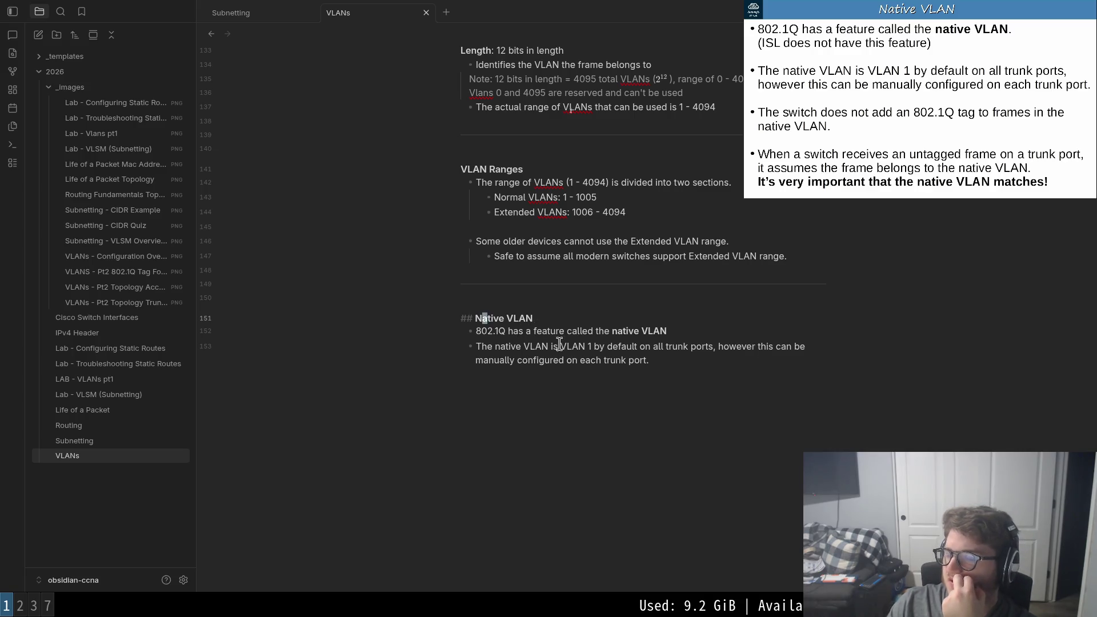
key(ctrl+End)
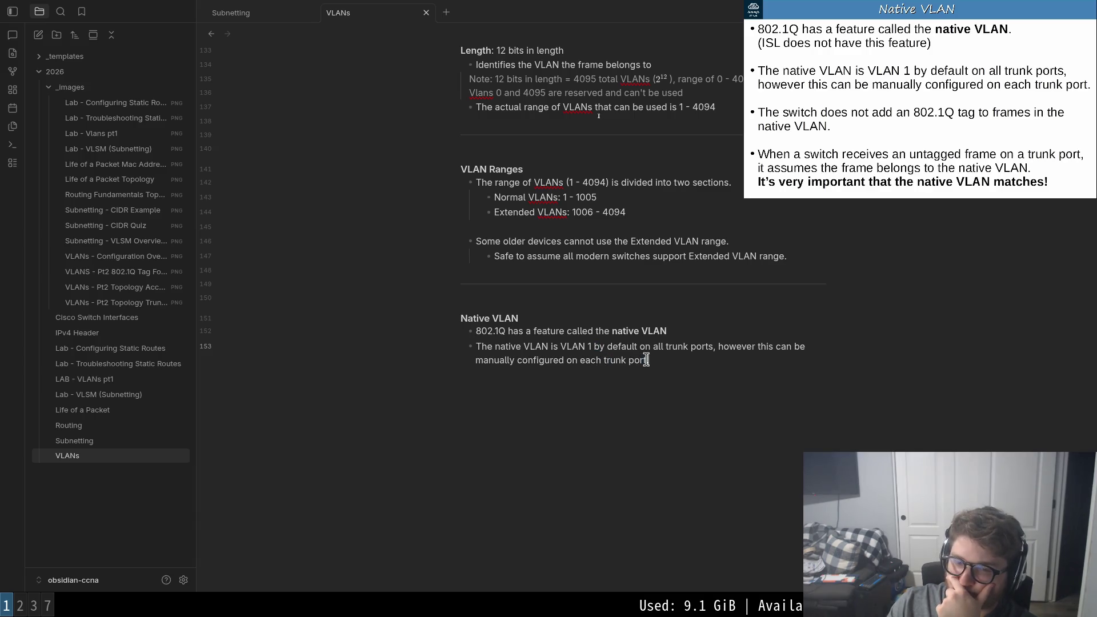
drag(646, 360, 535, 331)
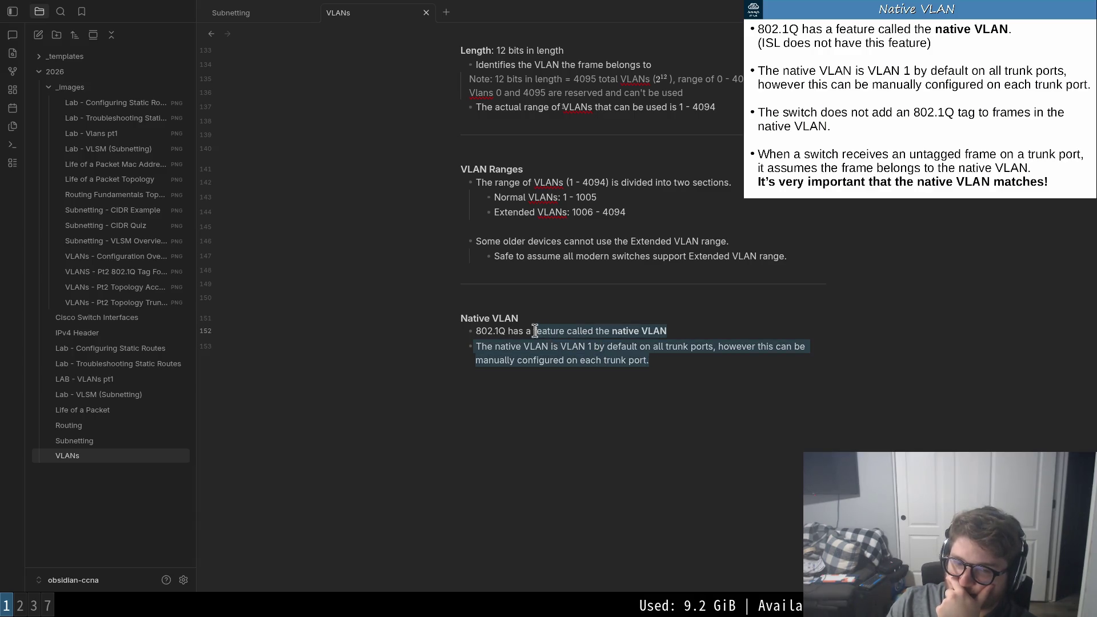
click(536, 331)
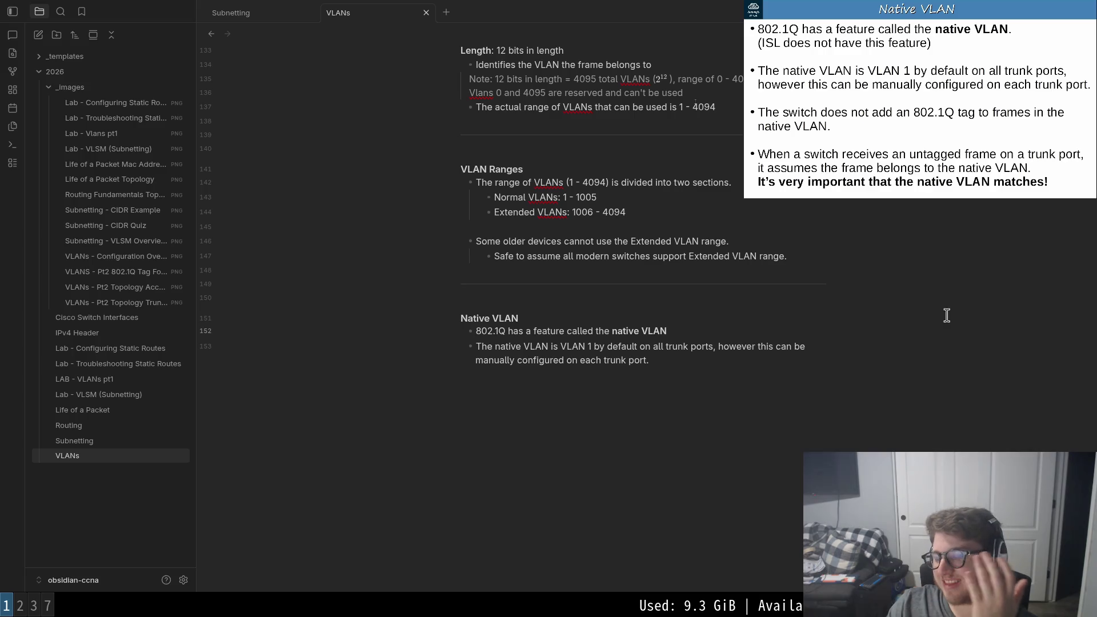
scroll(771, 359, down, 1)
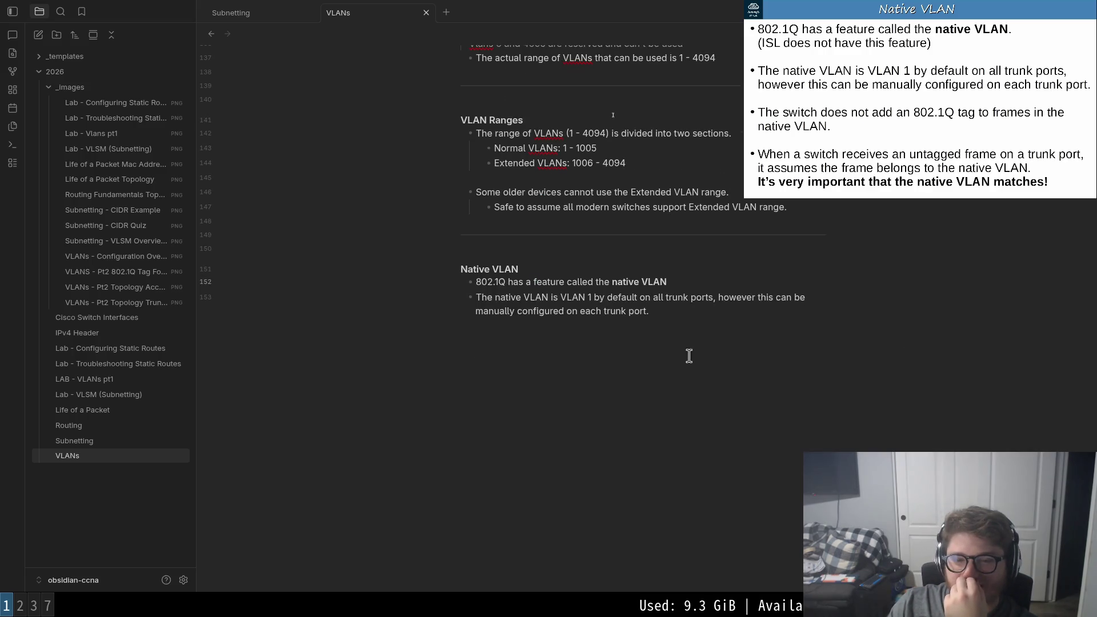
Write the bullet that a switch assumes an untagged frame on a trunk port belongs to the native VLAN.
click(664, 338)
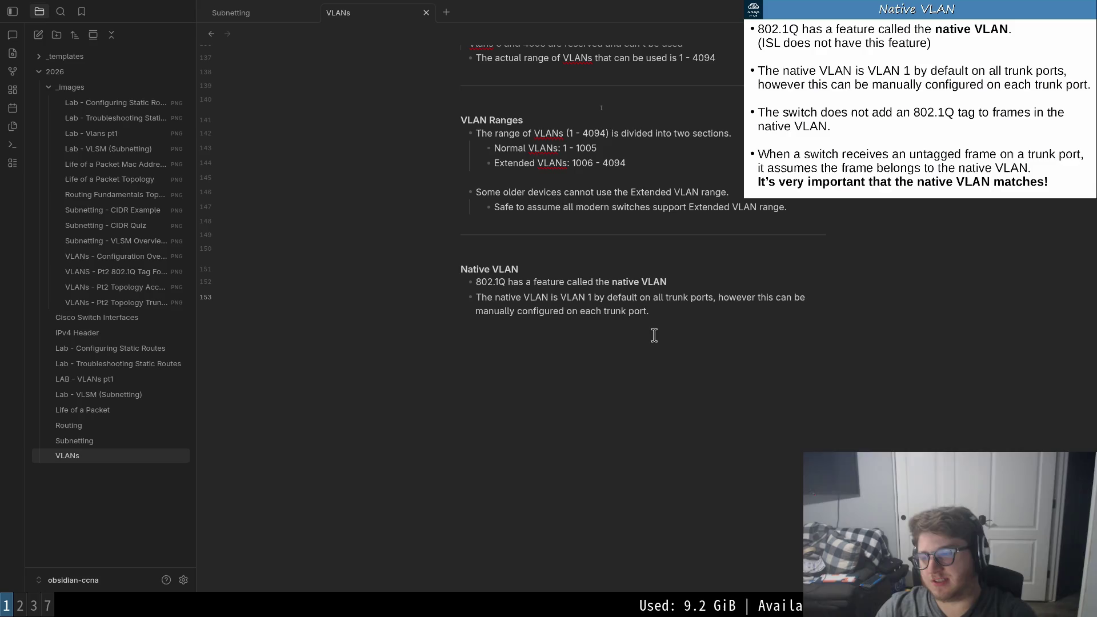
key(Return)
key(Return)
key(Return)
text(- )
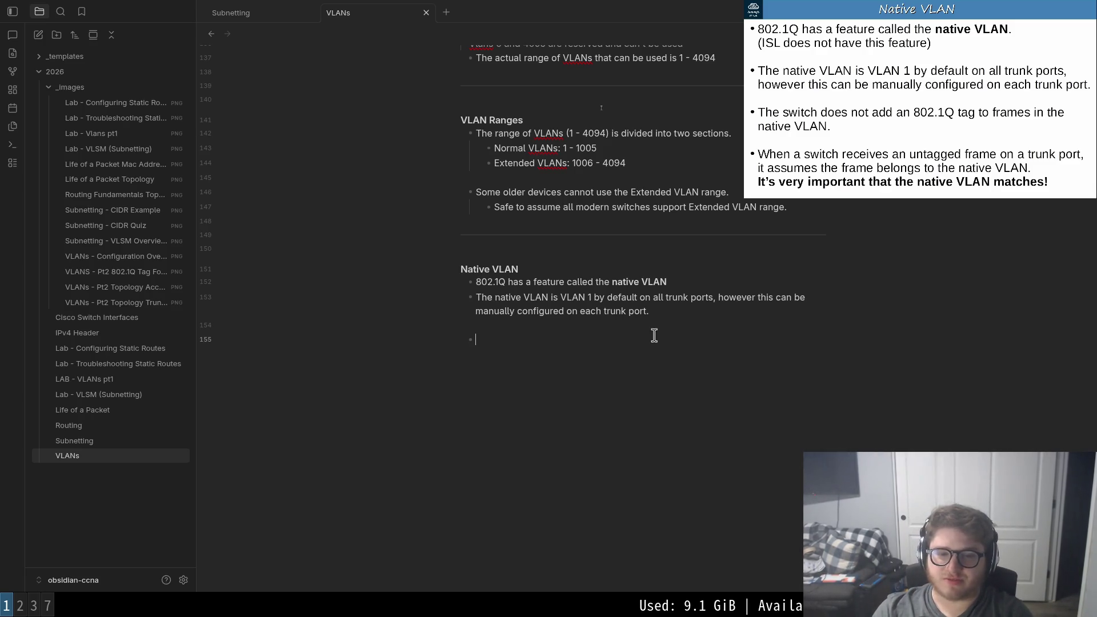
text(The swi)
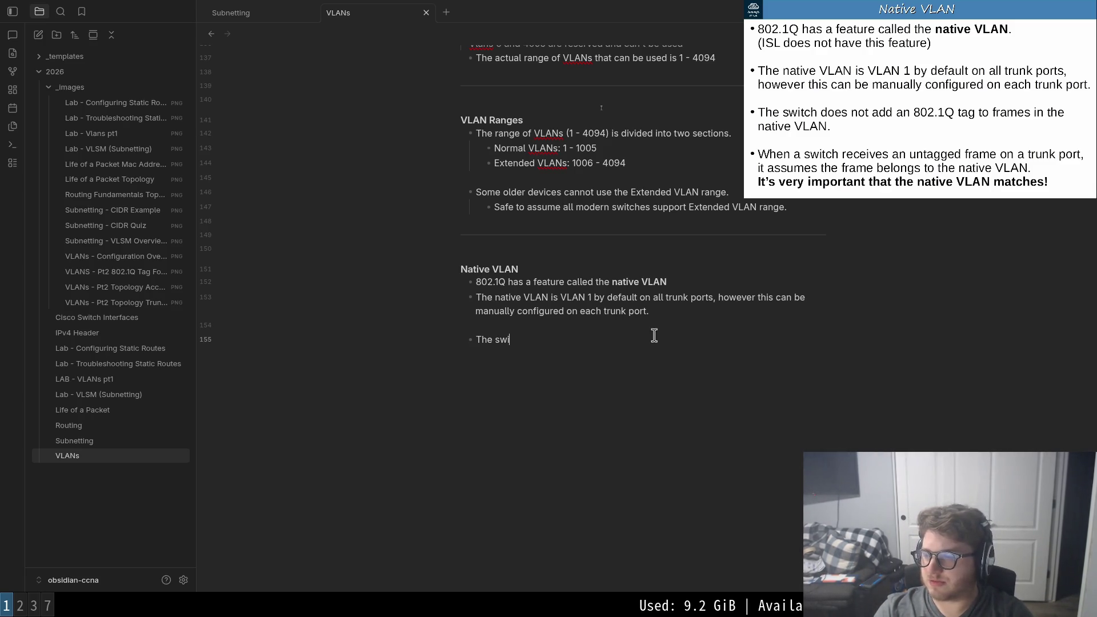
text(tch does no)
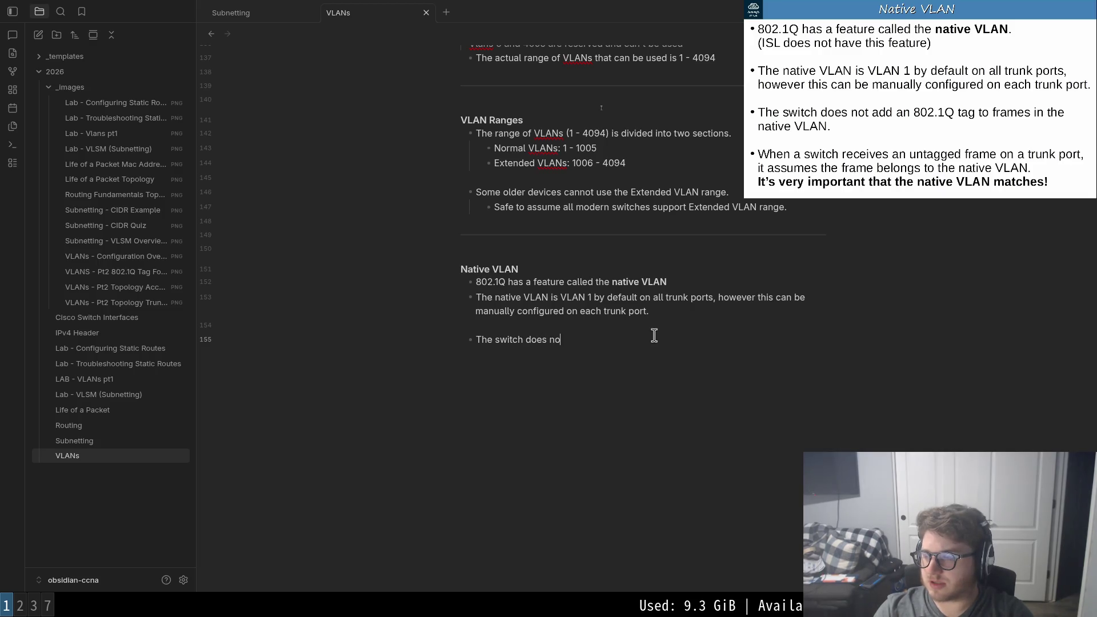
text(t add an 802)
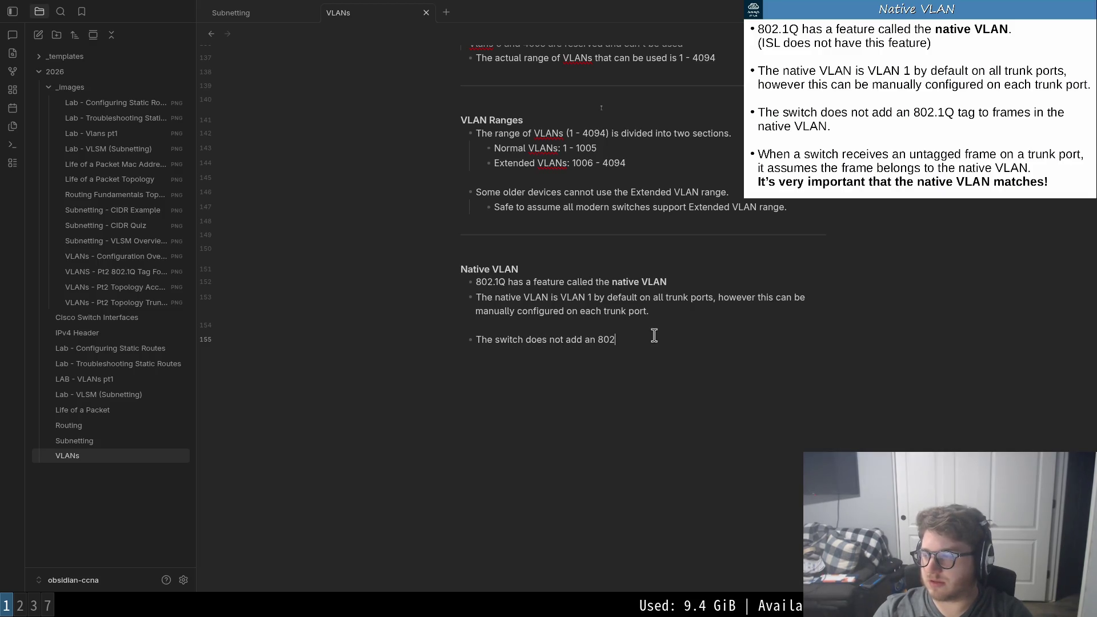
text(.1Q tag to)
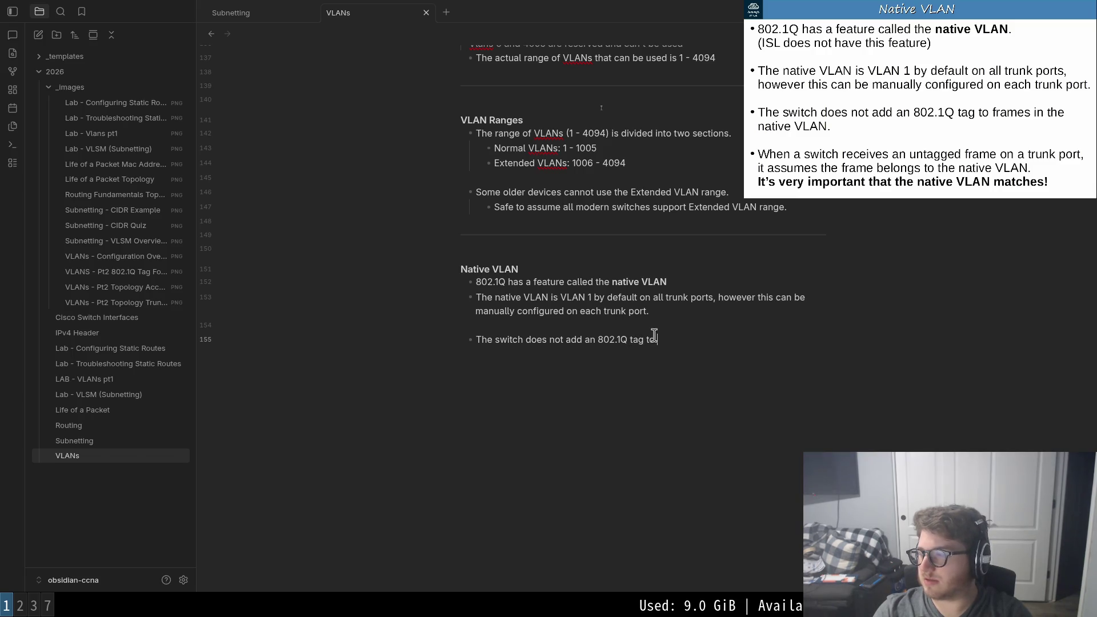
text( frames in the)
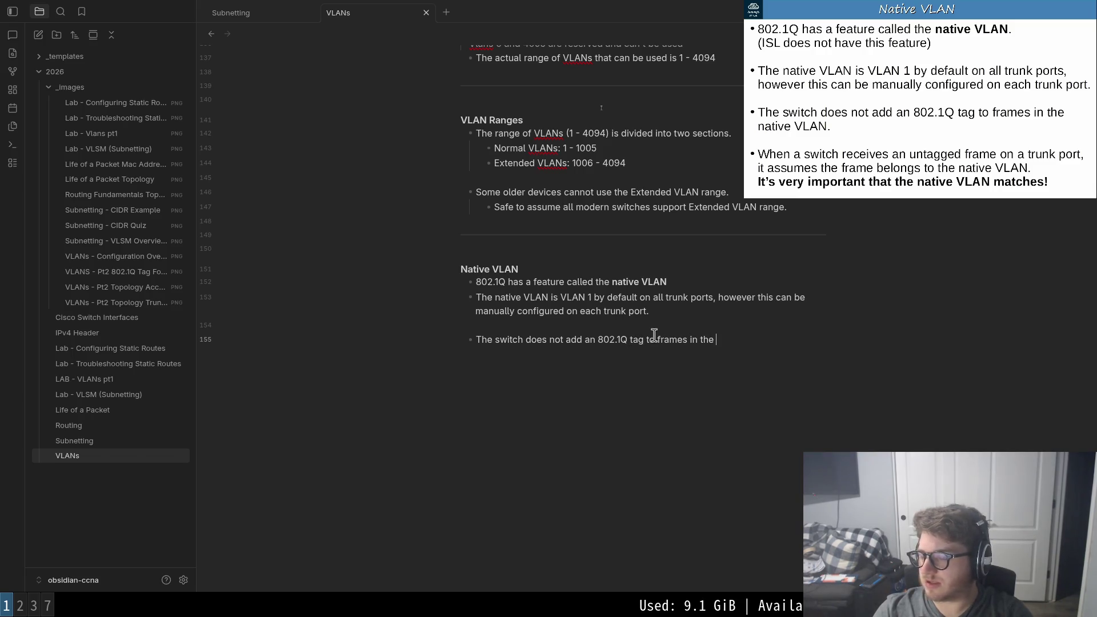
text( native VLAN)
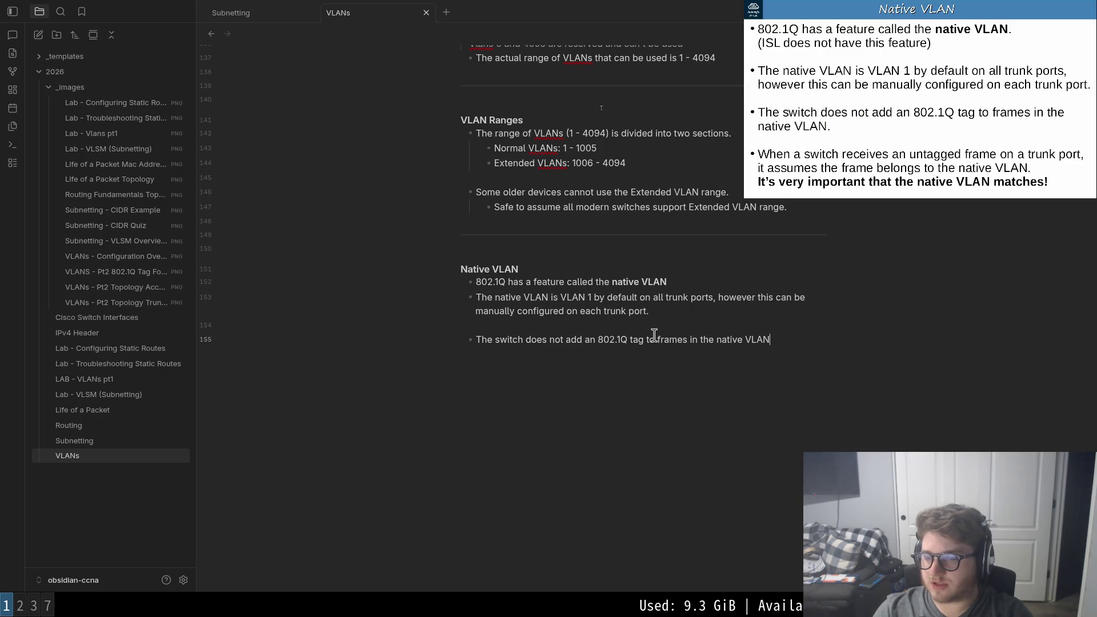
key(Return)
text(Wh)
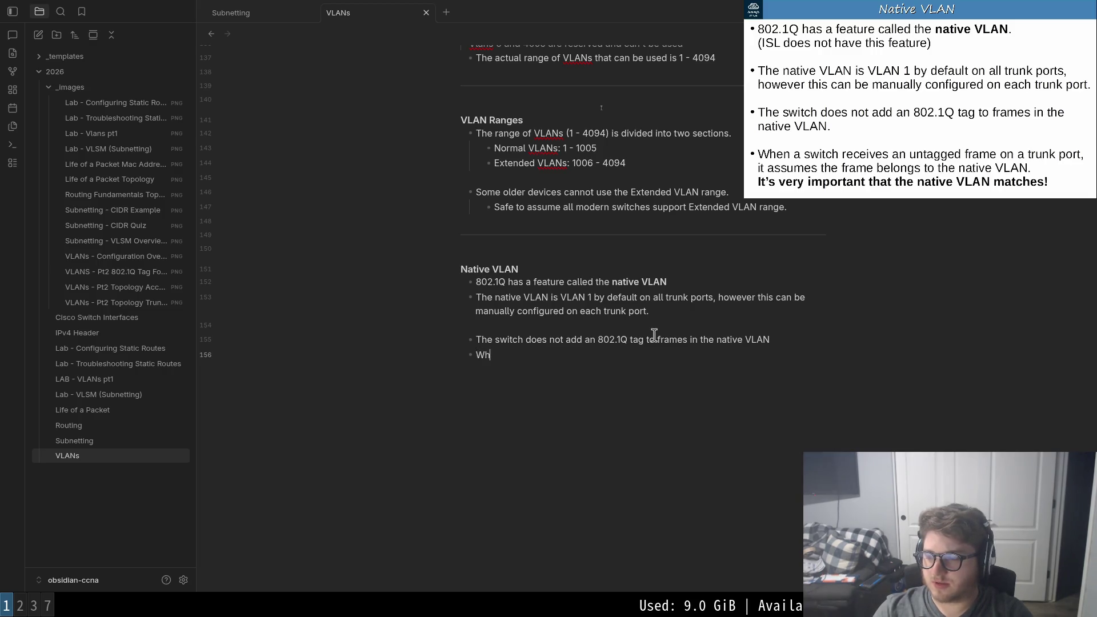
text(en a switch re)
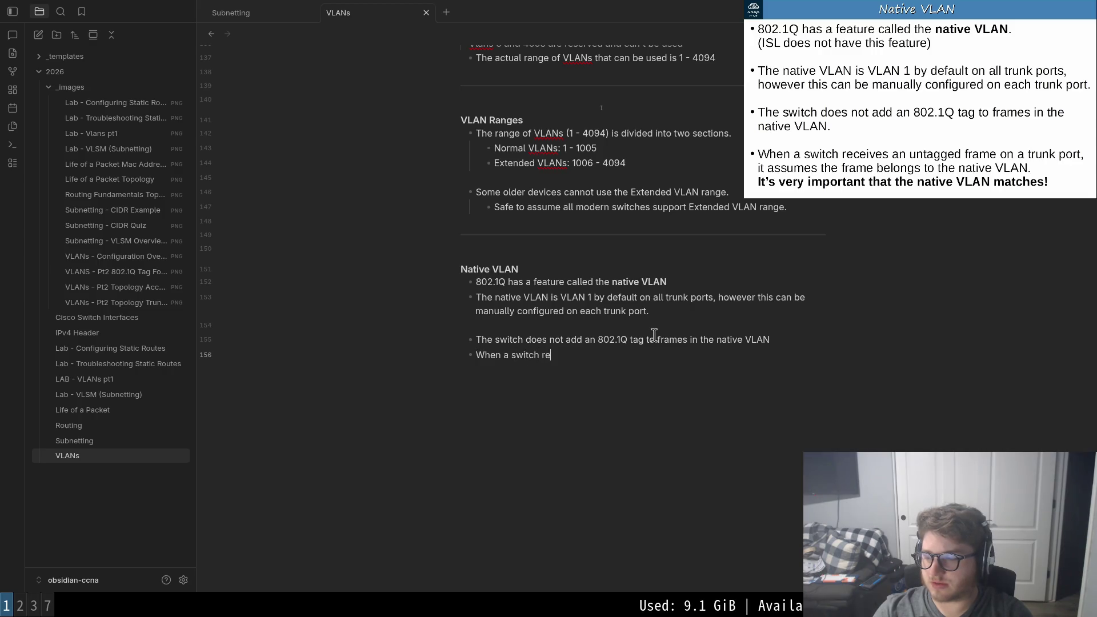
text(cieve an )
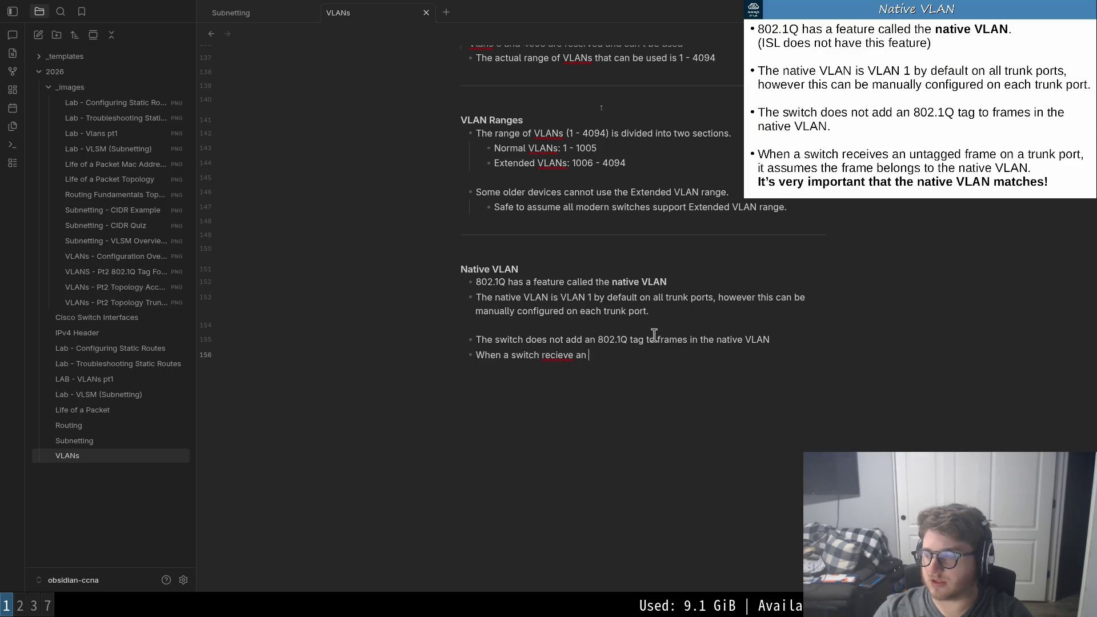
text(untagg)
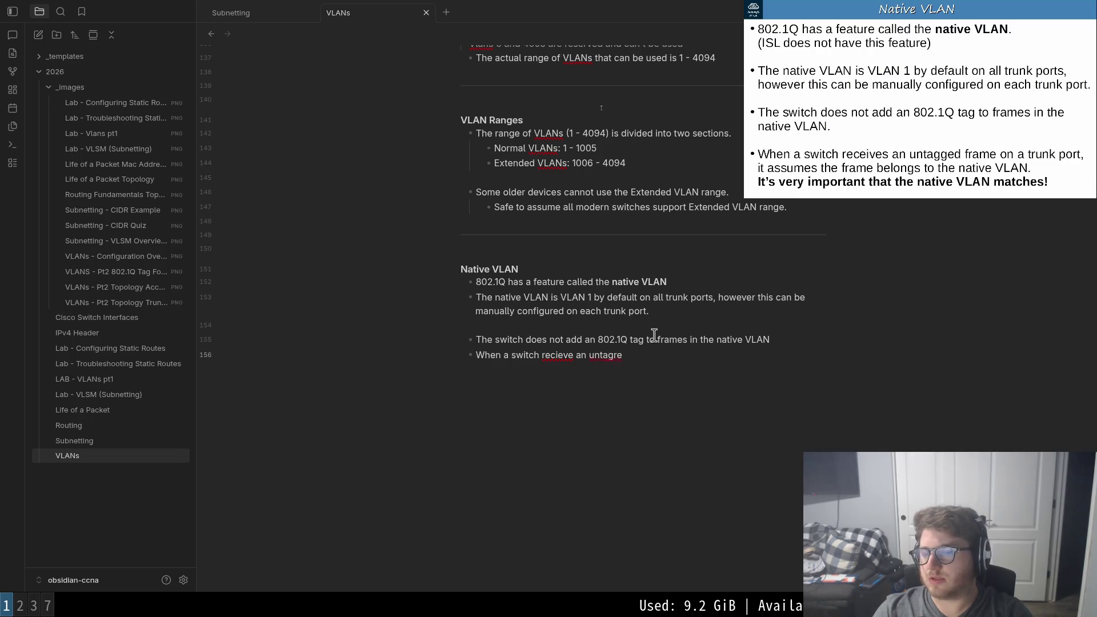
text(ed fram)
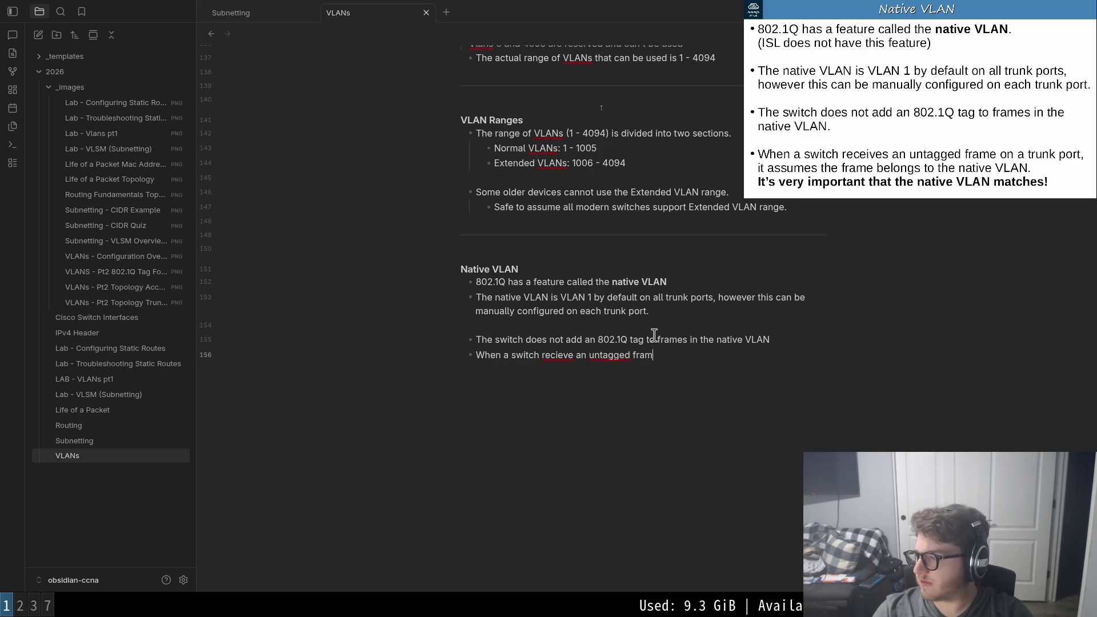
text( on a trunk )
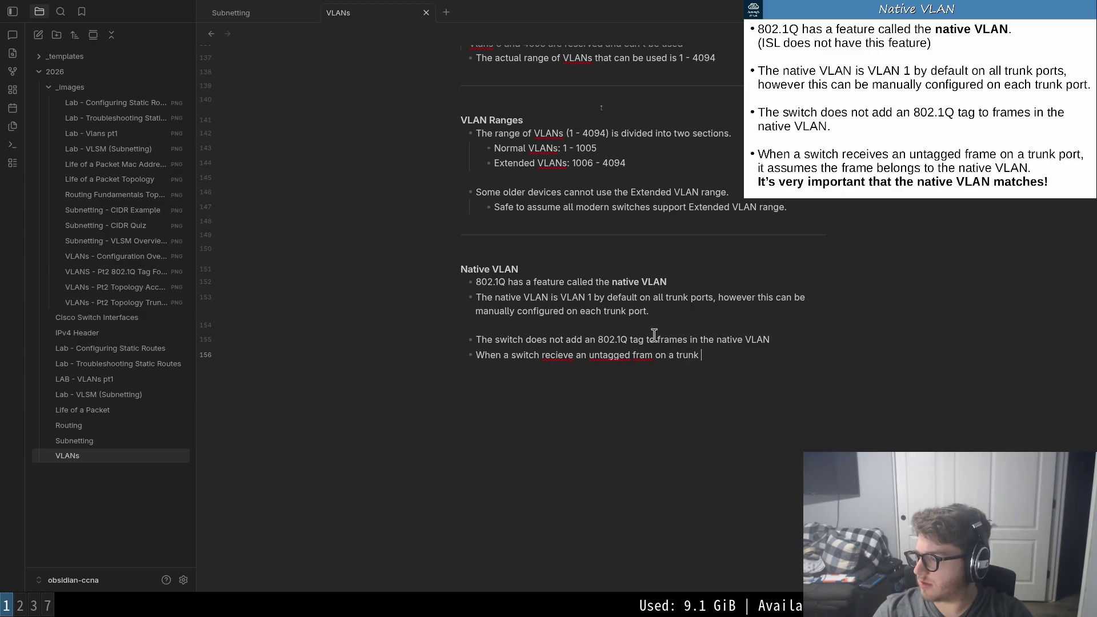
text(port,)
key(Return)
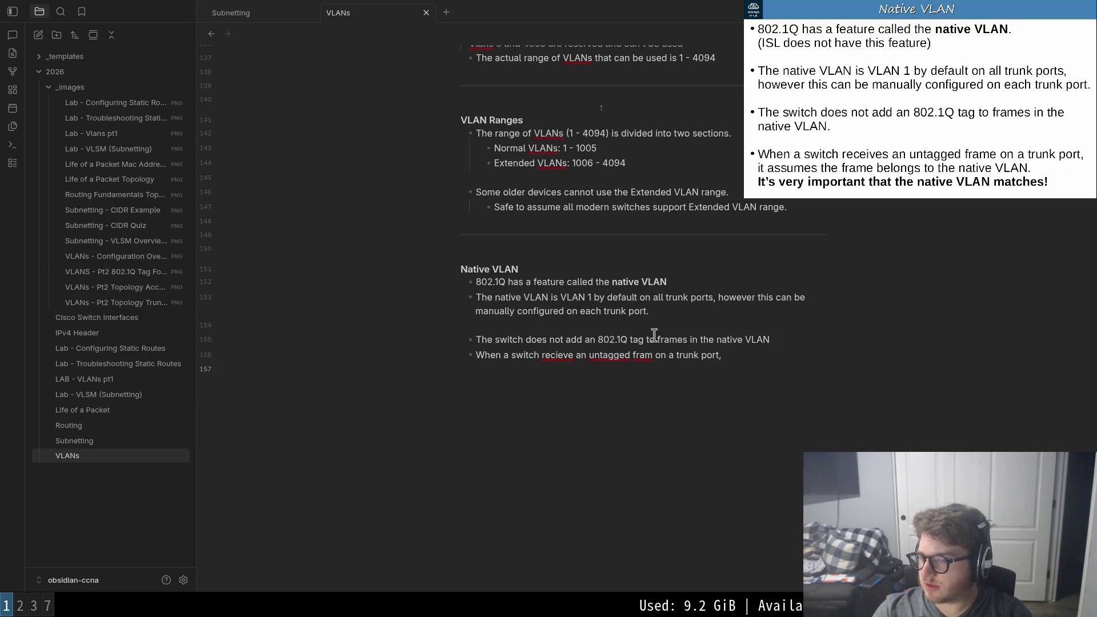
key(BackSpace)
text(it assumes )
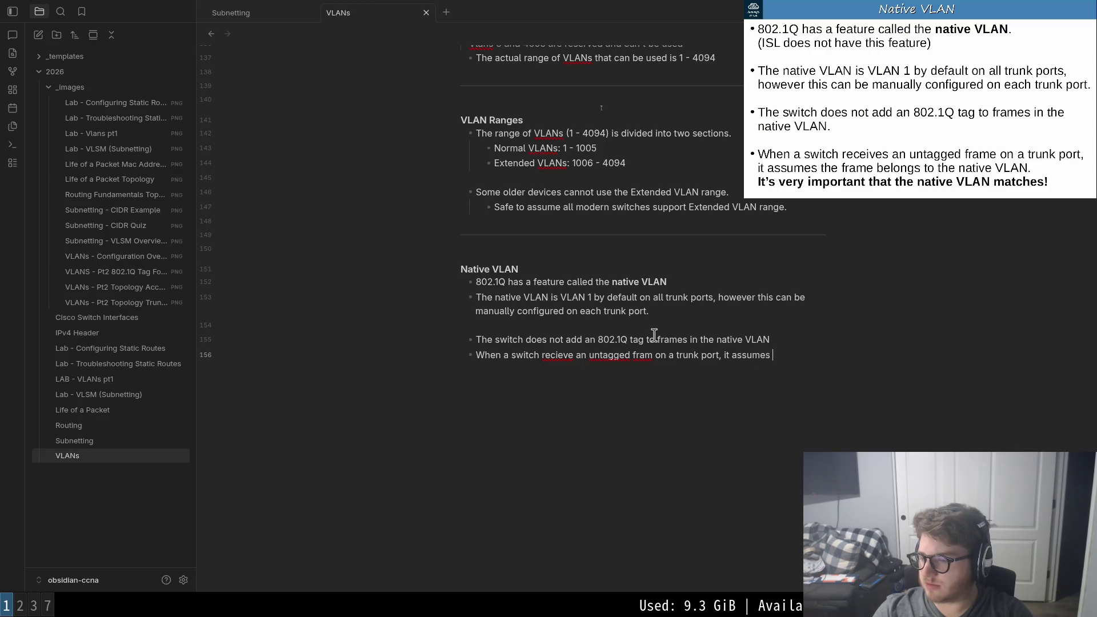
text(the frame belon)
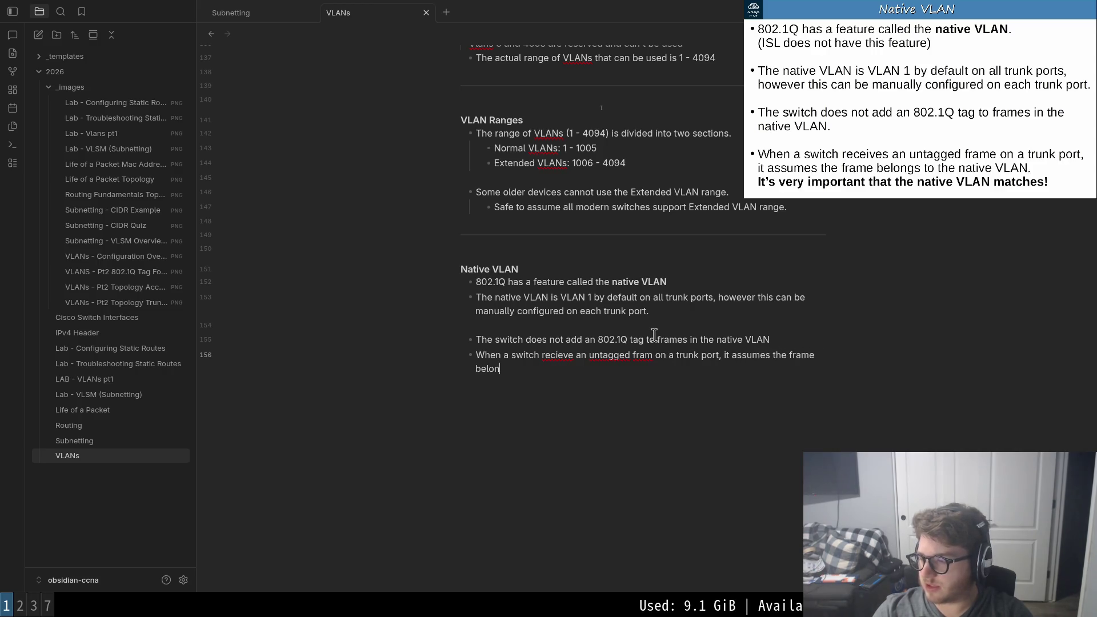
text(gs to the n)
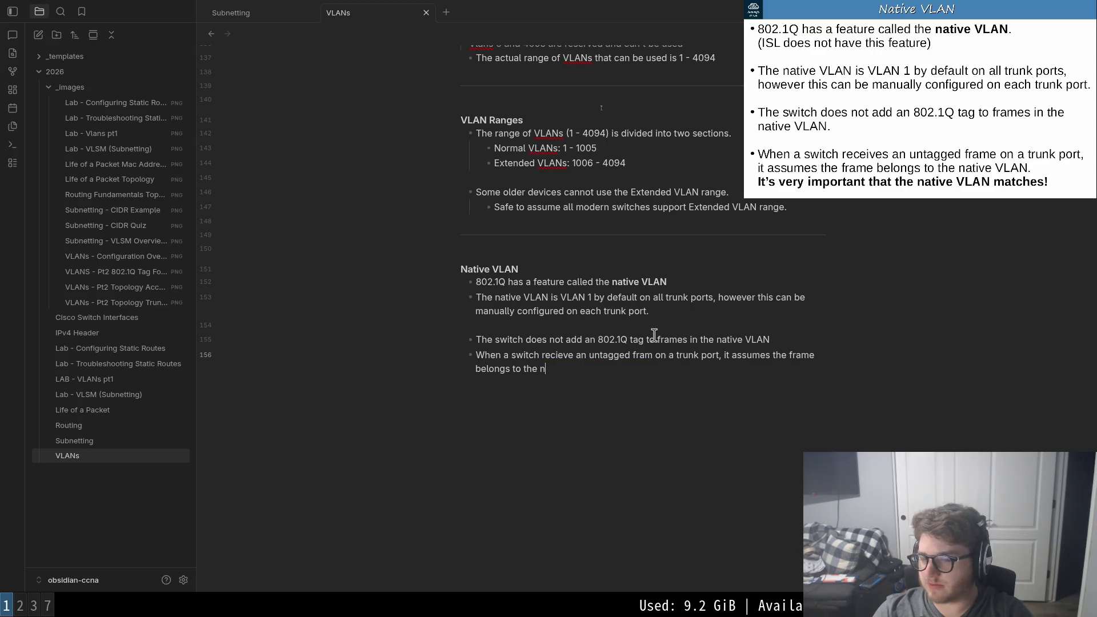
text(ative V)
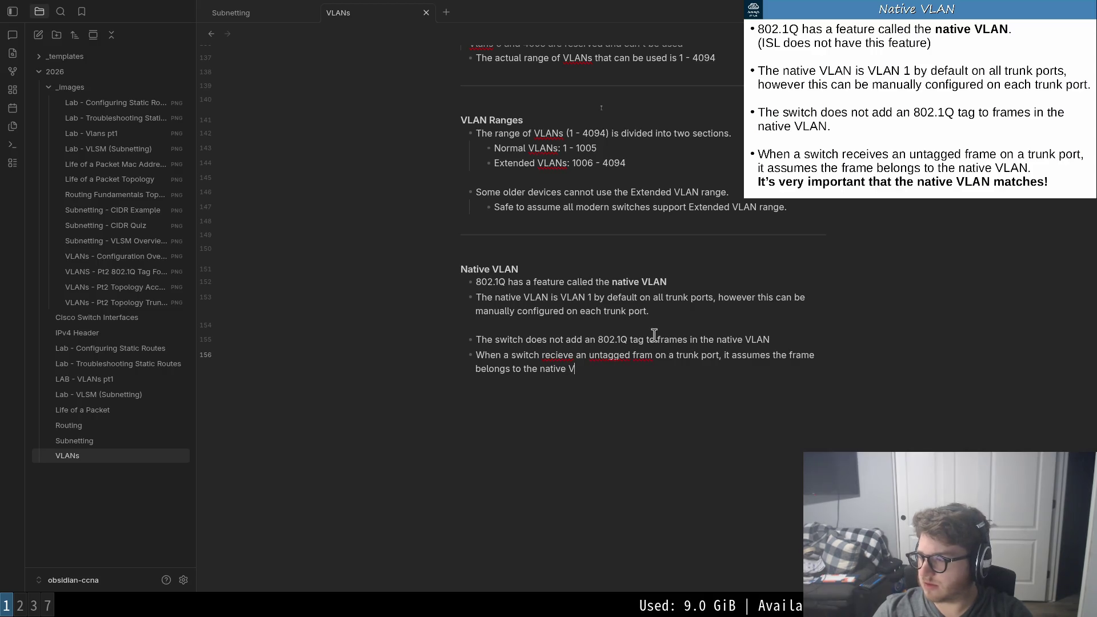
text(LAN.)
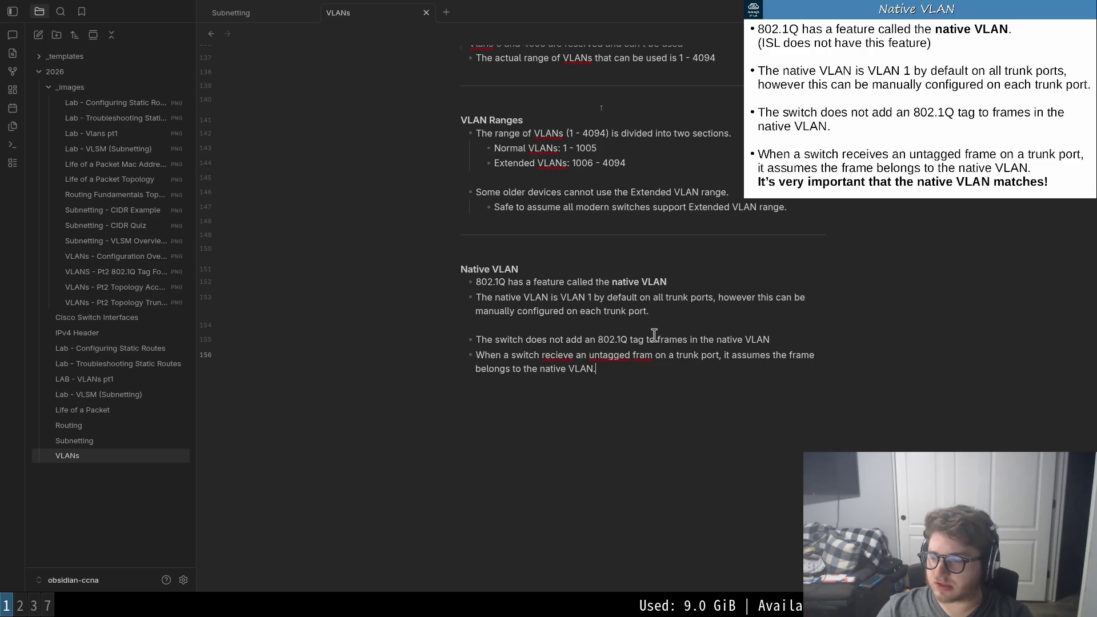
Start an indented bold sub-bullet reading 'It's very important that the native VLAN matches!'.
key(Return)
key(Tab)
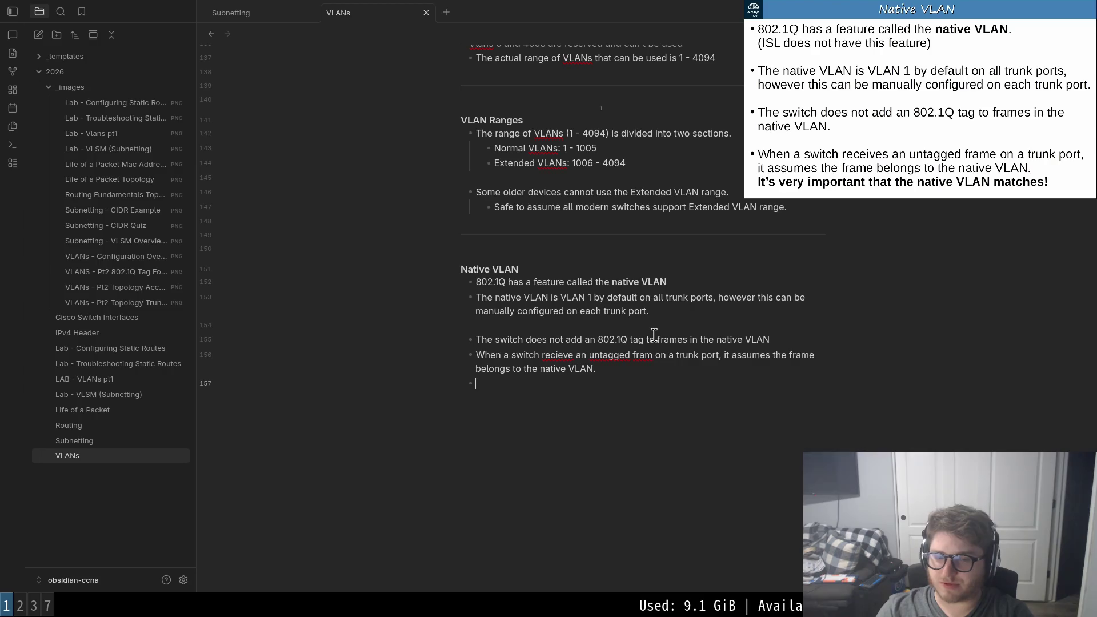
text(It)
text( is v)
key(BackSpace)
key(BackSpace)
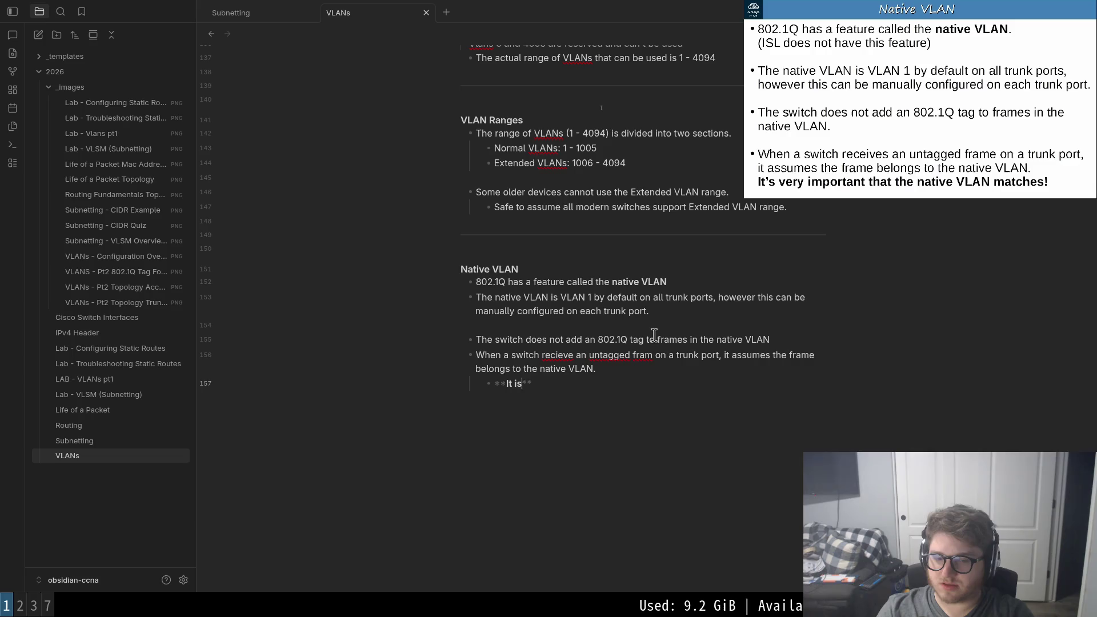
key(BackSpace)
key(BackSpace)
key(BackSpace)
text('s very im)
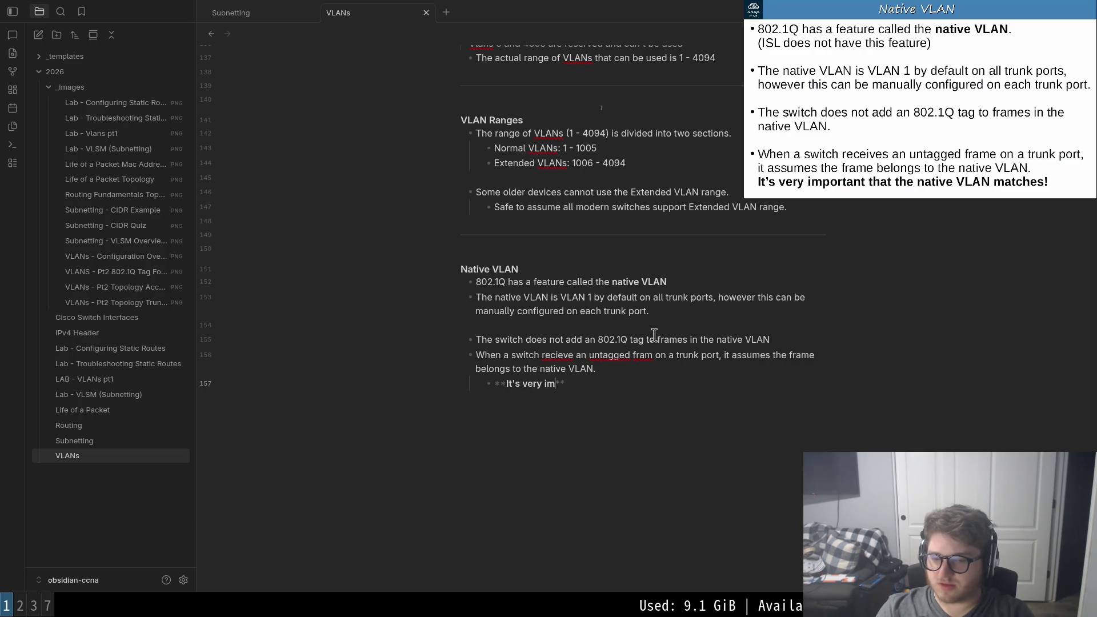
text(portant that )
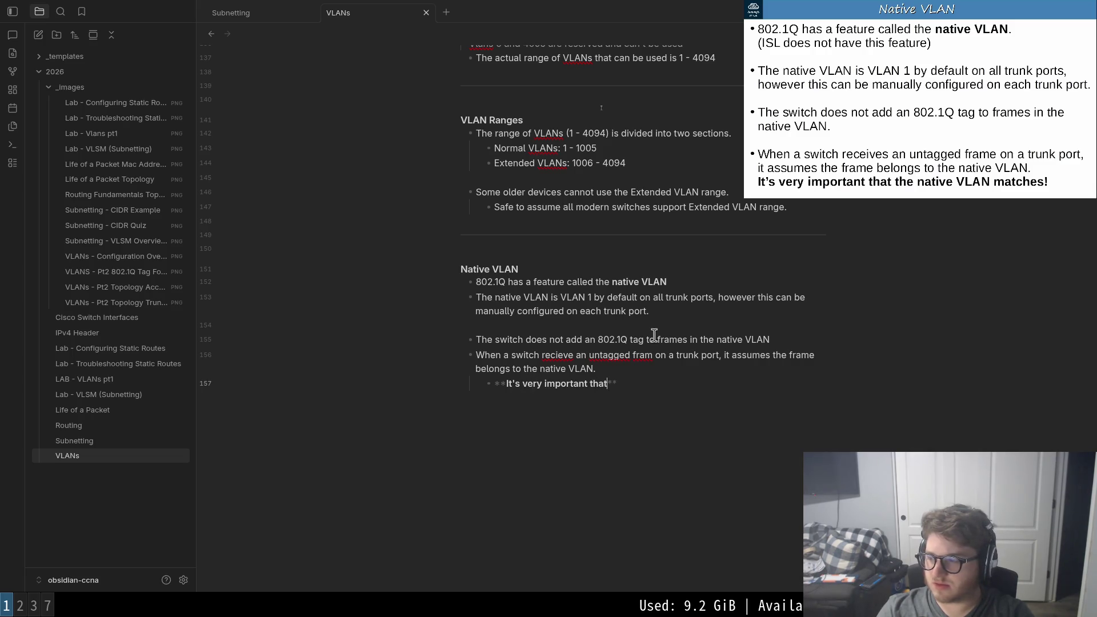
text(the native )
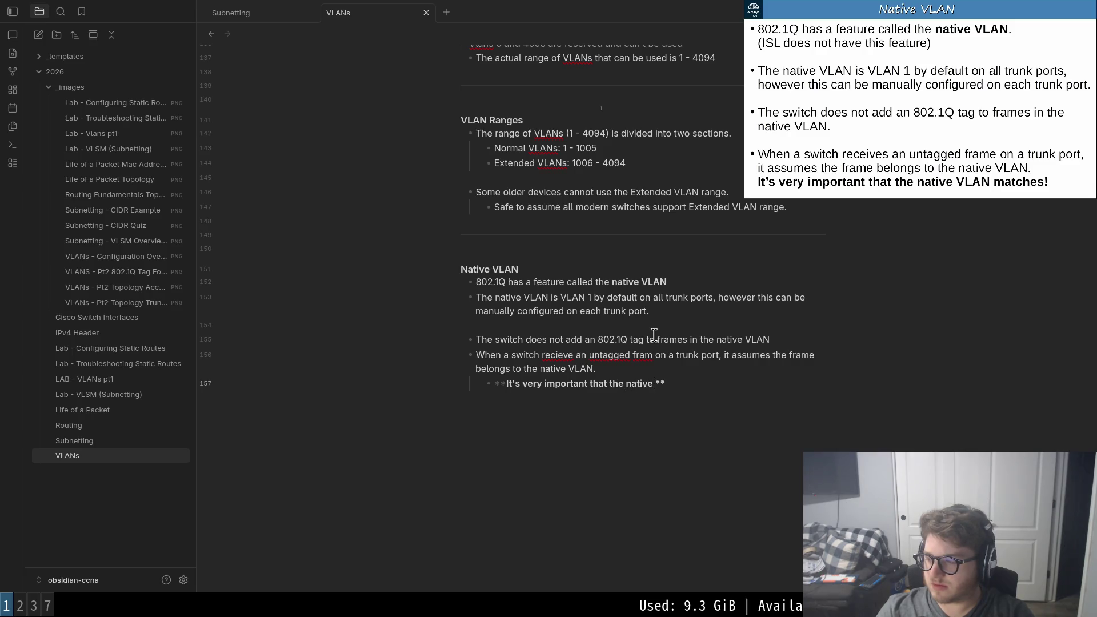
text(VLAN matches)
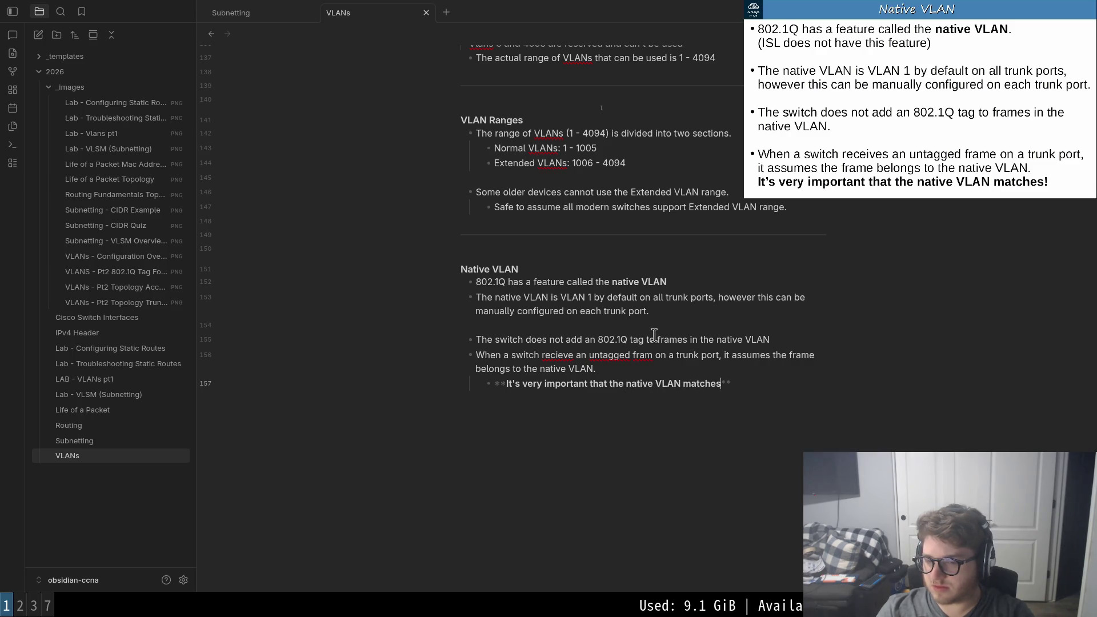
text(!)
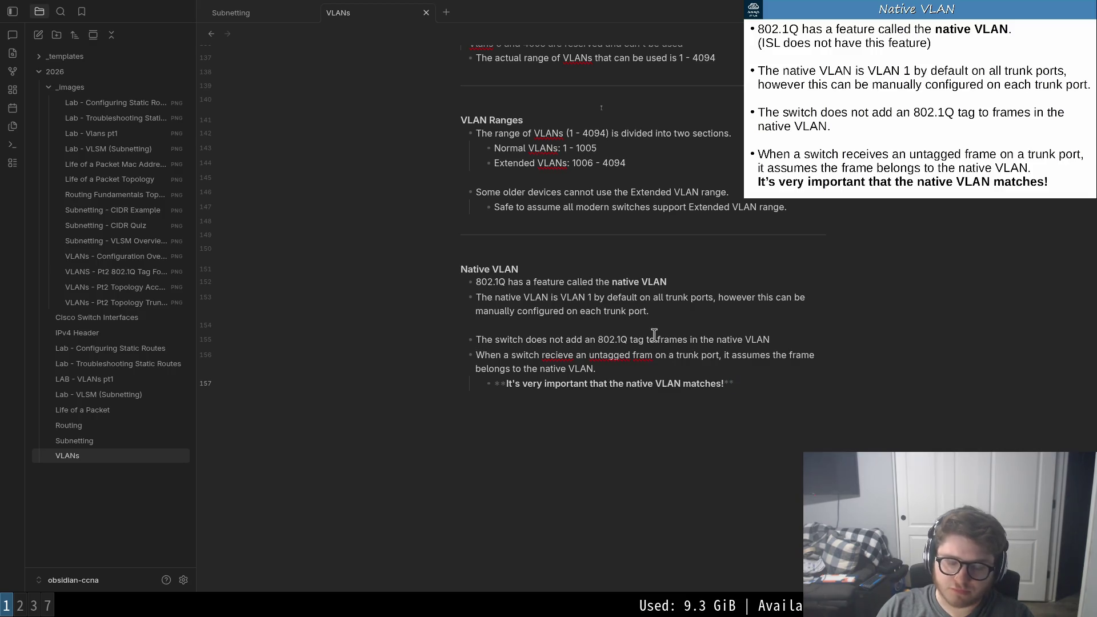
click(829, 137)
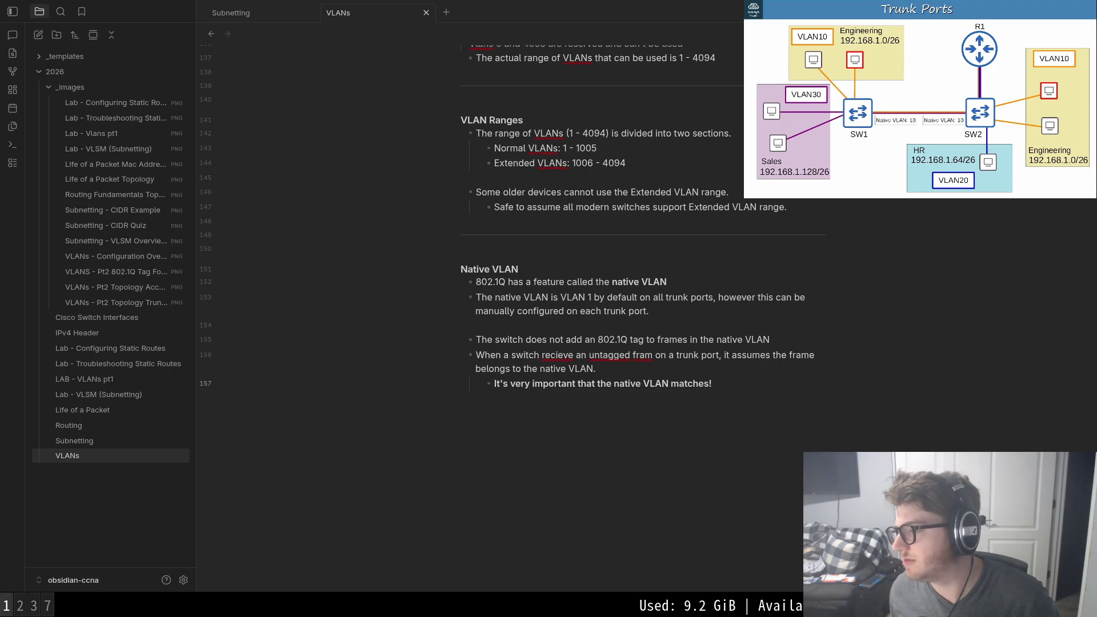
click(892, 131)
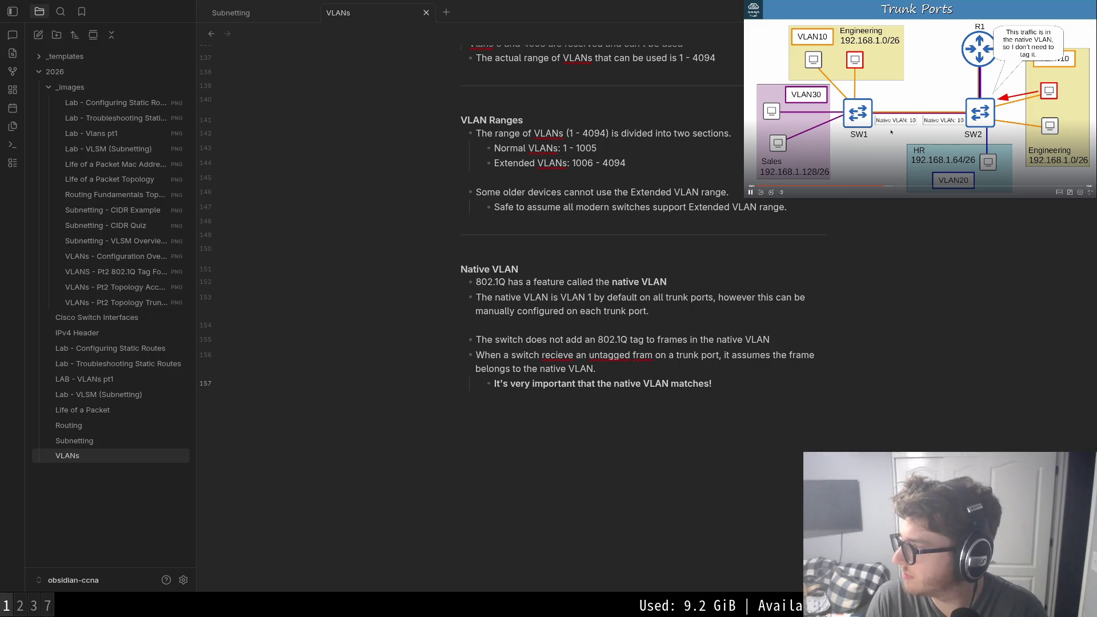
key(space)
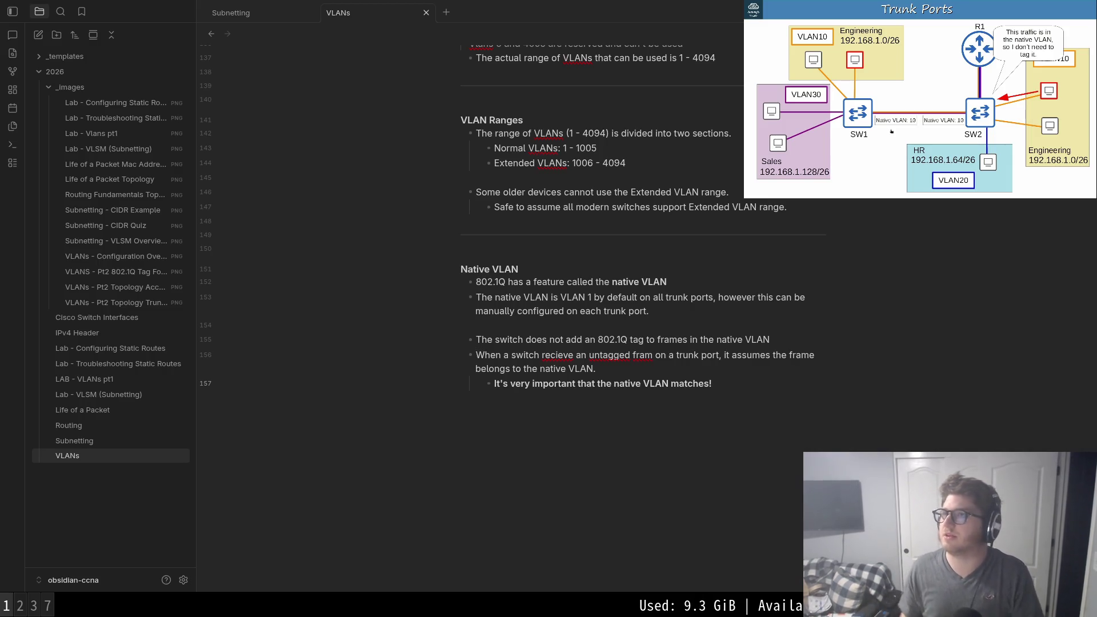
click(891, 130)
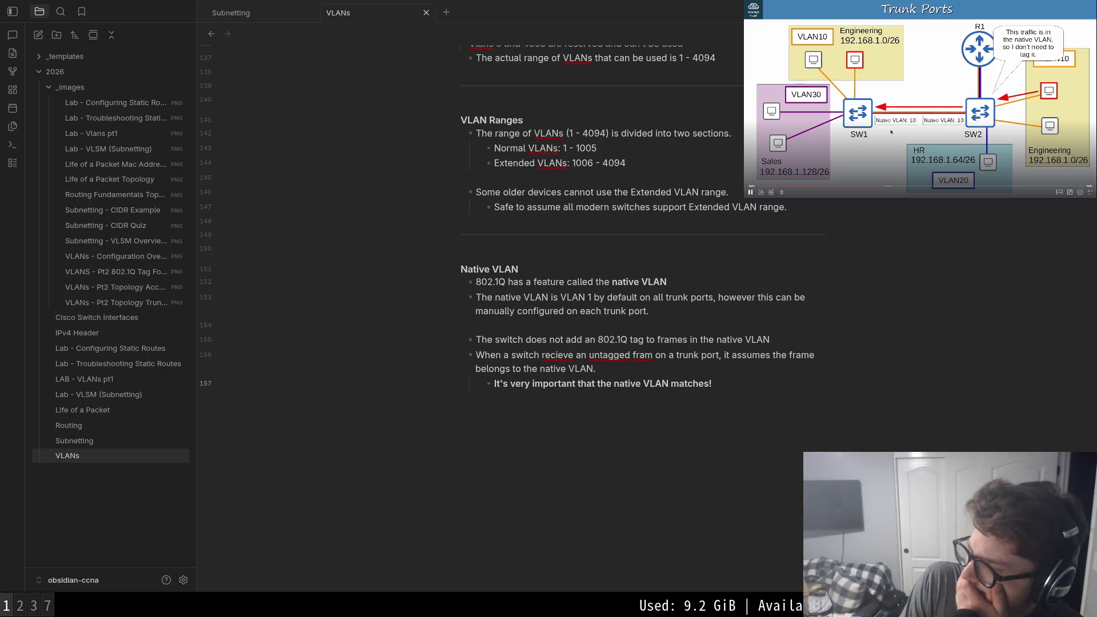
click(890, 130)
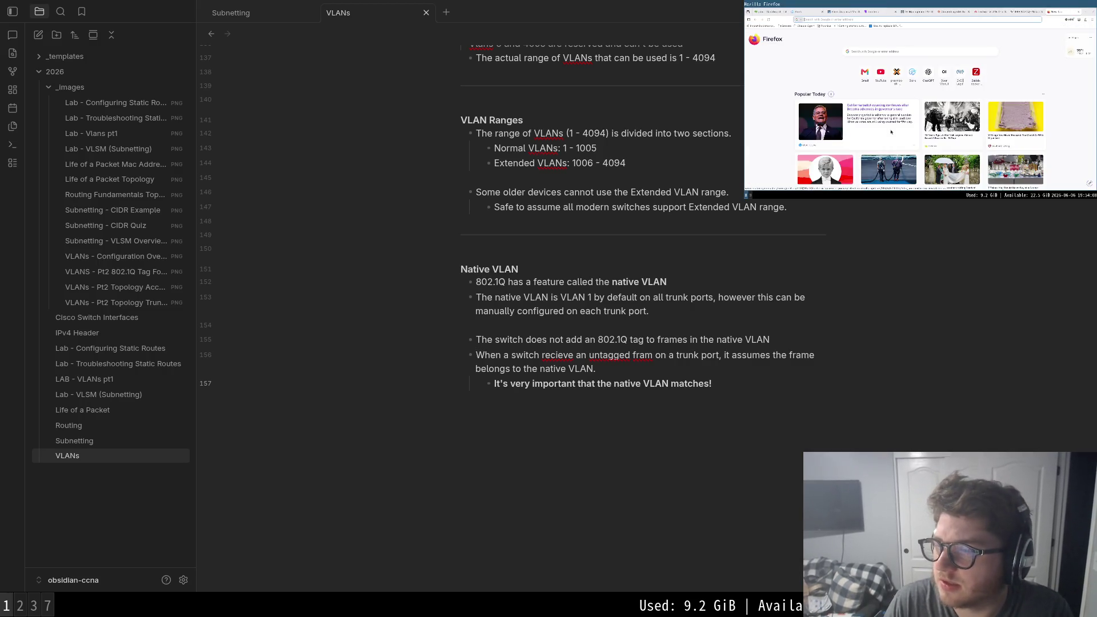
text(does)
Ask Google AI whether native VLANs work through trunk ports and send a follow-up question.
key(BackSpace)
key(BackSpace)
key(BackSpace)
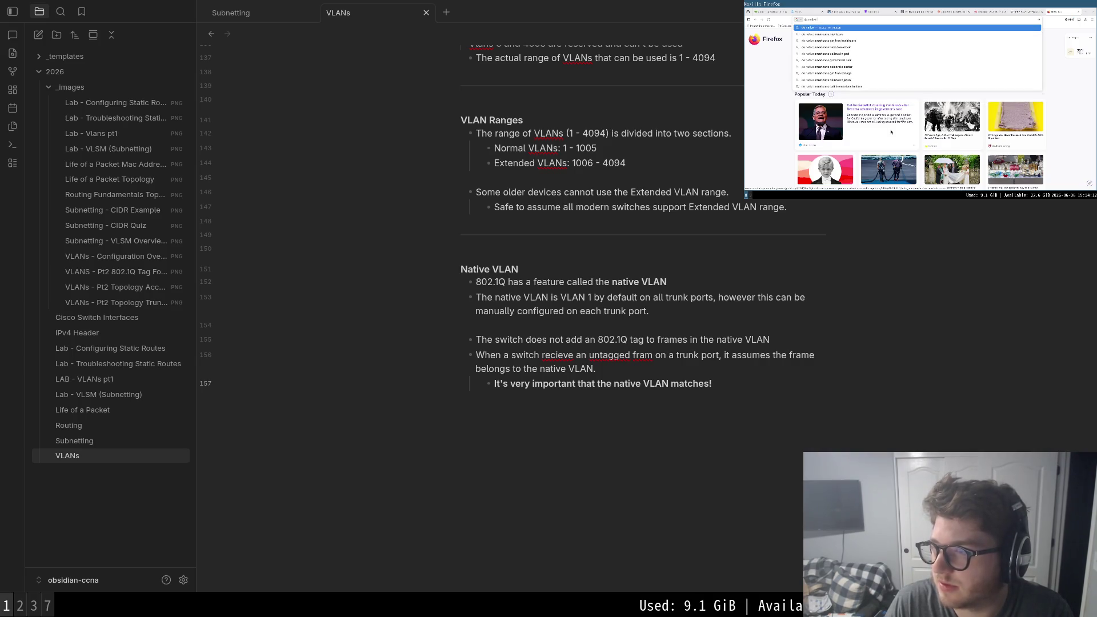
text(ns work thr)
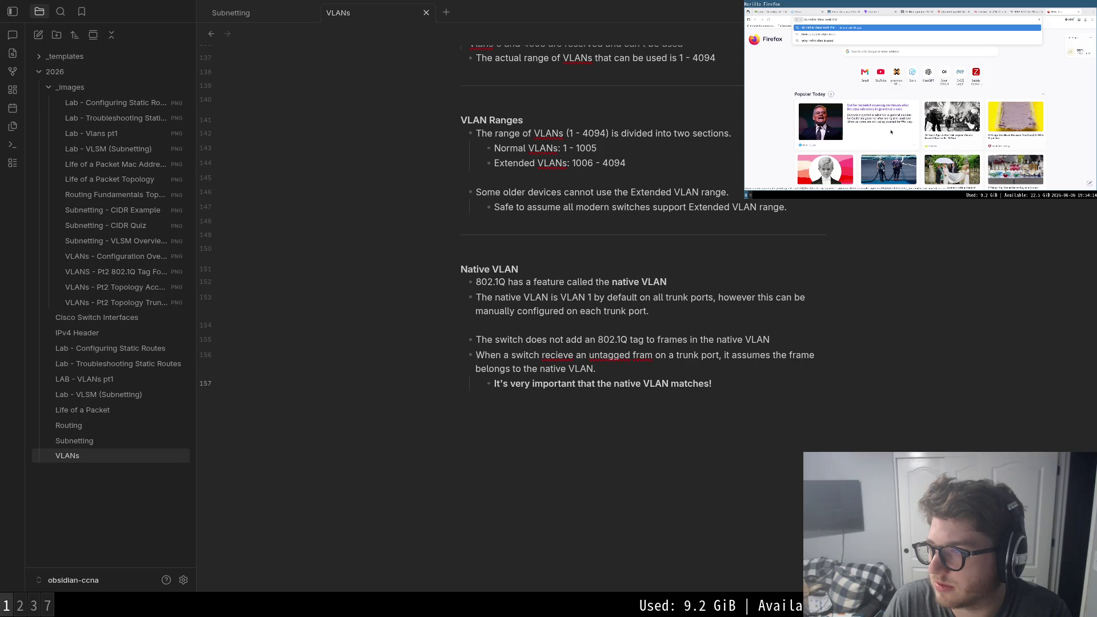
text(ough)
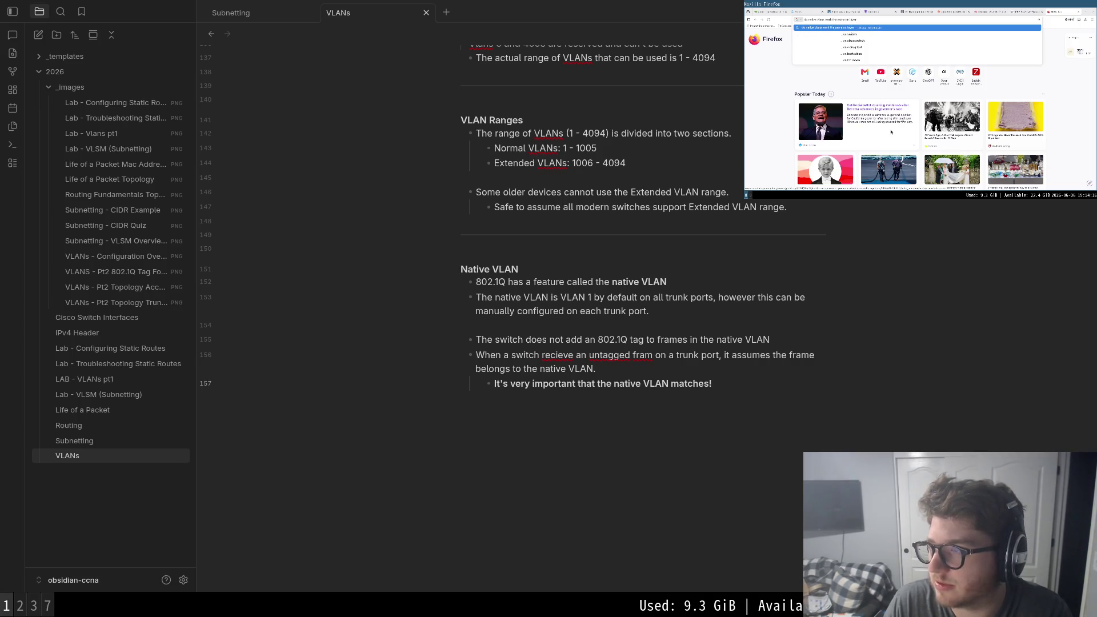
text( trunk ports)
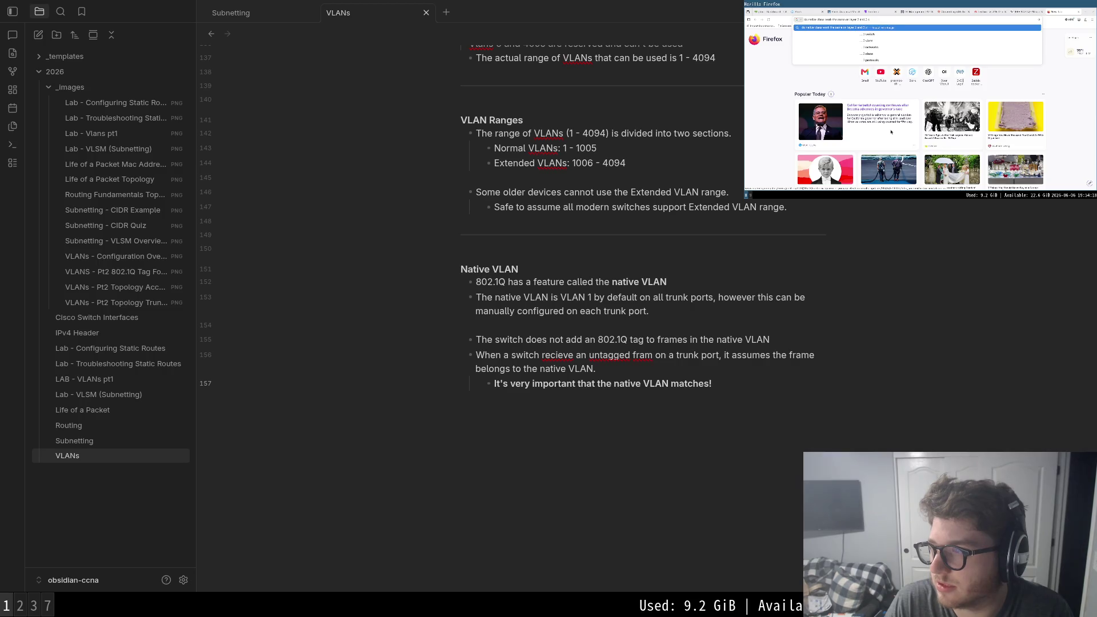
key(Return)
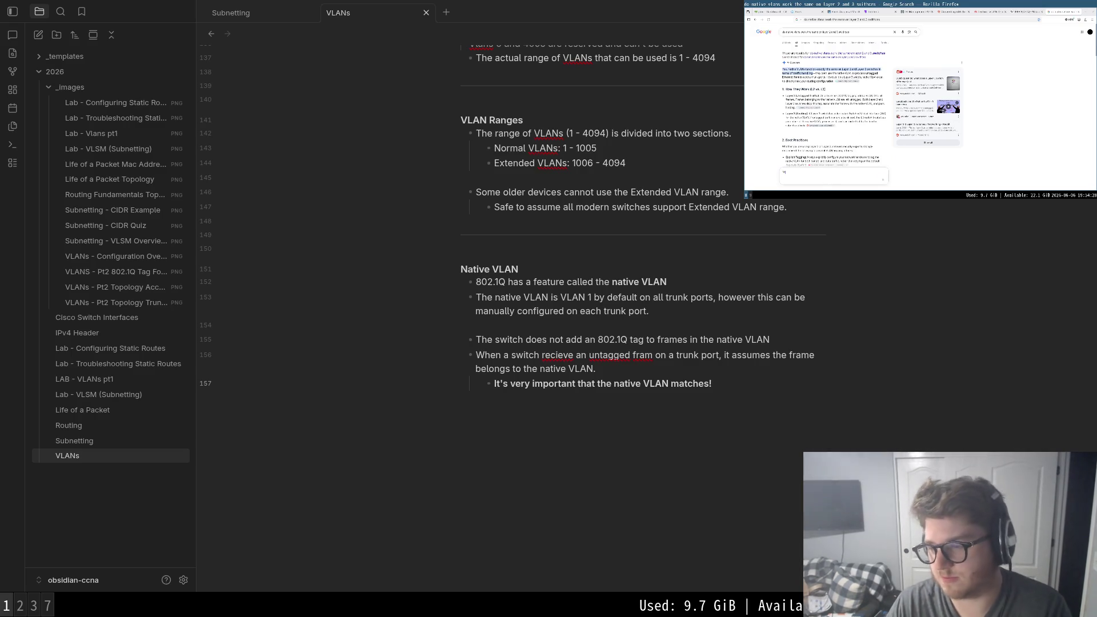
text(Why doesnt the)
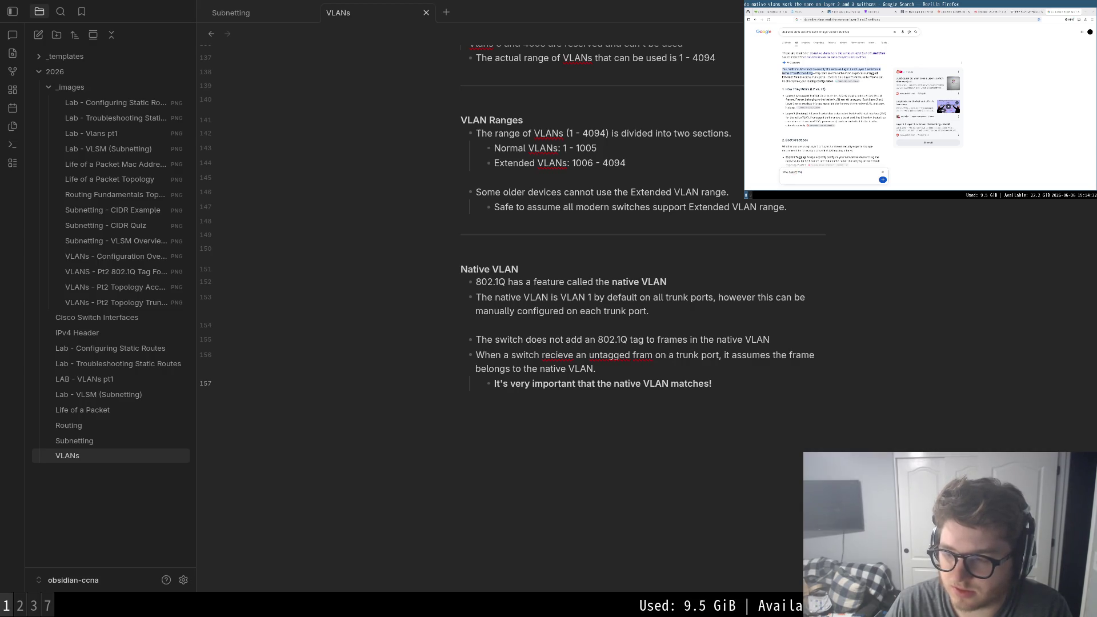
text(d)
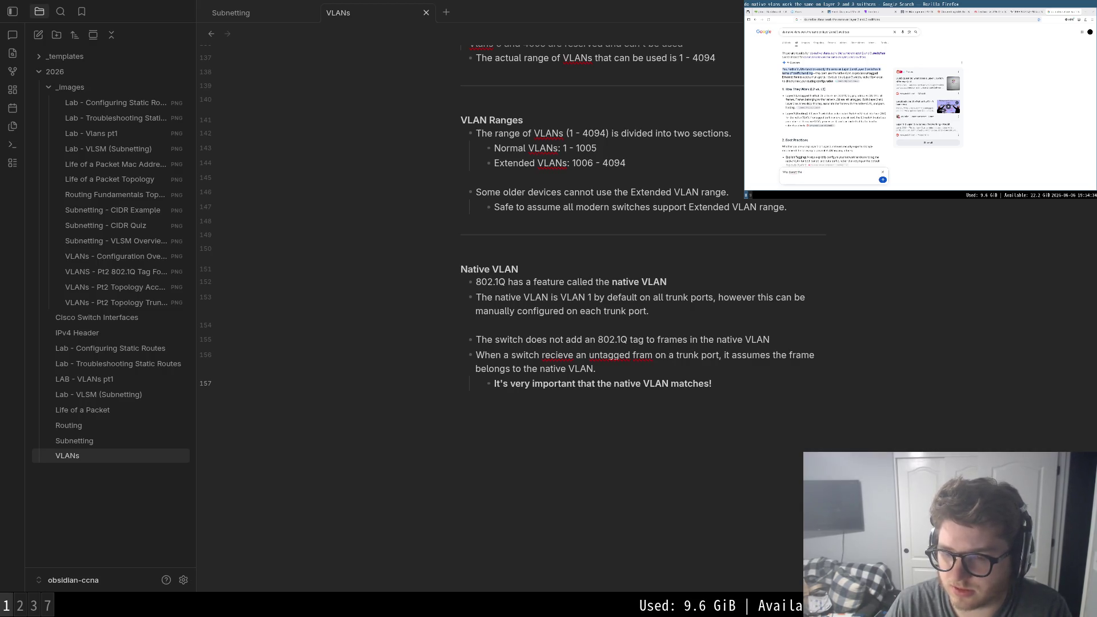
text(dla)
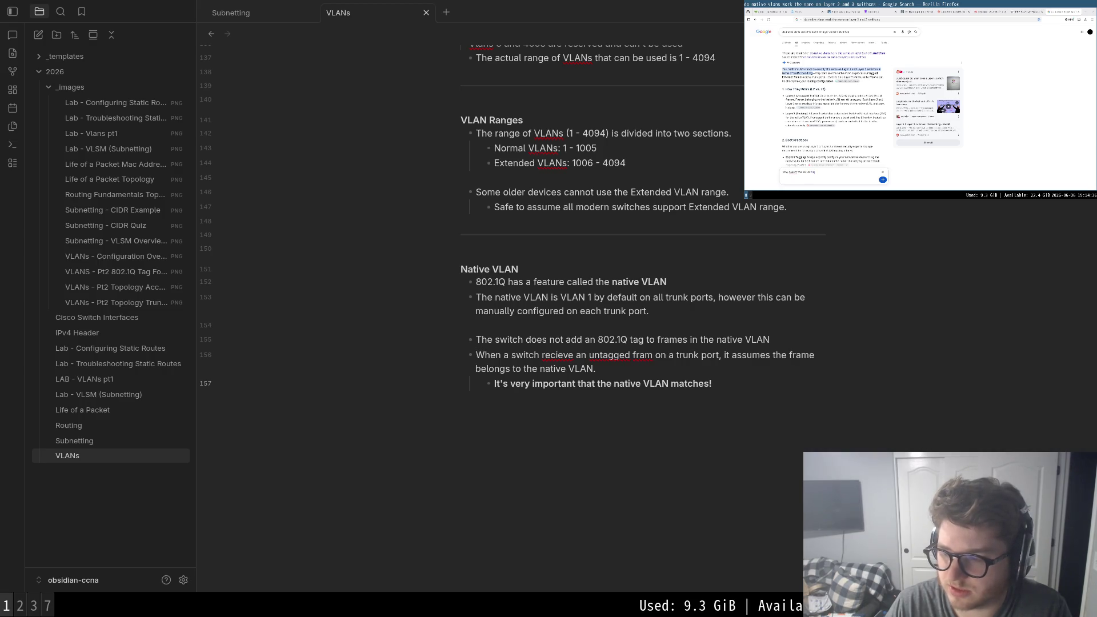
text(n m)
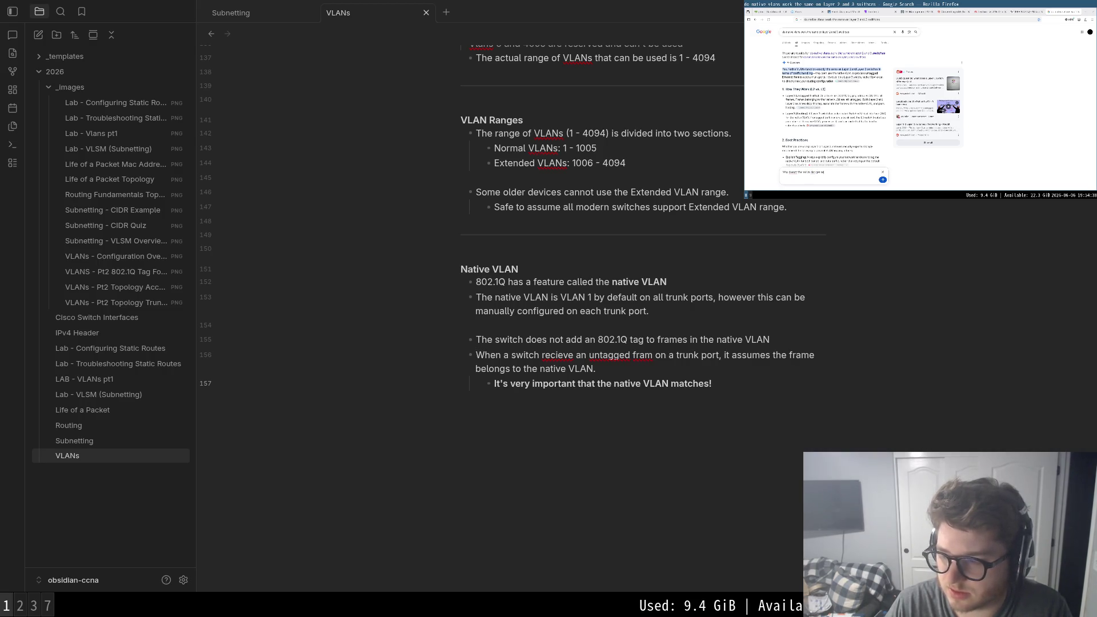
text(at)
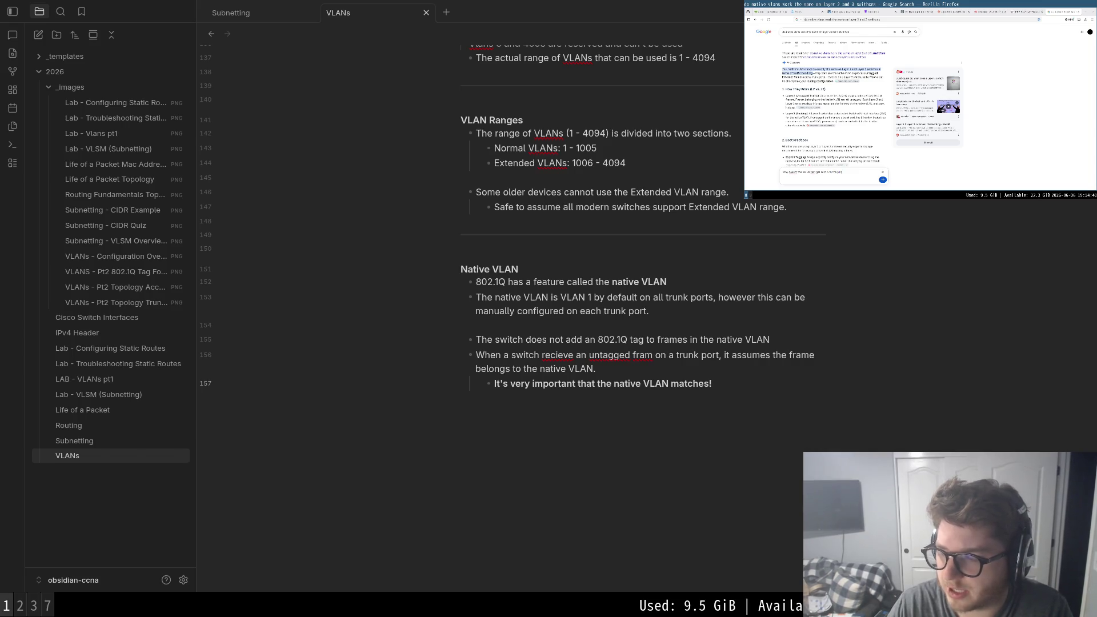
key(Return)
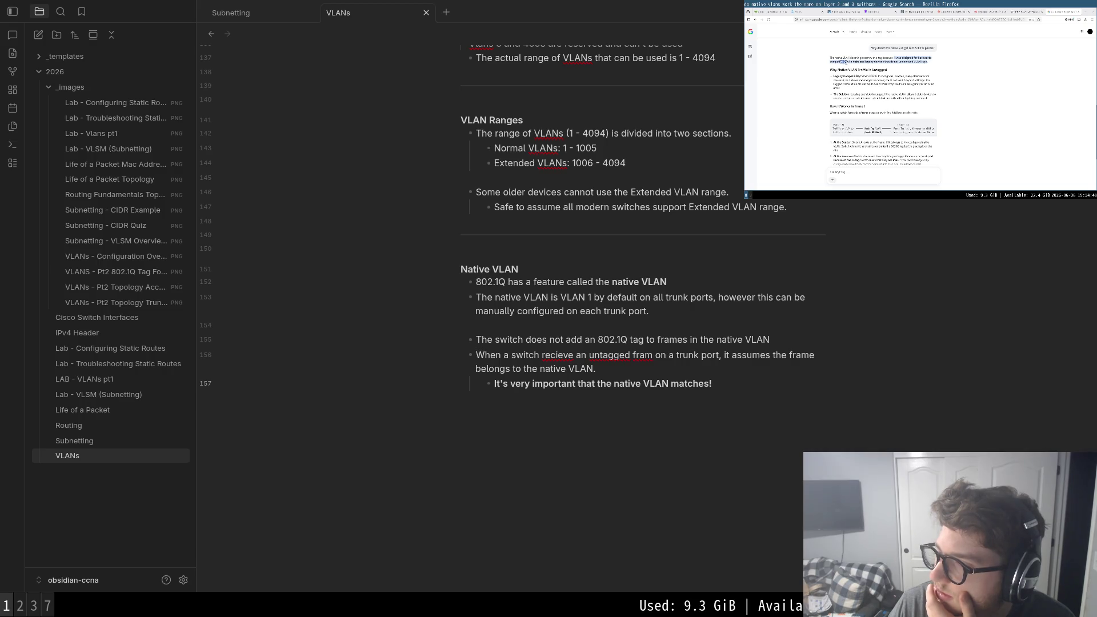
drag(868, 63, 926, 62)
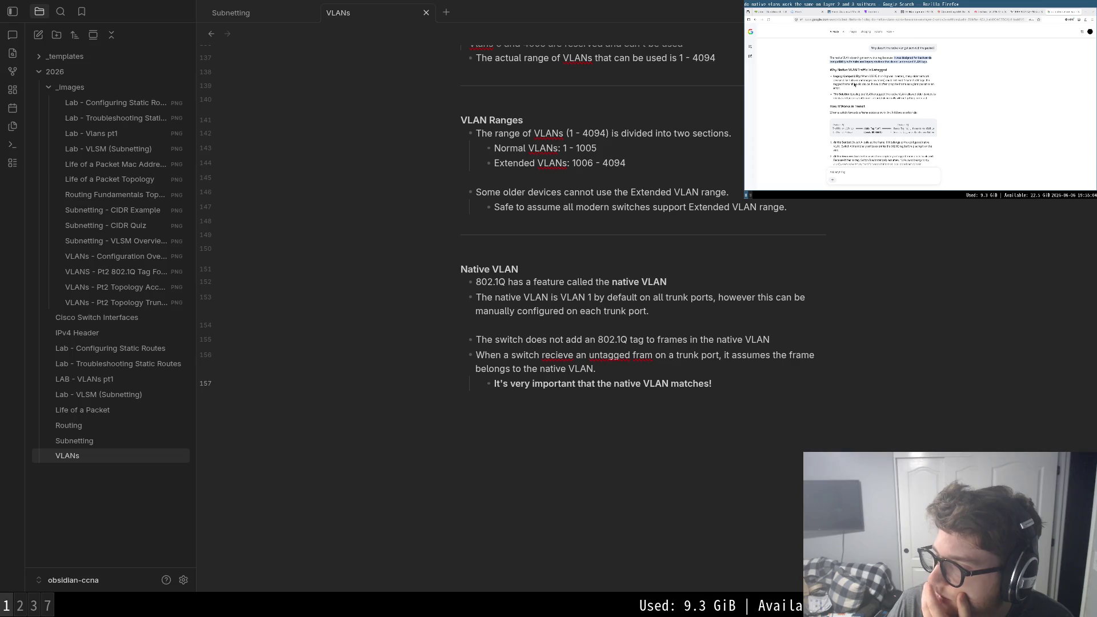
scroll(854, 85, down, 2)
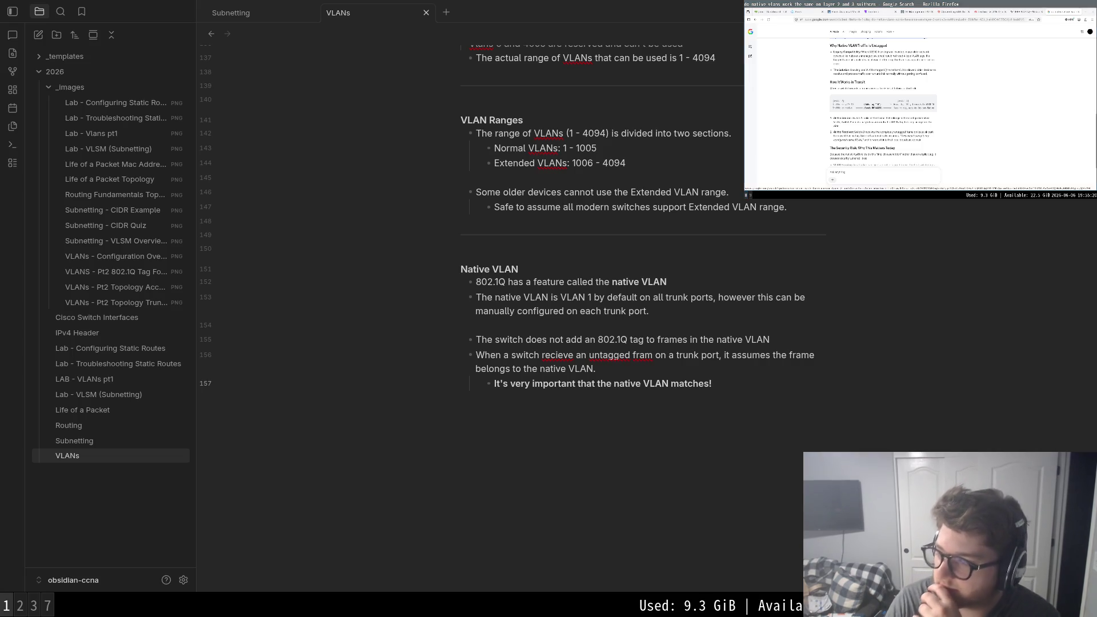
scroll(882, 111, down, 3)
scroll(903, 105, down, 2)
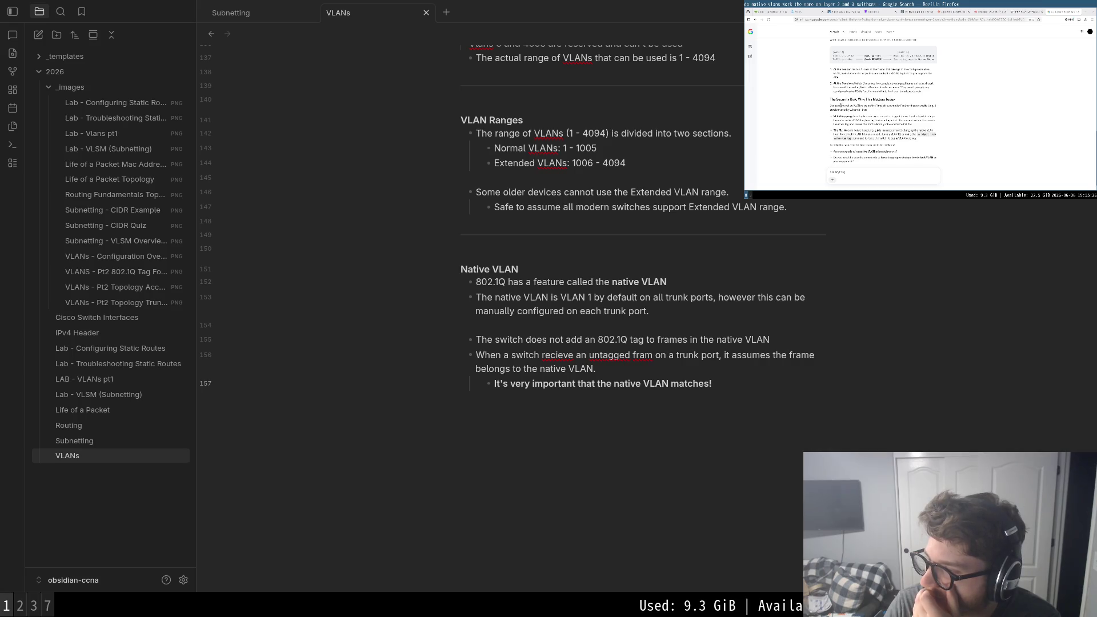
drag(830, 104, 867, 110)
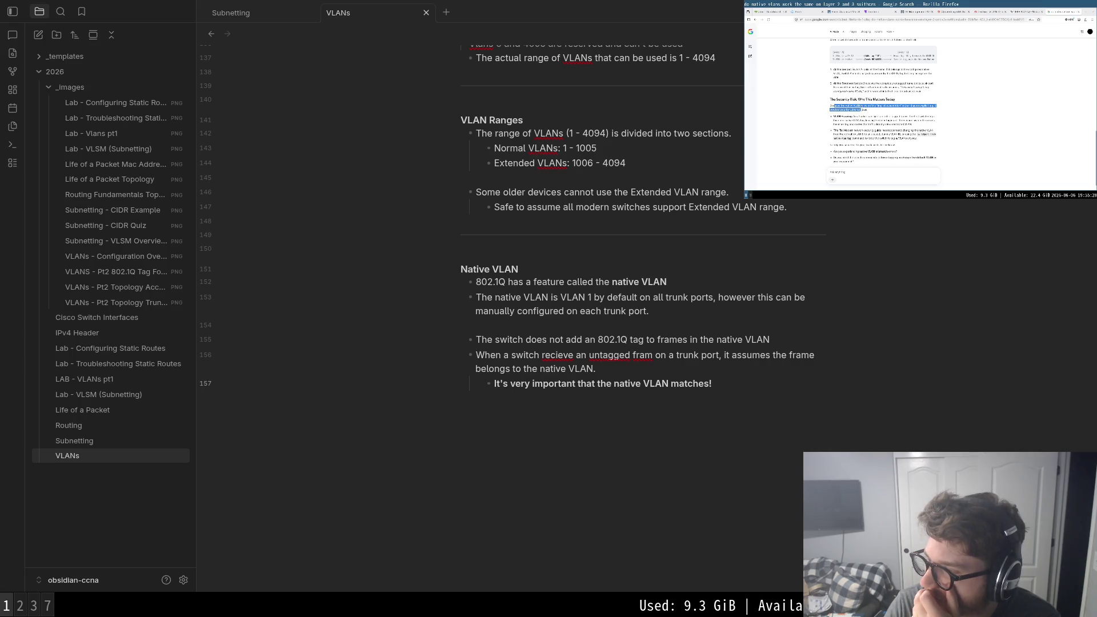
click(861, 116)
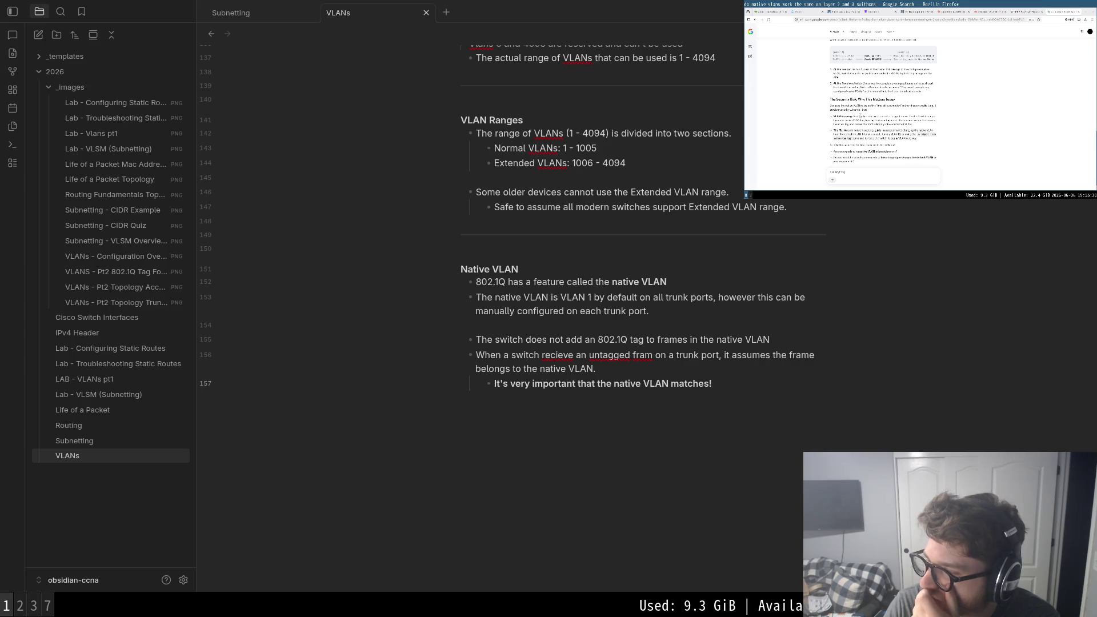
drag(860, 116, 883, 118)
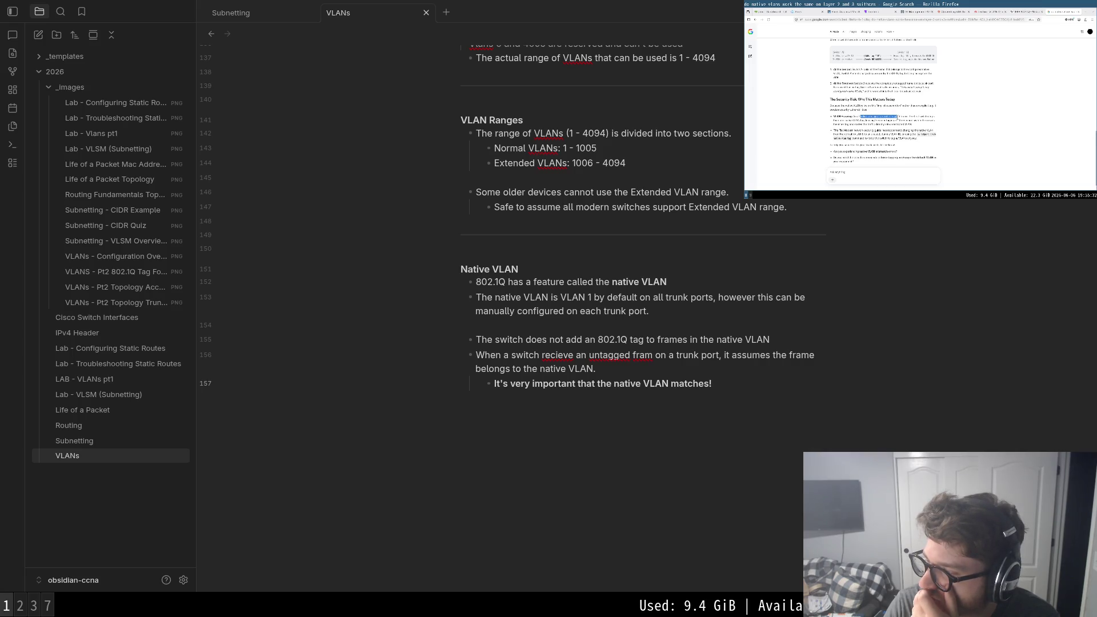
click(897, 117)
double_click(904, 116)
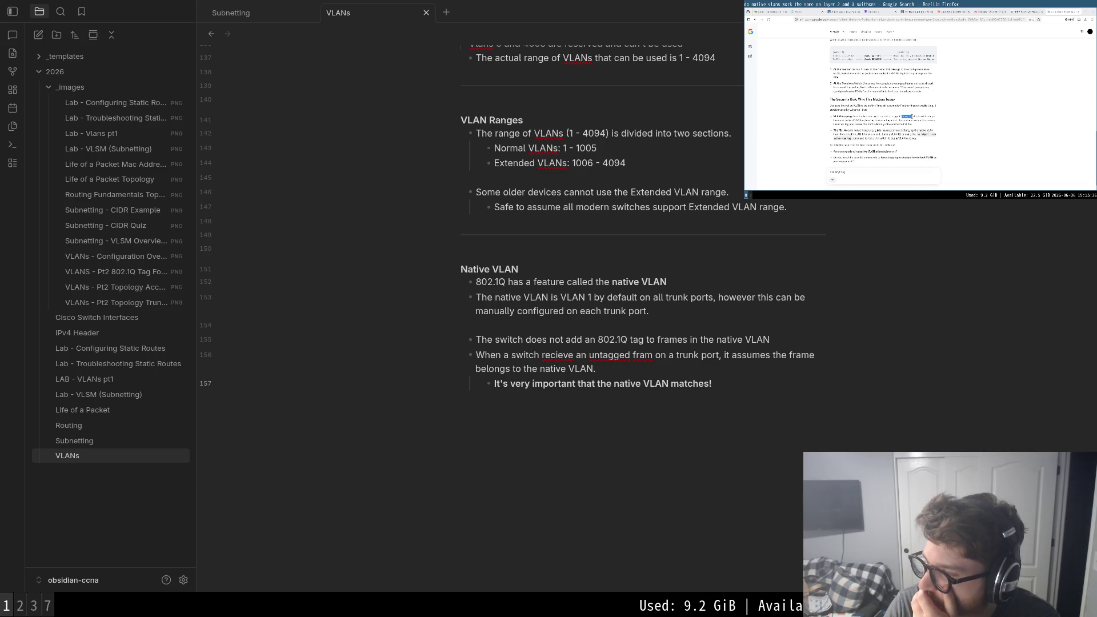
drag(904, 117, 866, 121)
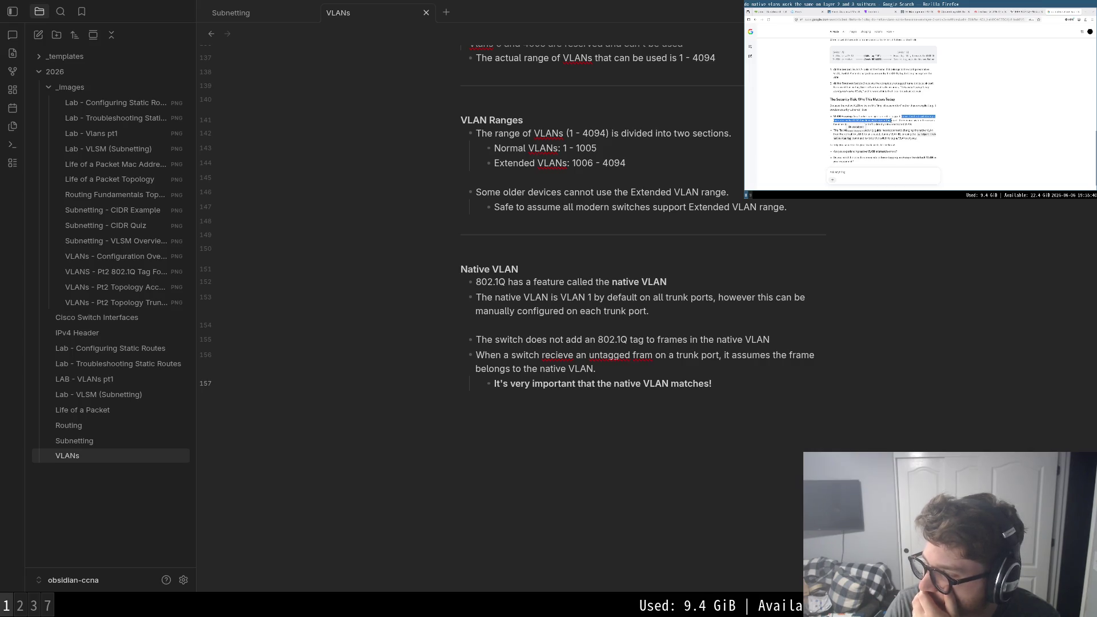
drag(888, 121, 900, 120)
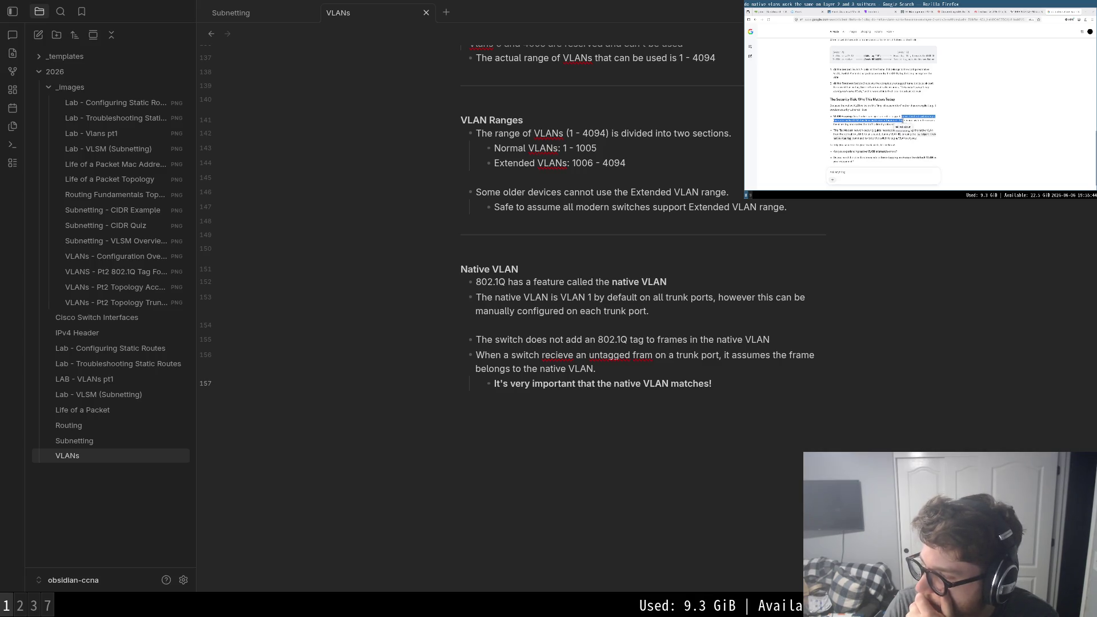
drag(900, 122, 911, 126)
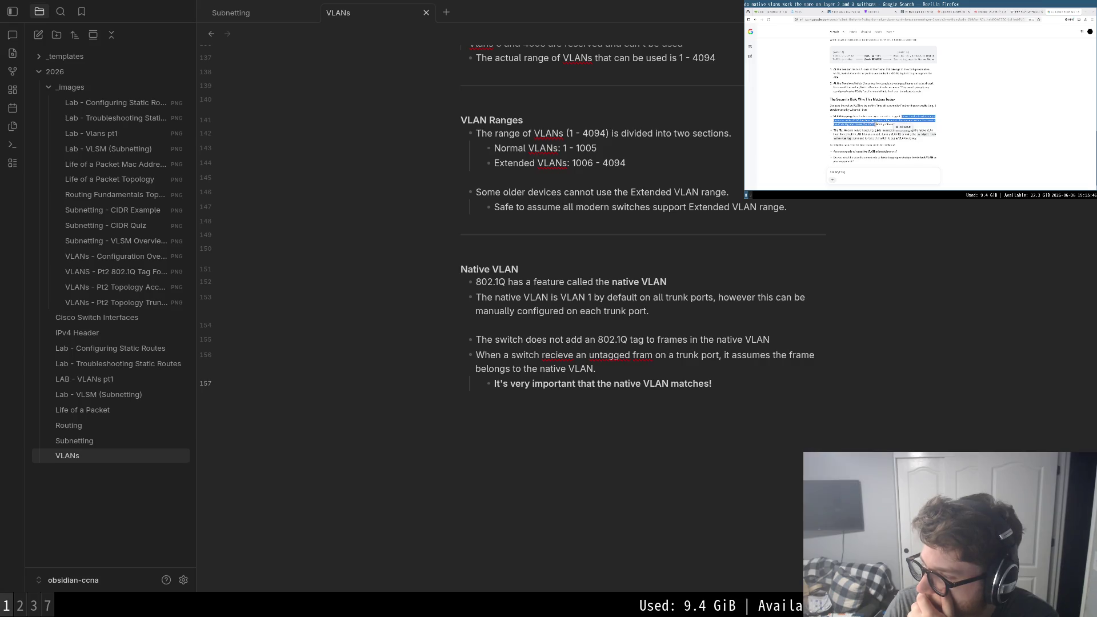
click(877, 130)
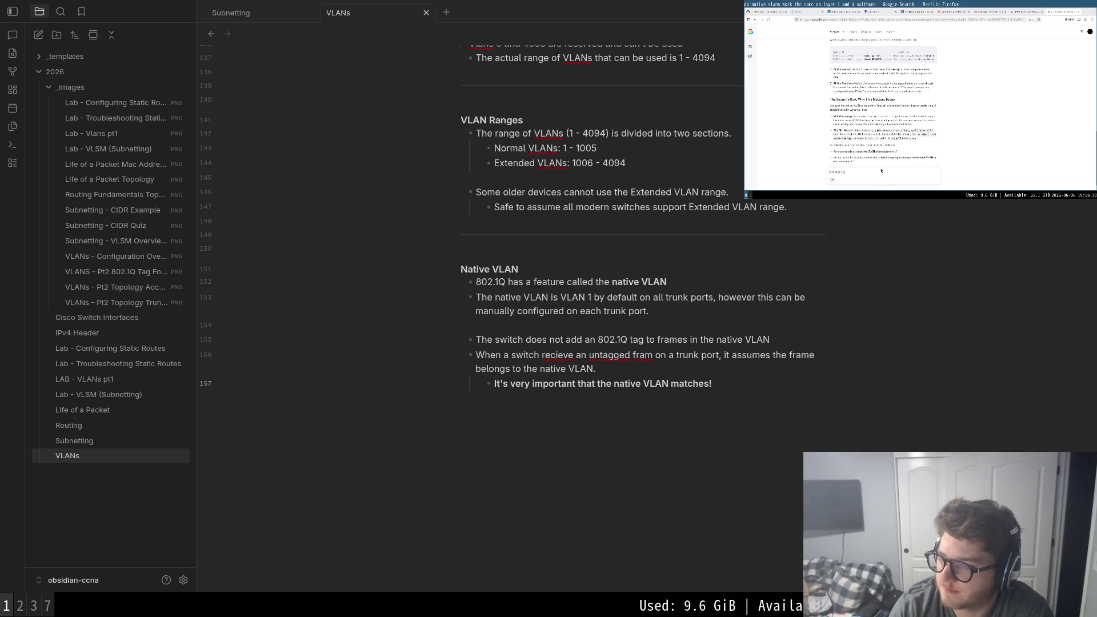
text(Cool)
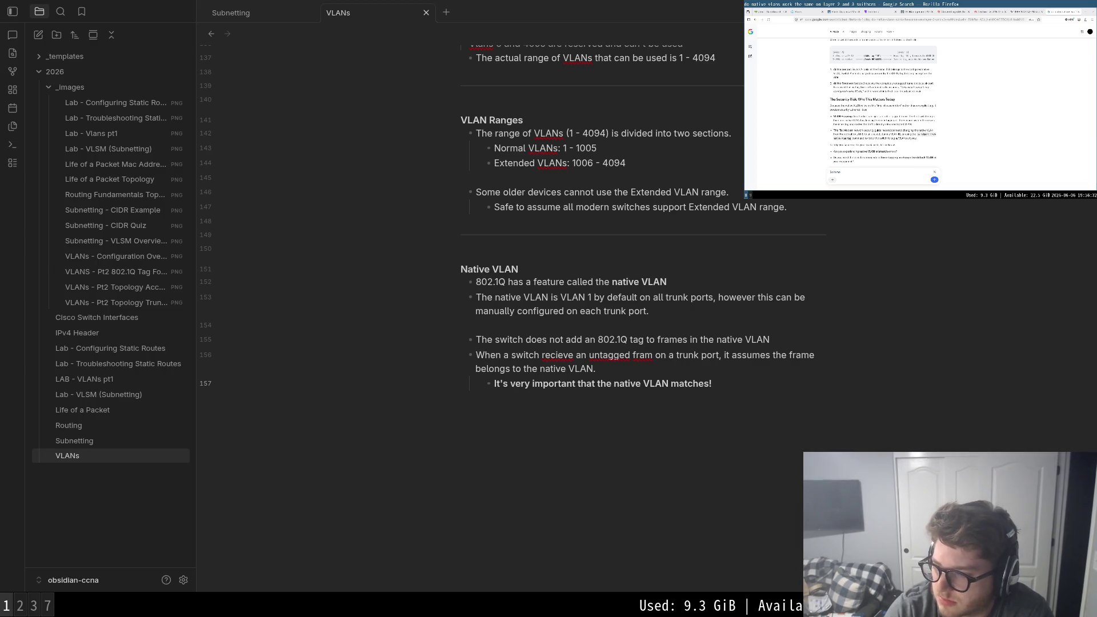
text( explain it)
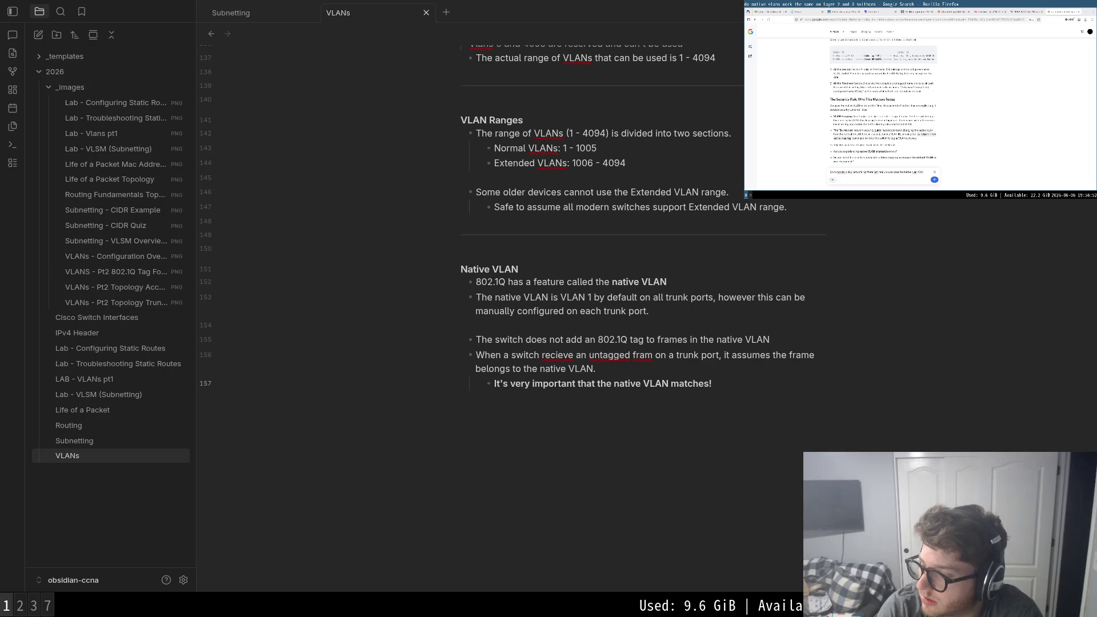
text(Can you)
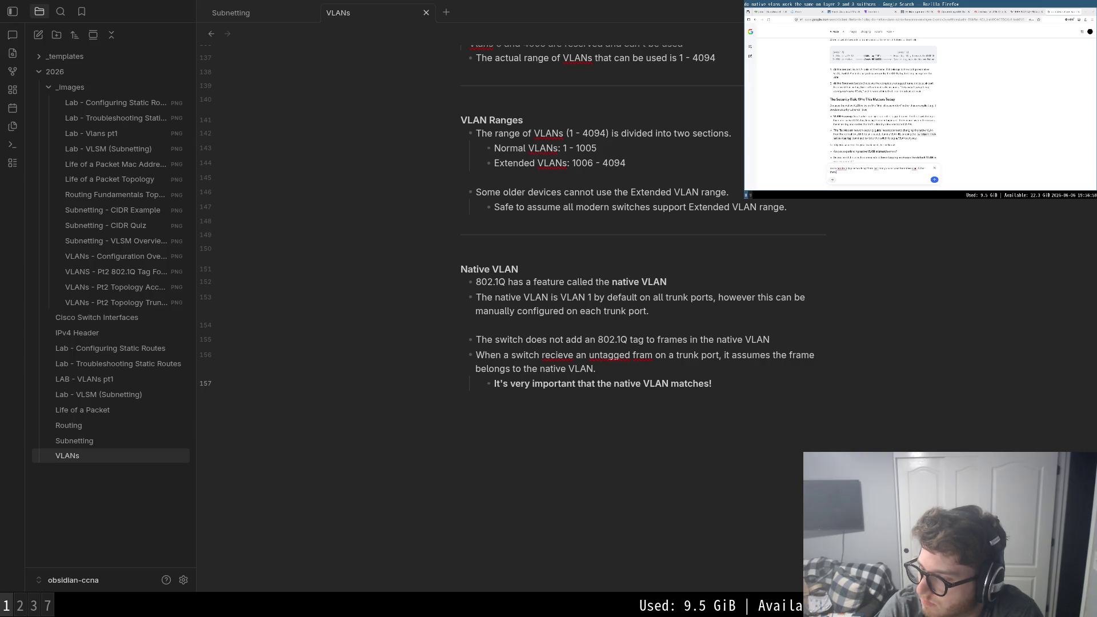
text(it)
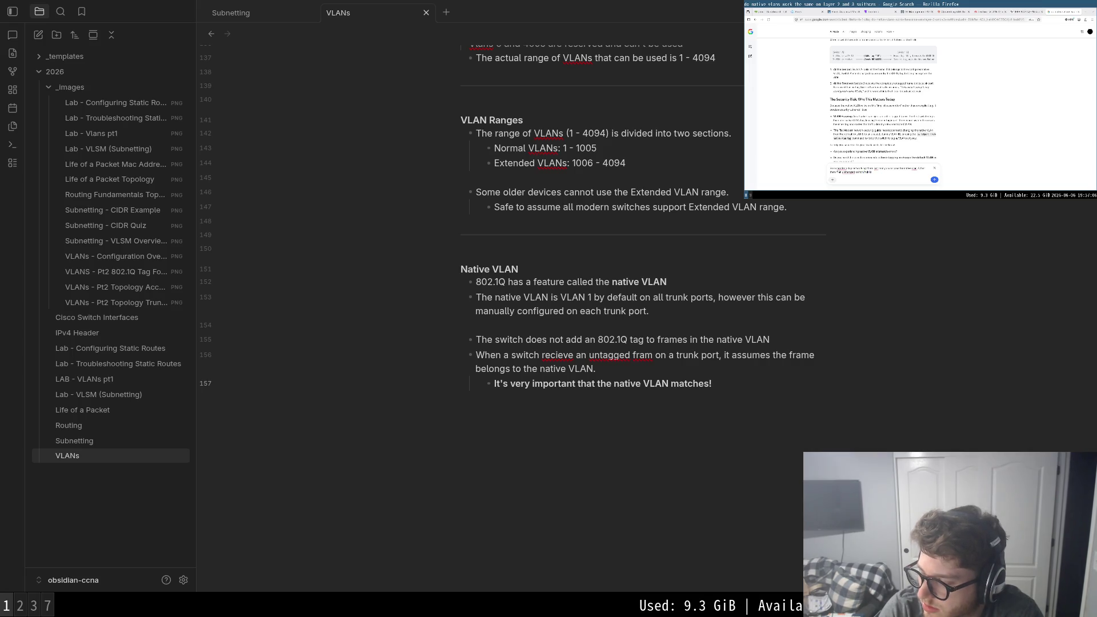
Submit a request asking the AI to explain the native VLAN topic further.
key(Return)
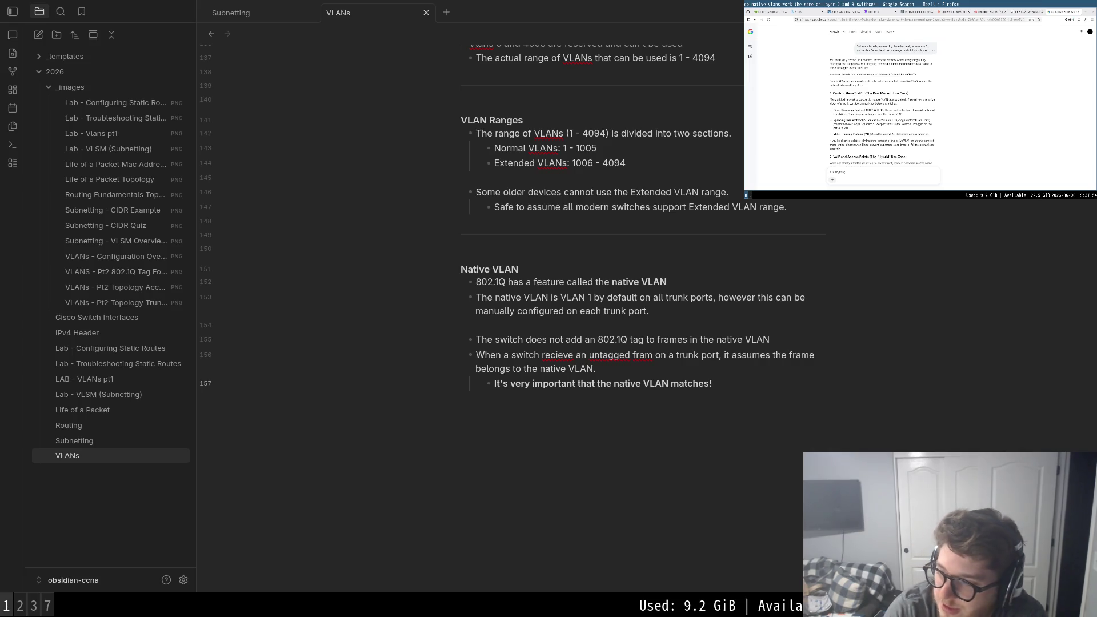
scroll(917, 120, down, 5)
drag(831, 83, 935, 161)
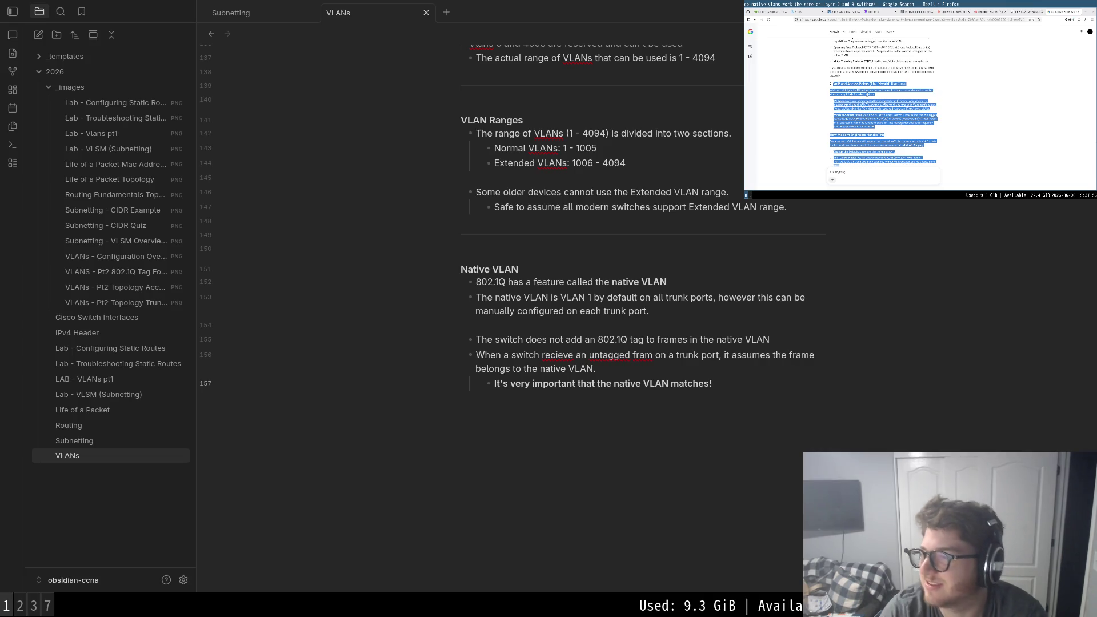
Clear the highlighted text in the AI answer while reading it.
click(935, 161)
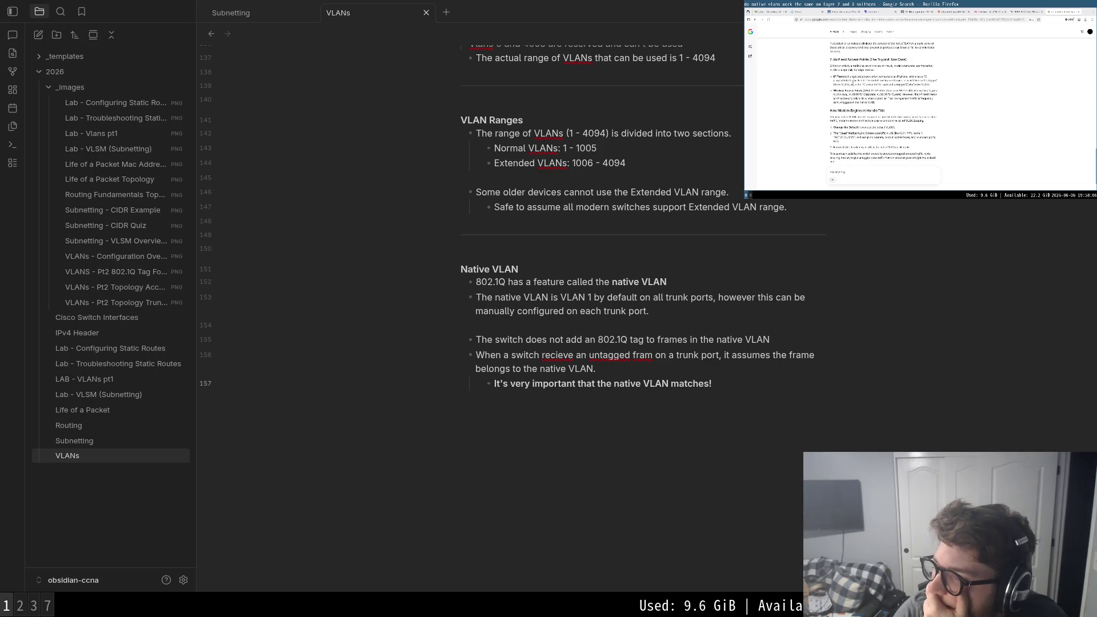
scroll(854, 83, up, 1)
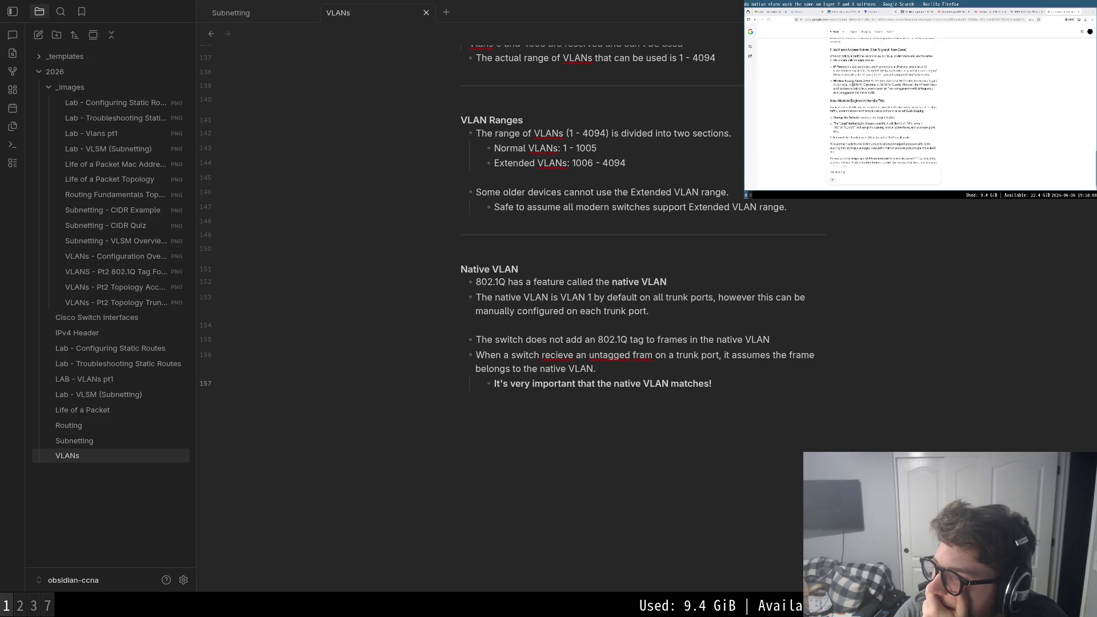
scroll(854, 86, up, 1)
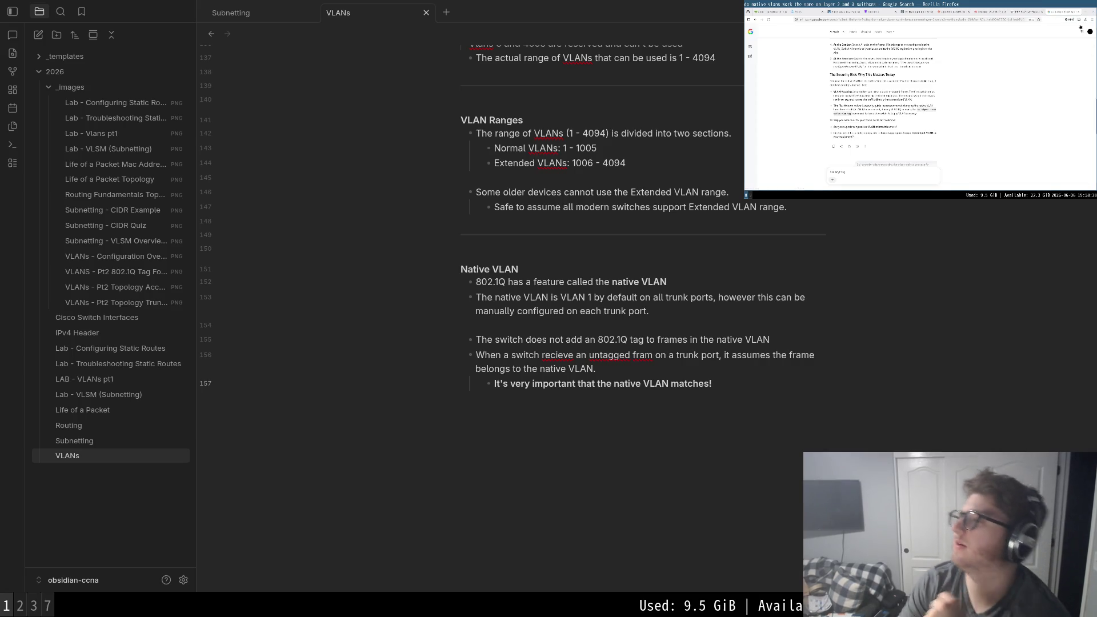
Watch the Trunk Ports lecture full screen, pausing on the native VLAN mismatch example, then return to the note.
click(1020, 11)
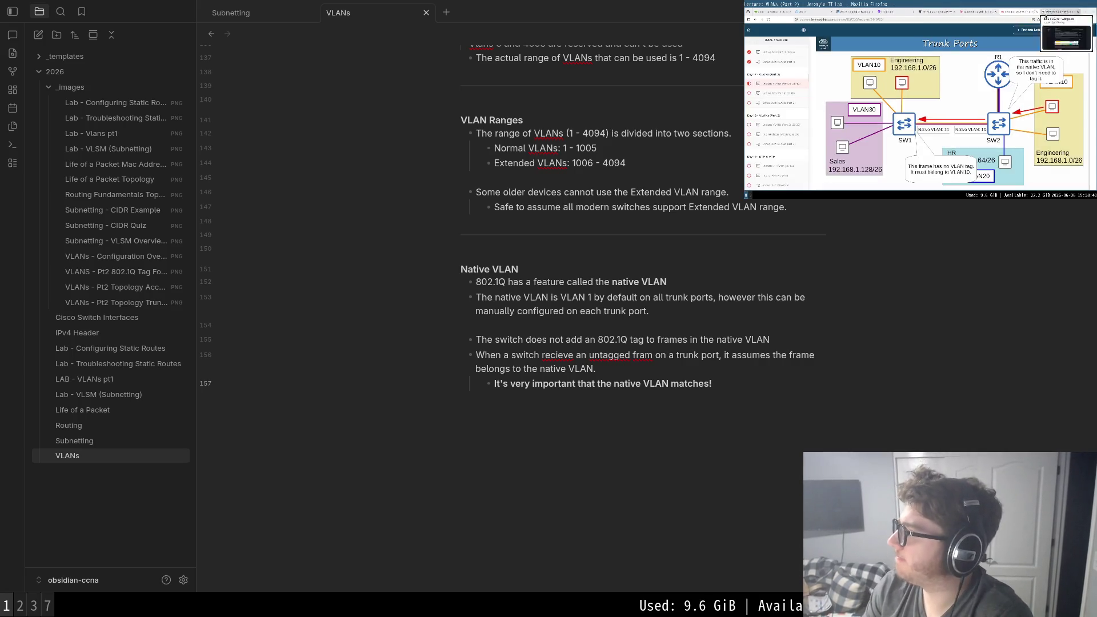
key(f)
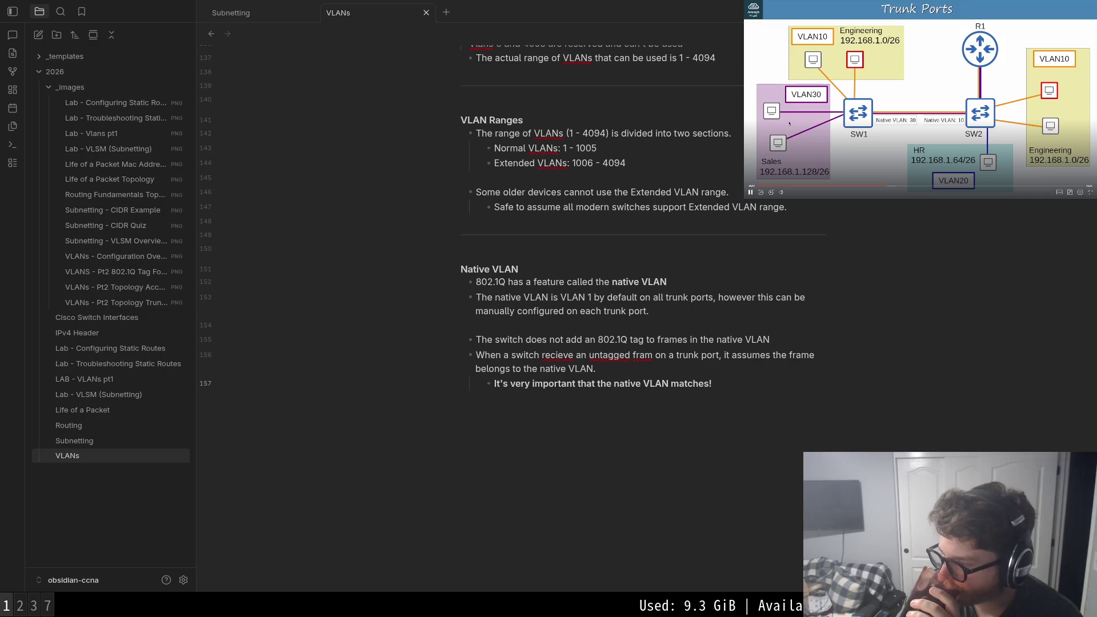
click(789, 122)
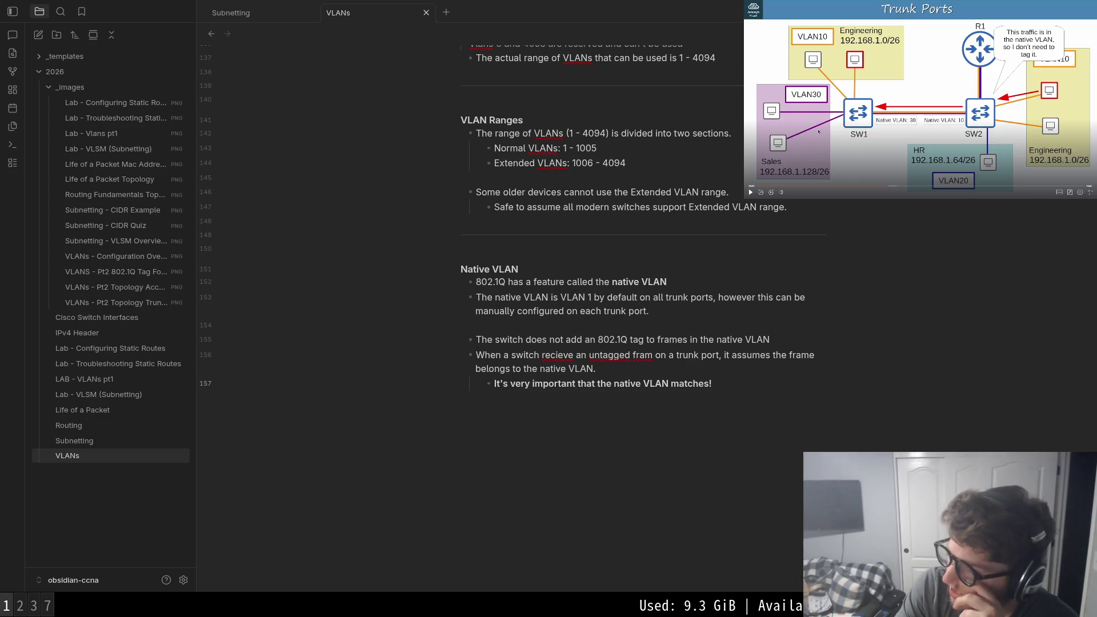
click(804, 103)
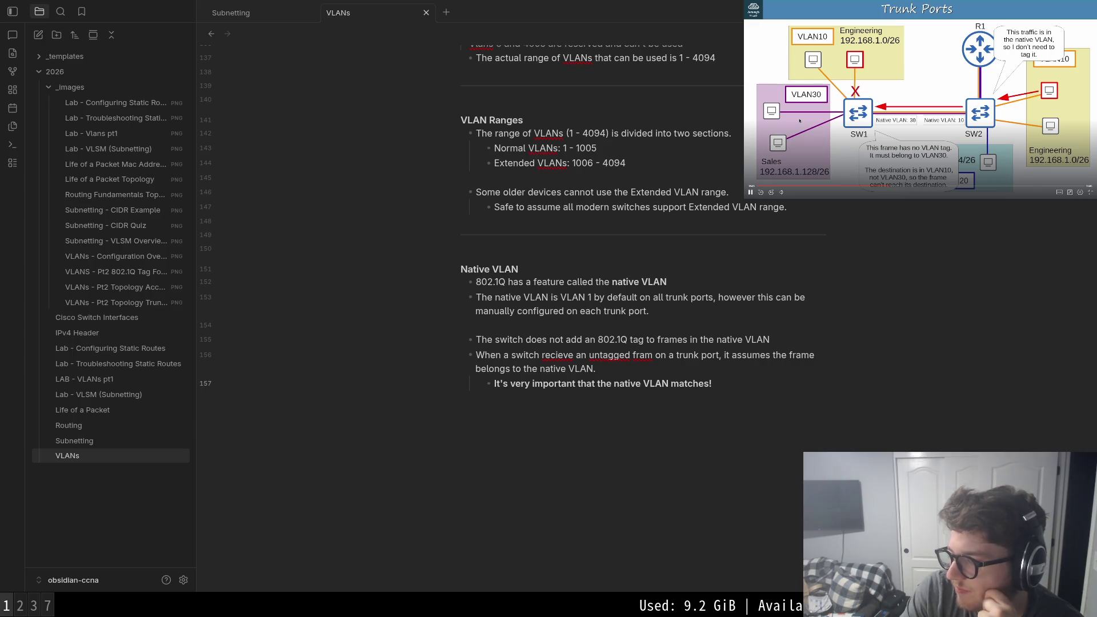
click(797, 120)
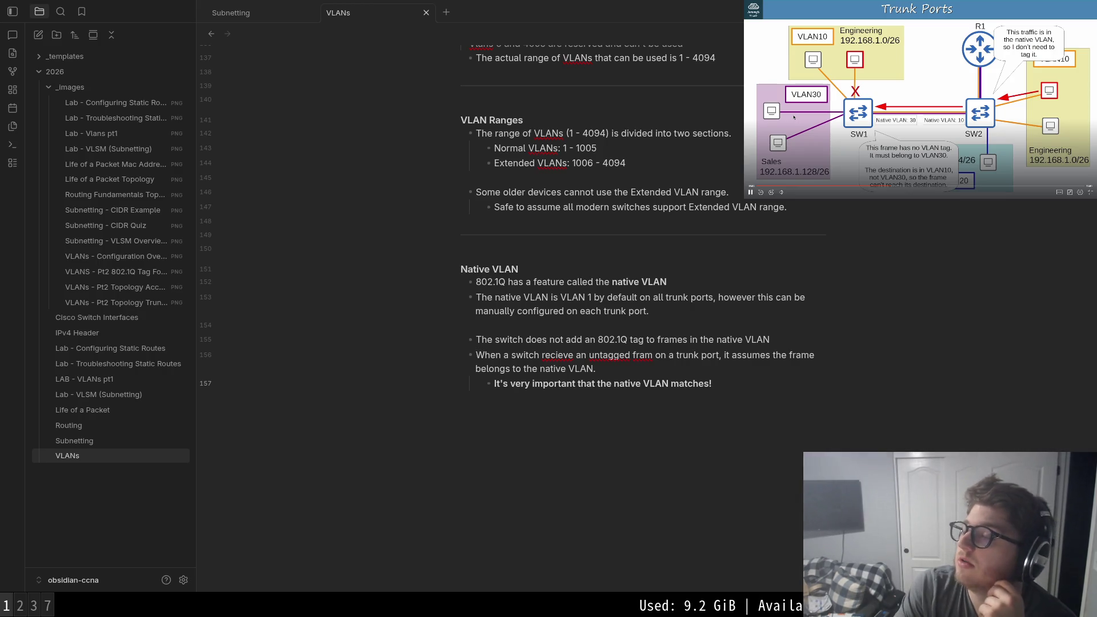
click(755, 423)
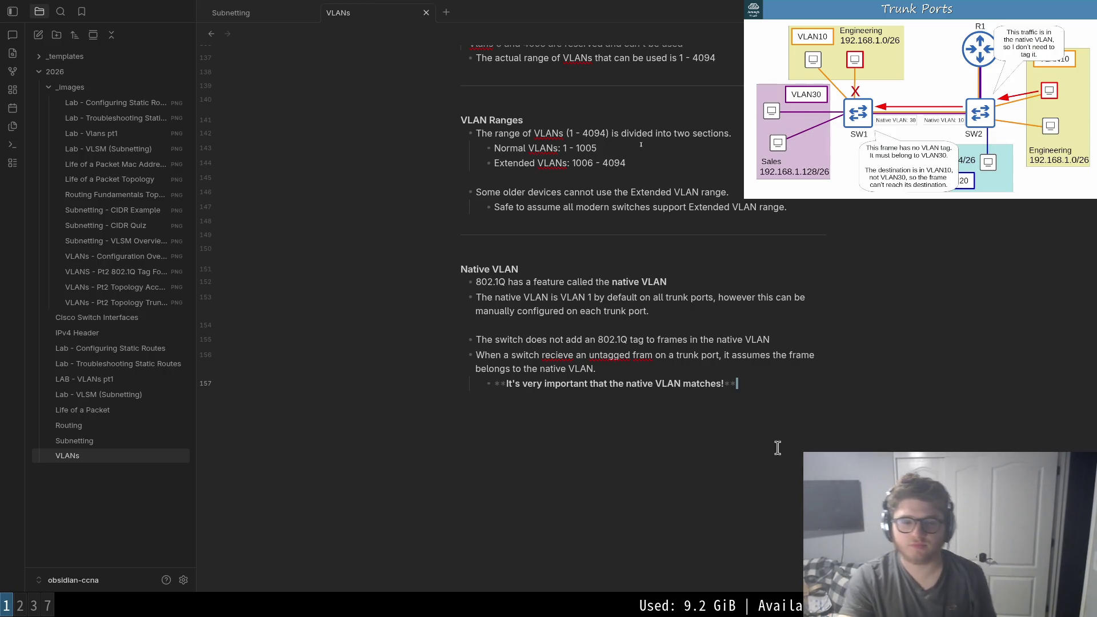
Write a new bullet with **native VLAN** bolded explaining the mismatch, ending 'it will not send a tag'.
key(Return)
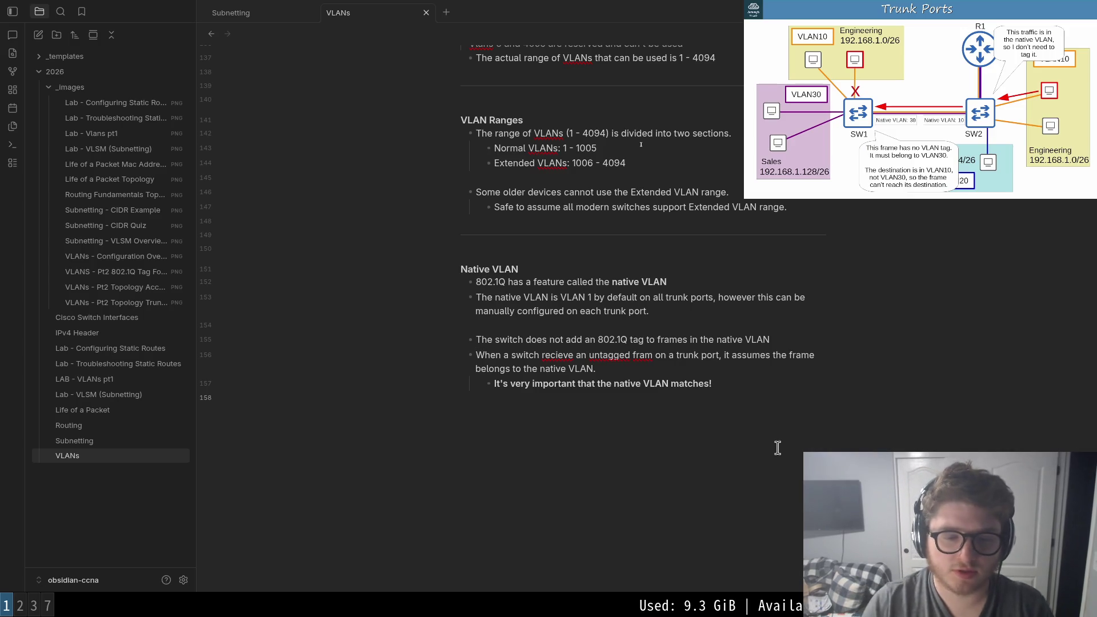
key(Return)
text(- If the )
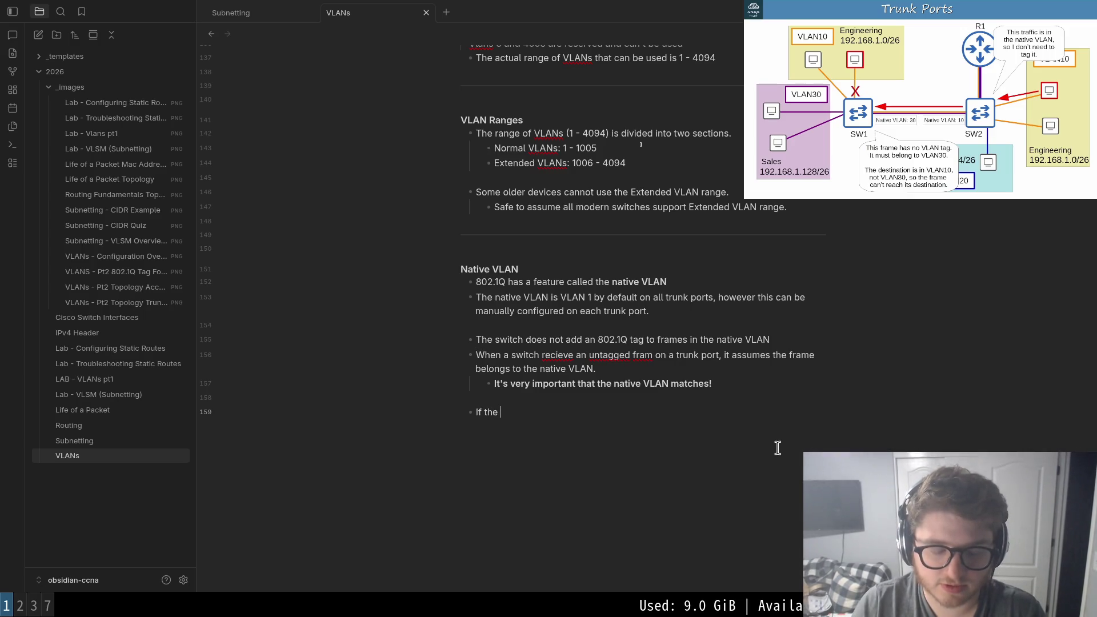
text(*)
key(BackSpace)
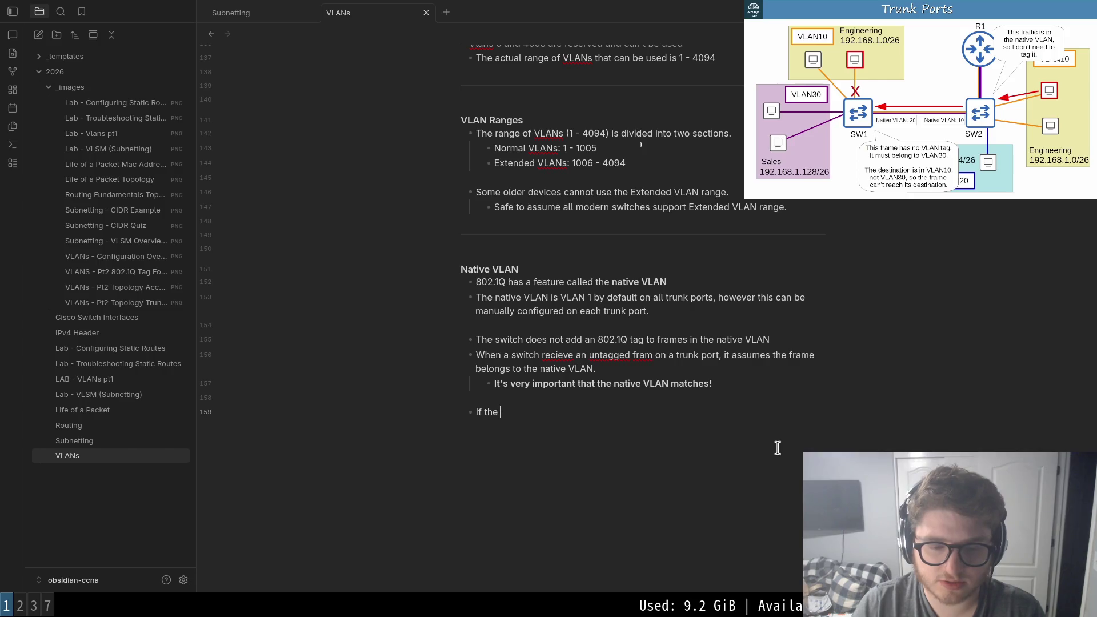
text(**native)
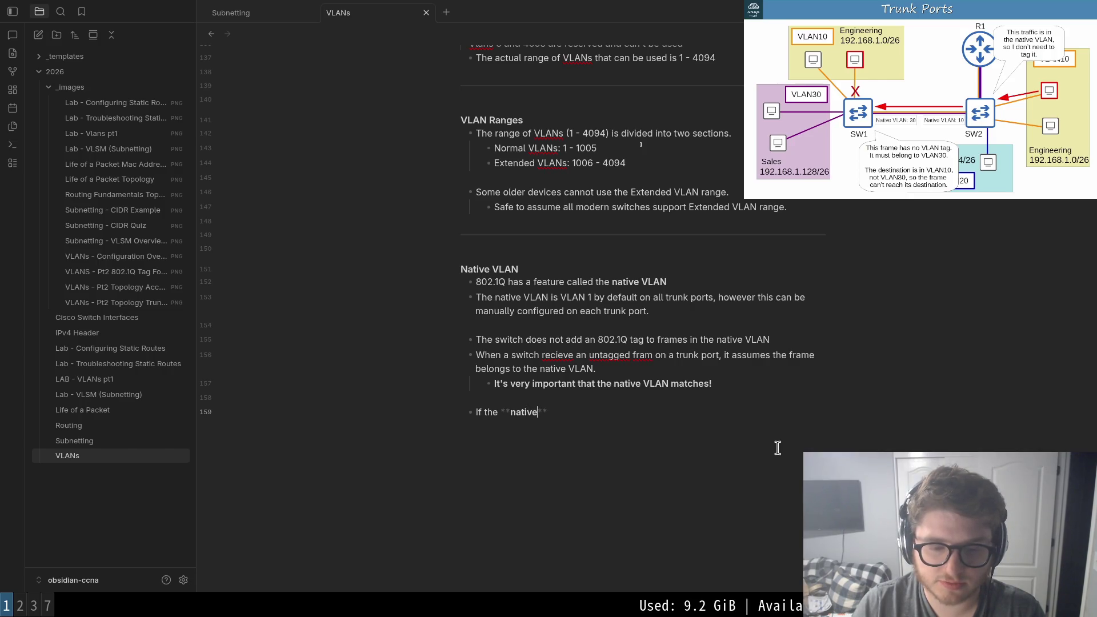
text( VLAN)
key(End)
text(doe)
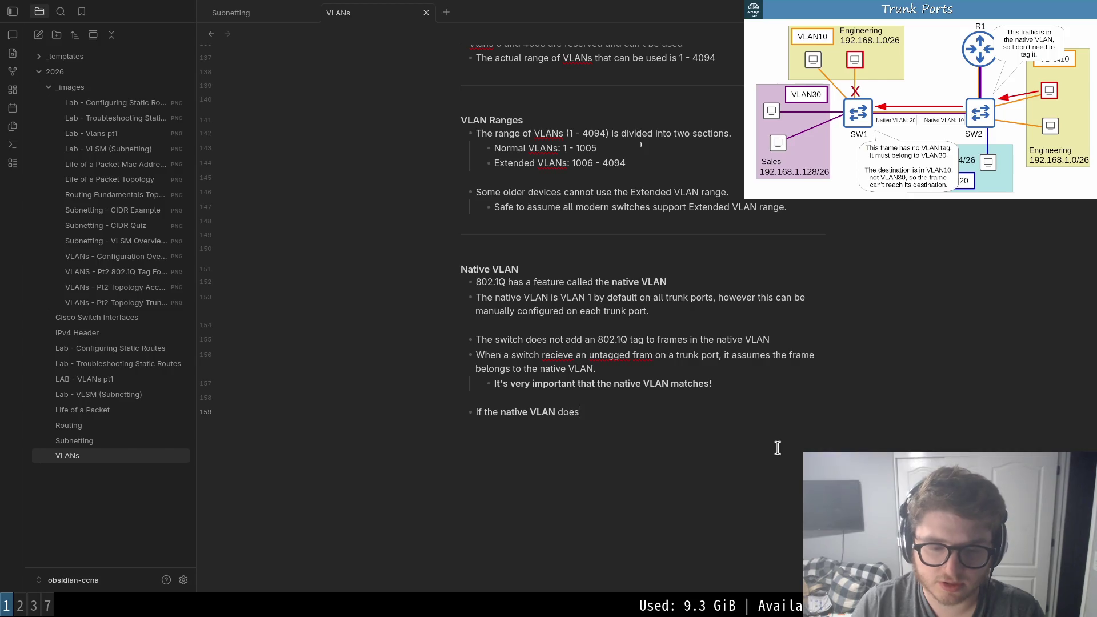
text(s not match b)
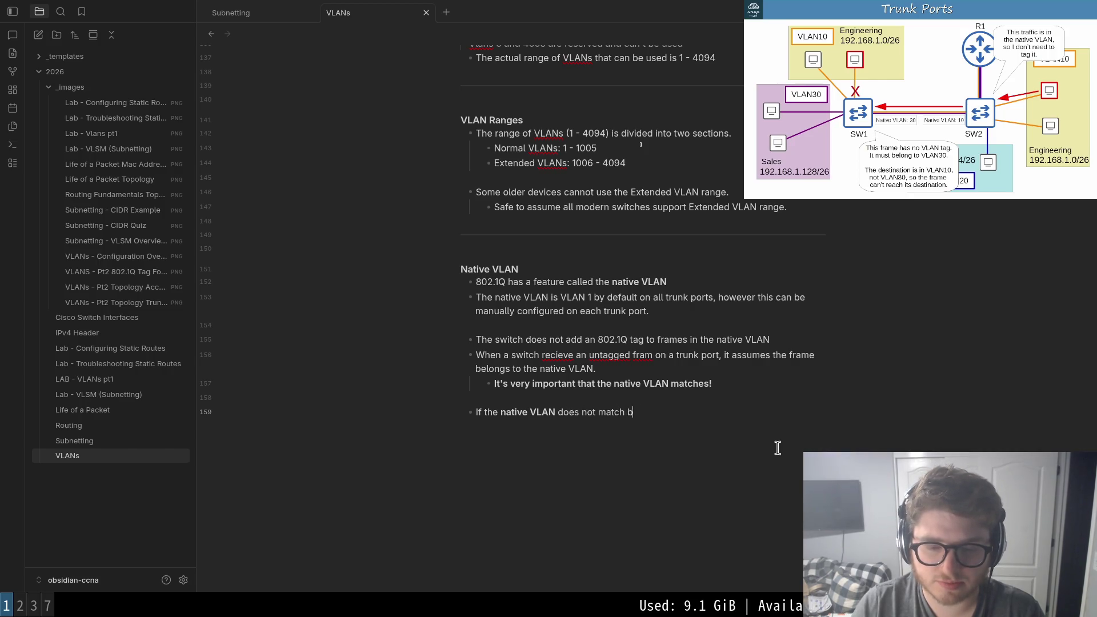
text(etween switche)
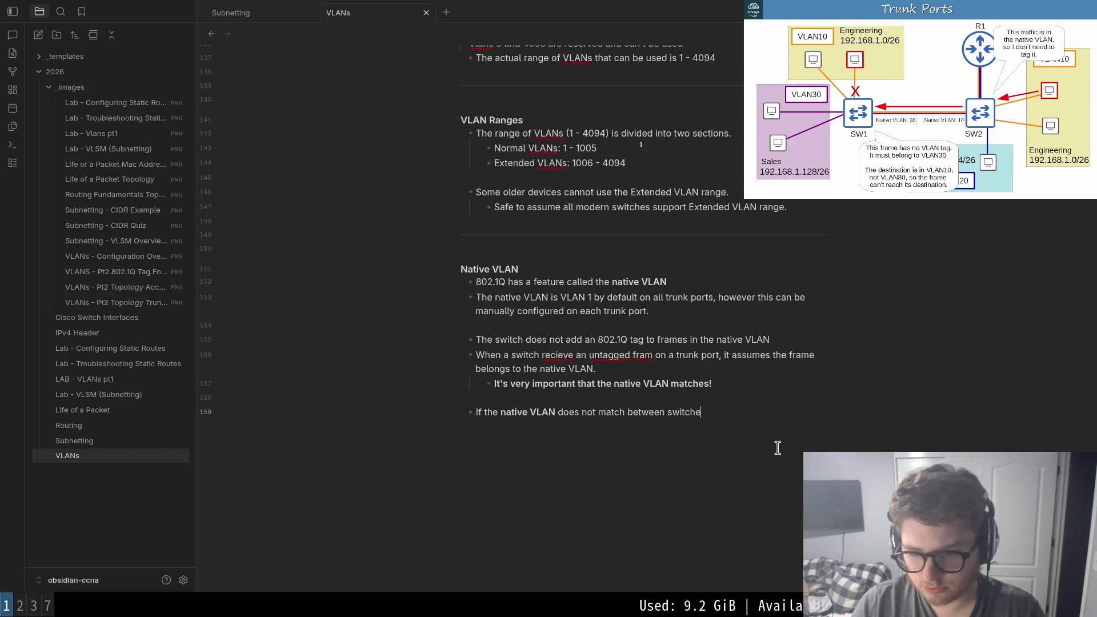
key(BackSpace)
text(es and)
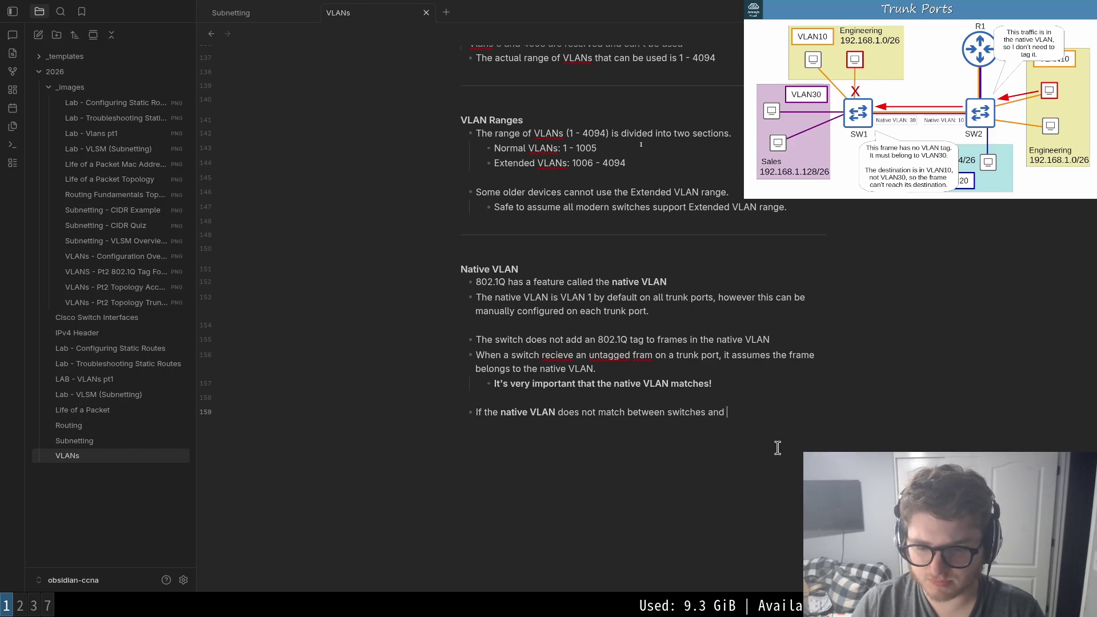
text( a packet is)
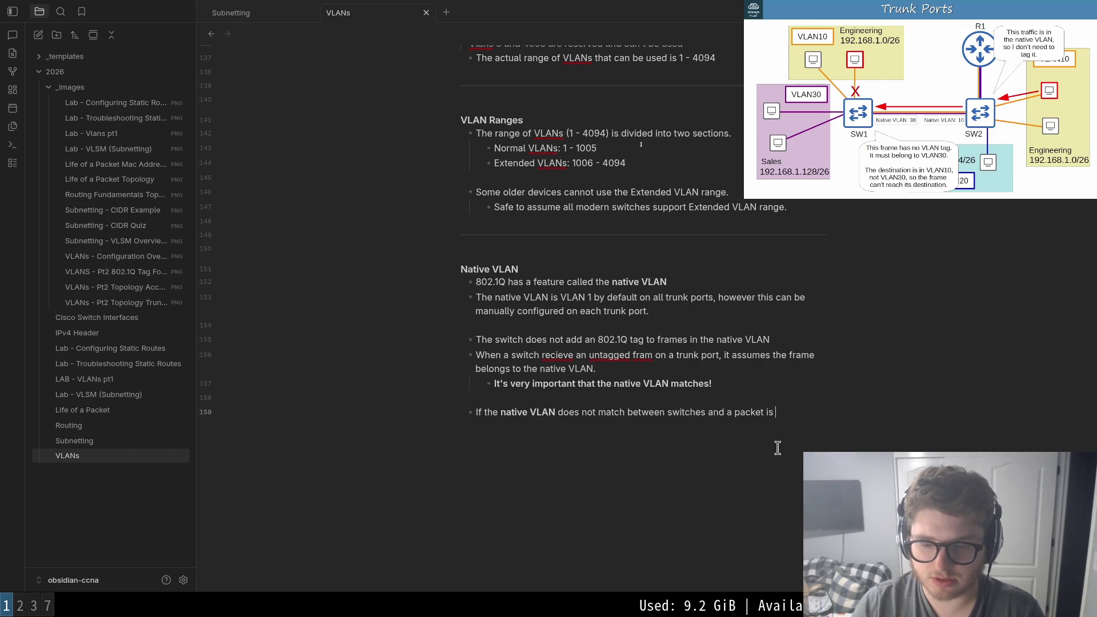
text( sent )
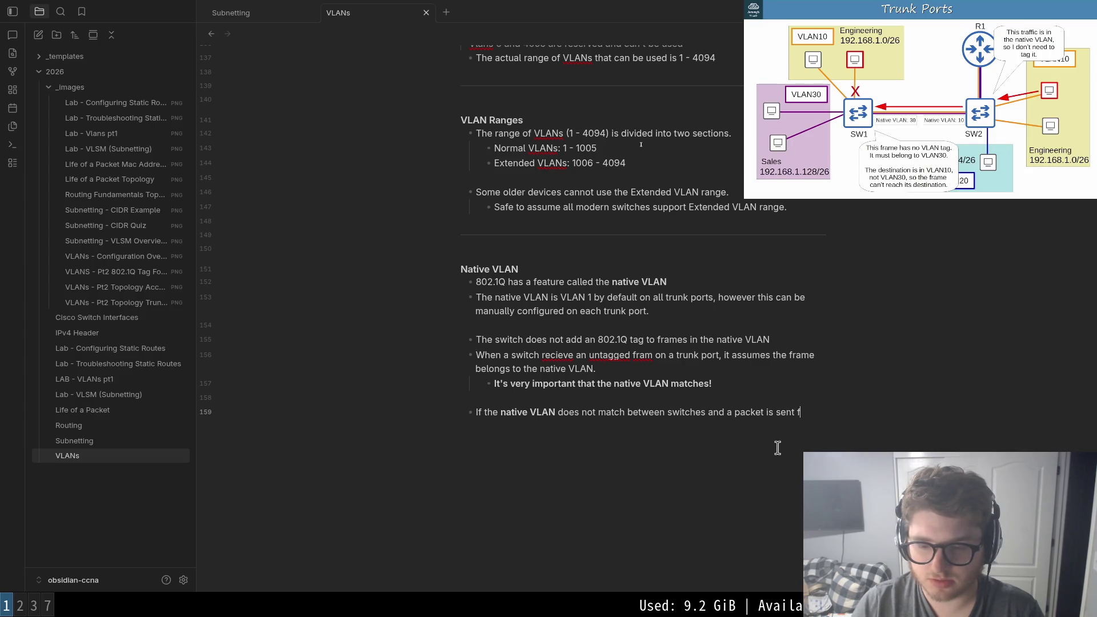
text(from a)
text(de)
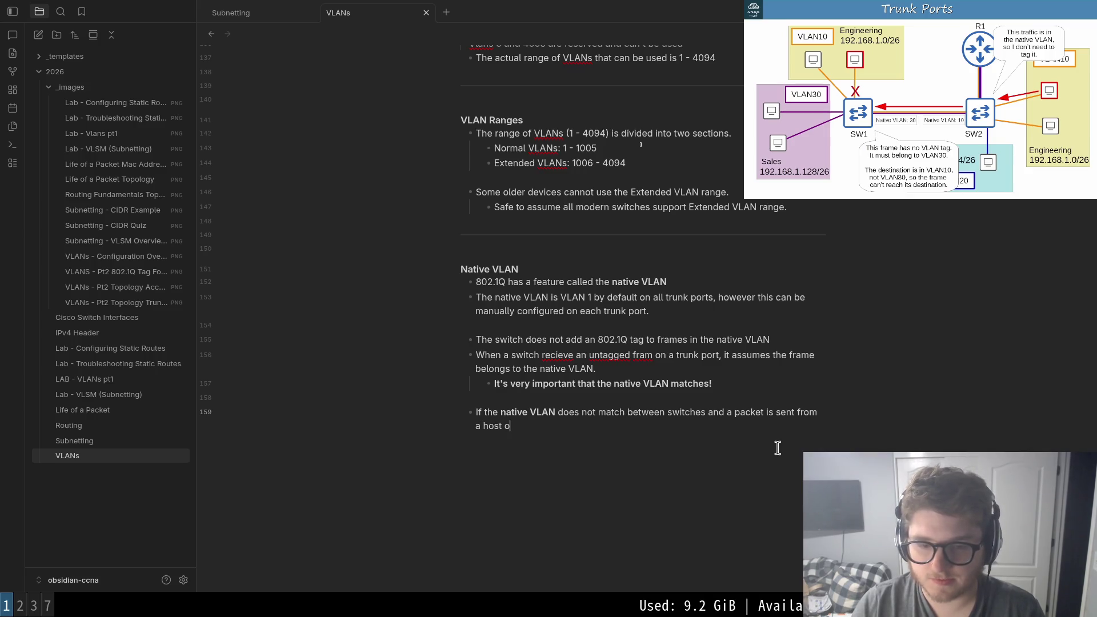
text( on the **nat)
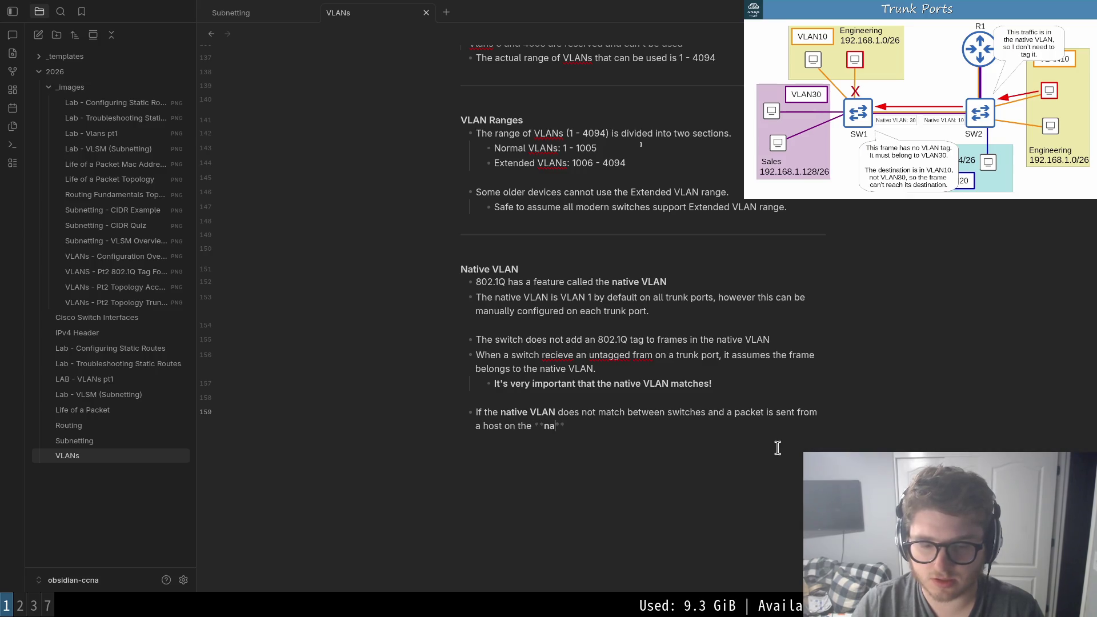
text(ive VLAN)
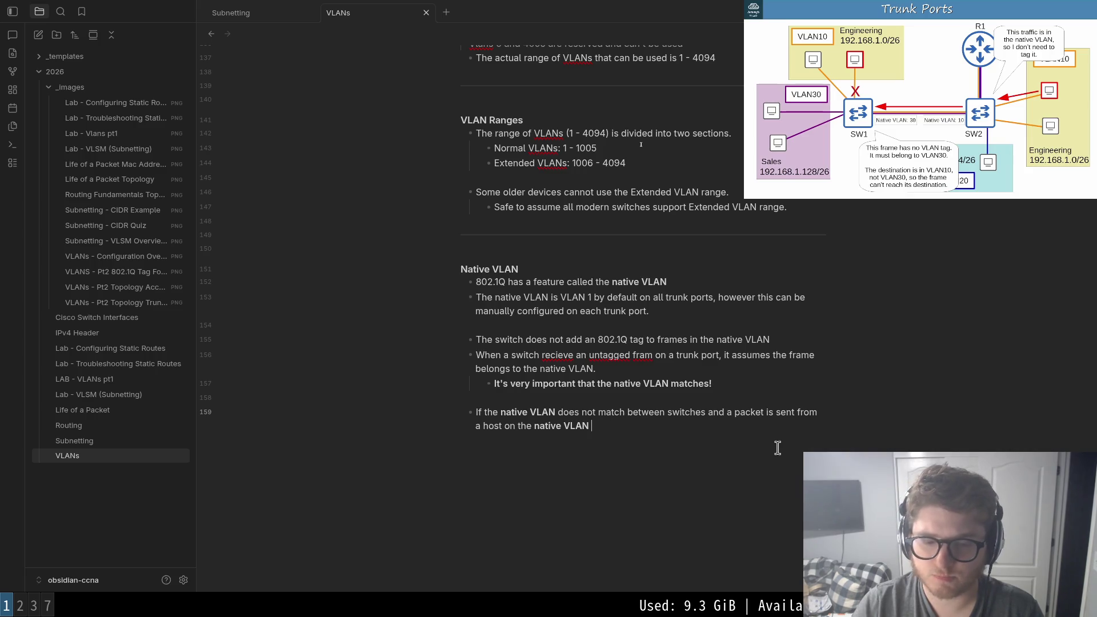
text( it will no)
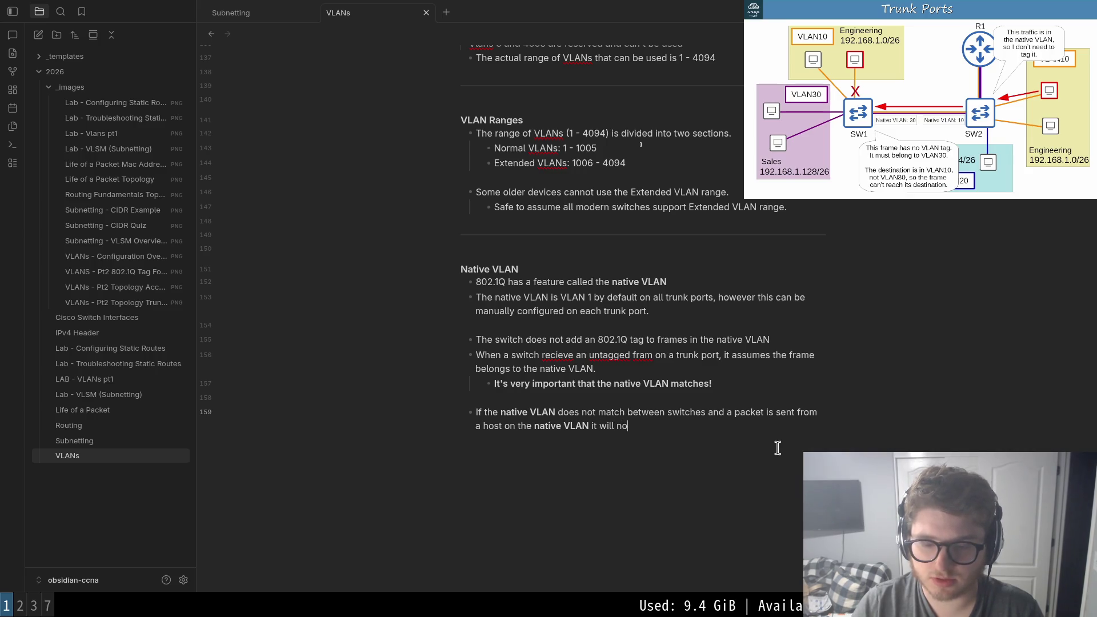
text(t send a tag c)
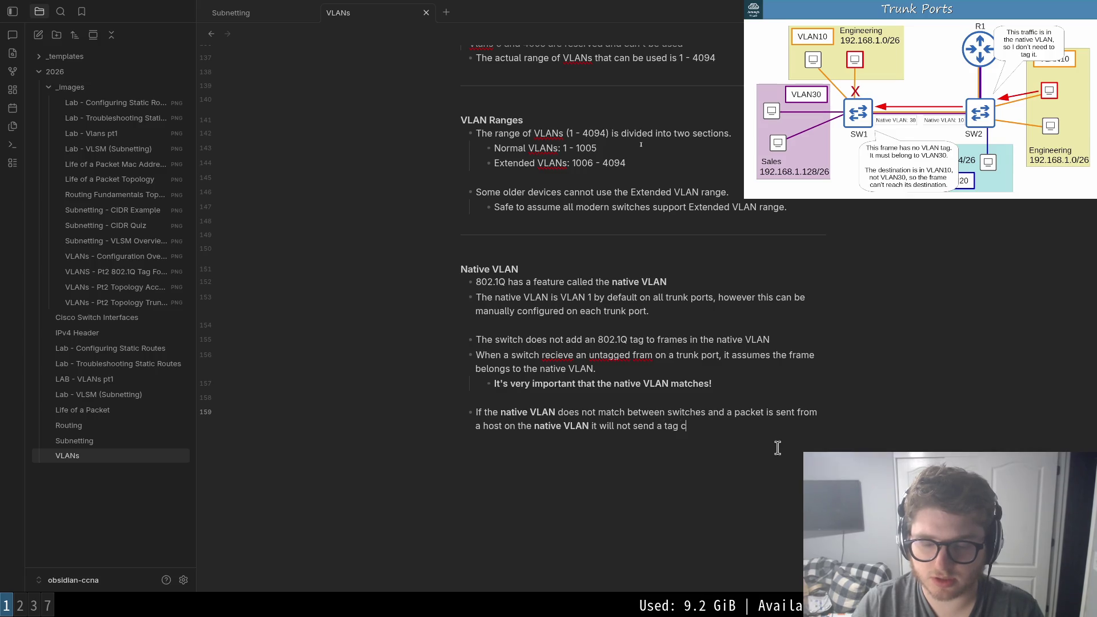
text(uas)
text( it)
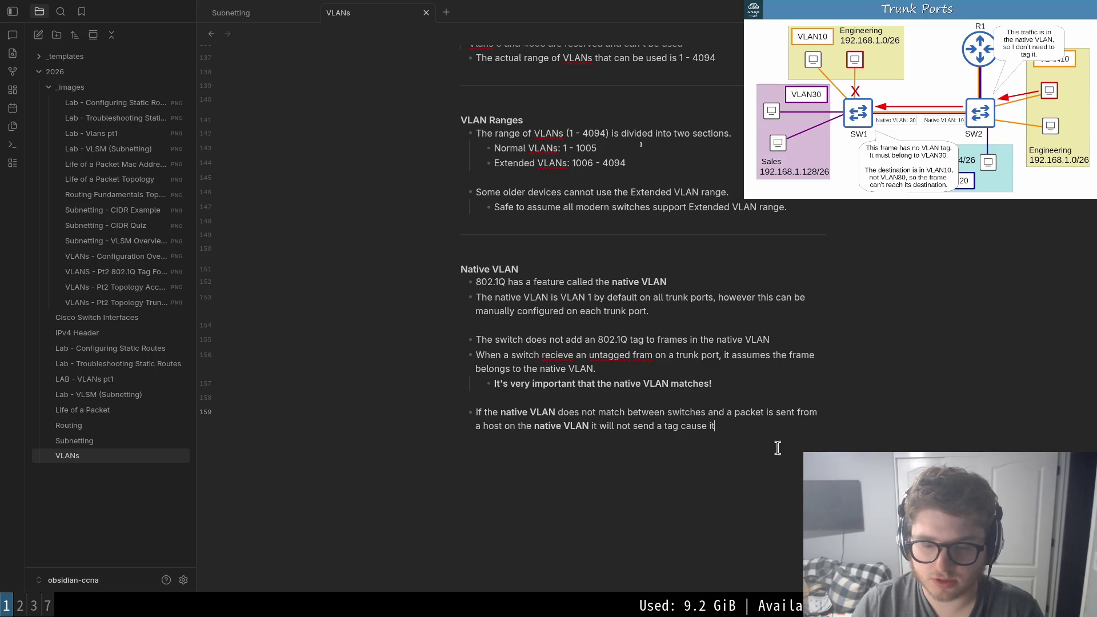
text( t)
text(rop)
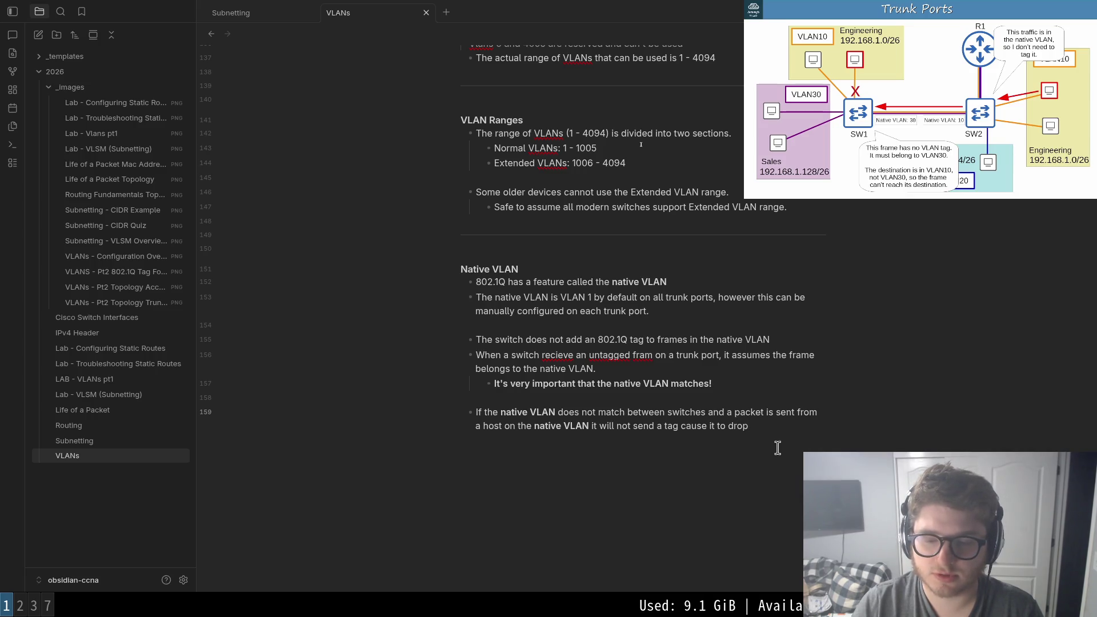
key(BackSpace)
key(BackSpace)
key(BackSpace)
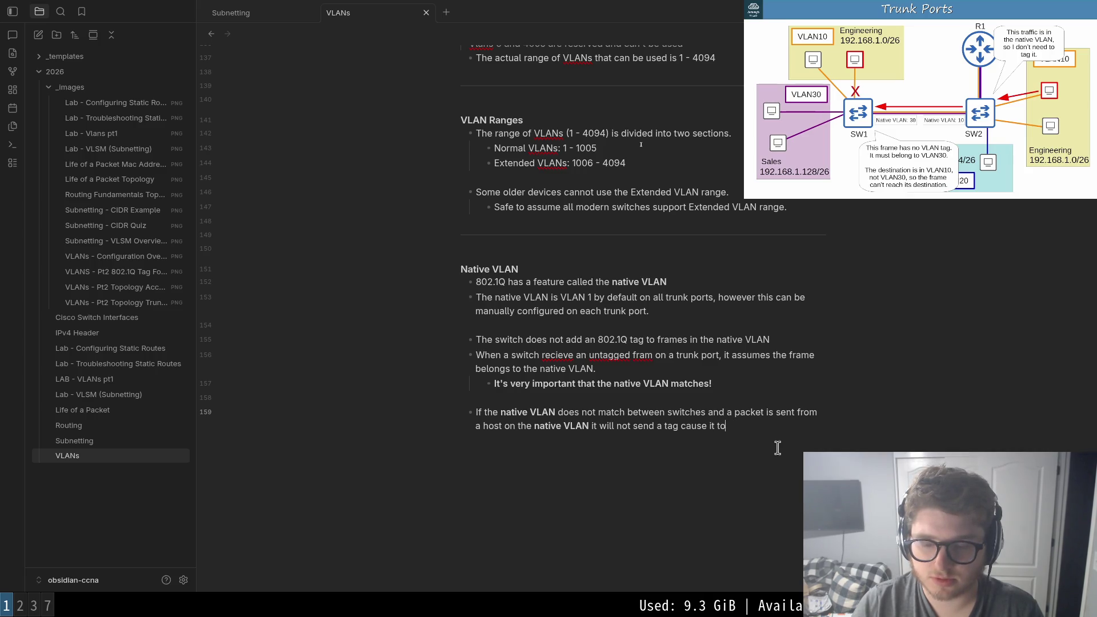
text(ot know whe)
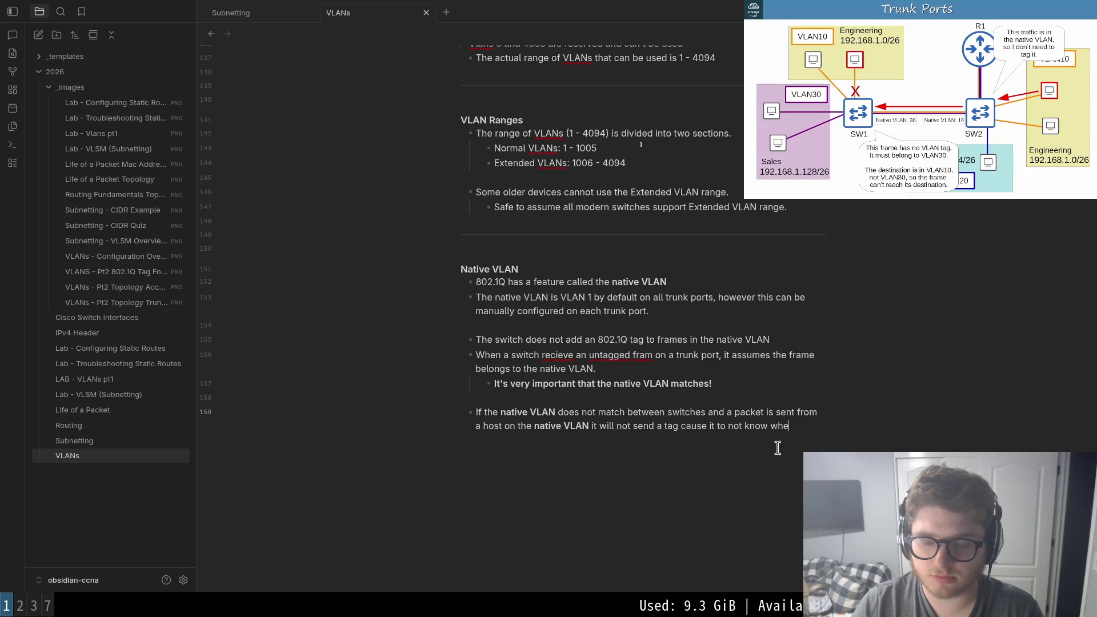
text(re the)
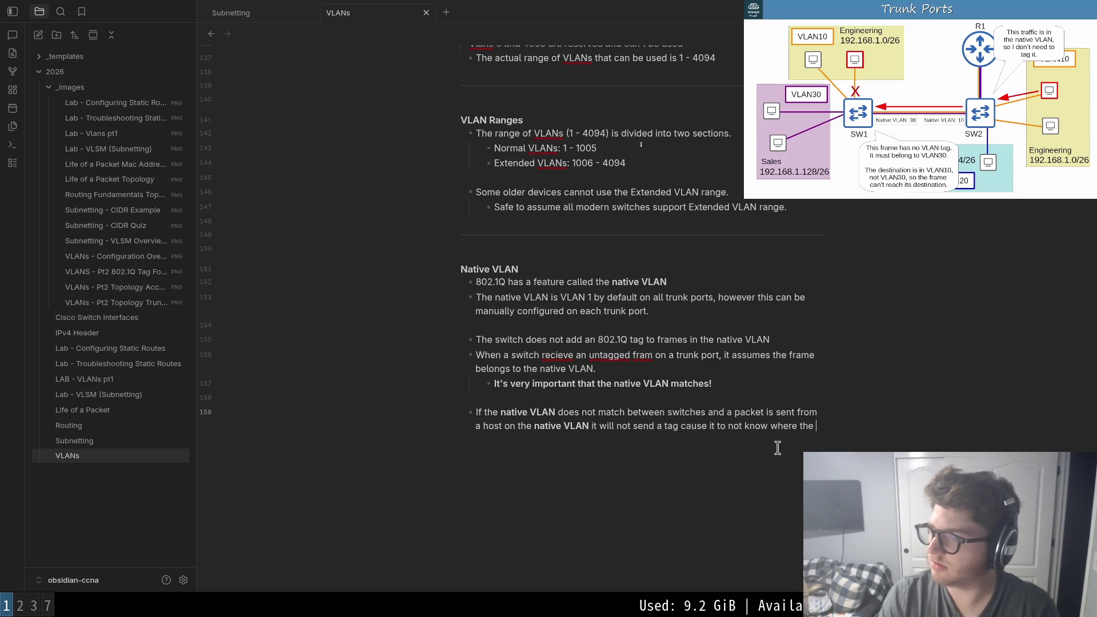
Rename the switches in the mismatch bullet to SW01 and SW02 and remove the stray 'h' before 'and'.
key(Up)
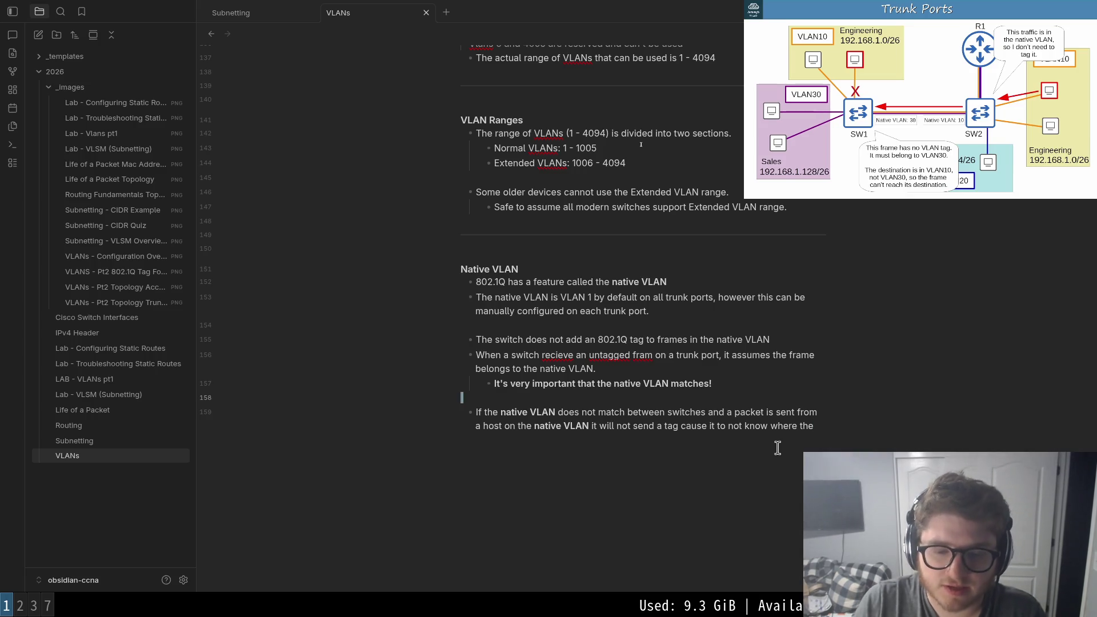
key(Down)
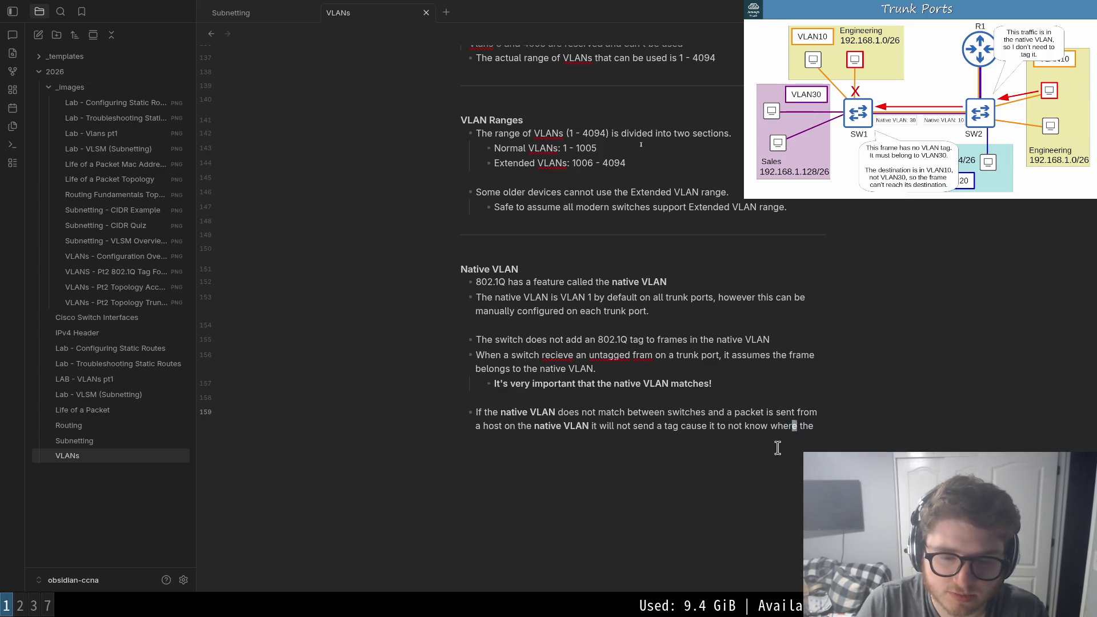
key(Left)
key(Left)
key(Left)
key(Right)
key(Right)
key(Right)
key(Right)
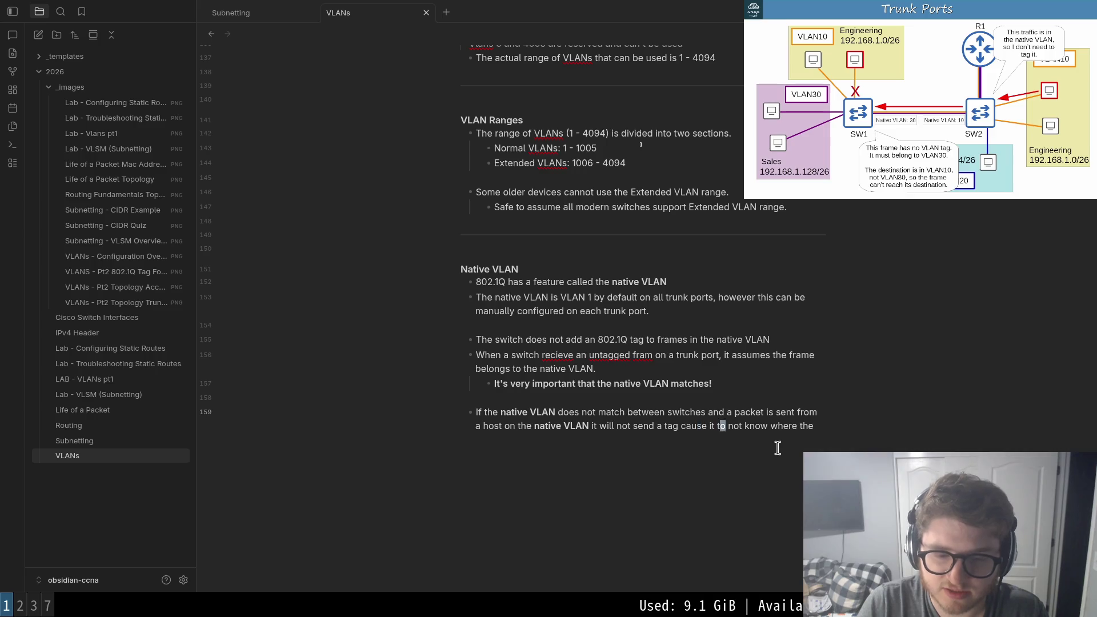
key(Right)
key(Right)
key(Right)
key(Left)
key(Left)
key(Left)
key(Left)
key(Left)
key(Left)
key(Left)
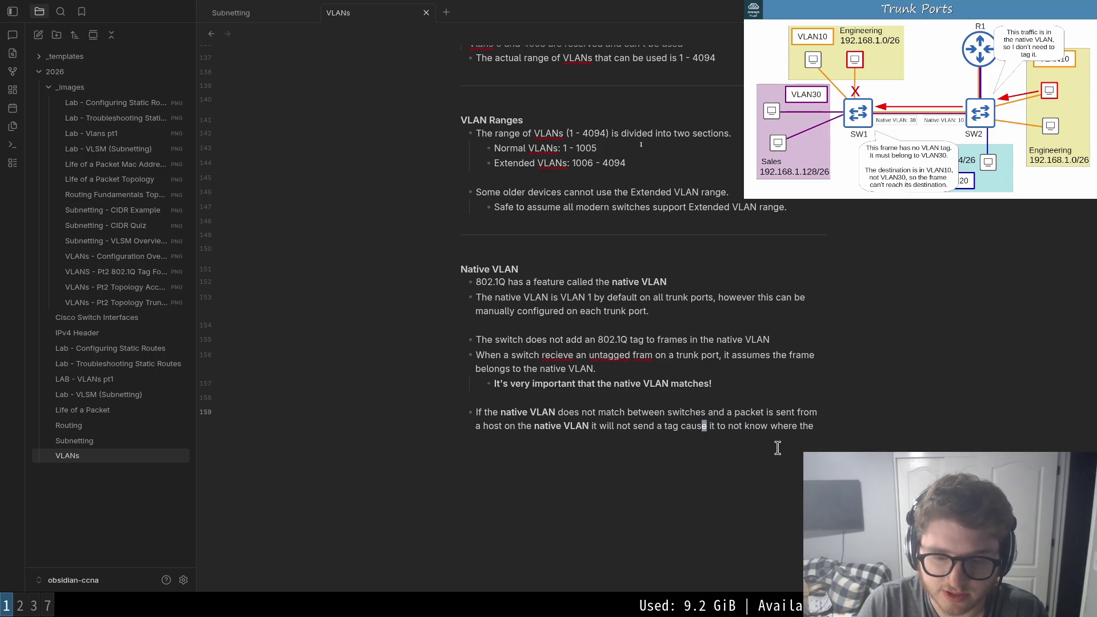
key(Left)
key(Left)
key(Left)
key(Left)
key(Left)
key(Left)
key(Left)
key(Left)
key(Left)
key(Left)
key(Left)
key(Left)
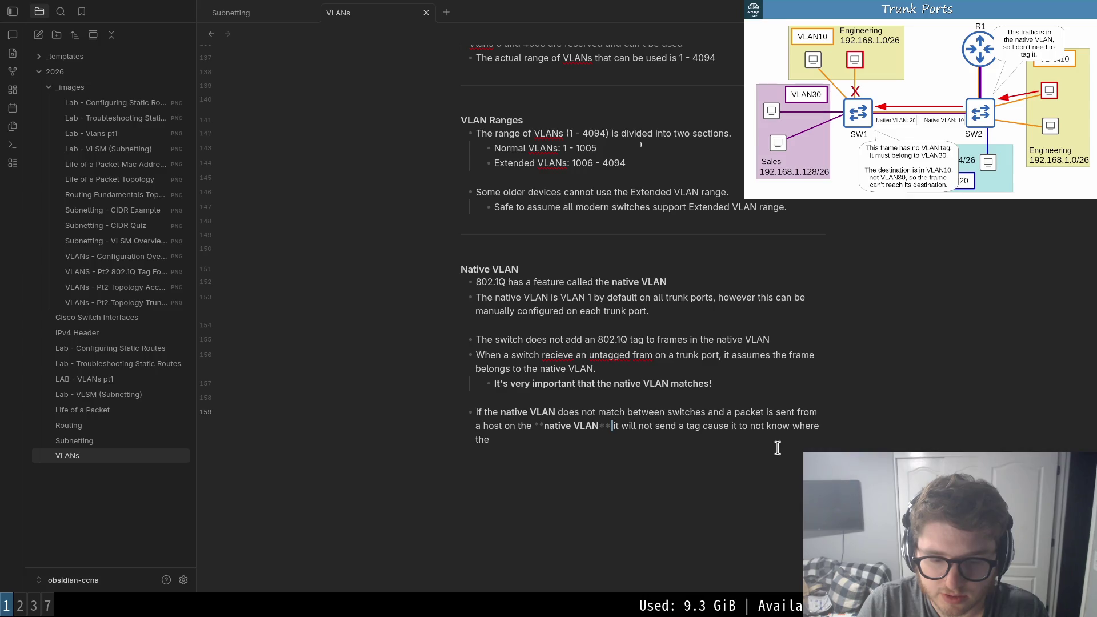
key(Left)
key(Left)
key(Left)
key(Left)
key(Left)
key(Left)
key(Left)
key(Left)
key(Left)
key(Left)
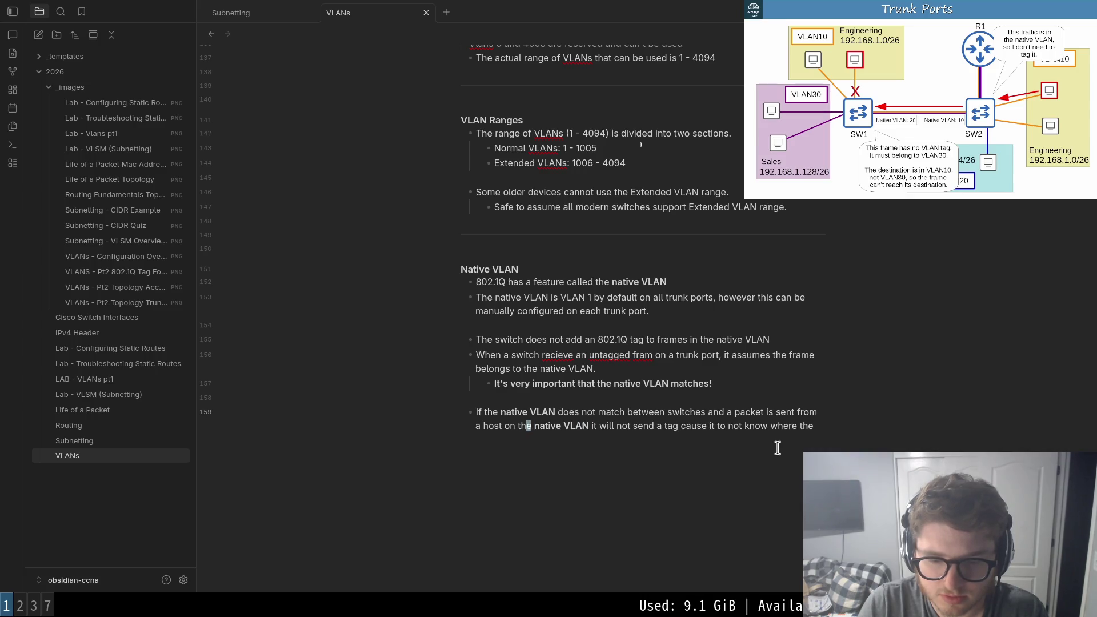
key(Left)
key(Left)
key(Left)
key(Left)
key(Left)
key(Left)
key(Left)
key(Left)
key(Left)
key(Left)
key(Left)
key(Left)
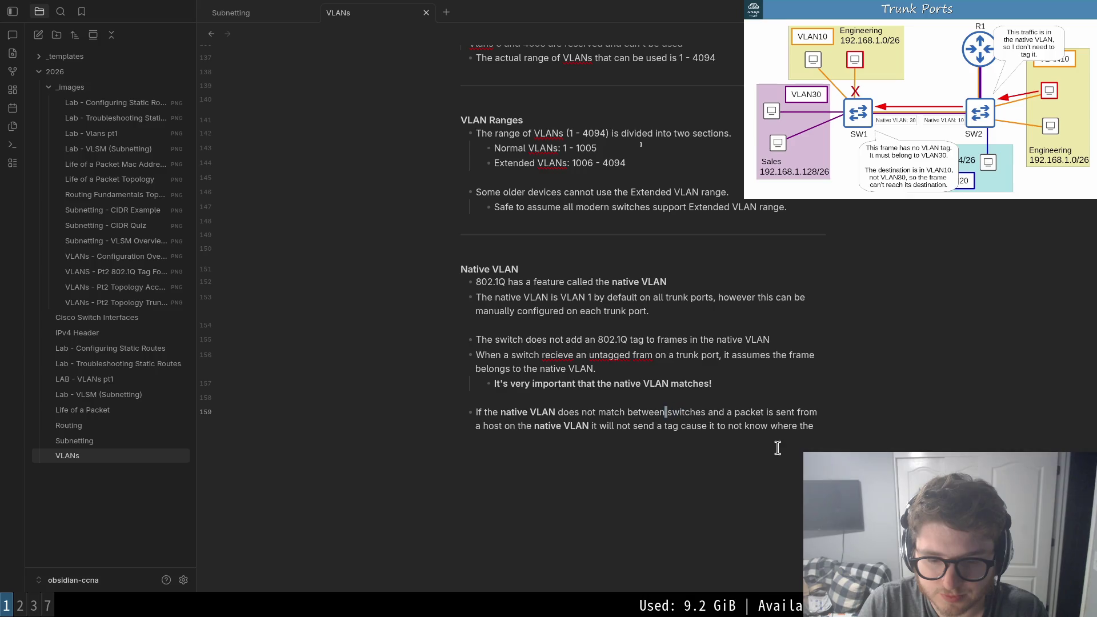
text(dw)
text(SW1 and)
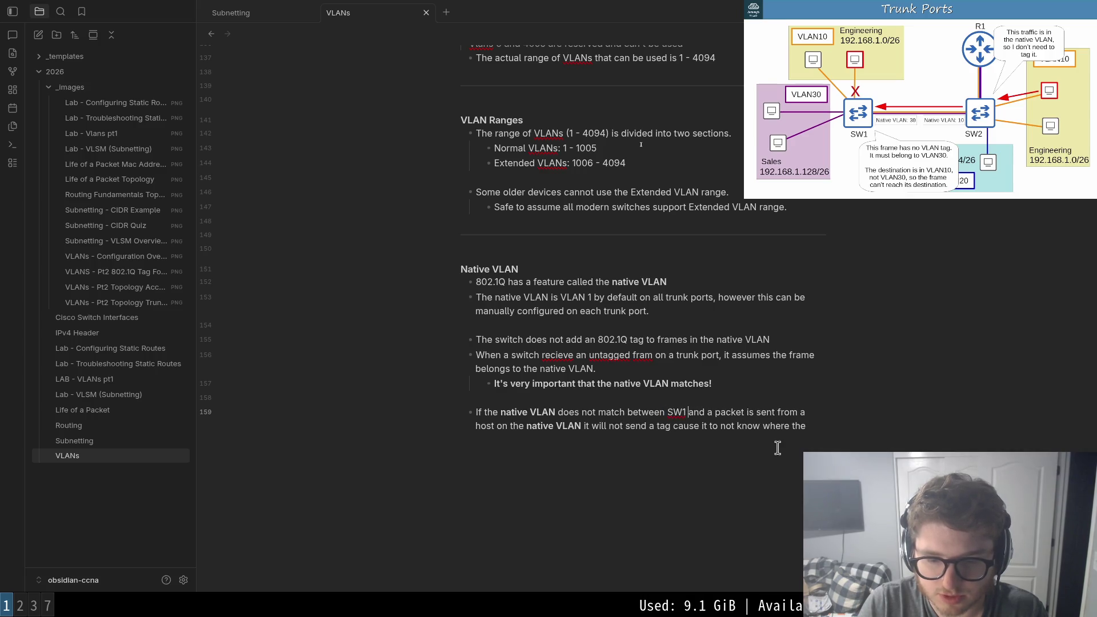
text( SW2)
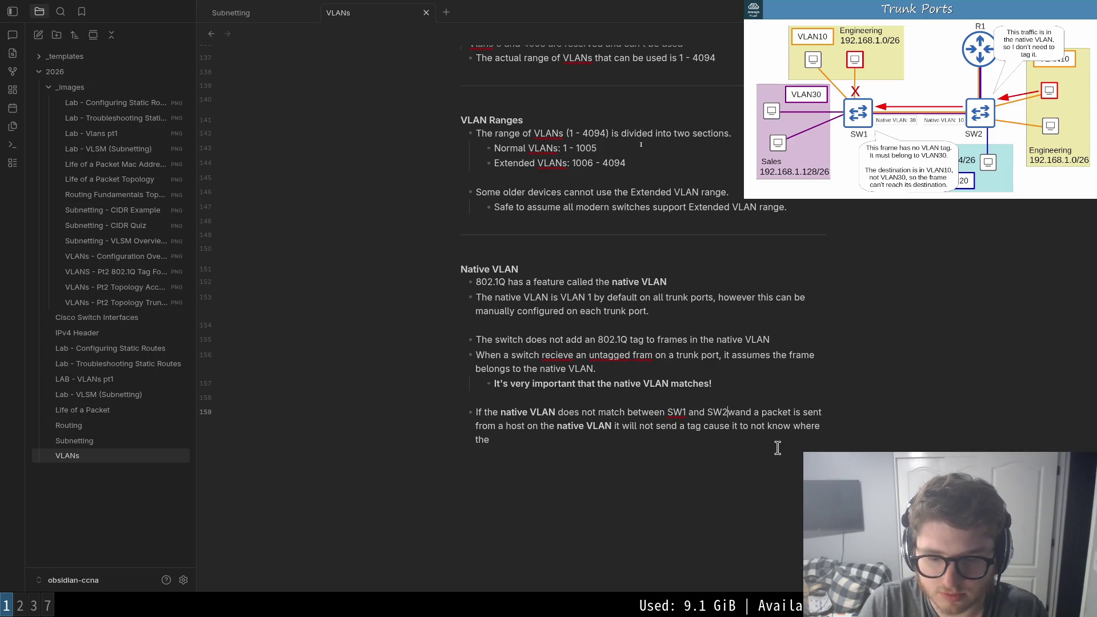
key(Left)
text(0)
key(Escape)
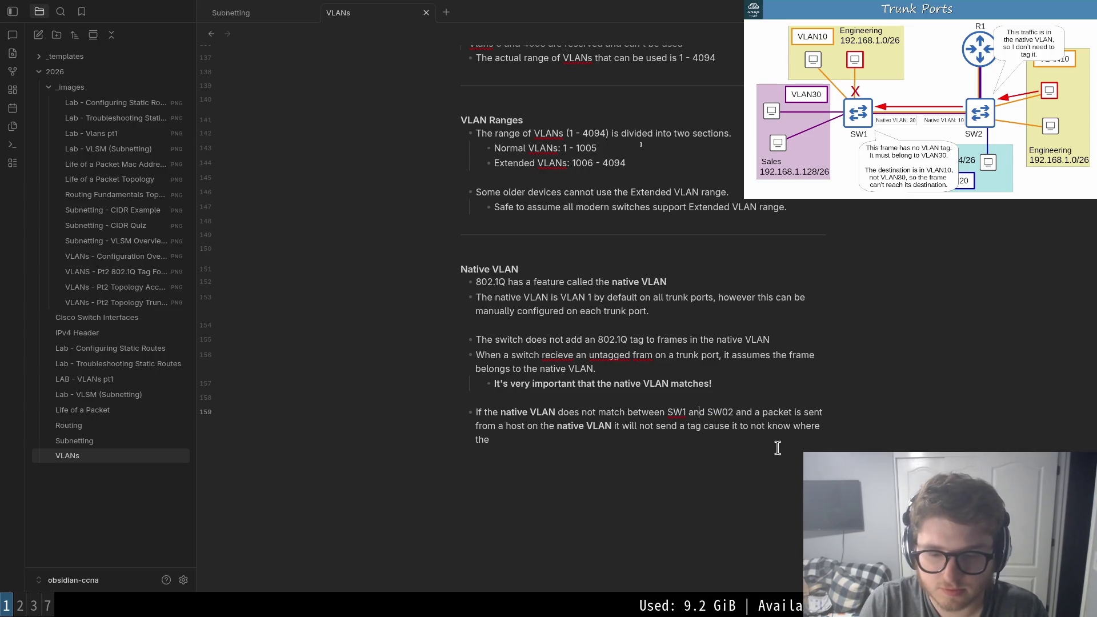
key(Left)
key(Left)
key(Left)
text(0)
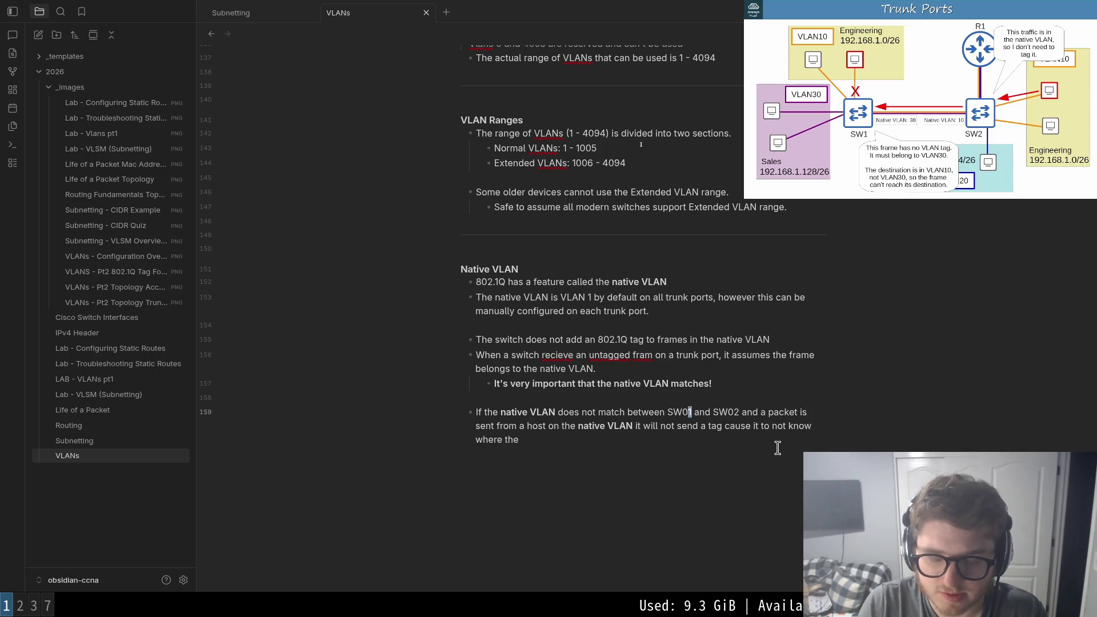
key(Left)
key(Left)
key(Left)
key(Left)
key(Left)
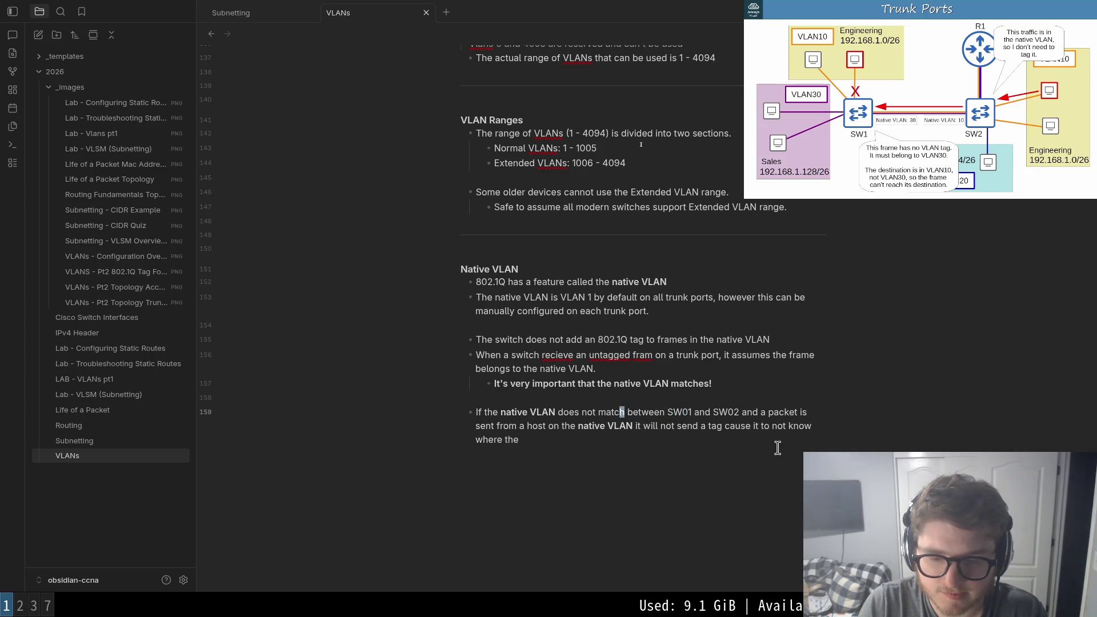
key(Right)
key(Right)
key(Right)
key(Right)
text(wih)
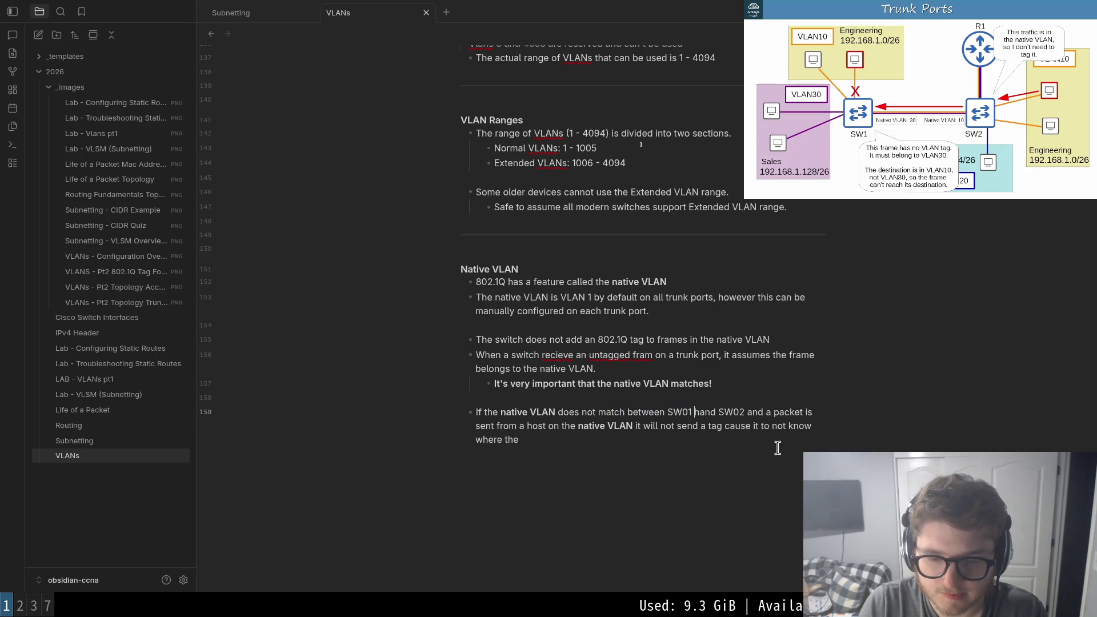
key(BackSpace)
key(BackSpace)
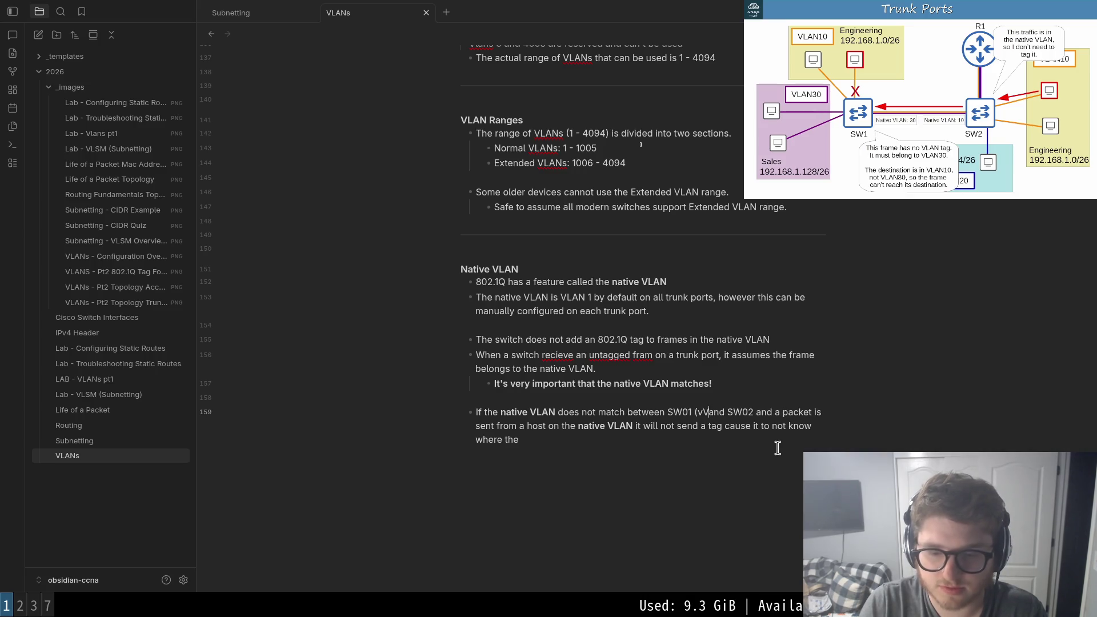
text(VLAN )
text(10))
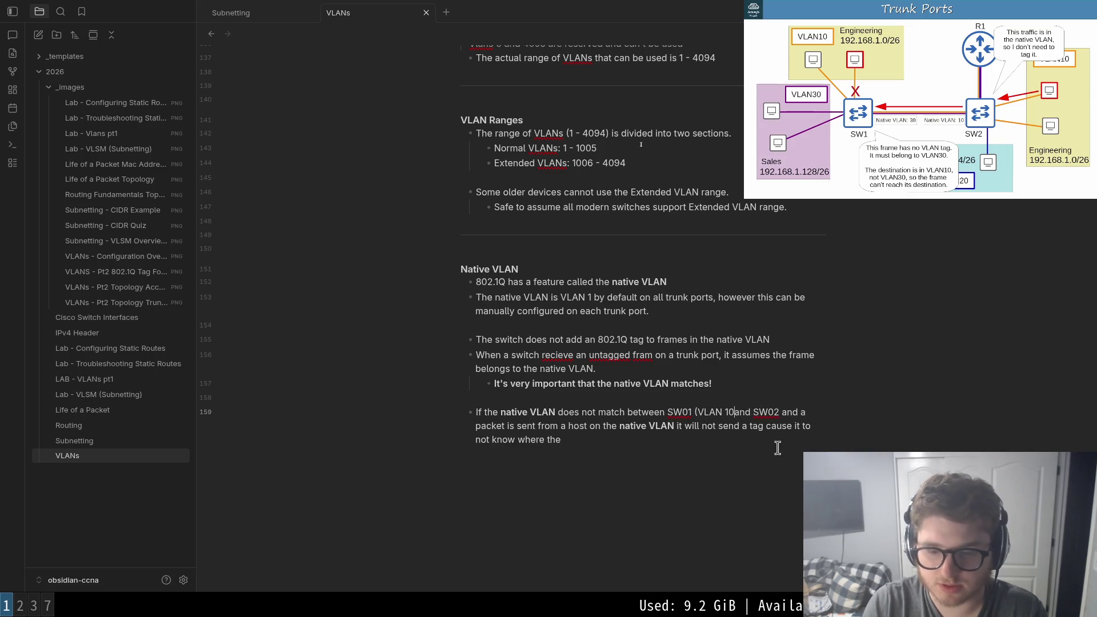
Select the old sentence ending 'not send a tag...' after 'where the' for rewriting.
key(Right)
key(Right)
key(Right)
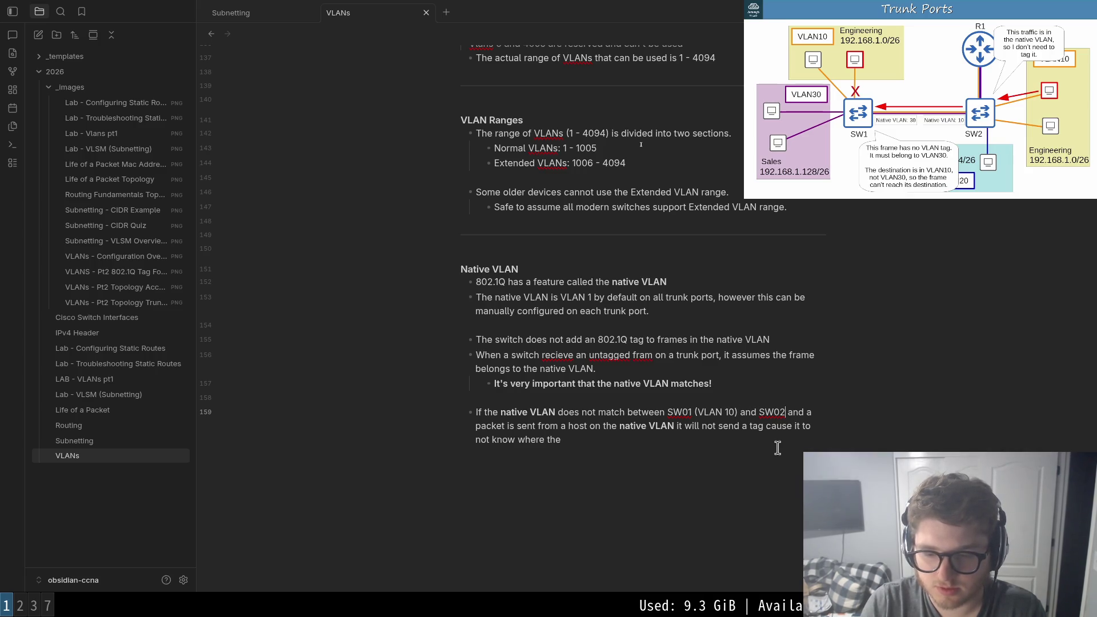
key(Right)
key(Right)
text((VLAN 20))
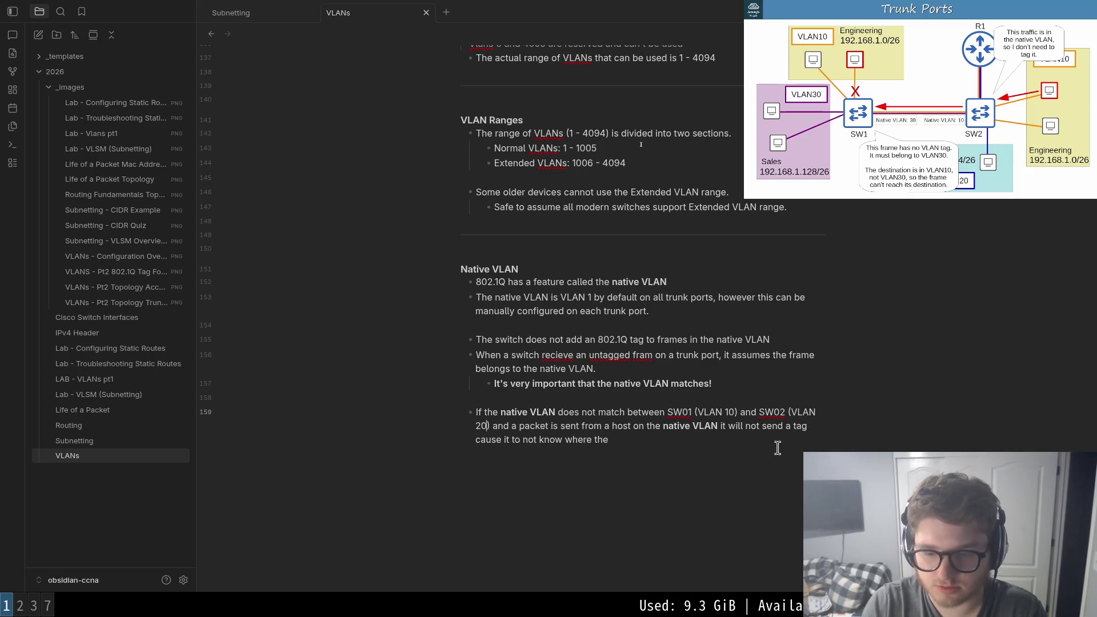
key(Right)
key(Right)
key(Right)
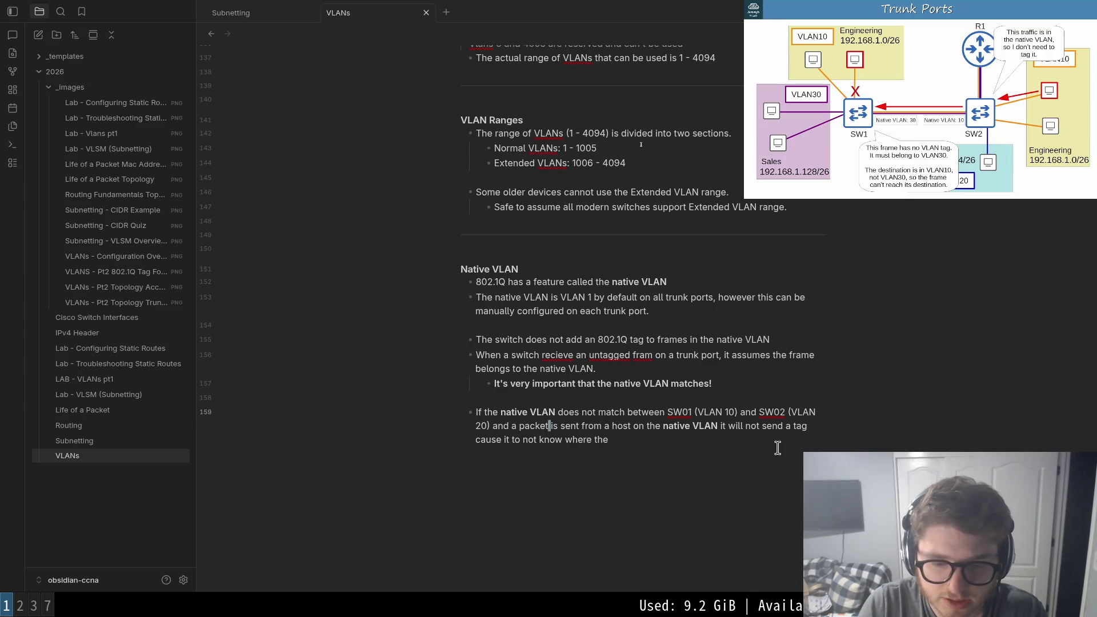
key(Right)
key(Right)
key(Right)
key(Right)
key(Right)
key(Right)
key(Right)
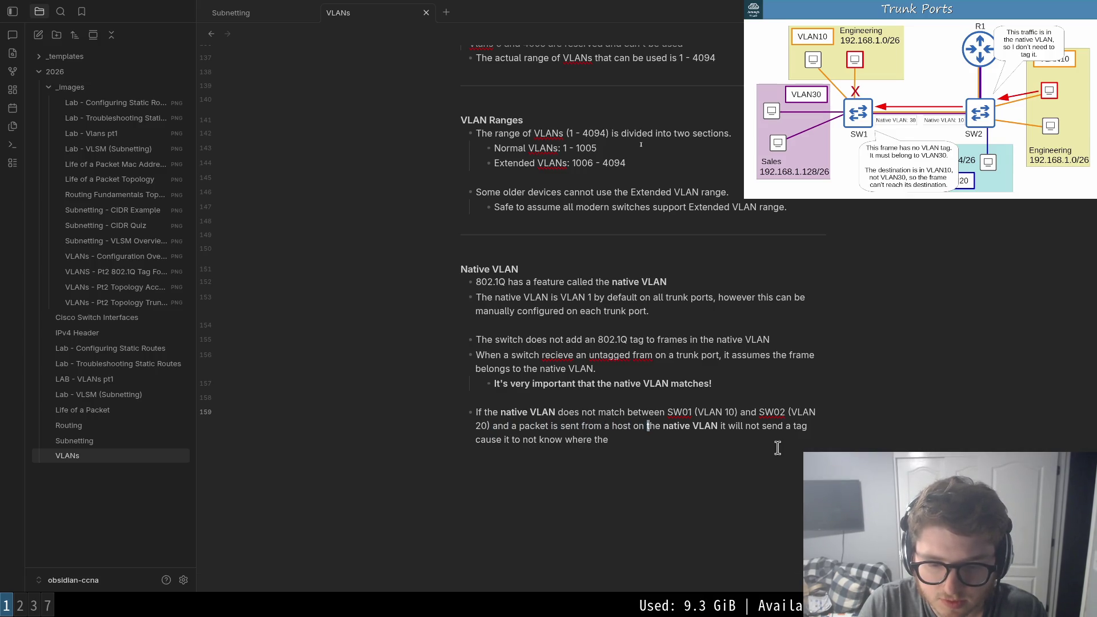
key(Right)
key(Right)
key(Right)
key(Right)
key(Right)
key(Right)
key(Right)
key(Right)
key(Right)
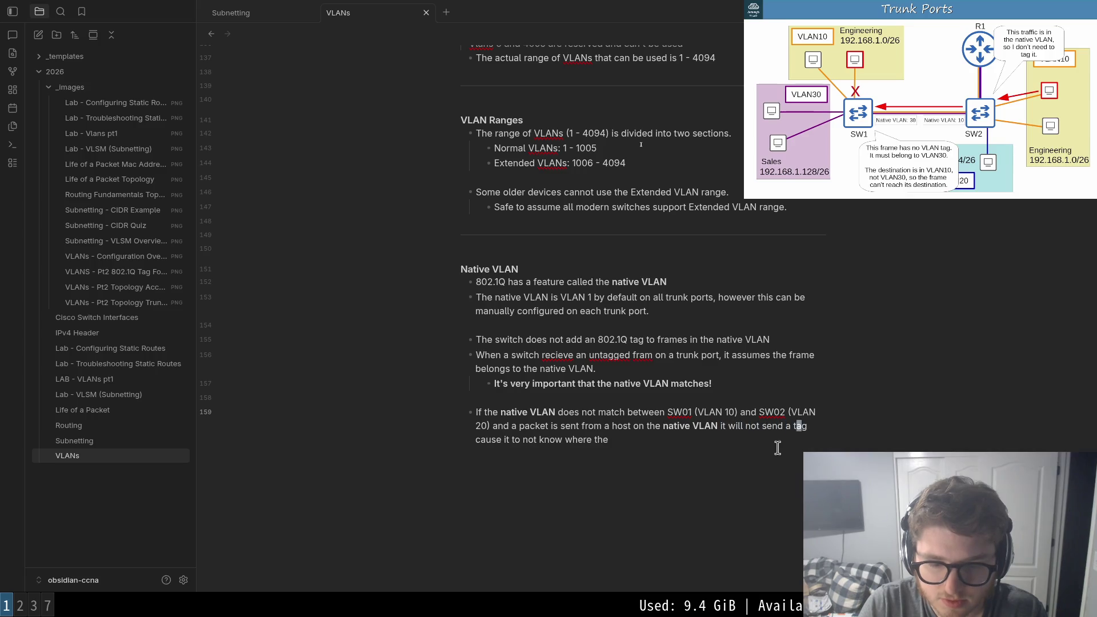
key(Right)
key(Right)
key(Right)
key(Left)
key(Left)
key(Left)
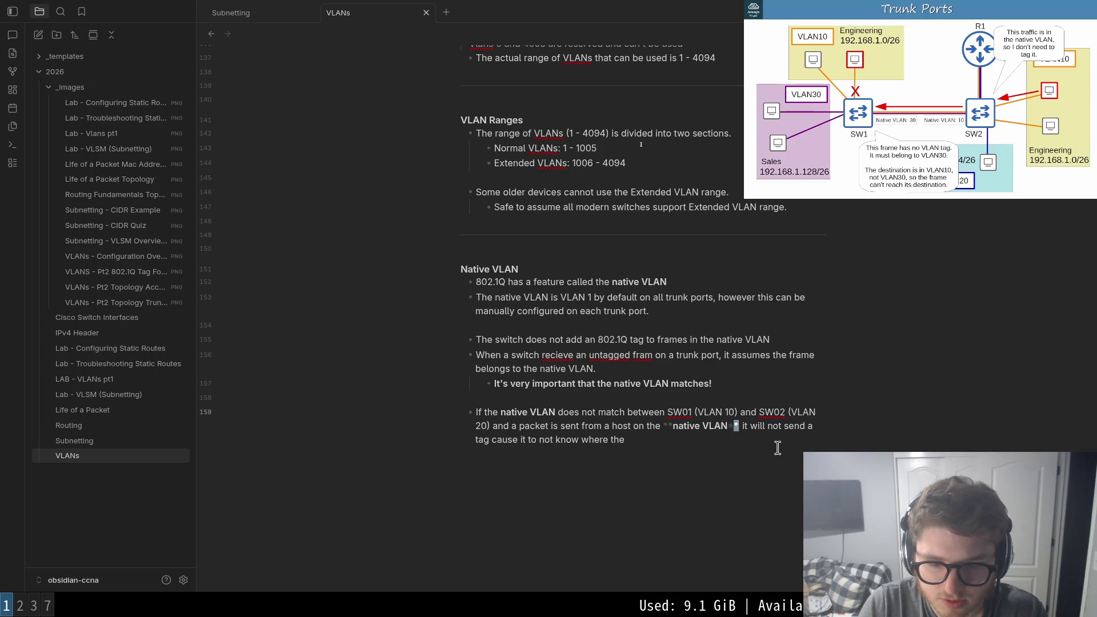
key(Left)
key(Left)
key(Left)
key(Left)
key(Left)
key(Left)
key(Left)
key(Left)
key(Left)
key(Left)
key(Left)
key(Left)
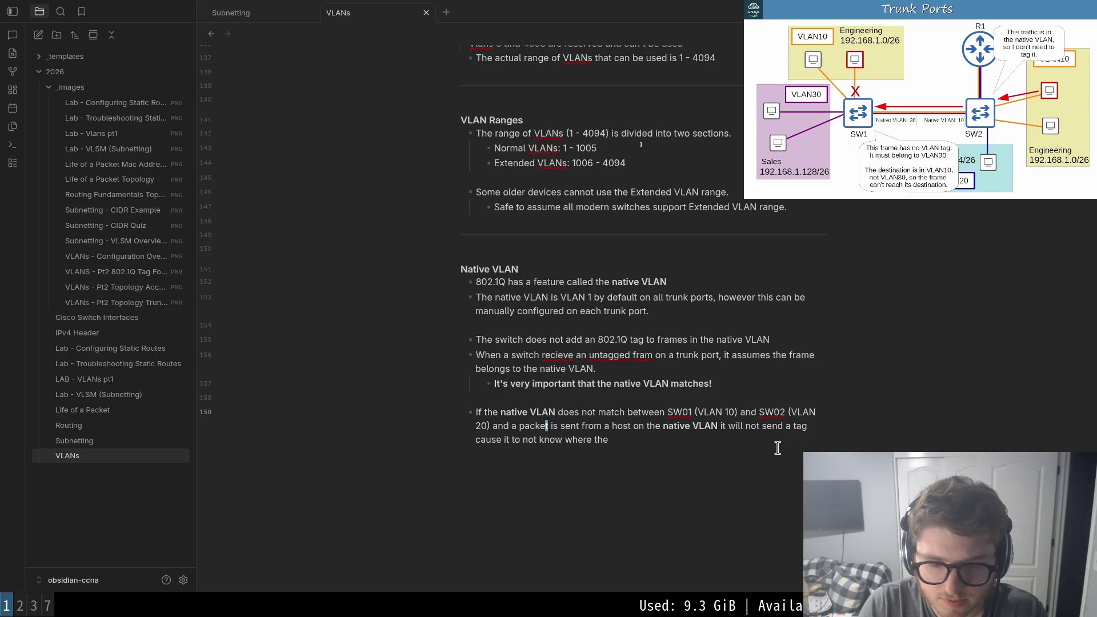
key(Left)
key(Left)
key(Left)
key(Left)
key(Left)
key(Left)
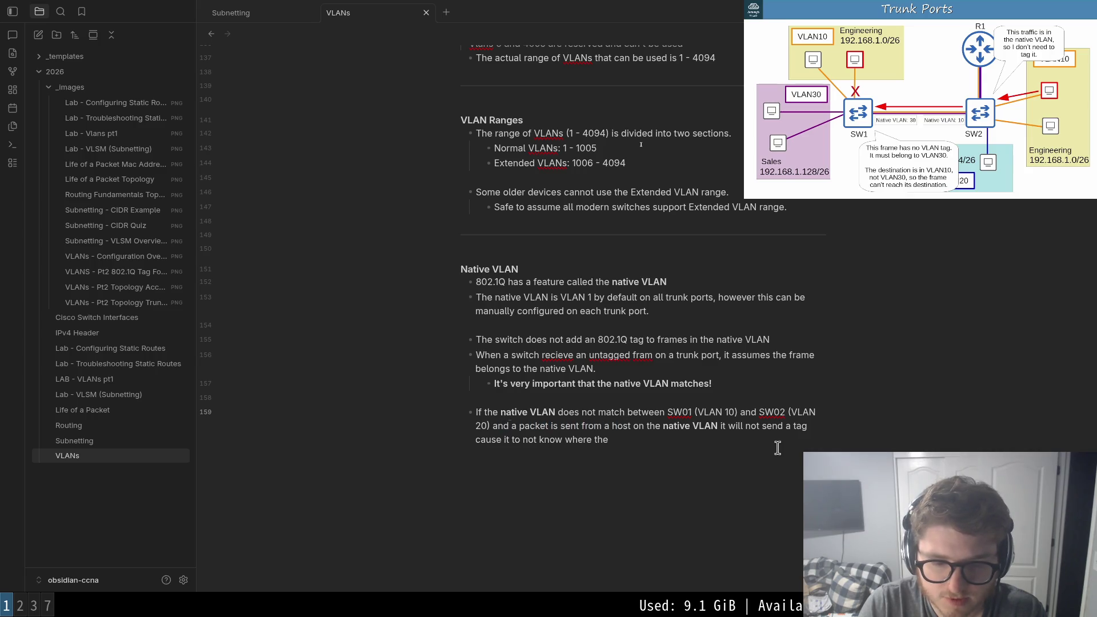
key(Right)
key(Right)
key(Right)
key(Right)
key(Right)
key(Right)
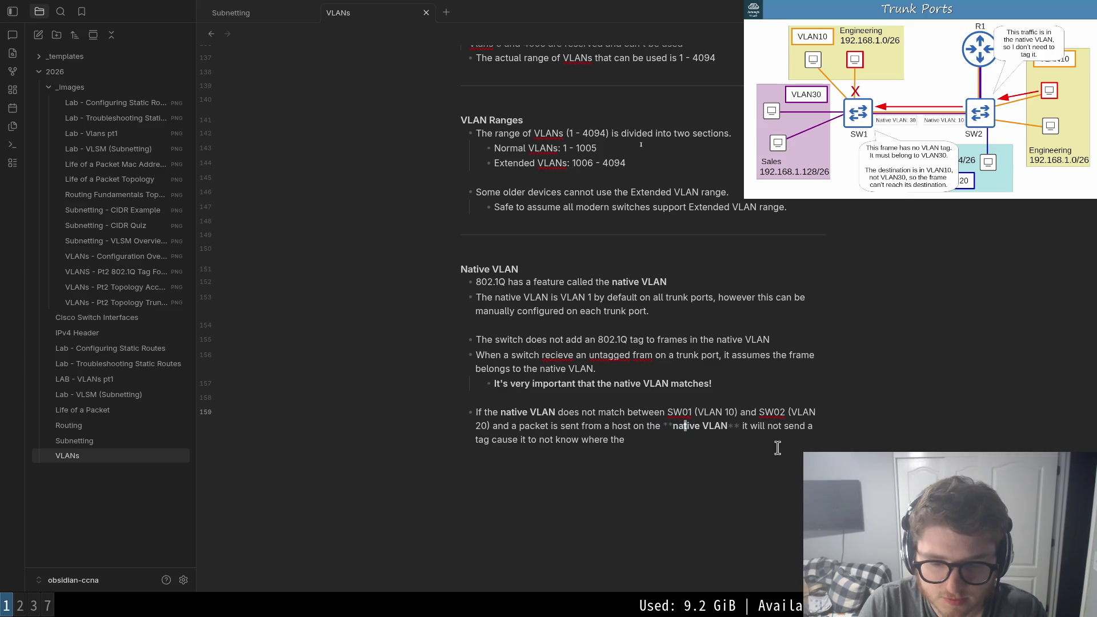
key(Left)
key(Left)
key(Left)
key(Left)
key(Right)
key(Right)
key(Right)
key(Right)
key(Right)
key(Right)
key(Right)
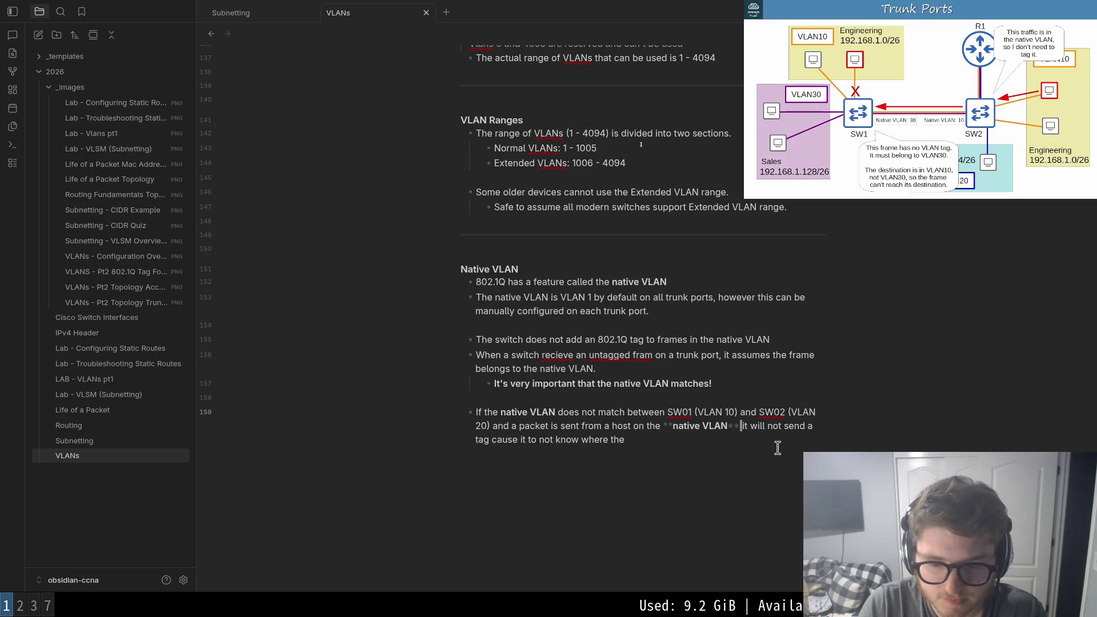
key(Down)
key(Up)
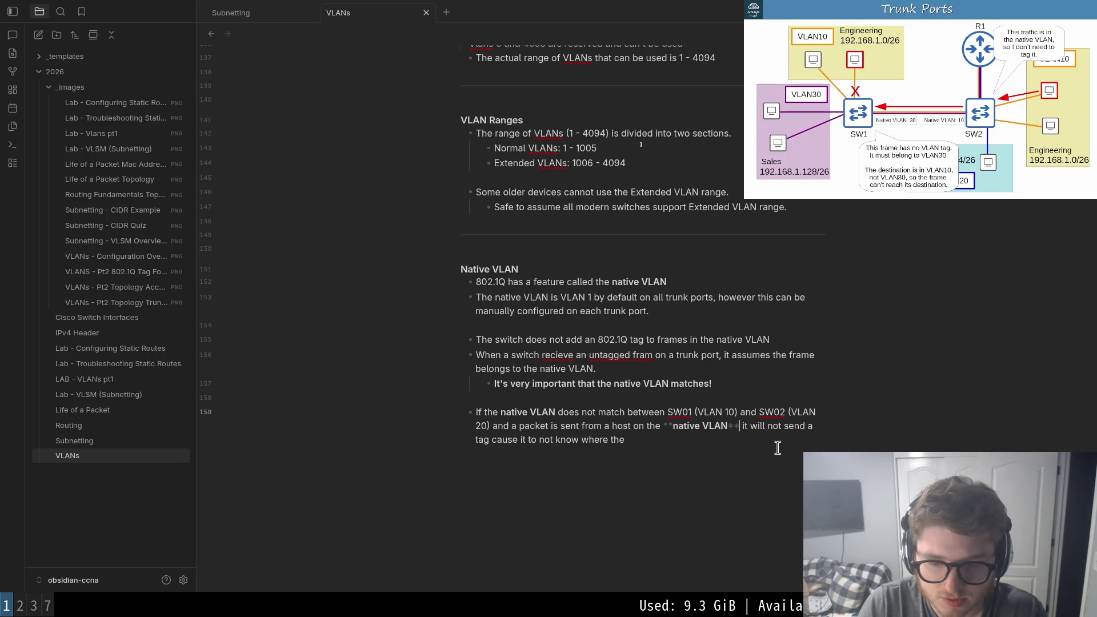
key(Down)
key(ctrl+shift+Left)
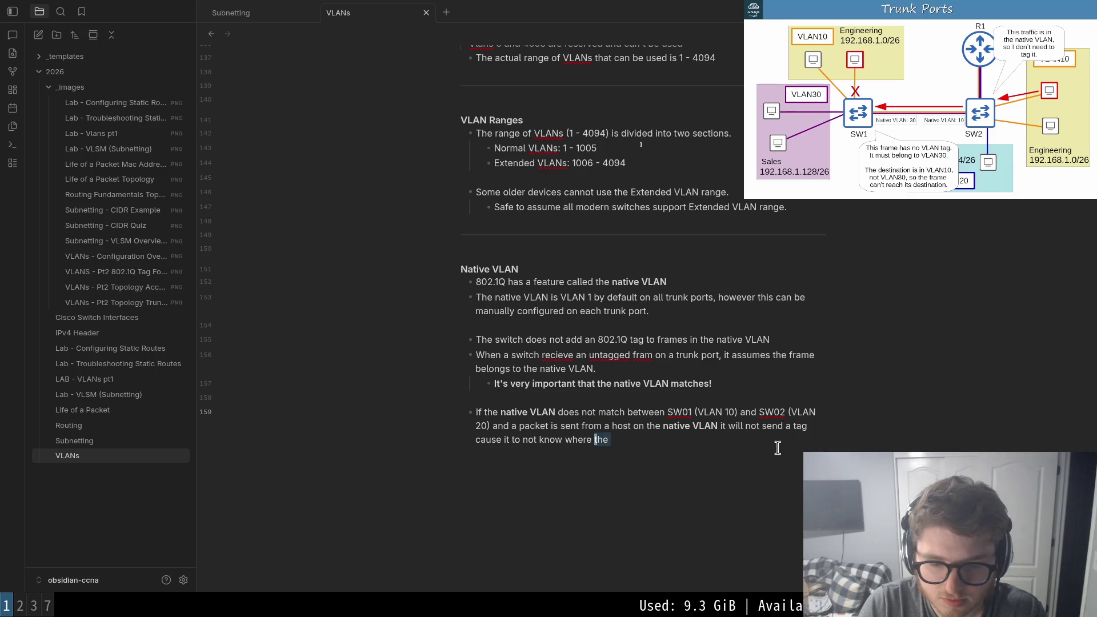
key(ctrl+shift+Left)
key(ctrl+shift+Left)
key(ctrl+shift+Left)
key(ctrl+shift+Left)
key(ctrl+shift+Left)
key(ctrl+shift+Left)
key(ctrl+shift+Left)
key(ctrl+shift+Left)
key(ctrl+shift+Left)
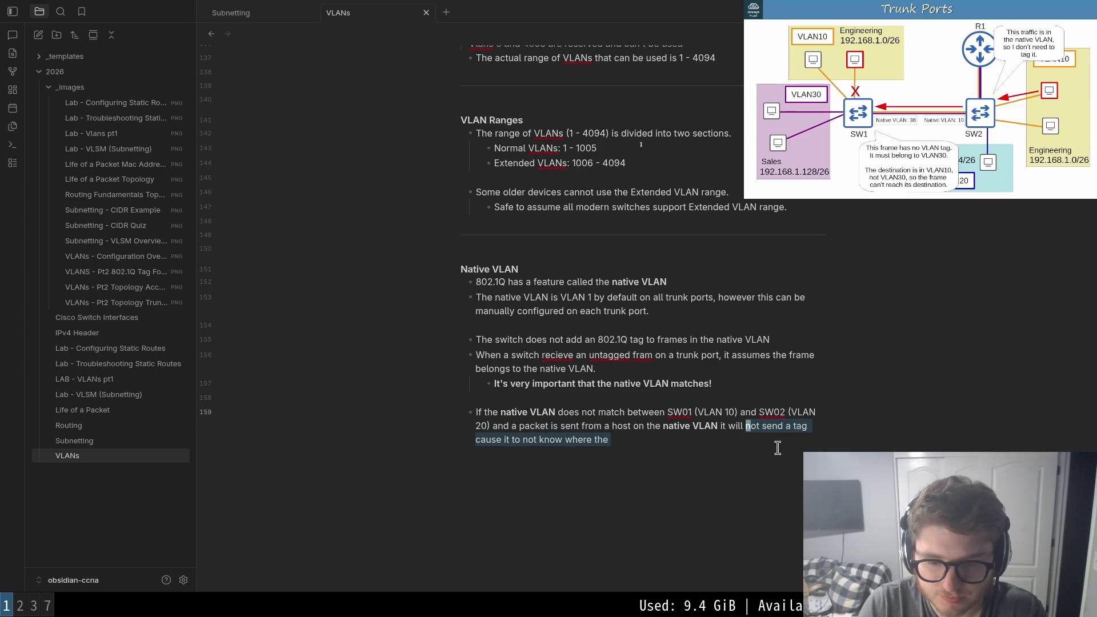
text(drop)
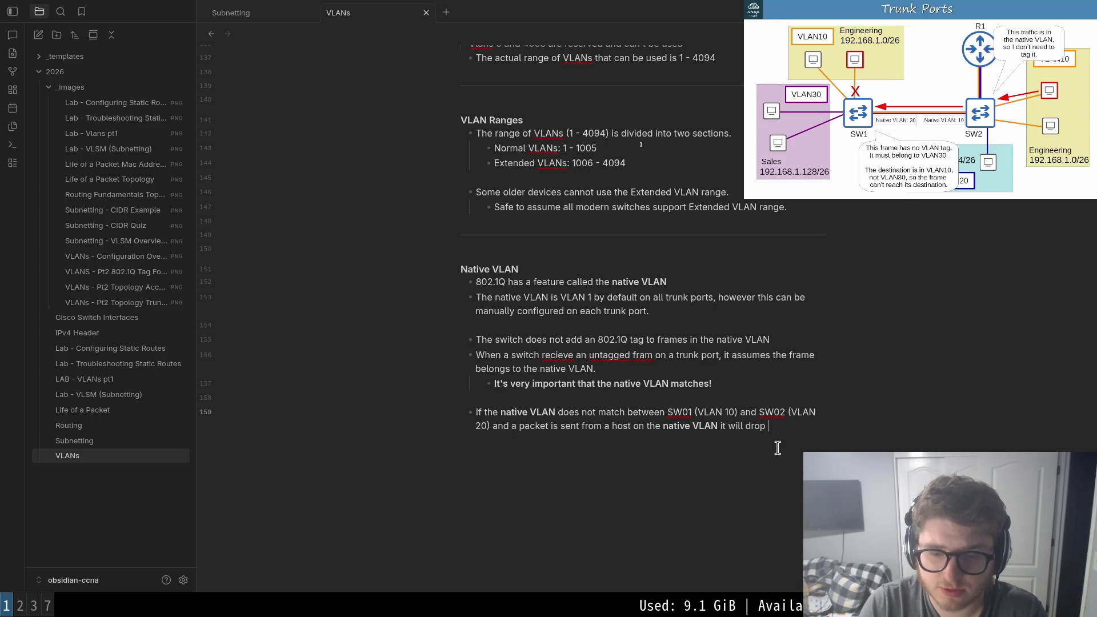
text( th)
Rewrite the ending: SW02 tries to forward the frame to VLAN20 and it will eventually drop.
key(BackSpace)
key(BackSpace)
key(BackSpace)
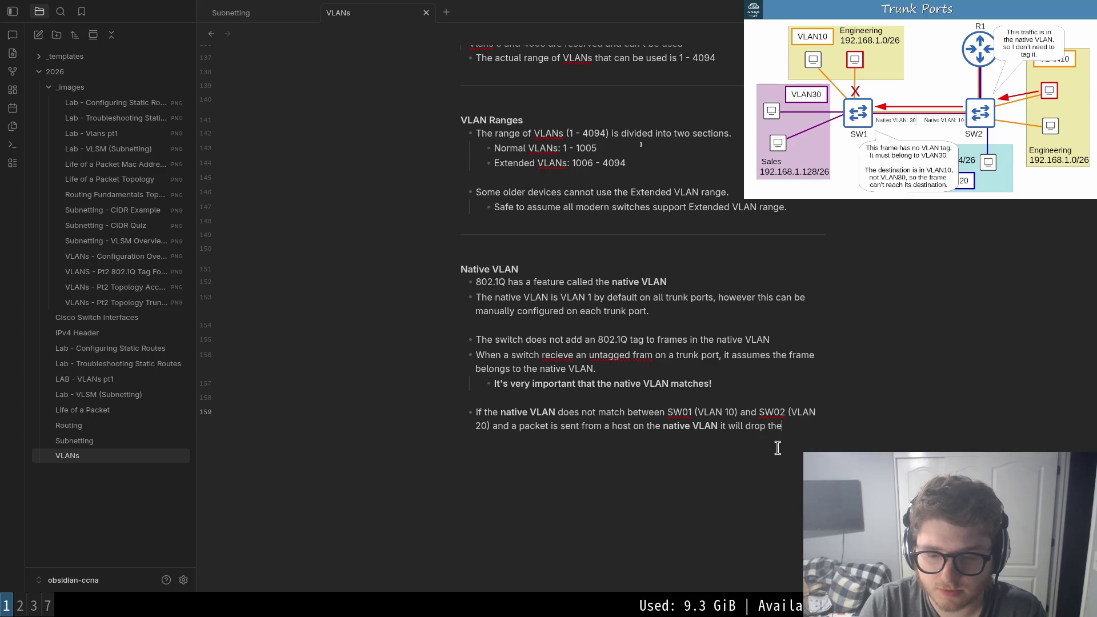
text(VLAN 10 ta)
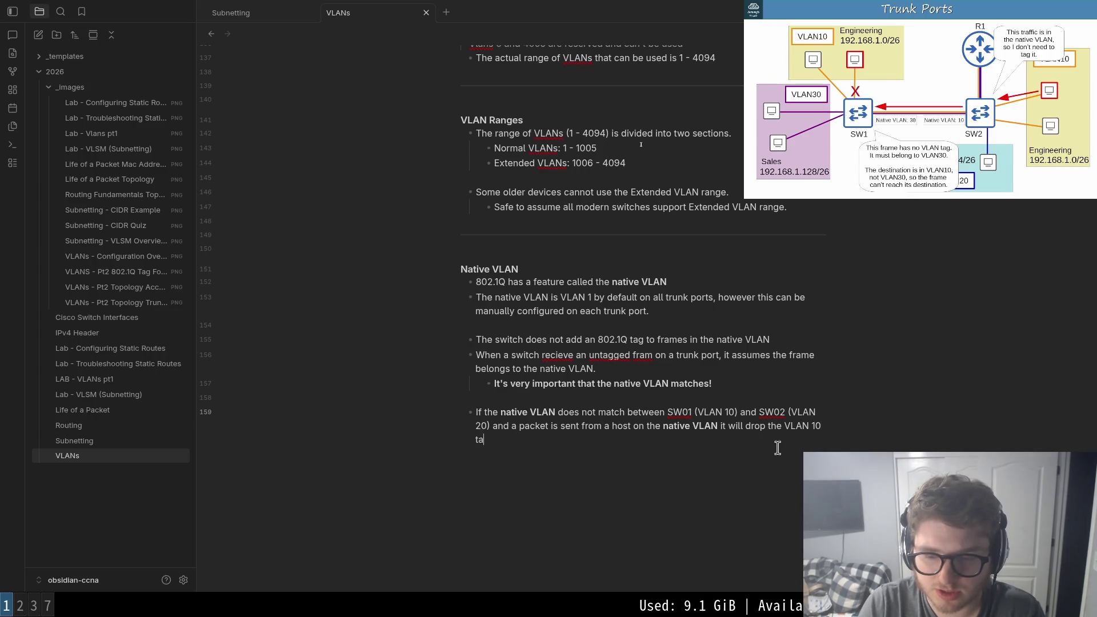
text(g when hitti)
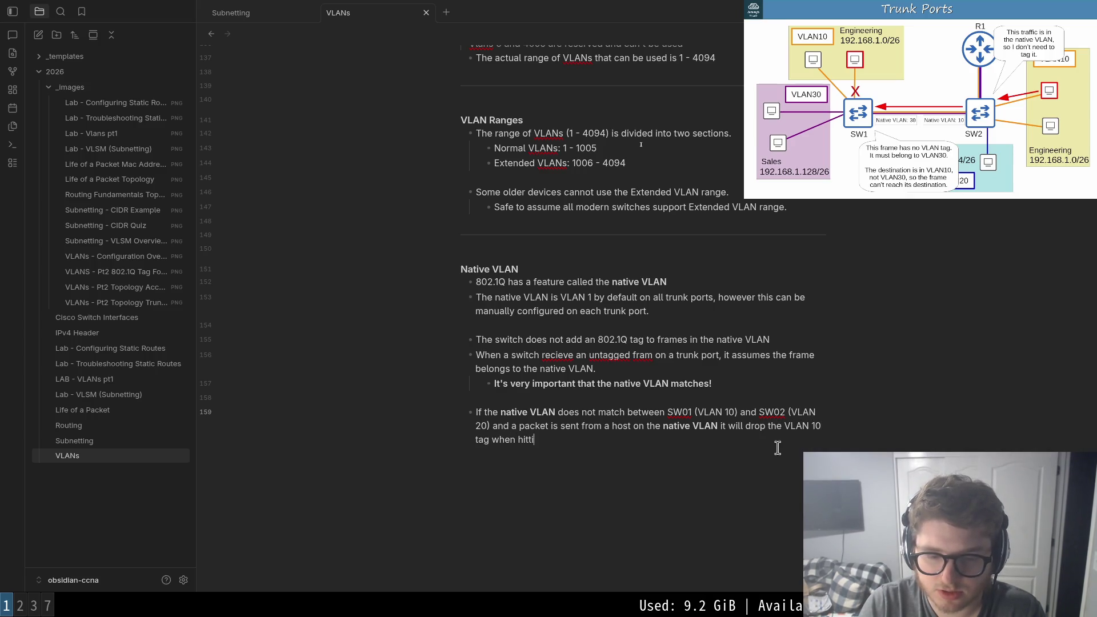
text(ng the first SW)
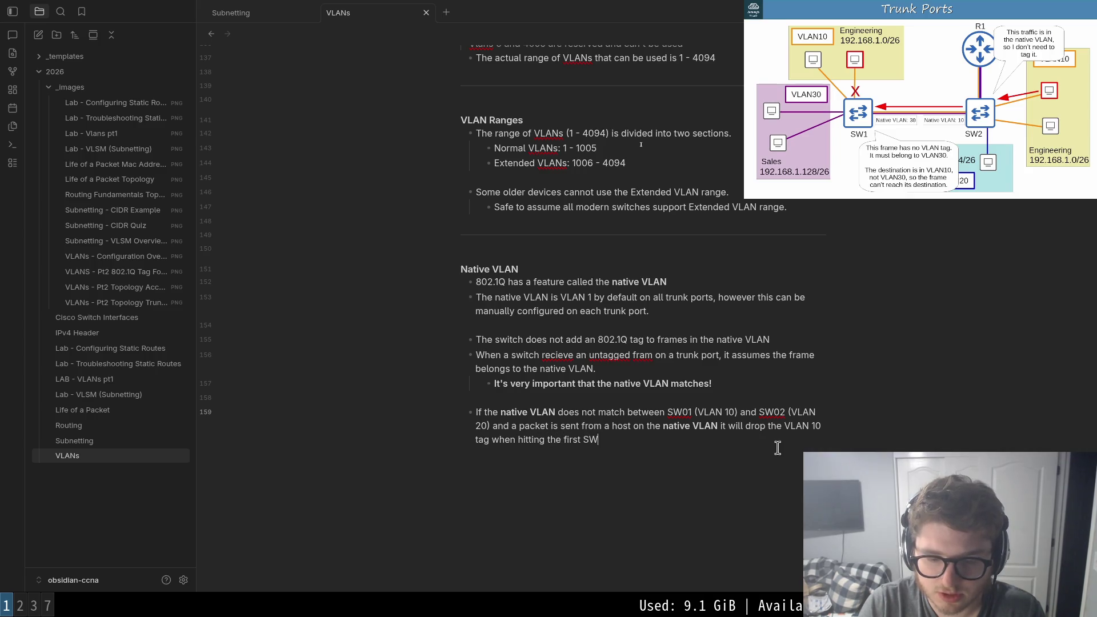
text(01)
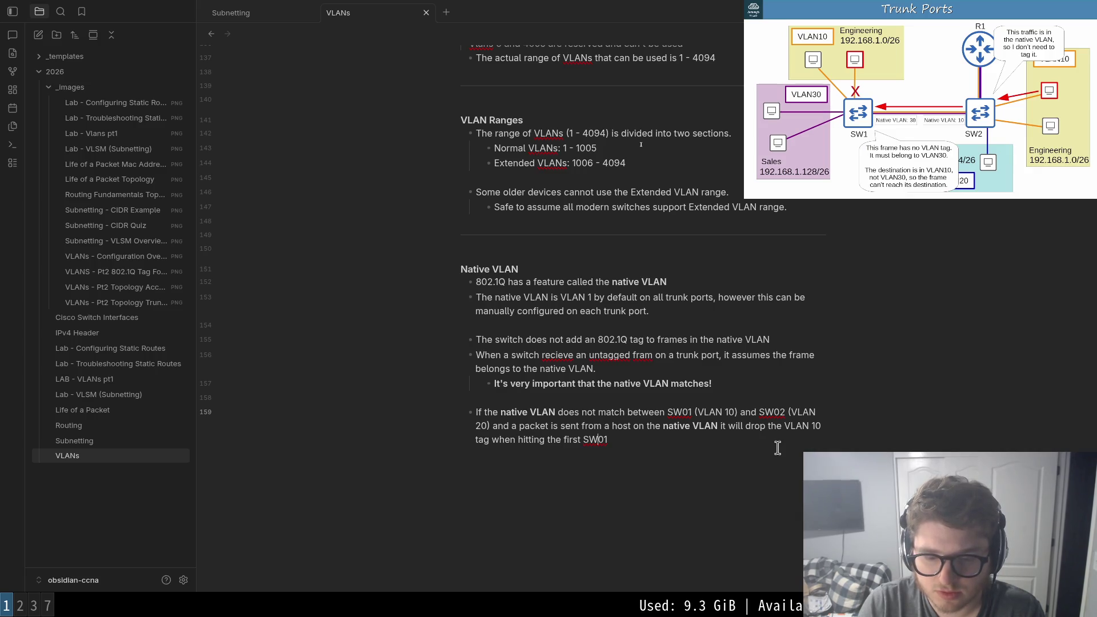
key(BackSpace)
key(BackSpace)
key(BackSpace)
key(BackSpace)
key(BackSpace)
key(BackSpace)
text(then it will forwa)
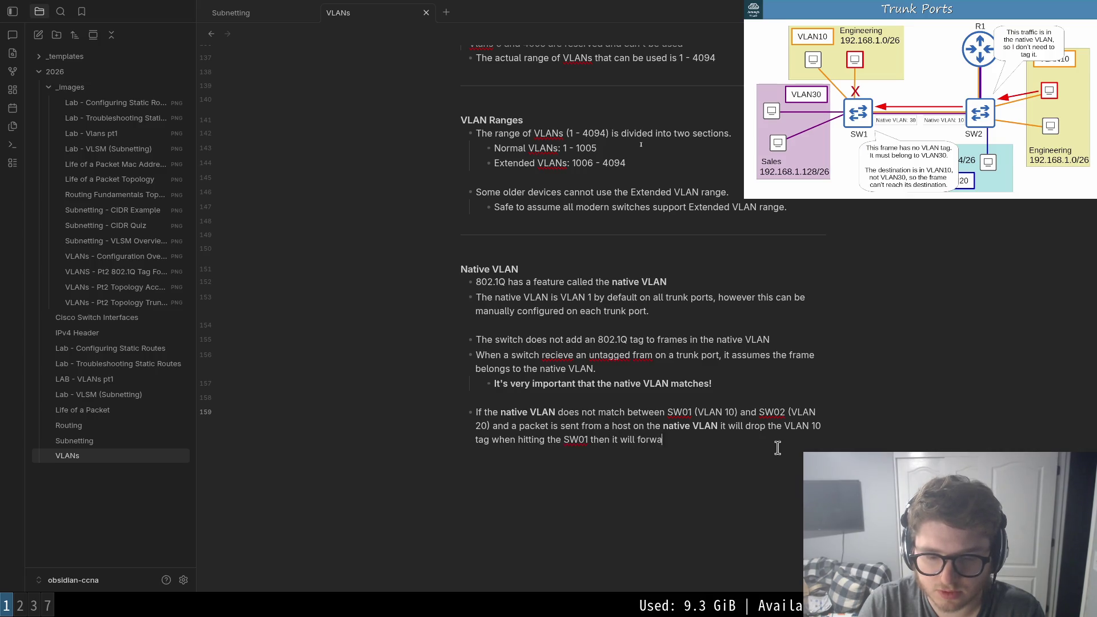
text(frame swi)
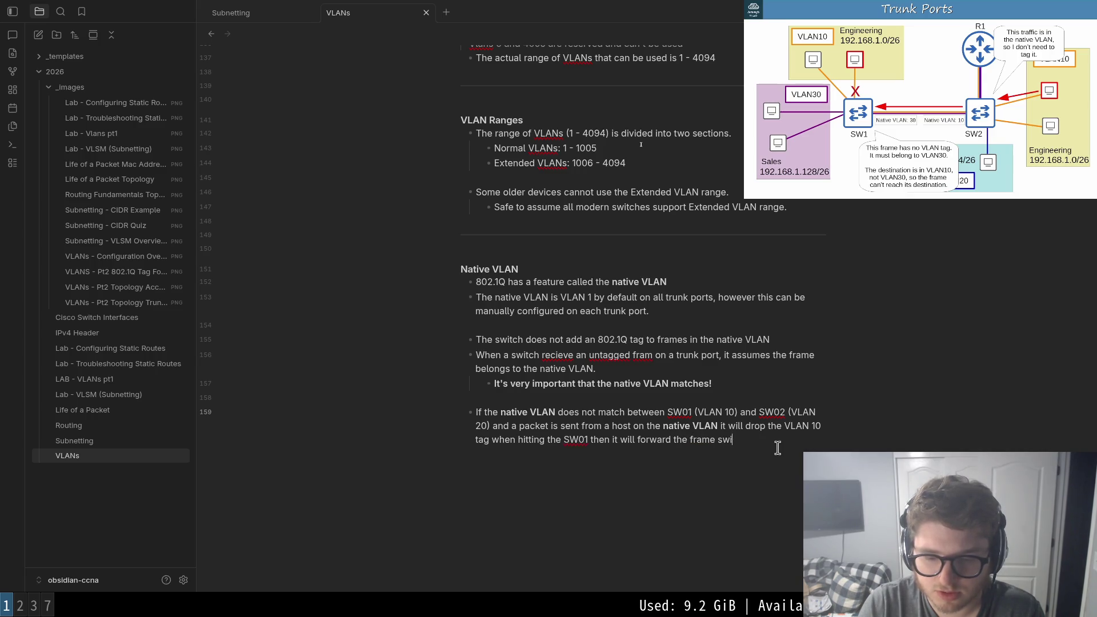
key(BackSpace)
key(BackSpace)
key(BackSpace)
text(SW)
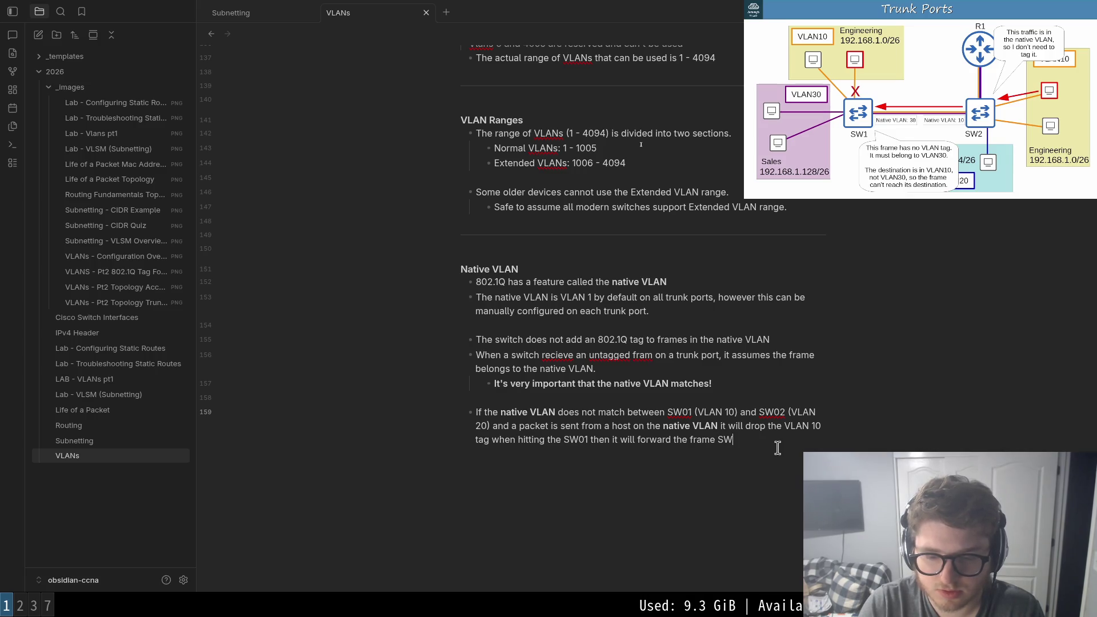
text(02 where)
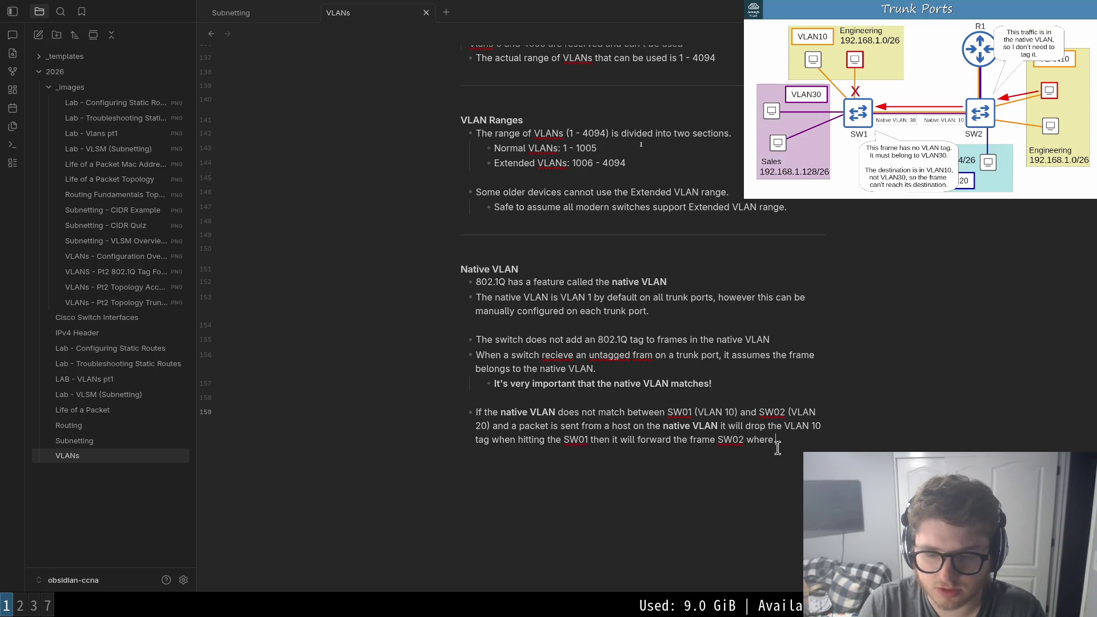
text(nk)
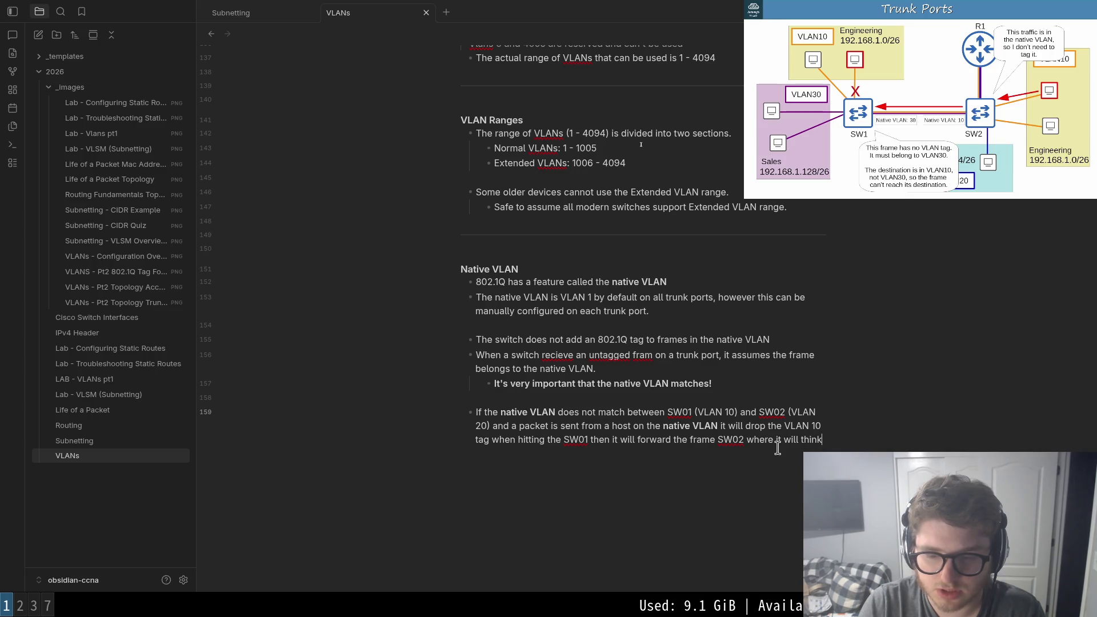
key(BackSpace)
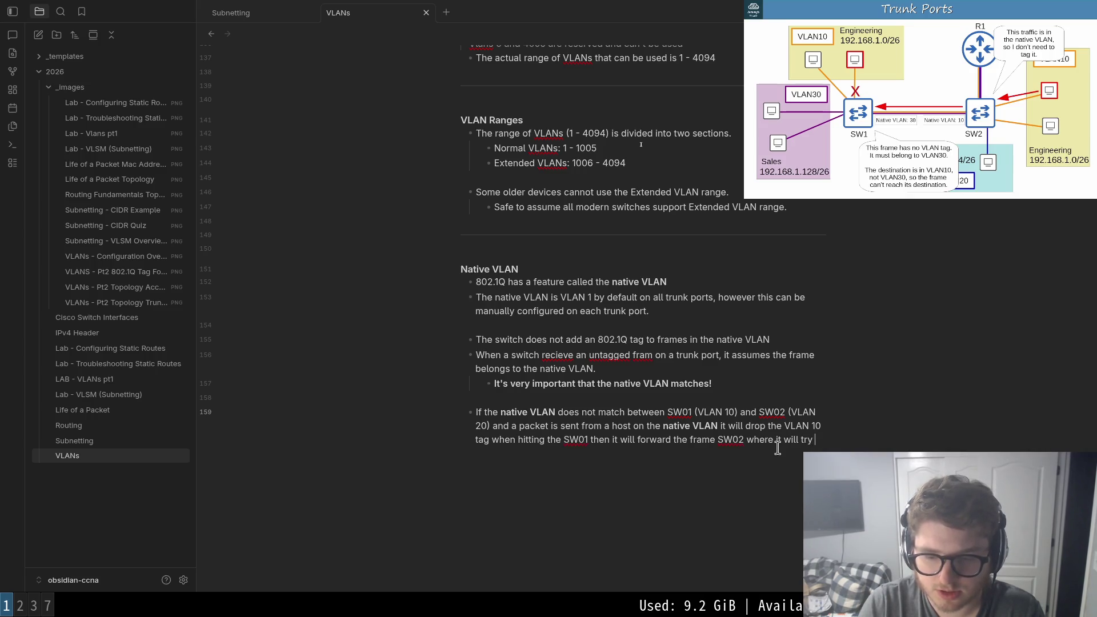
text(to forward)
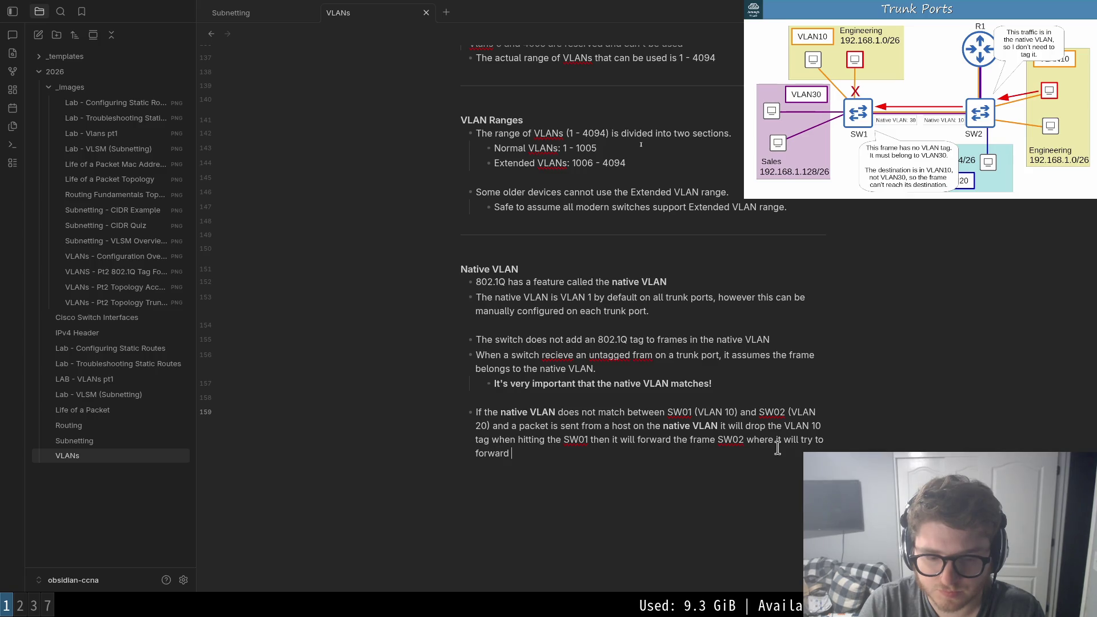
text(to VLAN)
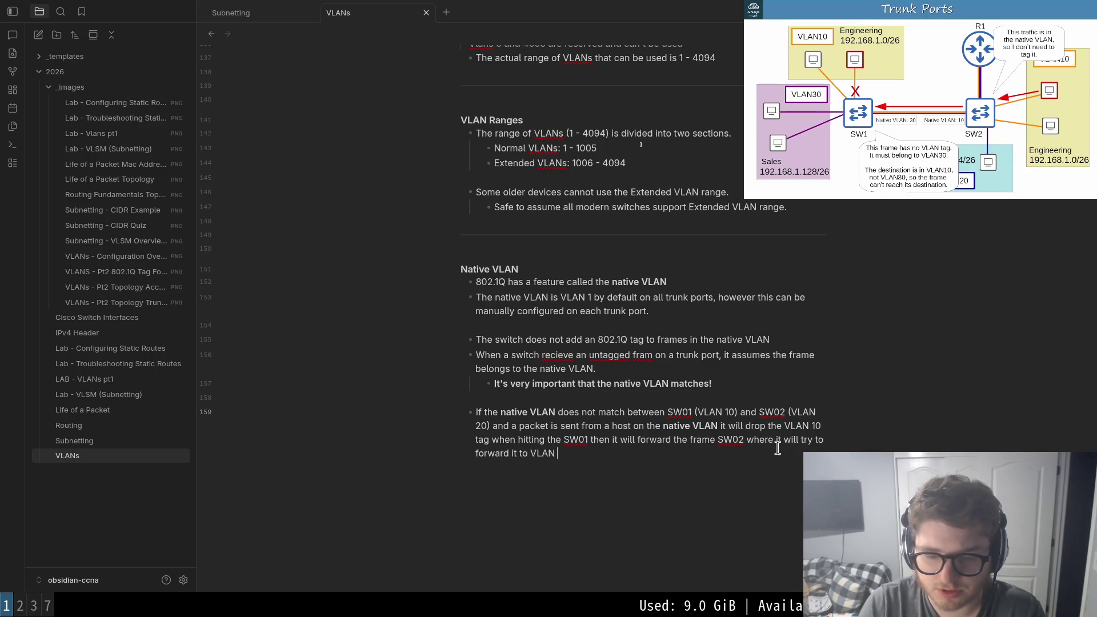
text(20 and)
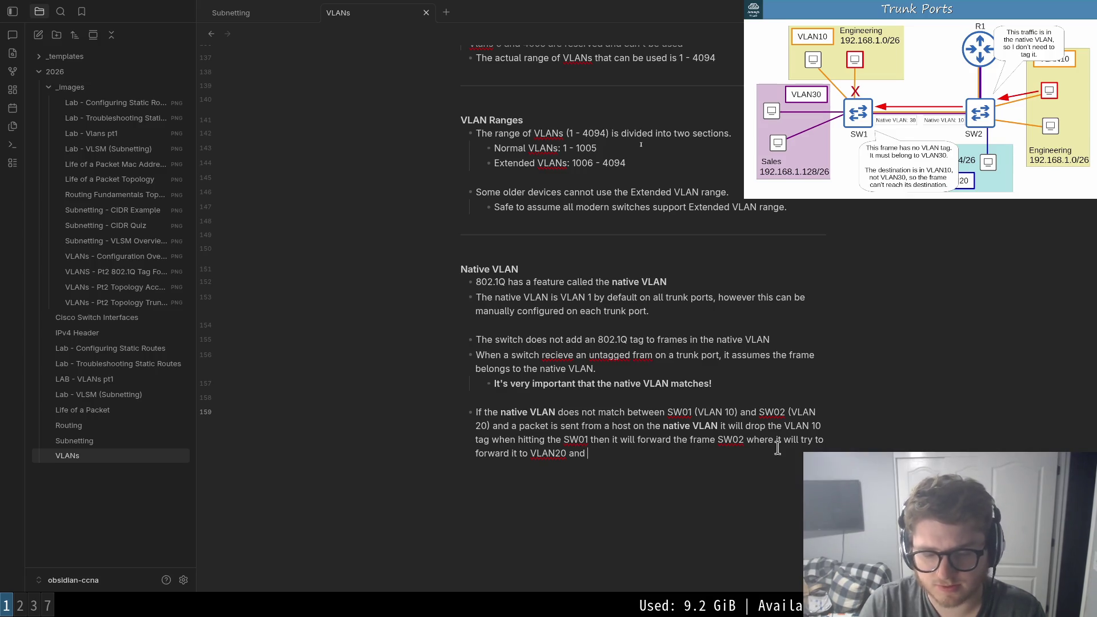
text(the fram)
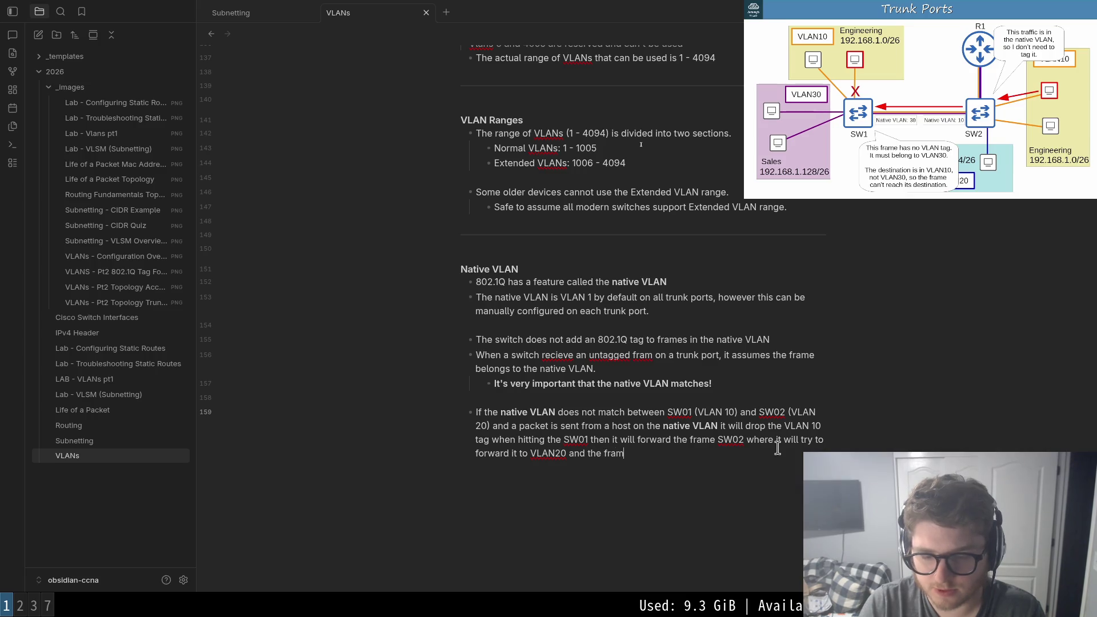
text(e will eve)
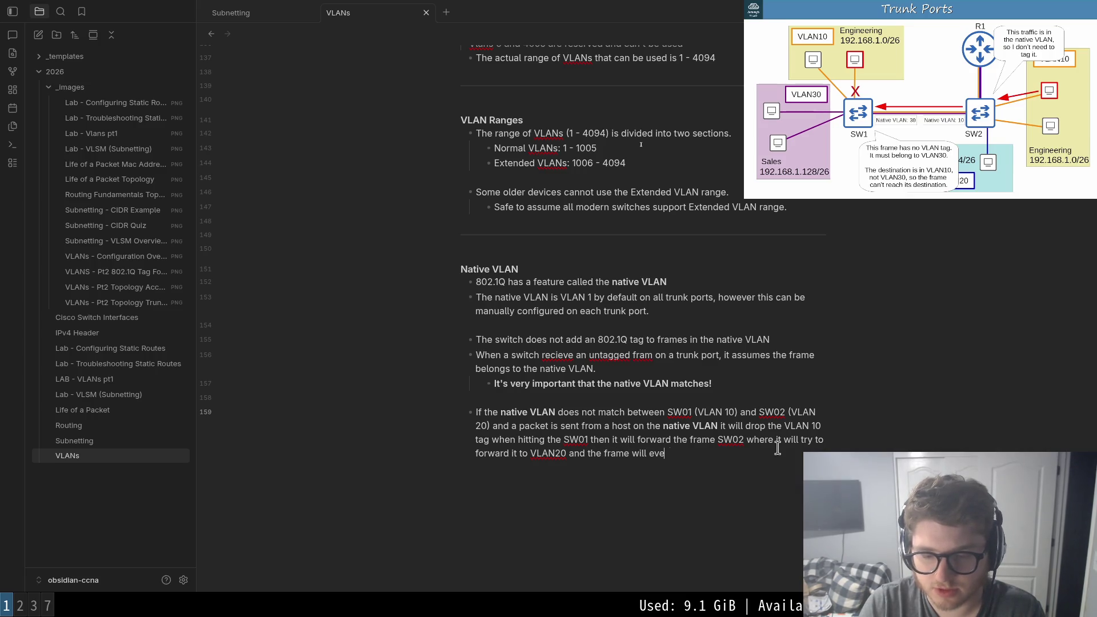
text(drop.)
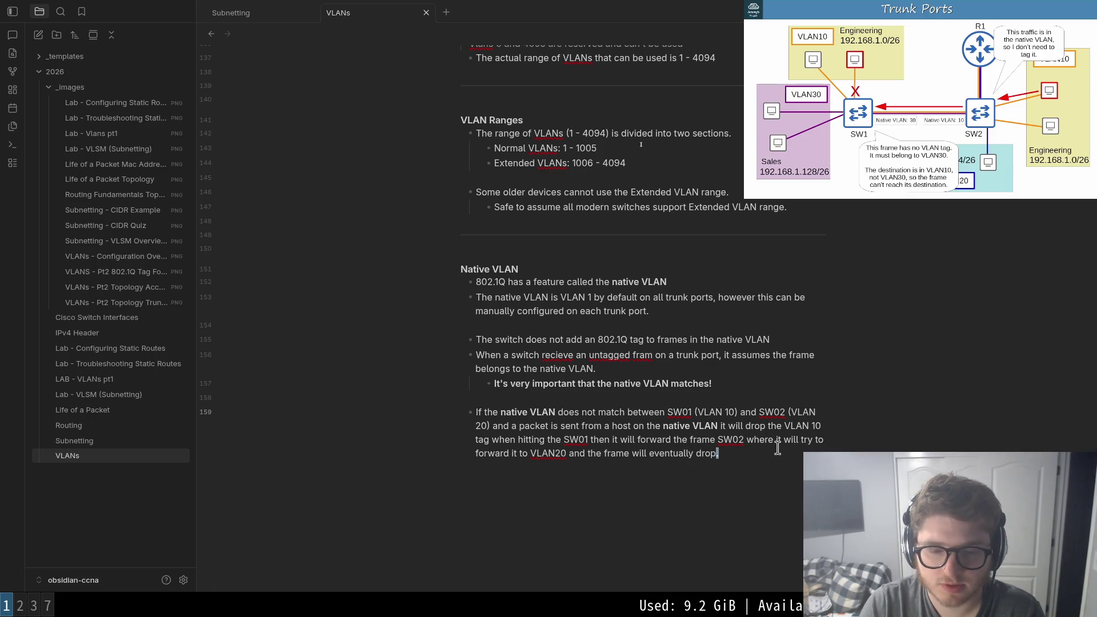
triple_click(777, 448)
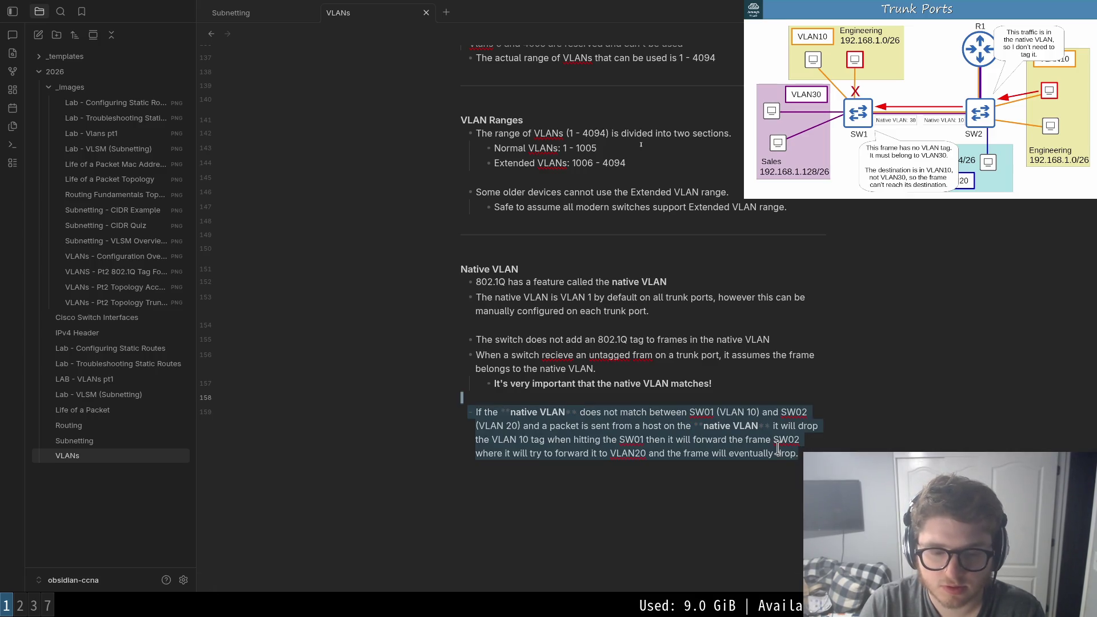
key(Left)
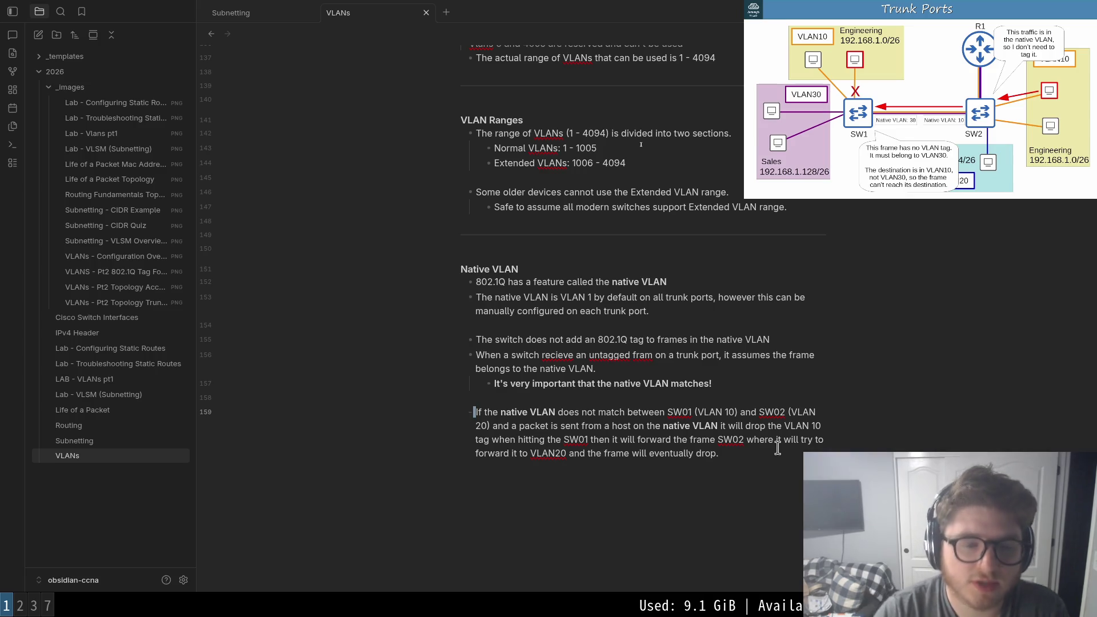
key(Right)
key(Right)
key(Right)
key(Right)
key(Right)
key(Right)
key(Right)
key(Right)
key(Right)
key(Right)
key(Right)
key(Right)
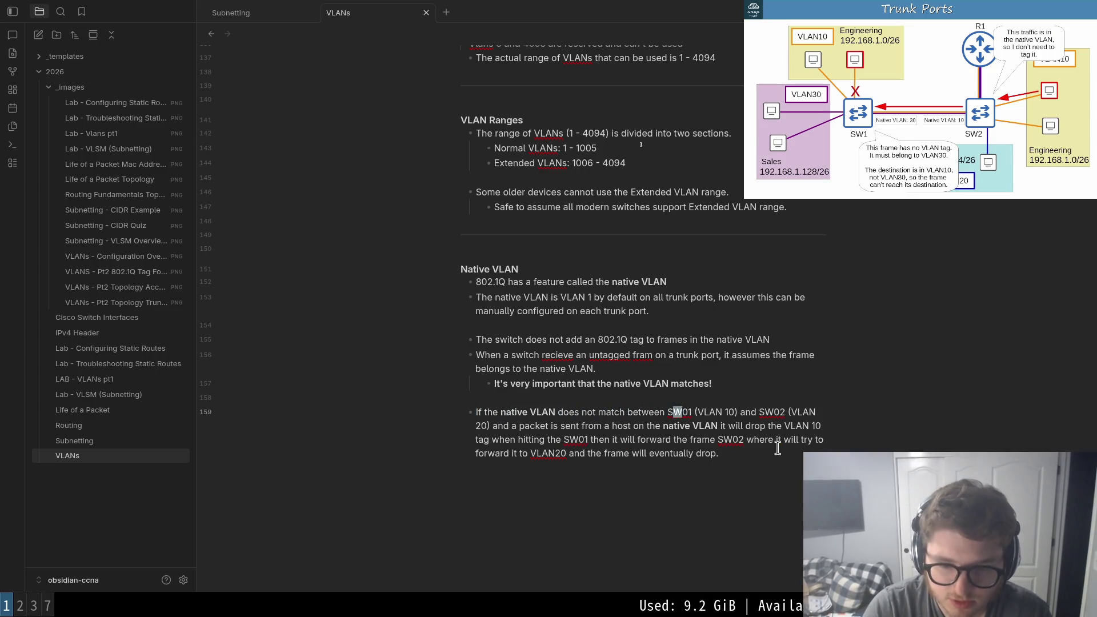
key(Right)
key(Right)
key(Right)
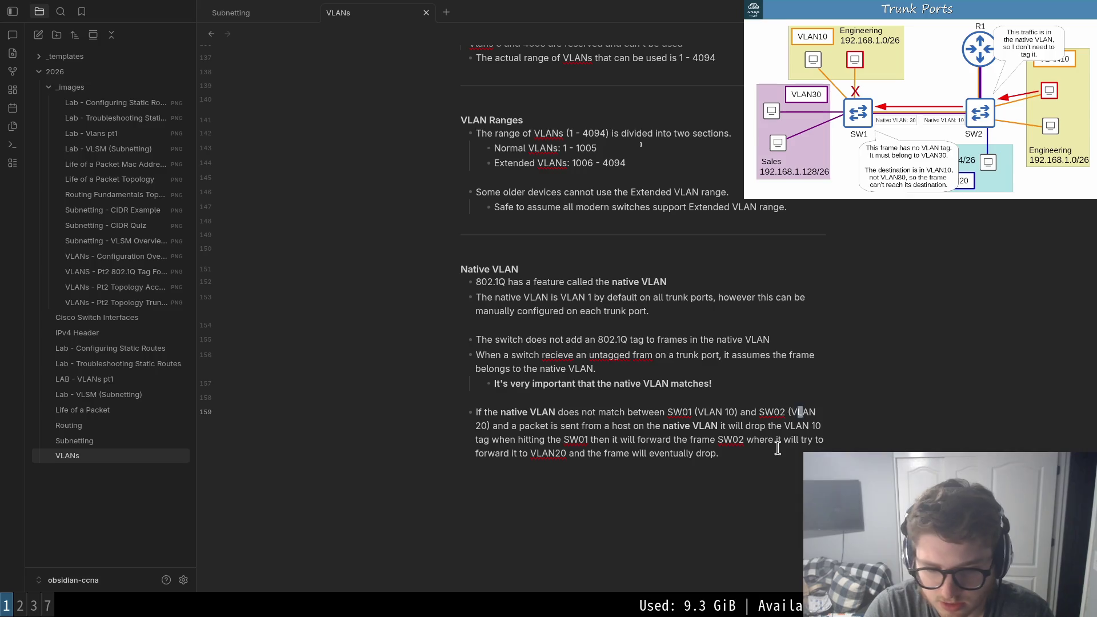
key(Right)
key(Right)
key(Right)
key(Right)
key(Right)
key(Right)
key(Right)
key(Right)
key(Right)
key(Right)
key(Right)
key(Right)
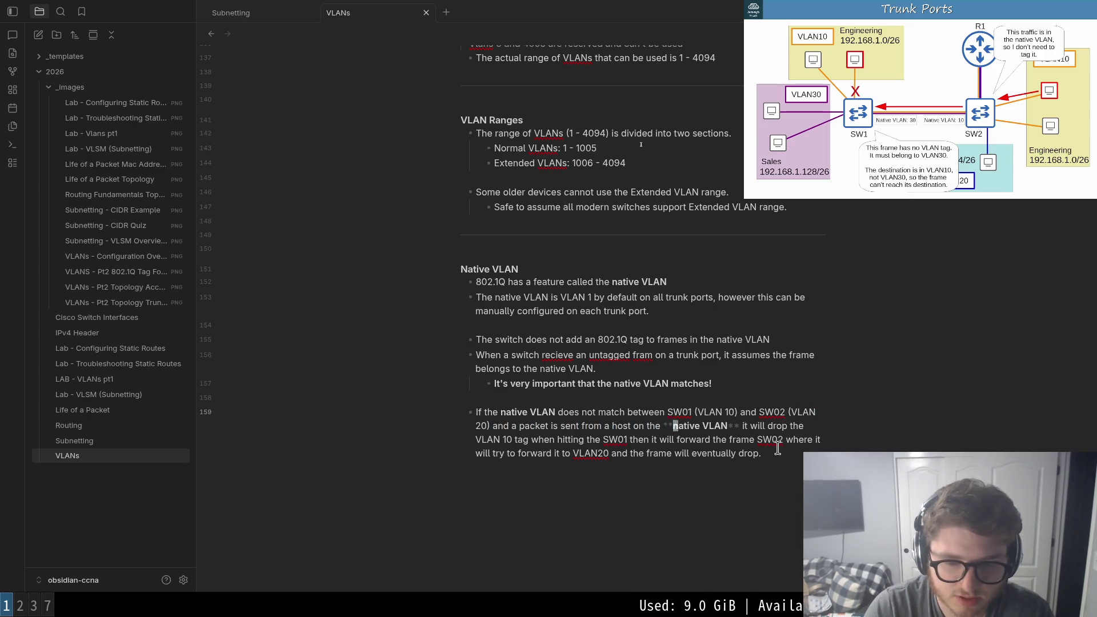
key(Right)
key(Right)
key(Right)
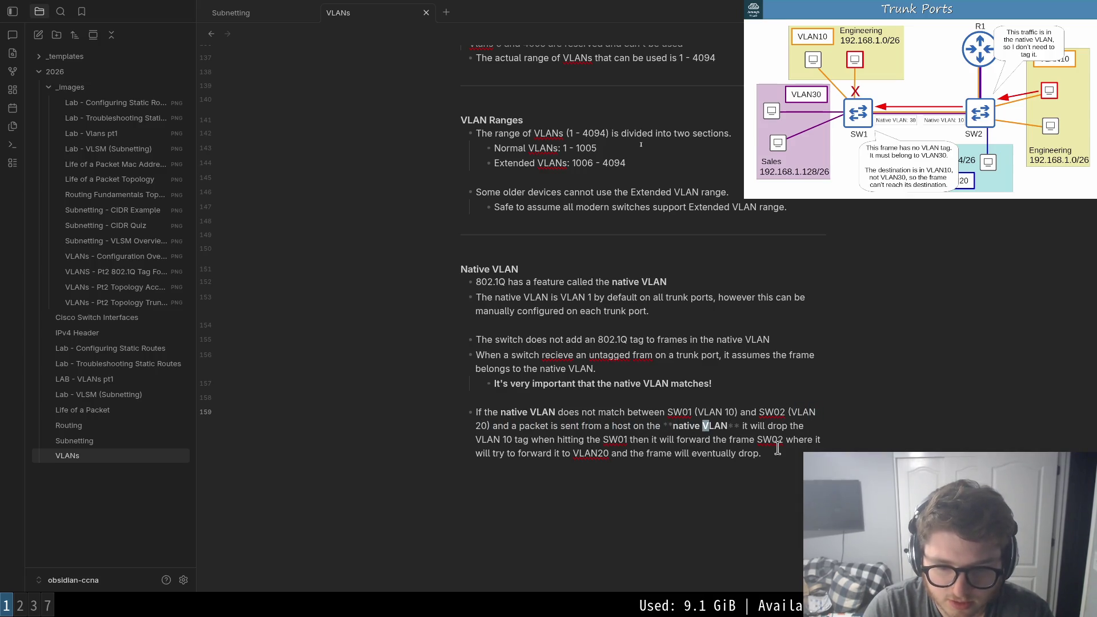
key(Right)
key(Right)
key(Right)
key(Right)
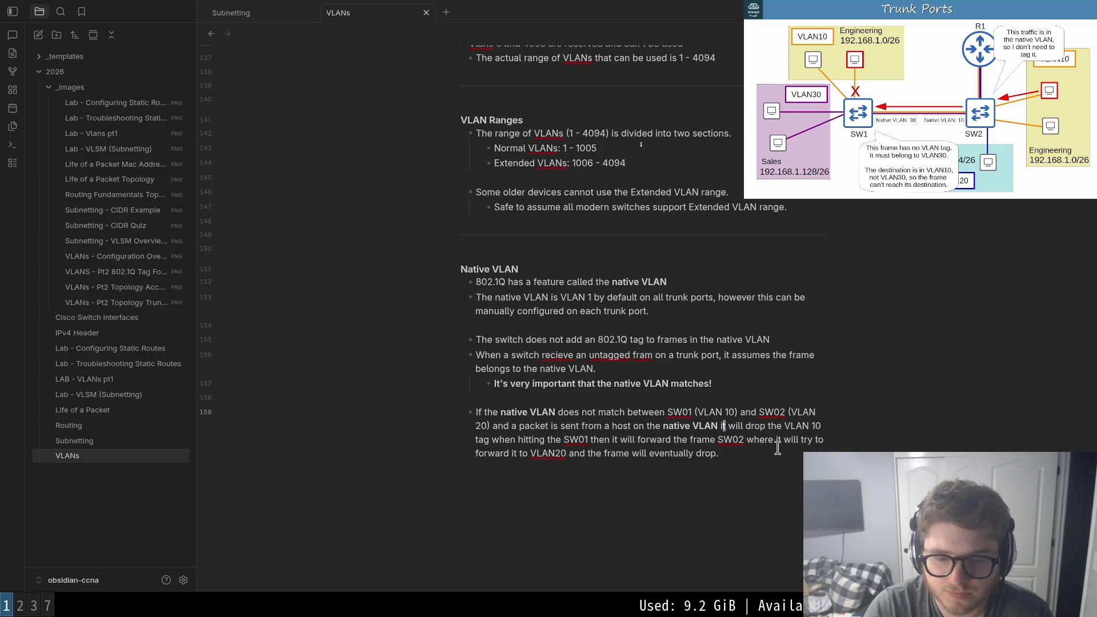
key(Left)
key(Left)
key(Left)
key(Left)
key(Left)
key(Left)
key(Left)
key(Left)
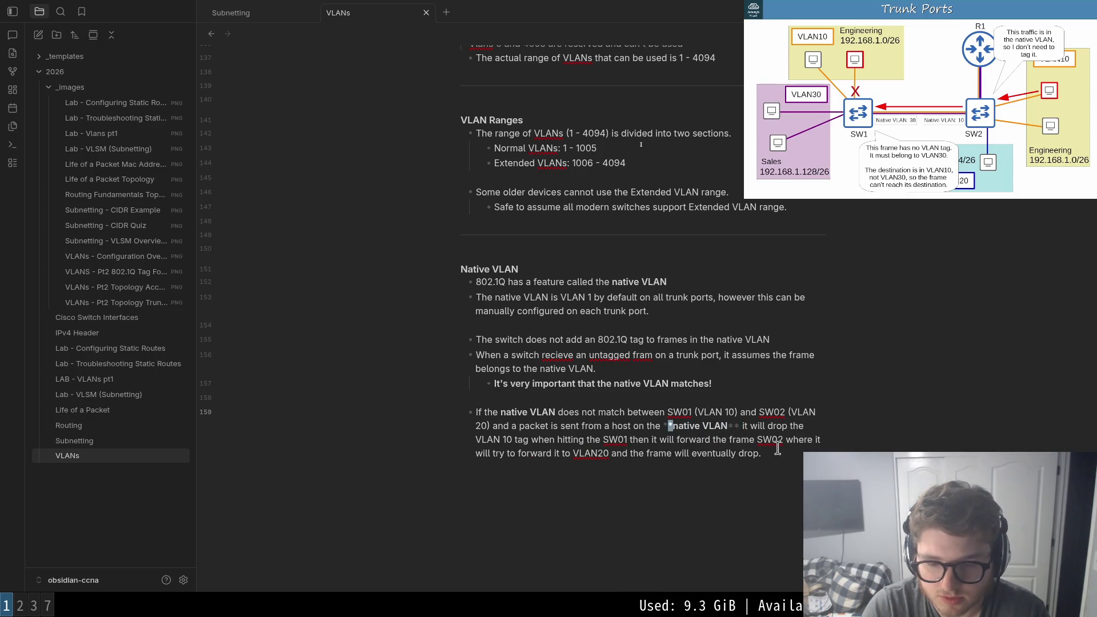
key(Right)
key(Right)
key(Right)
key(Right)
key(Right)
key(Right)
key(Right)
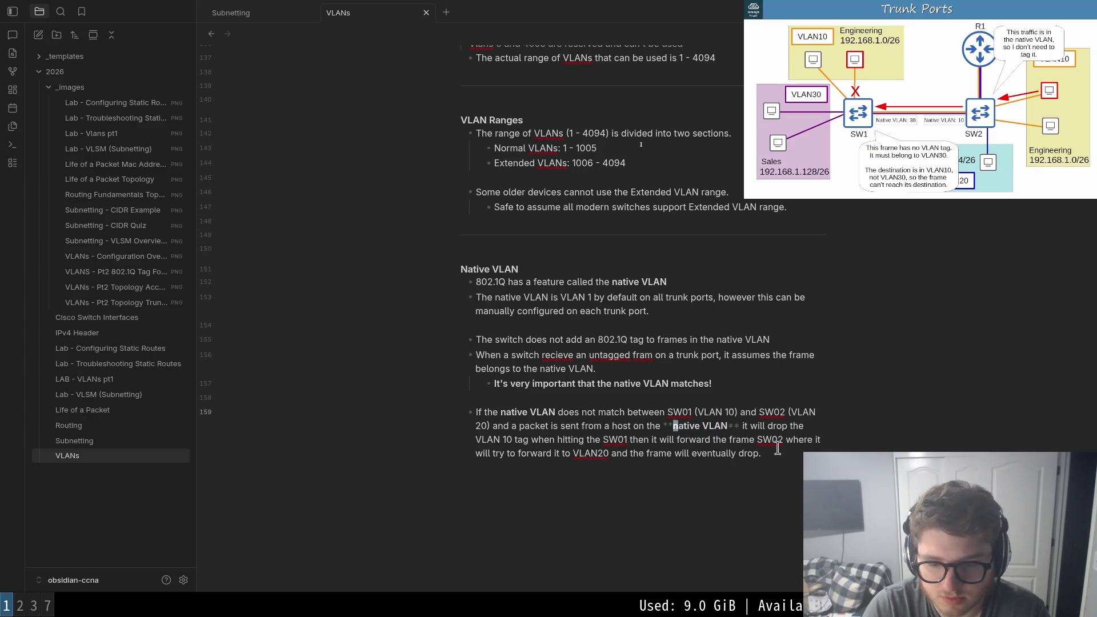
key(Left)
key(Left)
key(shift+Right)
key(shift+Right)
key(shift+Right)
key(shift+Right)
key(shift+Right)
key(shift+Right)
key(shift+Right)
key(shift+Right)
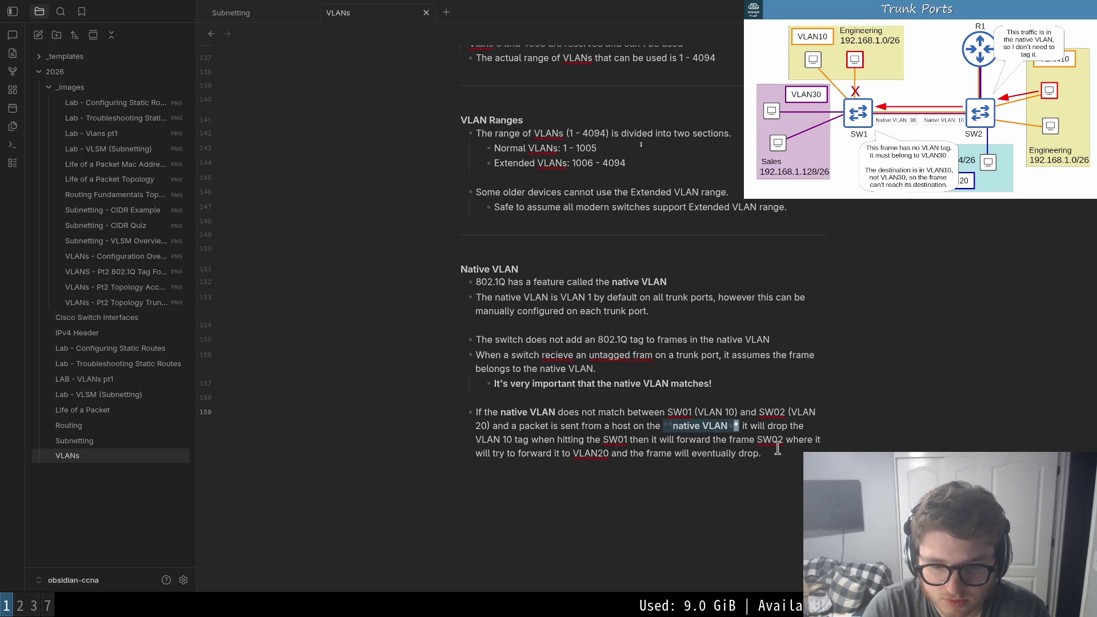
key(Escape)
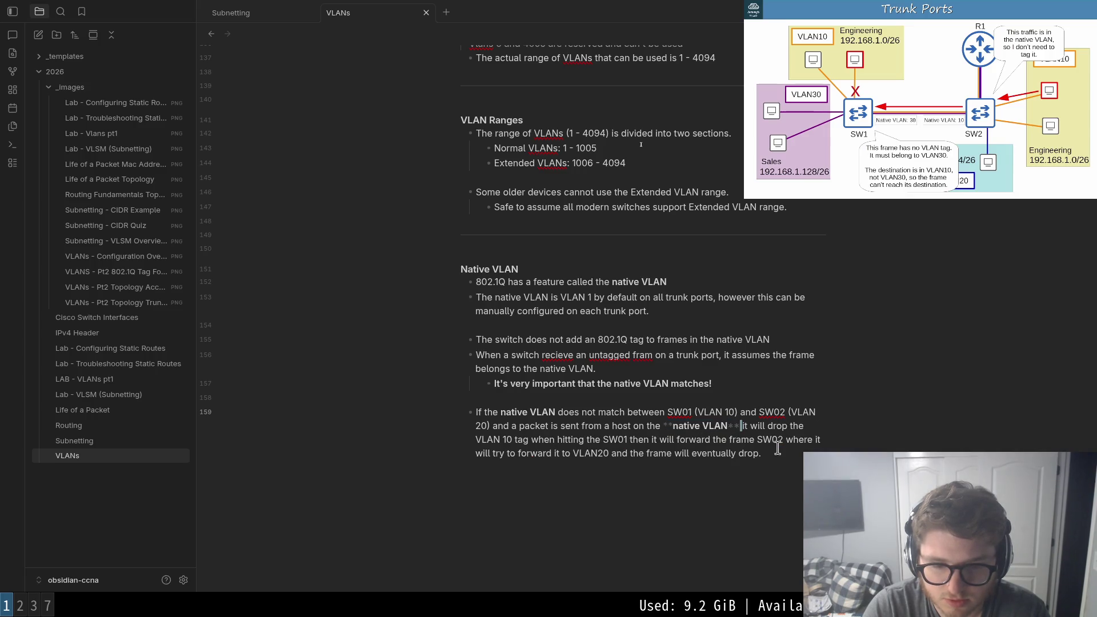
key(w)
key(w)
key(w)
key(w)
key(w)
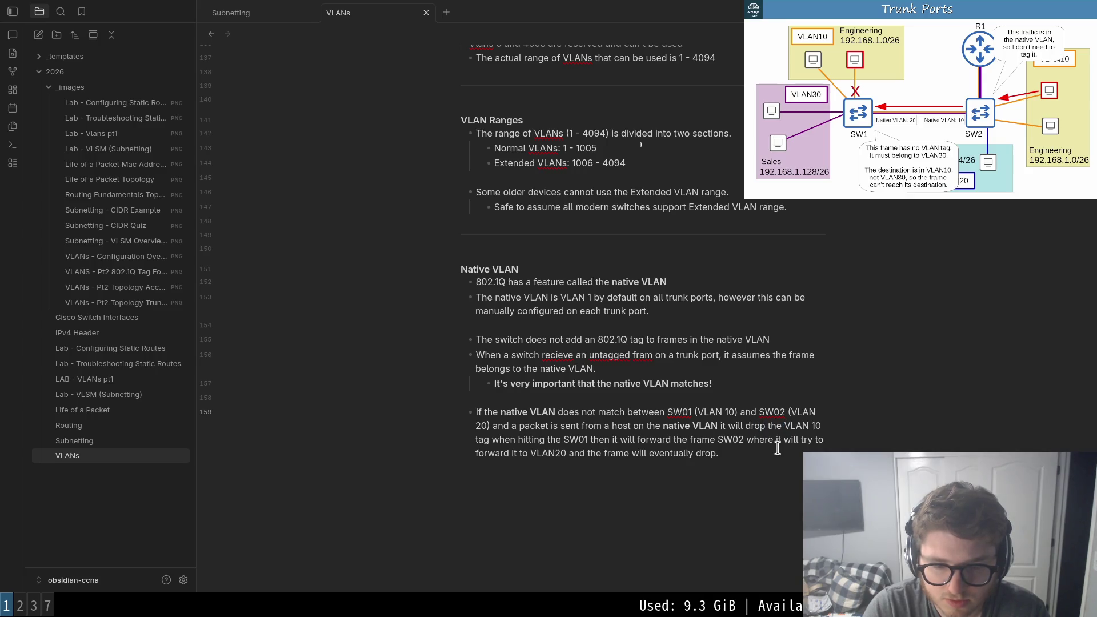
key(w)
key(w)
key(b)
key(b)
key(b)
key(b)
key(b)
key(b)
key(b)
key(b)
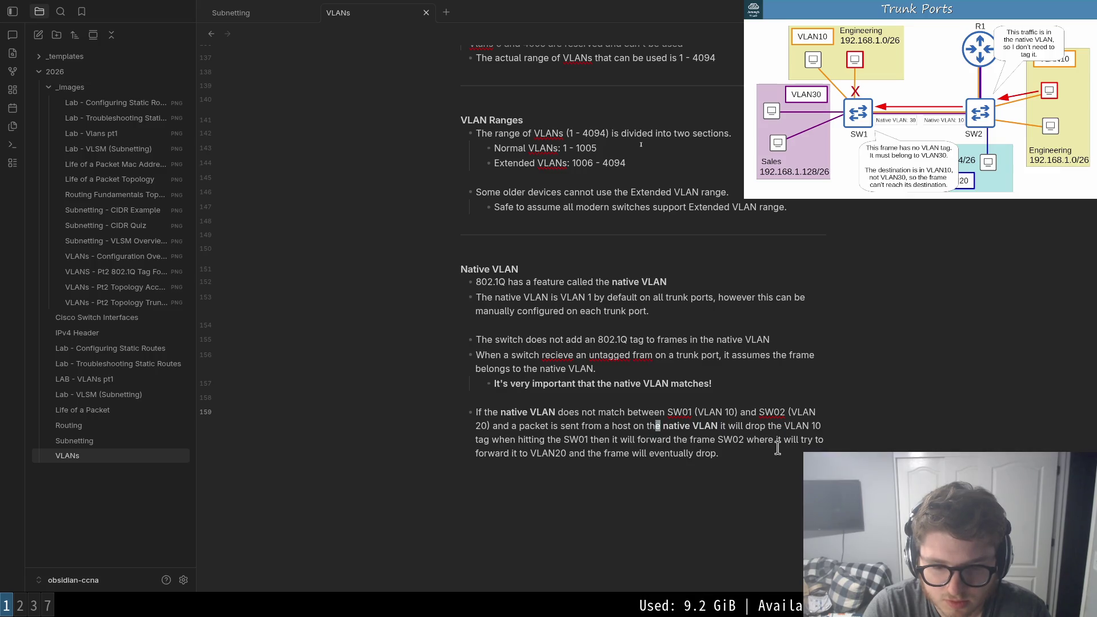
text(conn)
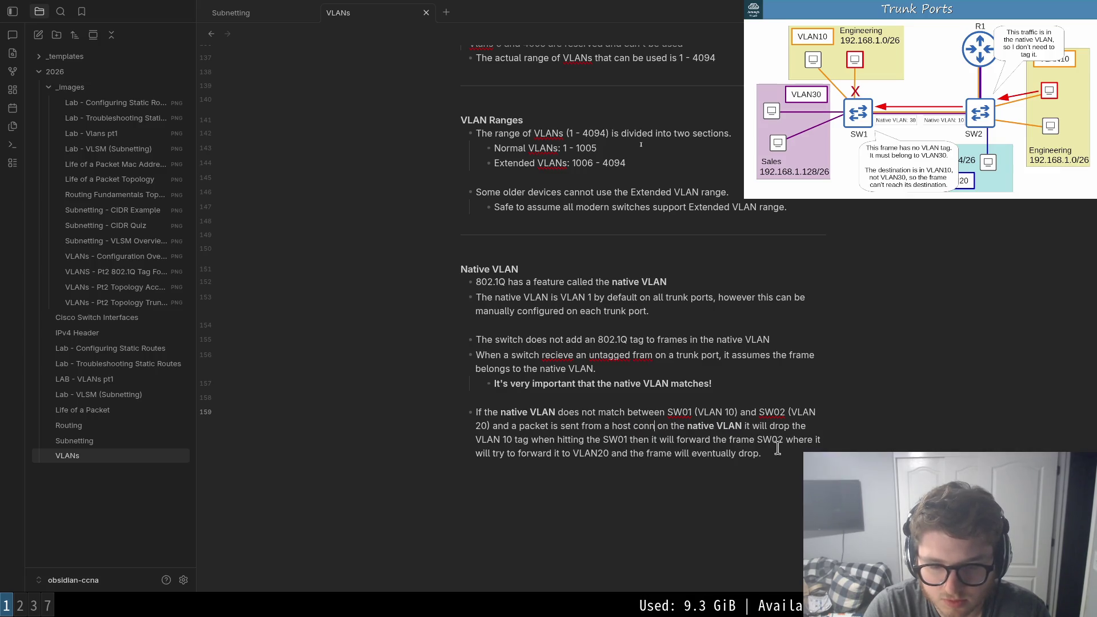
text(ected to S)
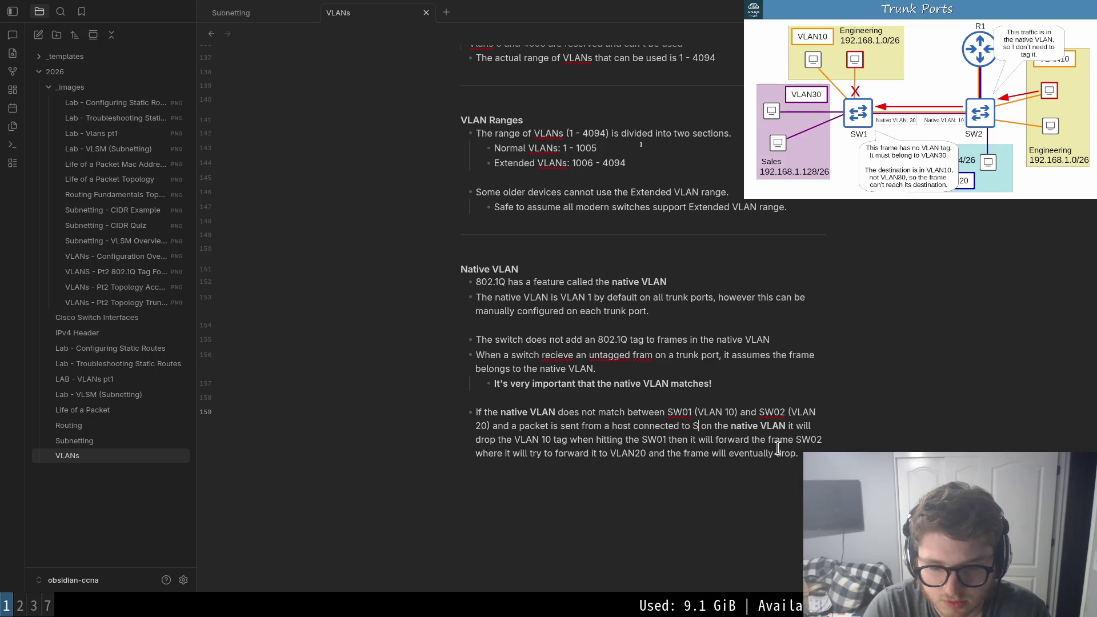
text(W10)
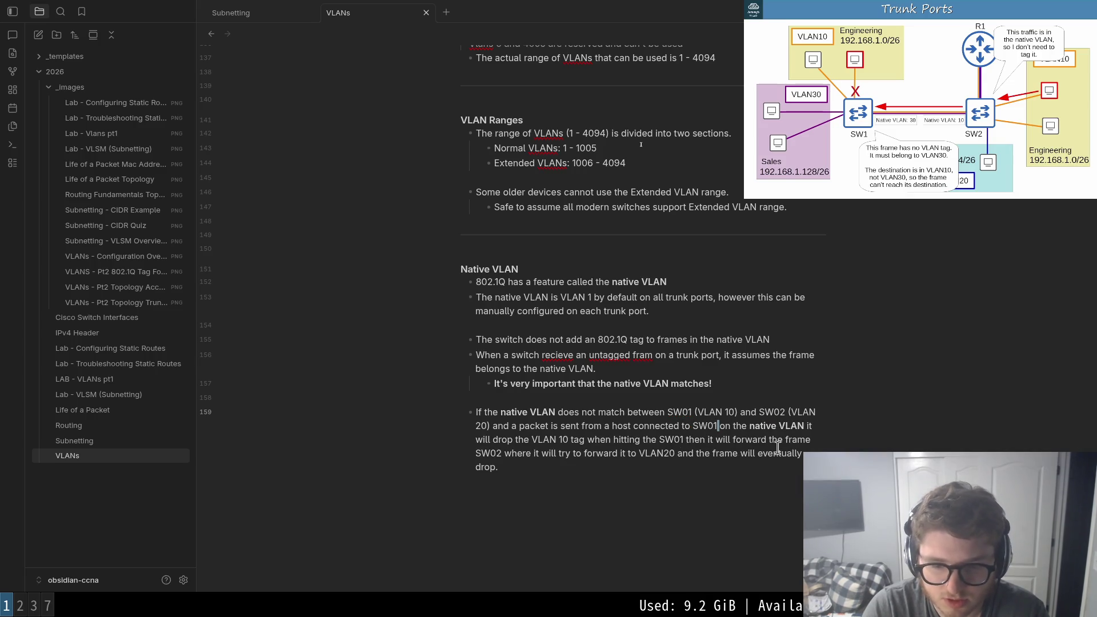
Correct the inserted switch name to SW01 with proper spacing and join 'VLAN 10' into VLAN10.
key(Escape)
key(w)
key(w)
key(w)
key(w)
key(w)
key(w)
key(w)
key(w)
key(w)
key(w)
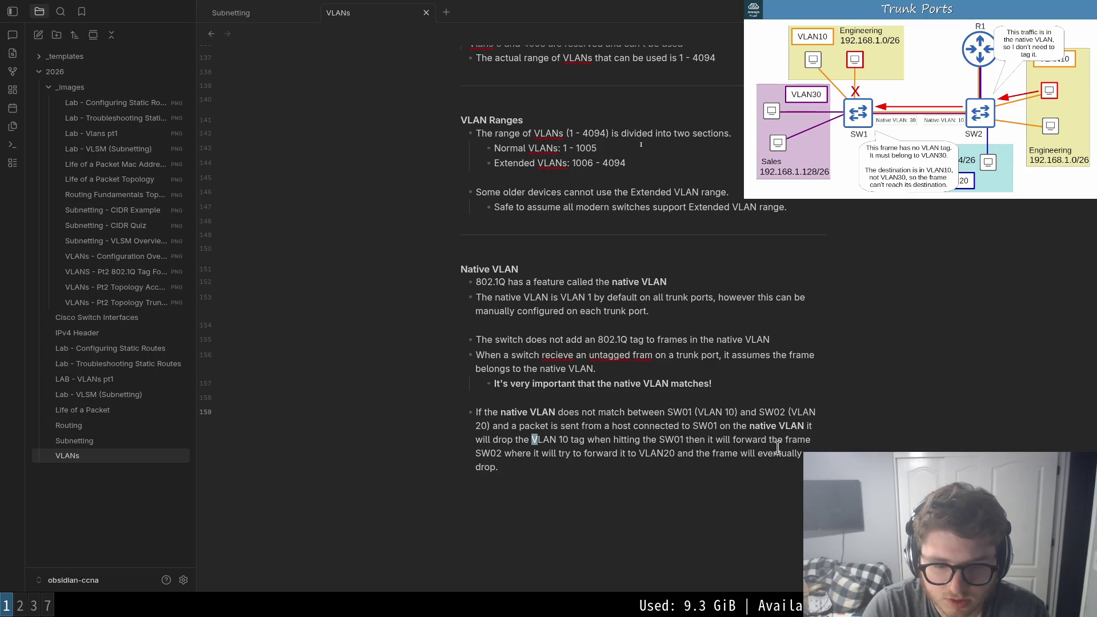
key(w)
key(w)
key(w)
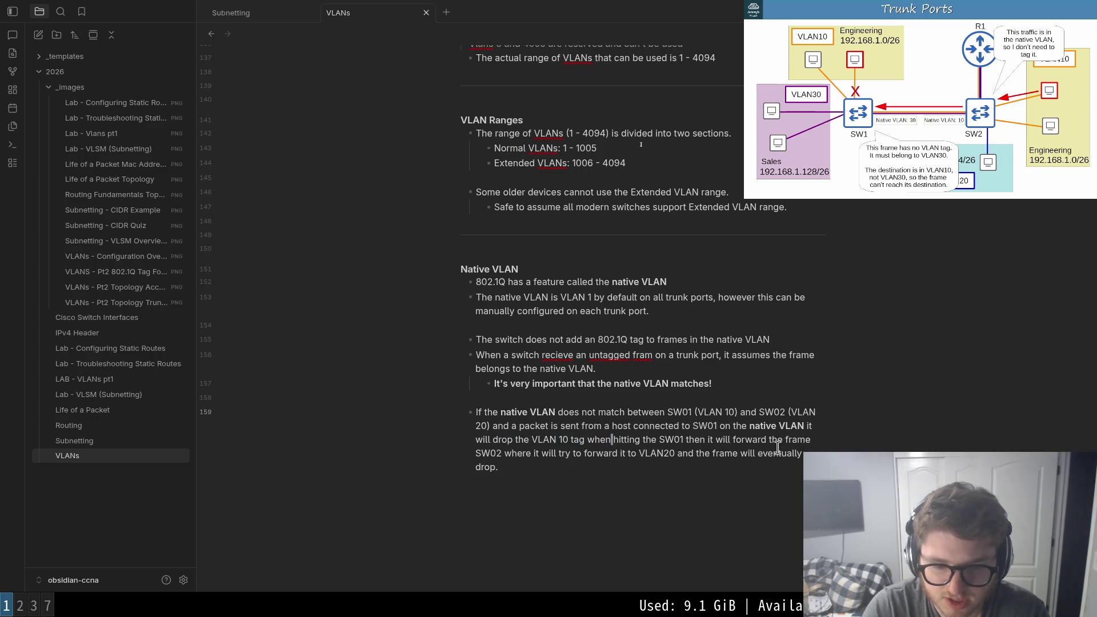
key(Escape)
key(b)
key(b)
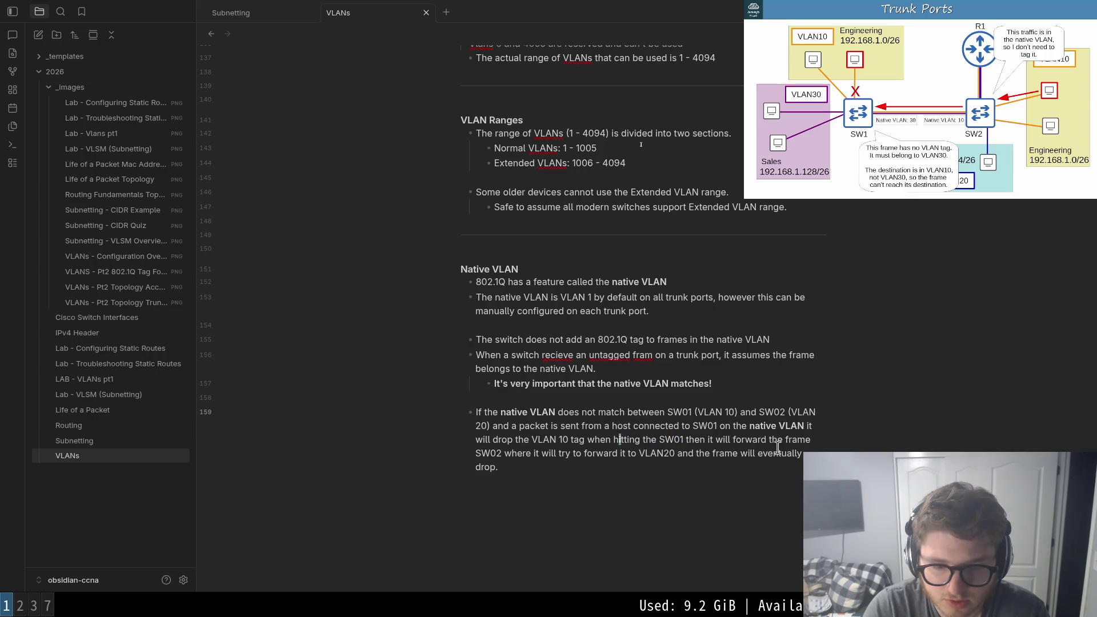
key(b)
key(b)
key(h)
key(h)
key(x)
key(l)
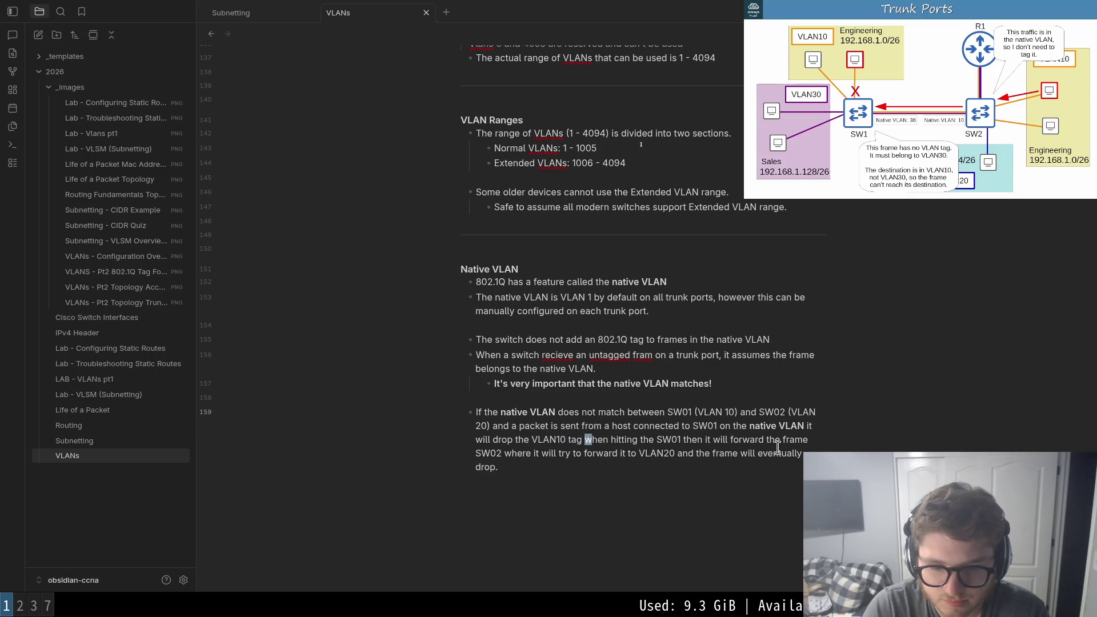
key(l)
Move through the native VLAN mismatch paragraph to its end after 'drop.'.
key(w)
key(a)
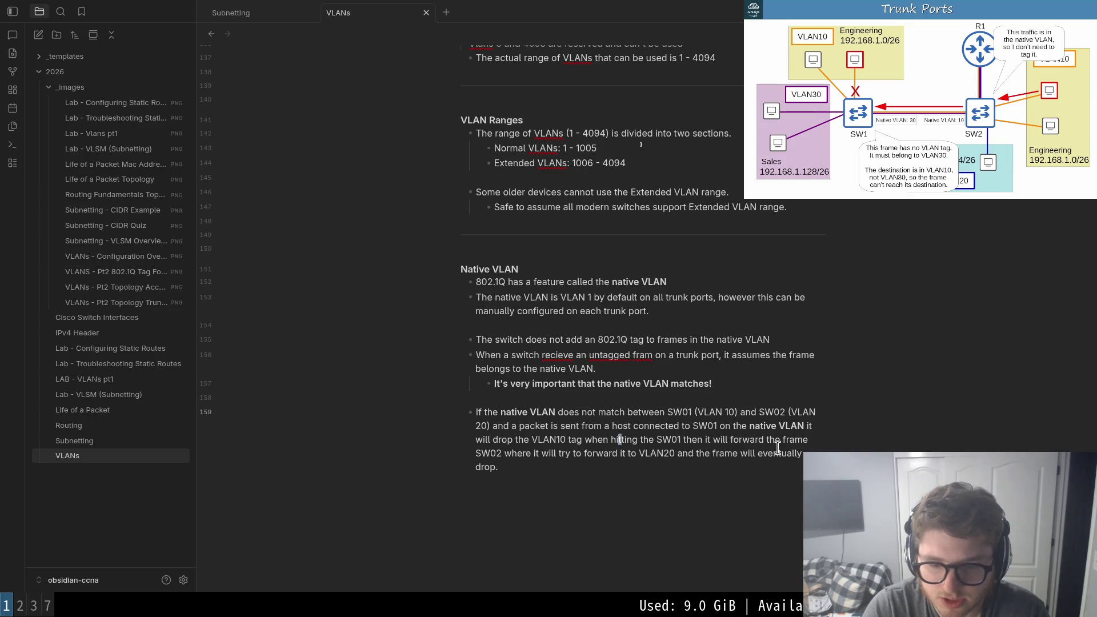
key(w)
key(w)
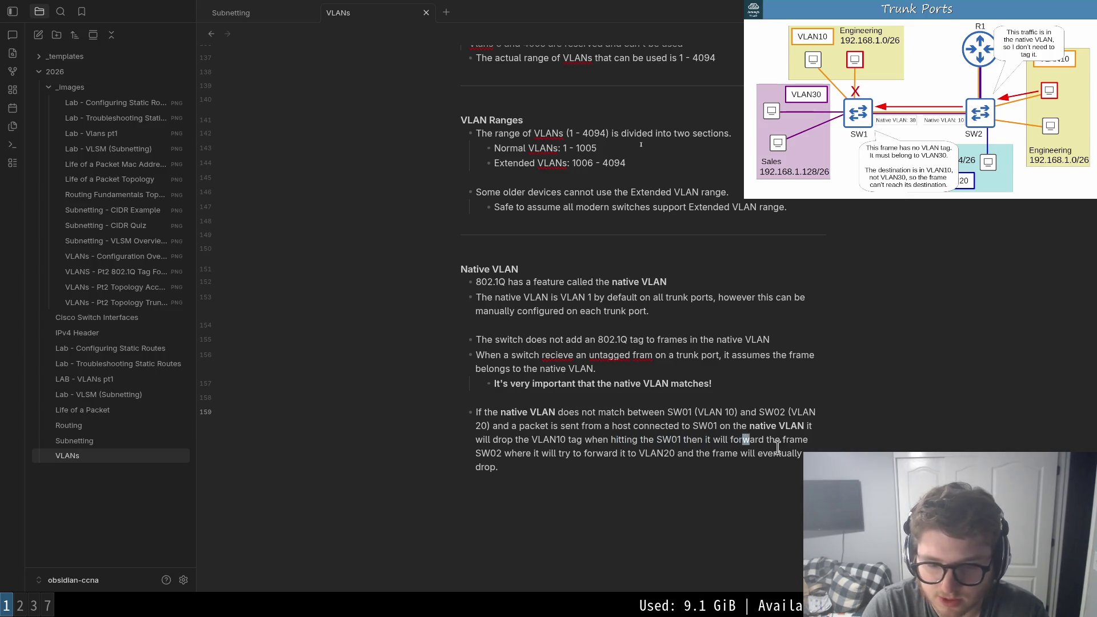
key(w)
key(w)
key(w)
key(w)
key(w)
key(w)
key(w)
key(w)
key(w)
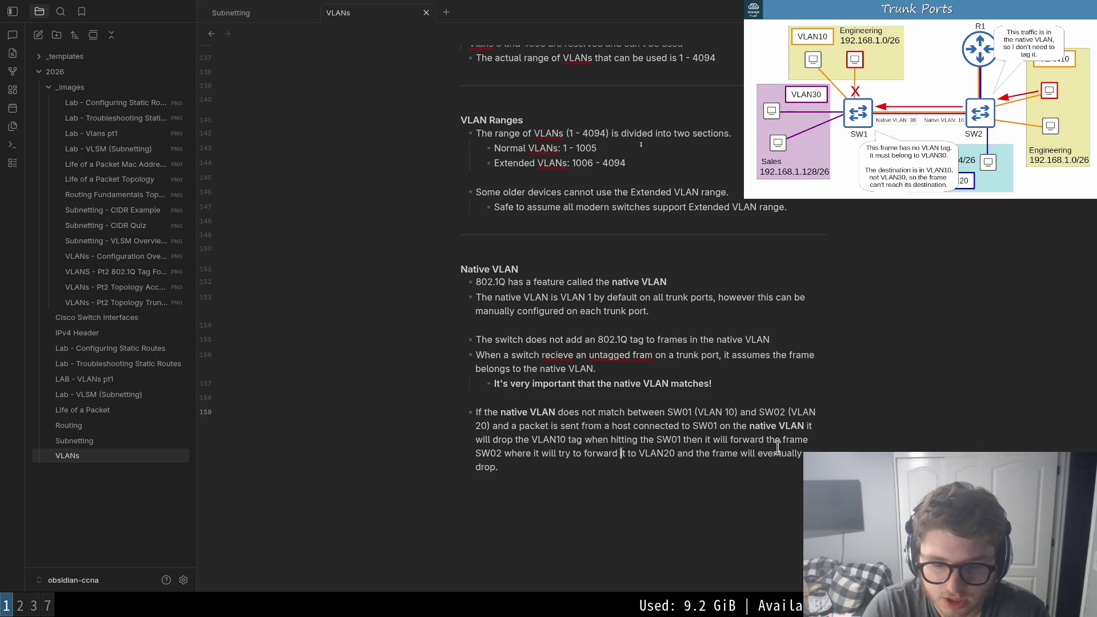
key(w)
key(w)
key(w)
key(w)
key(w)
key(w)
key(b)
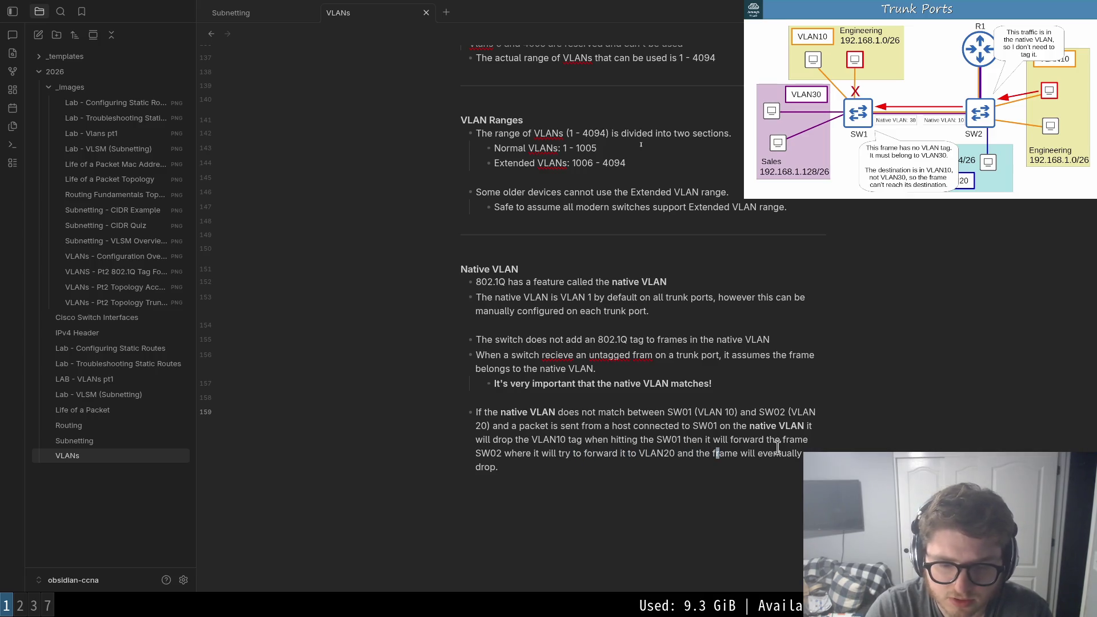
key(b)
key(b)
key(b)
key(l)
key(l)
key(l)
key(w)
key(w)
key(w)
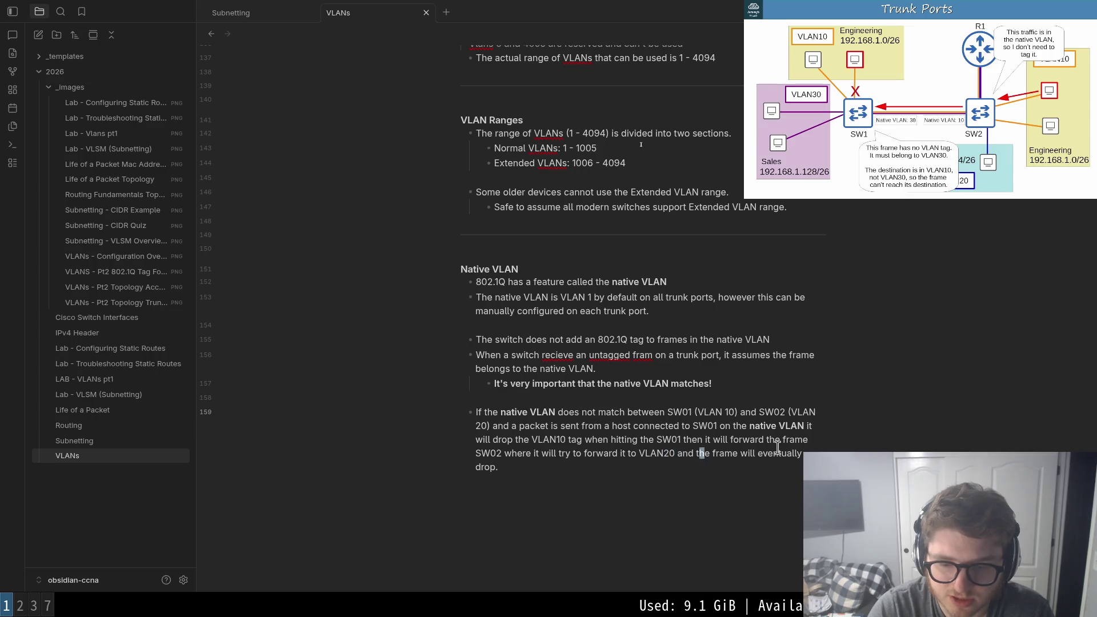
key(w)
key(w)
key(A)
key(Escape)
key(V)
key(k)
key(k)
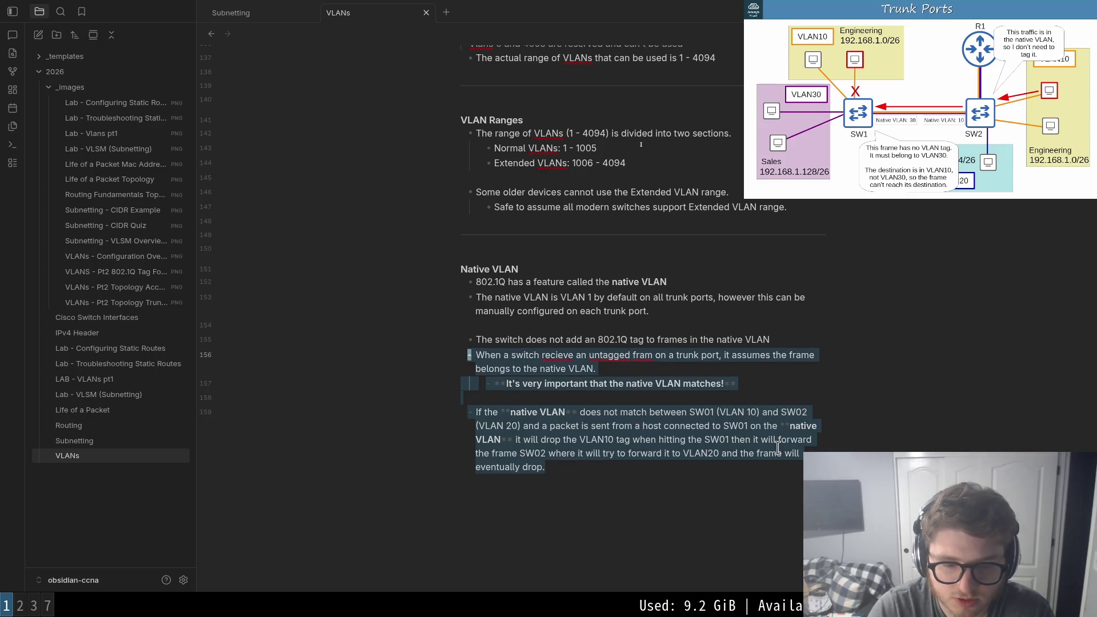
key(Escape)
key(j)
key(j)
key(j)
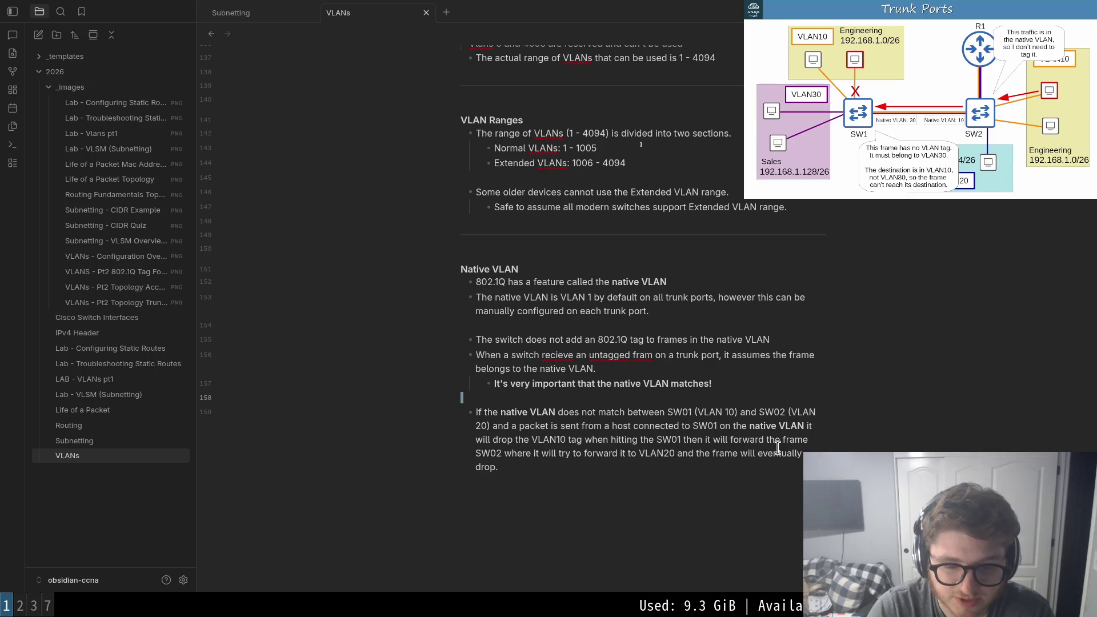
Add blank lines below the paragraph and a '---' horizontal divider closing the Native VLAN section.
key(o)
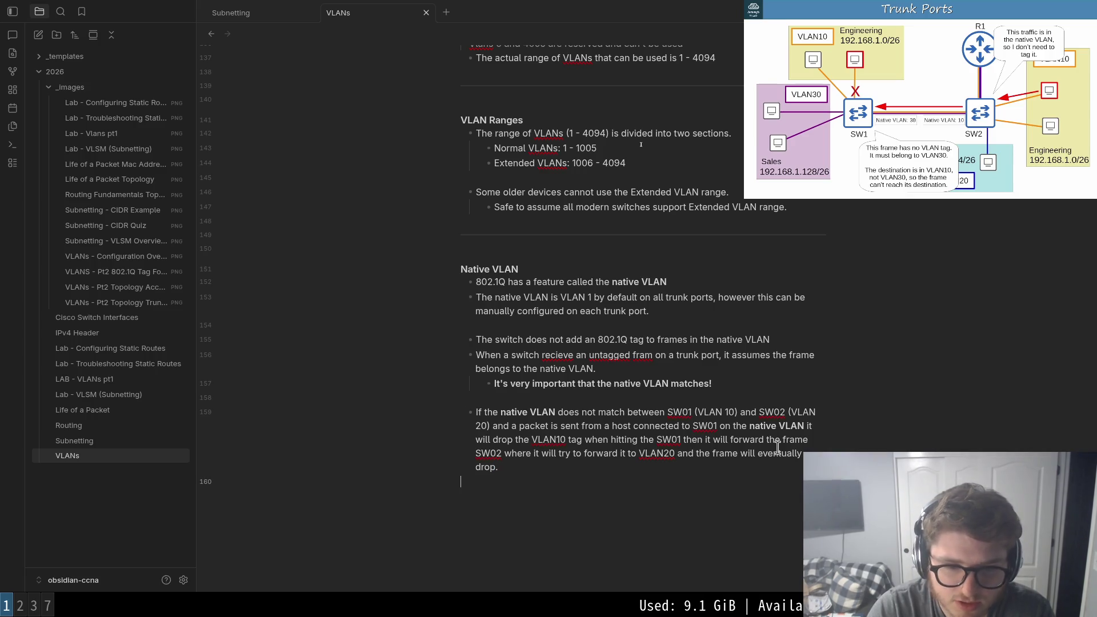
key(Return)
text(---)
key(Return)
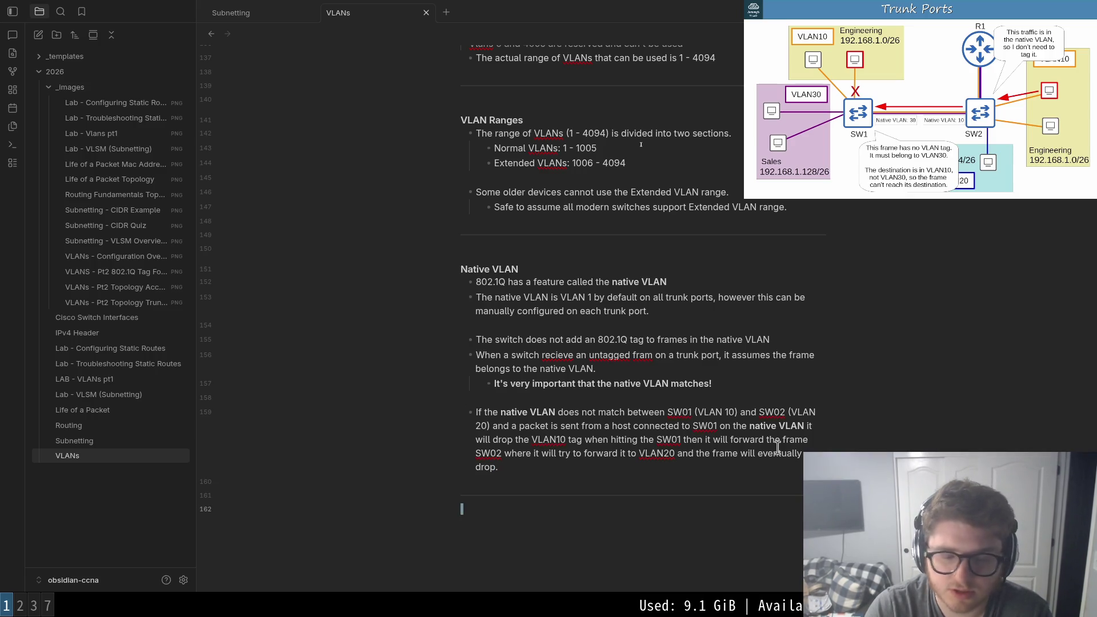
Rewind the lesson video and add a '## Trunk Configuration' heading.
key(Left)
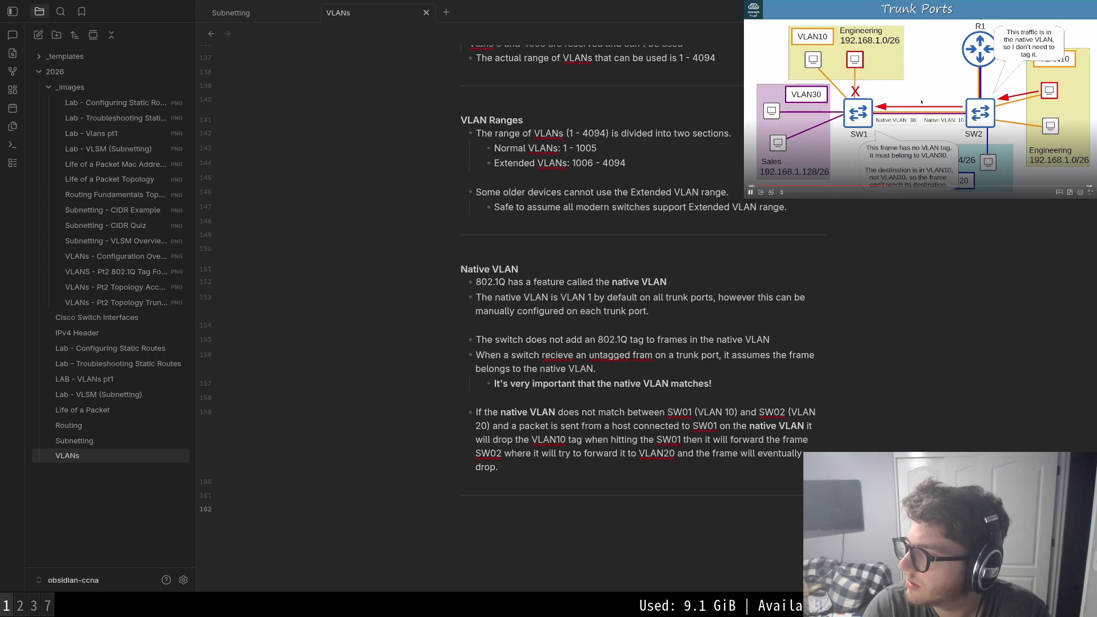
key(Left)
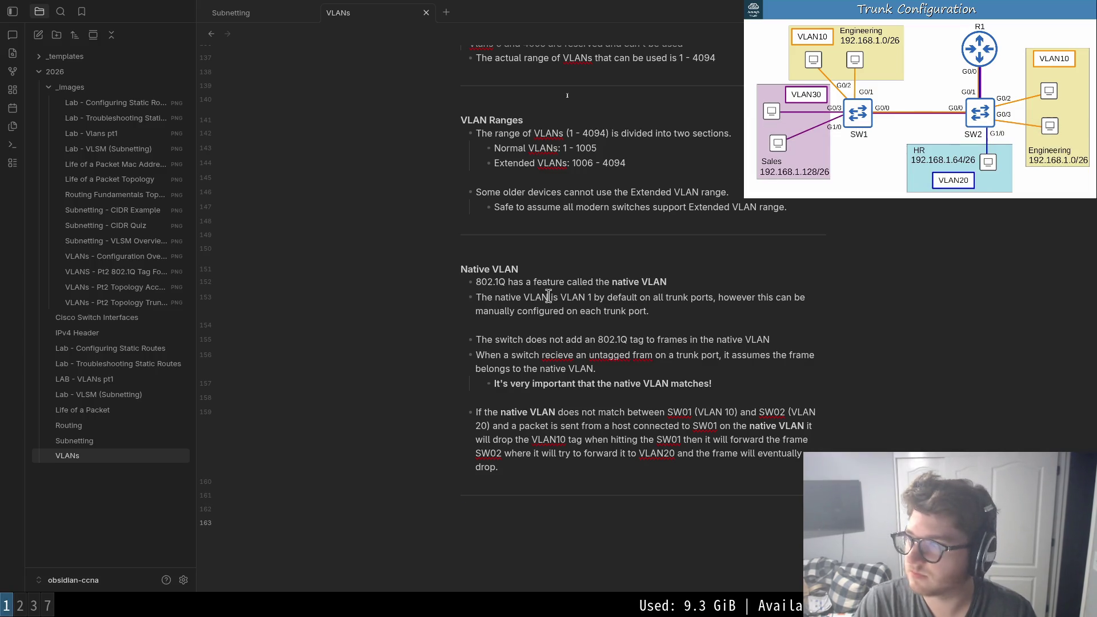
text(## Trunk)
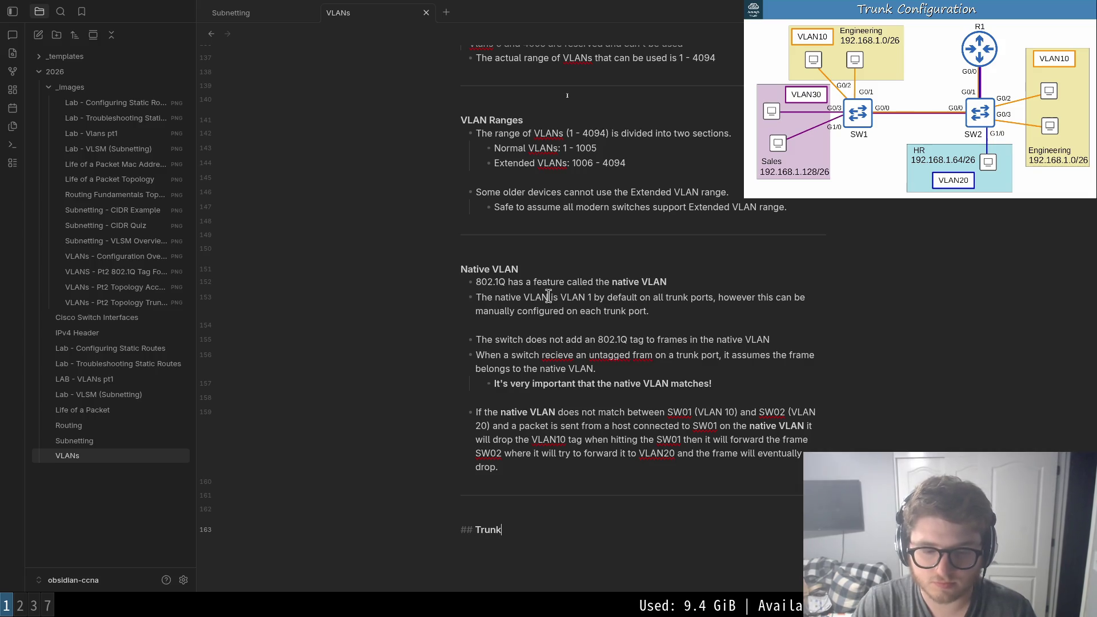
text( Configuration)
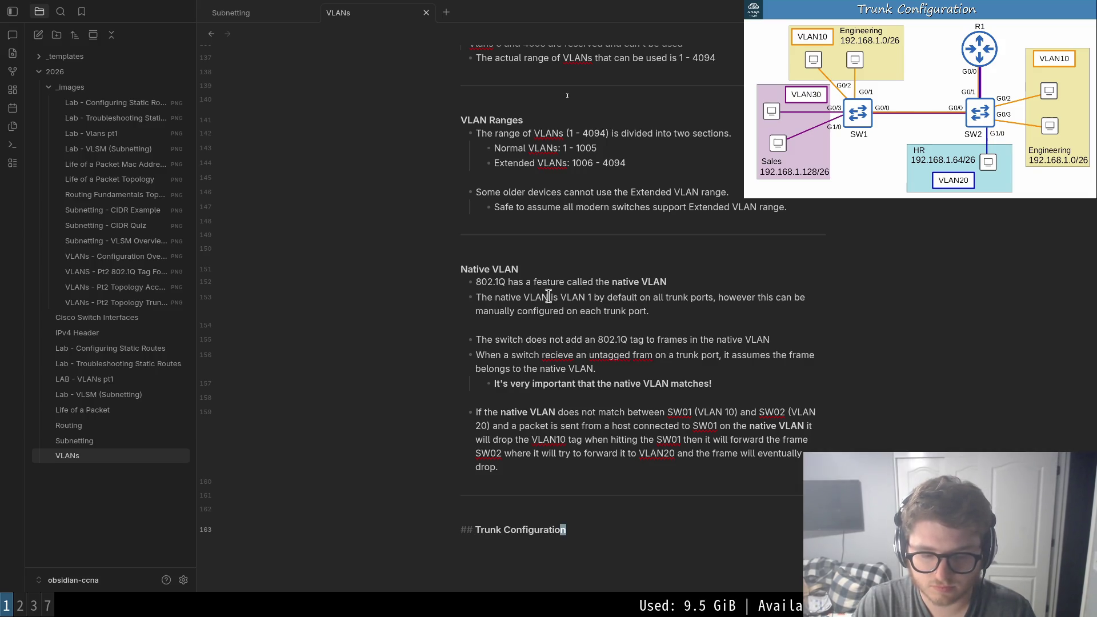
key(Return)
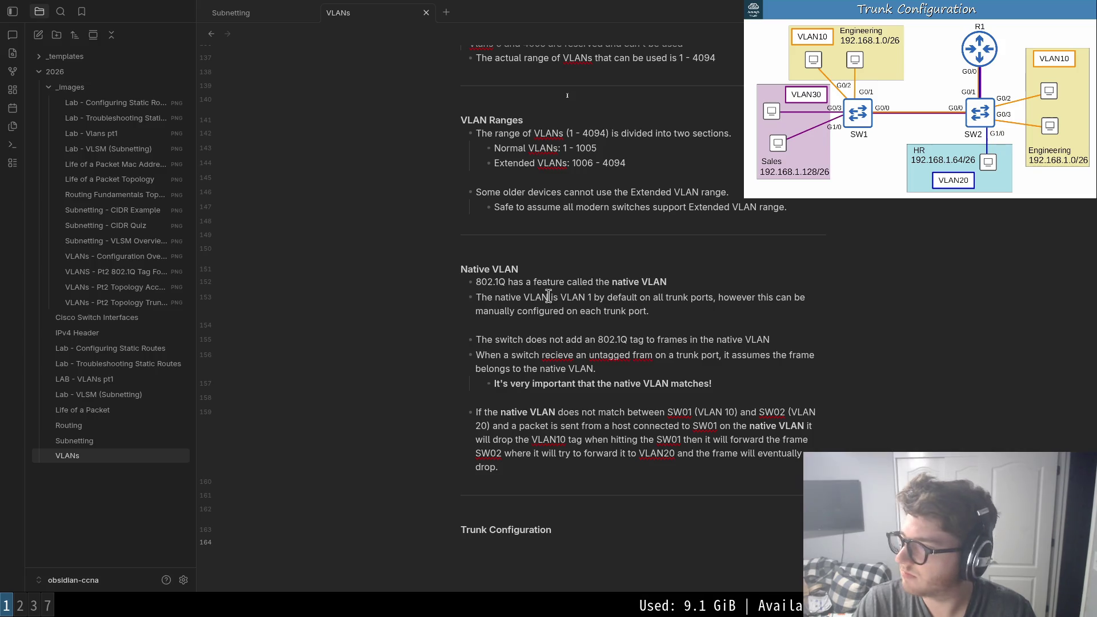
text(> S)
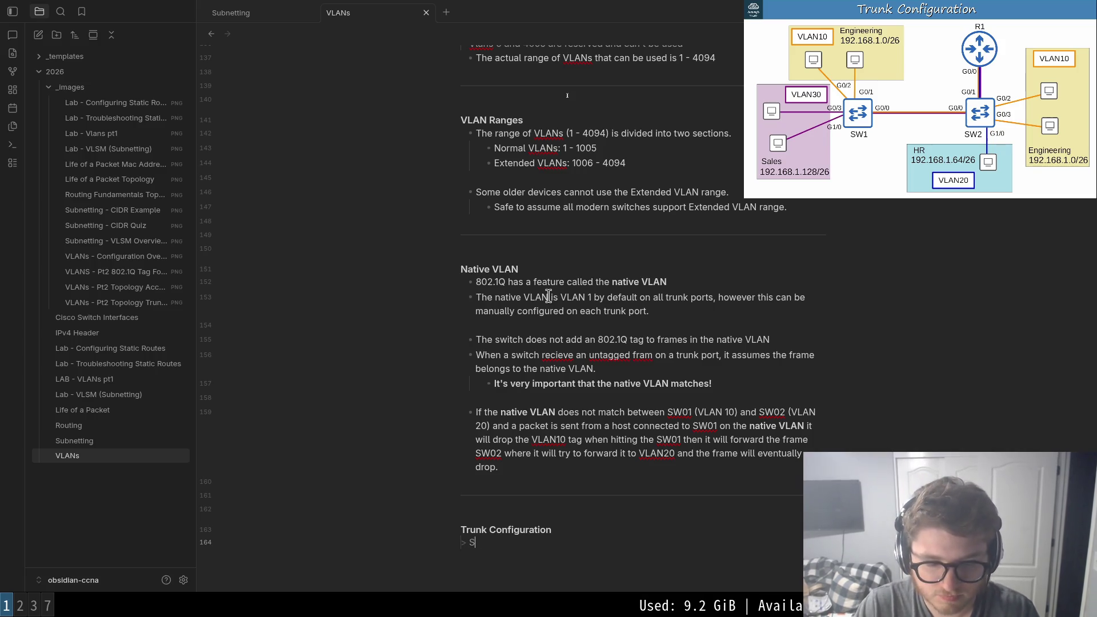
text(W)
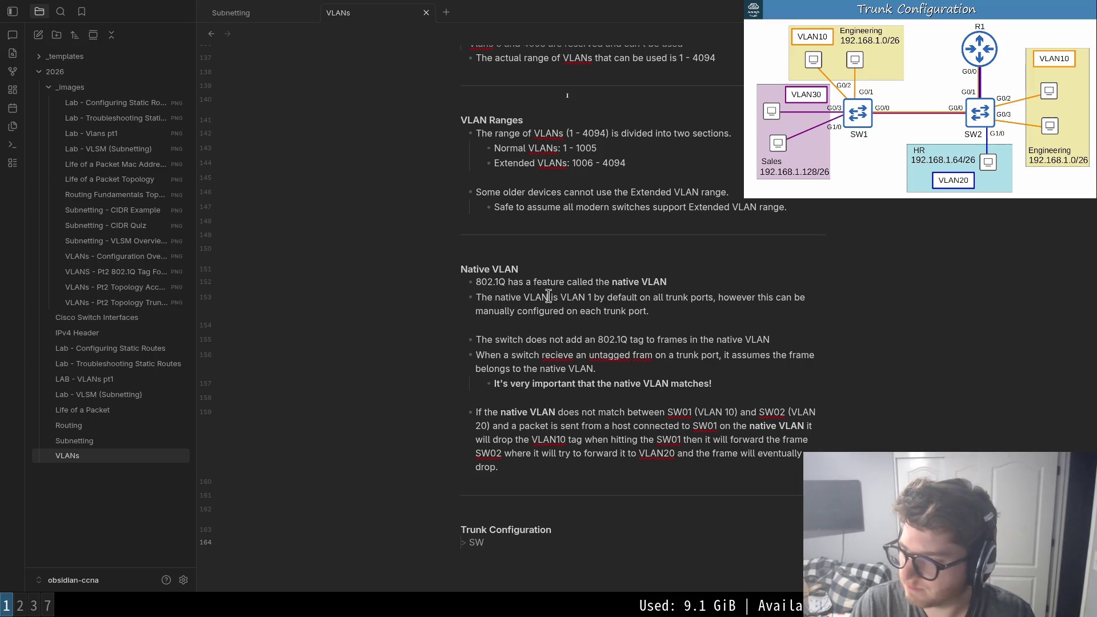
text(01 g0/0)
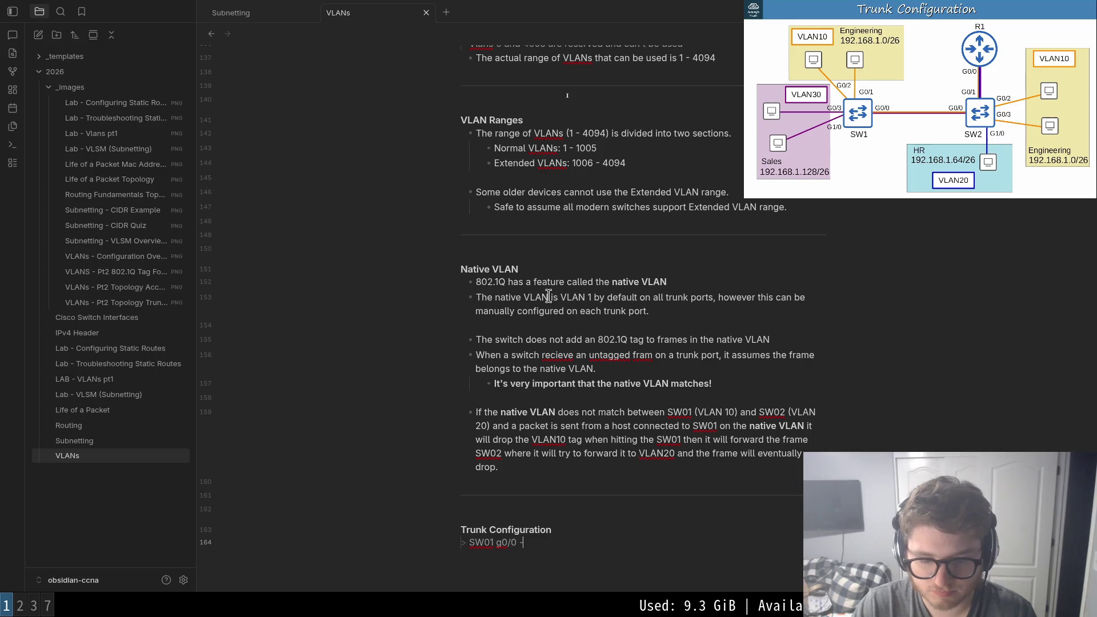
text(-)
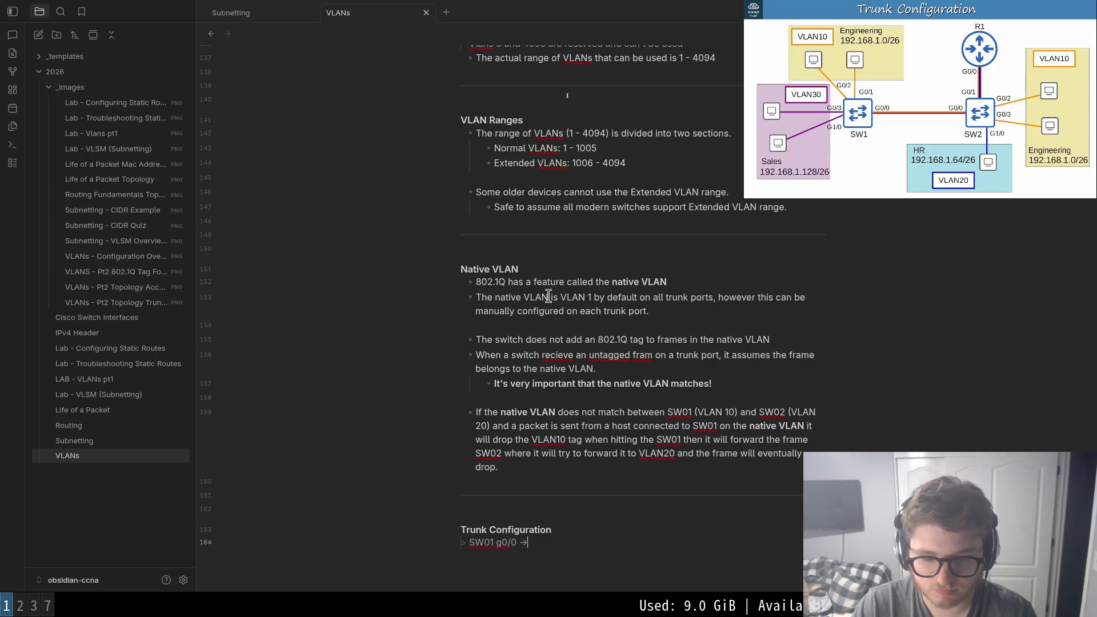
text(> S)
text(0)
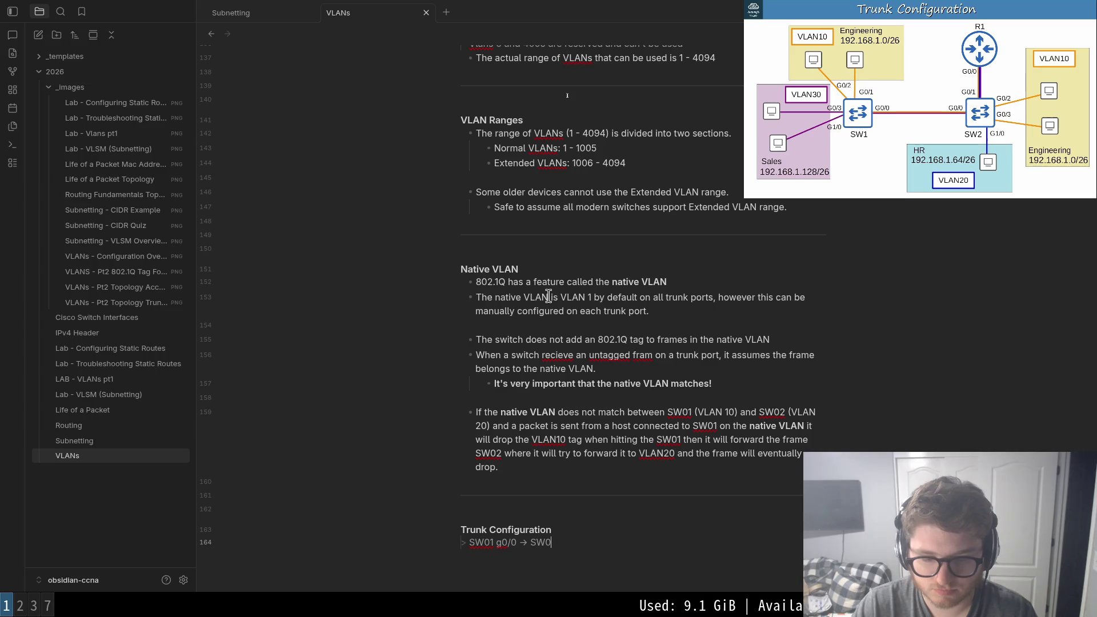
text(2 )
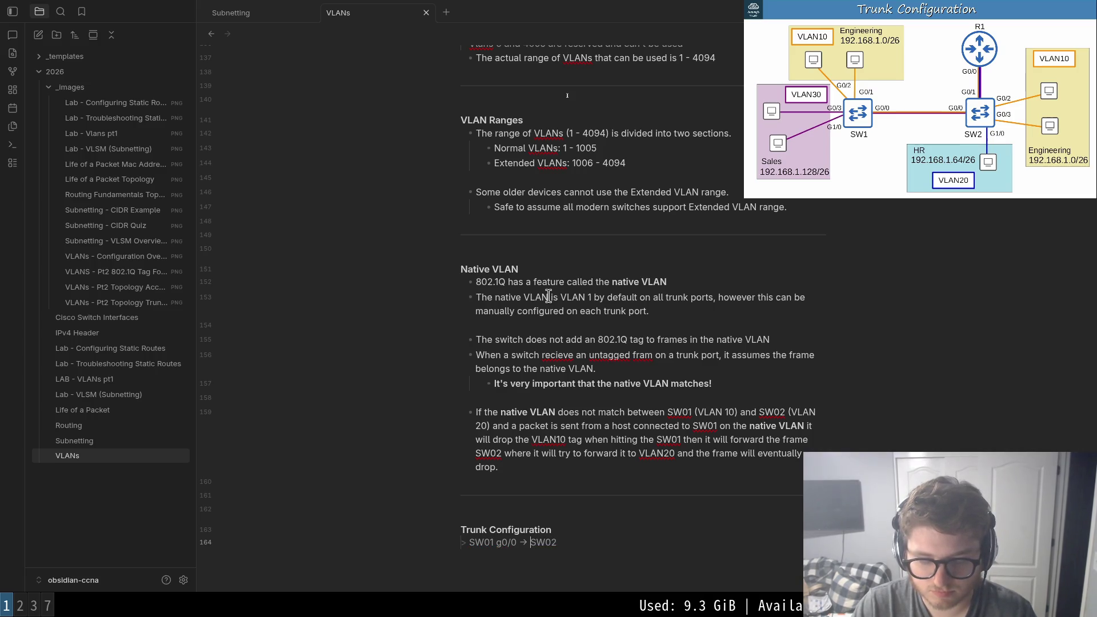
text(vB)
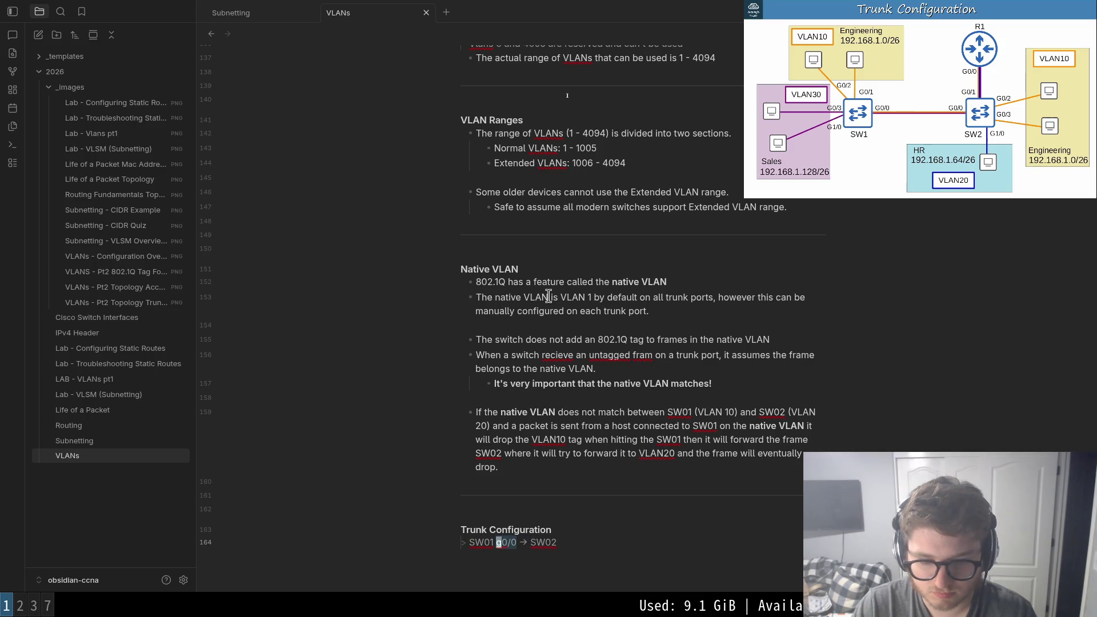
Write the quoted link line 'SW01 g0/0 → g0/0 SW02' with both g0/0 in bold, then a new quoted line.
key(ctrl+b)
key(Right)
key(Right)
key(Right)
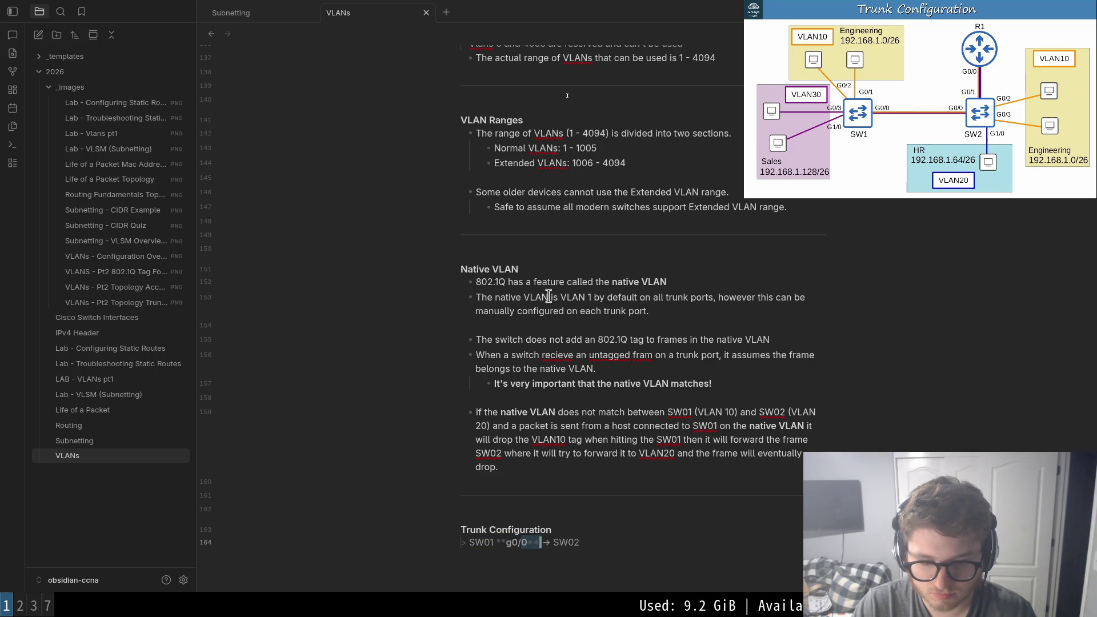
key(Right)
key(Right)
key(Right)
text(a **** )
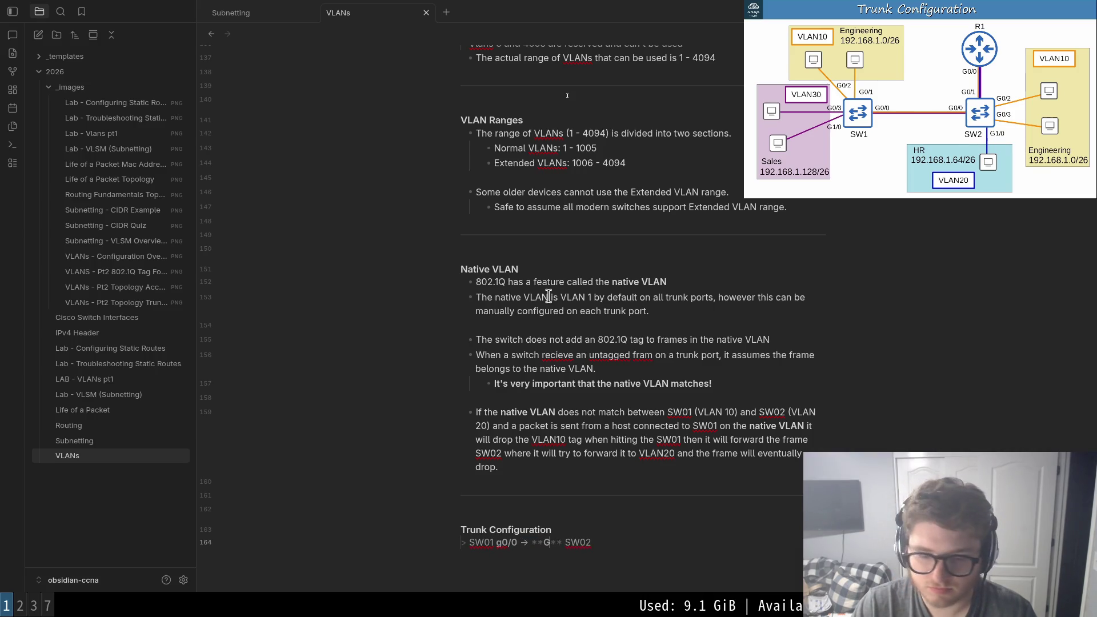
text(g0/0)
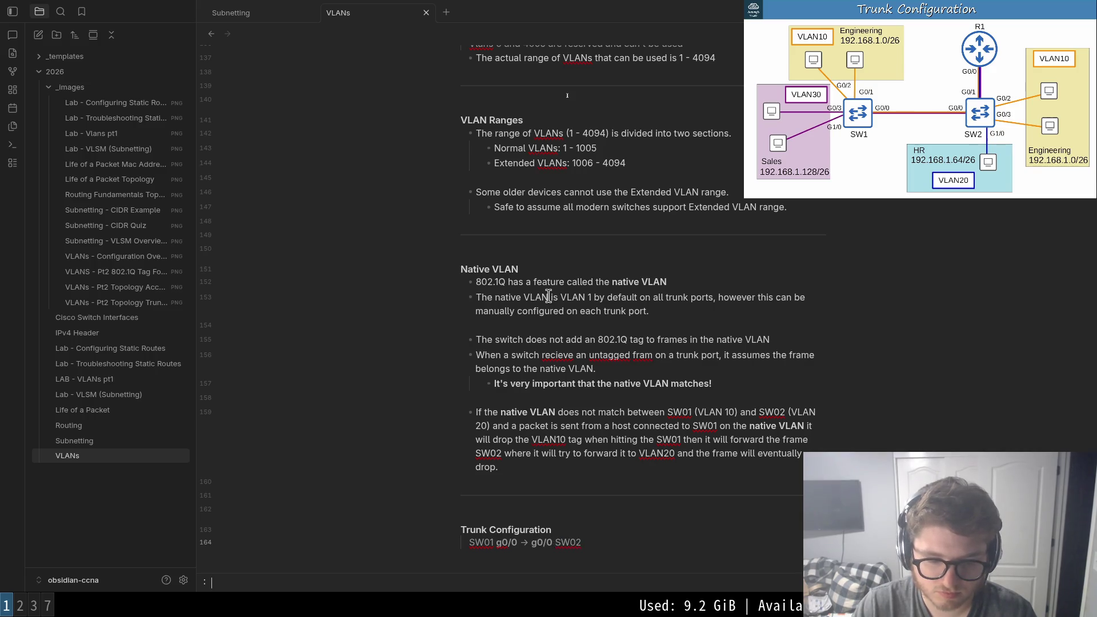
key(Right)
key(Right)
key(Right)
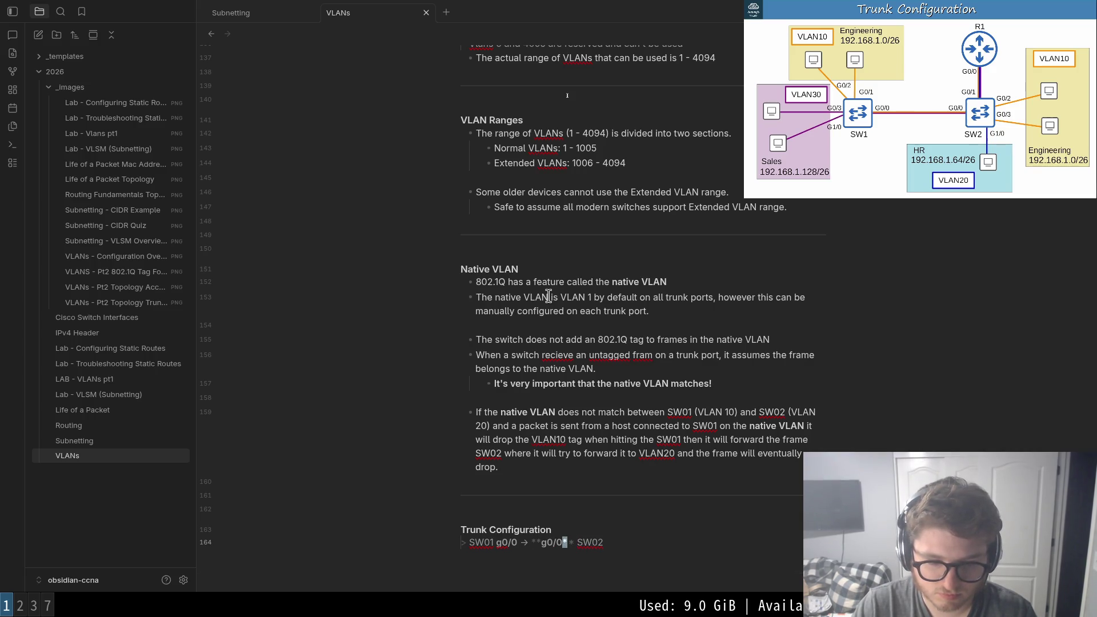
key(Right)
key(Right)
key(Right)
key(Right)
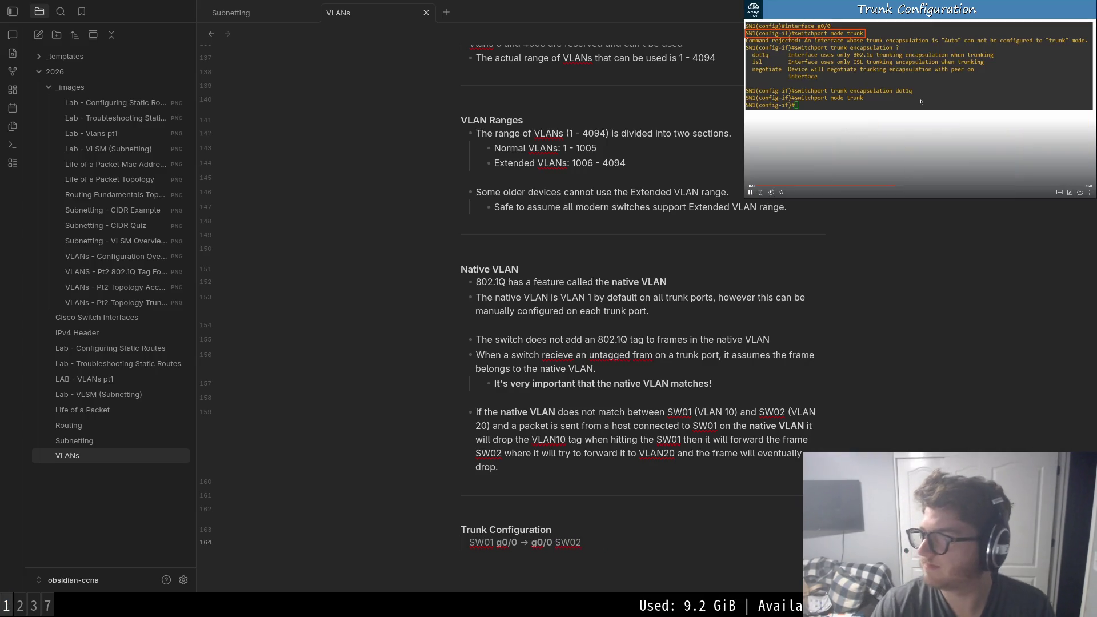
key(Return)
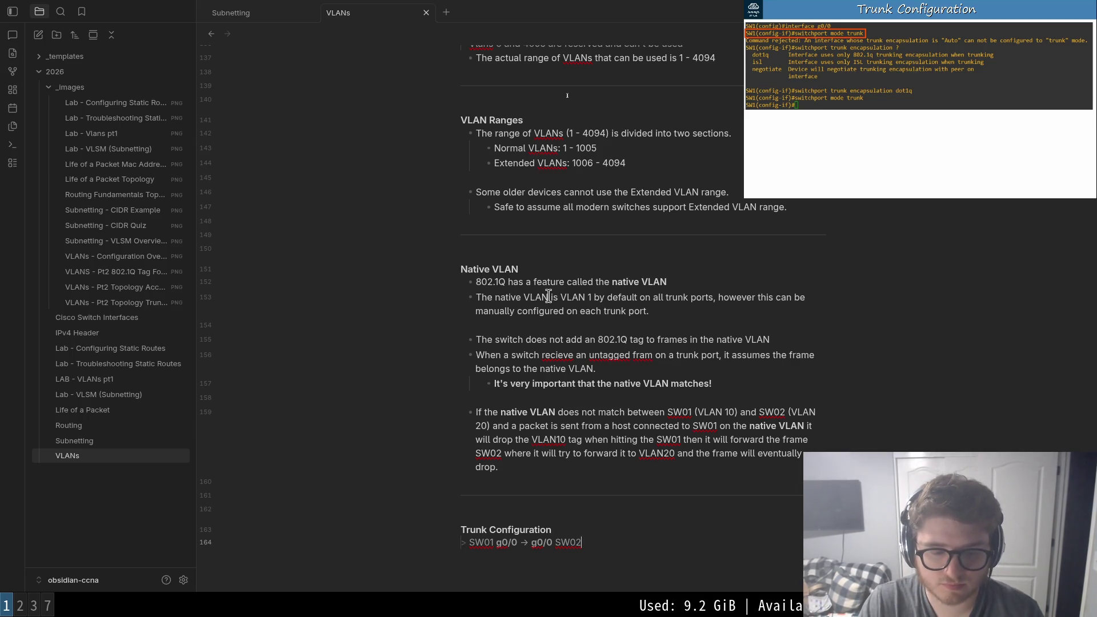
key(Return)
text(!)
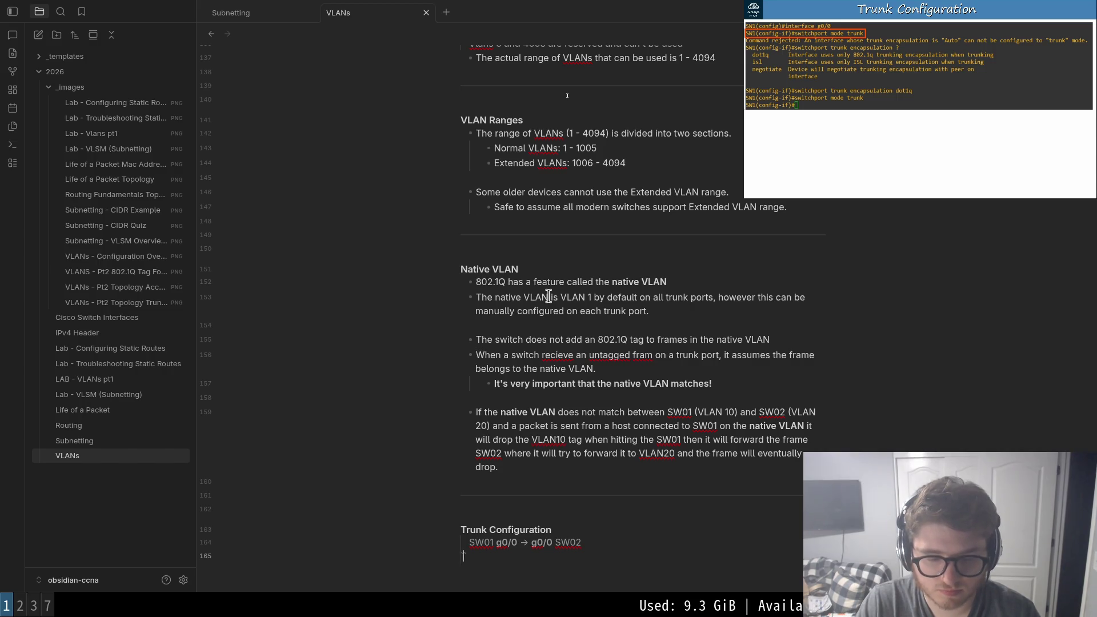
text(```)
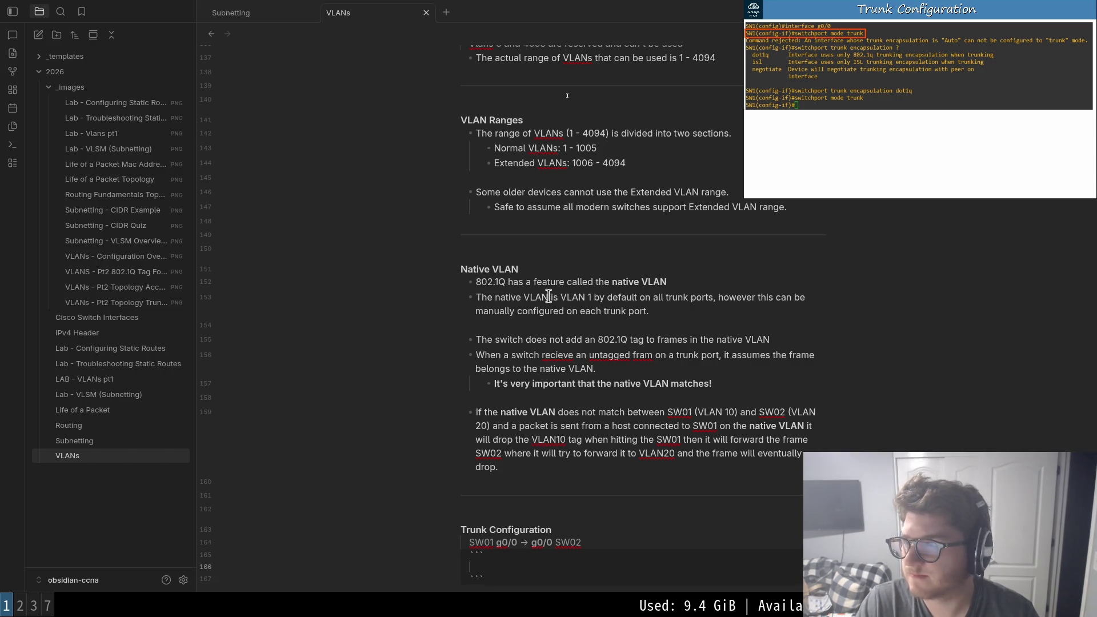
text(W)
Add an SW01 bullet with a code block of int g0/0 and the switchport trunk commands.
key(ctrl+z)
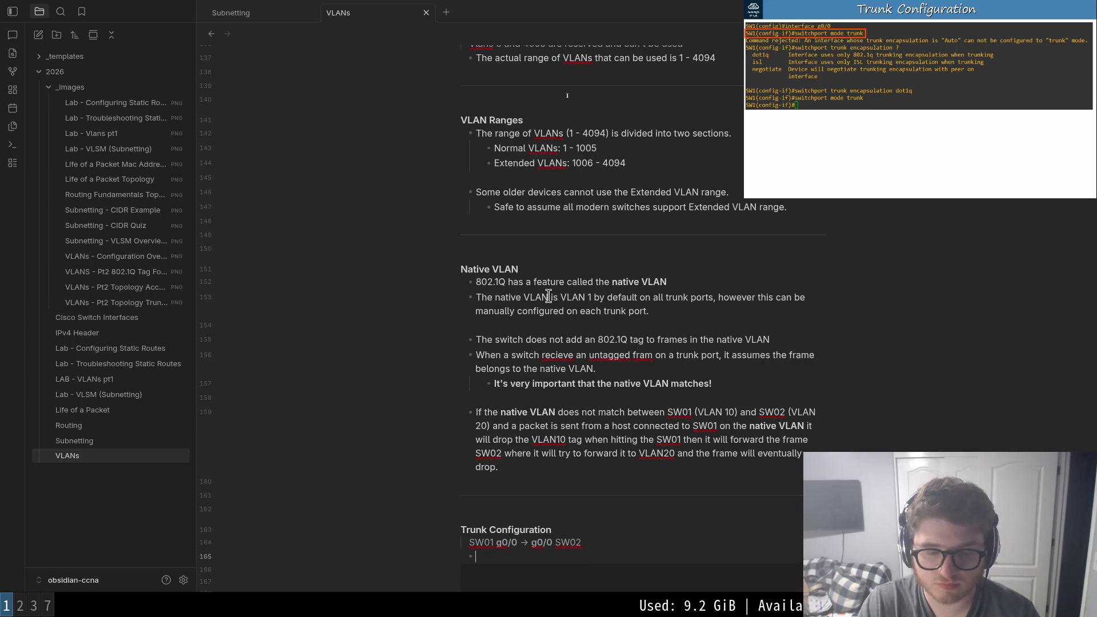
text(- SW)
key(Return)
text(```)
key(Return)
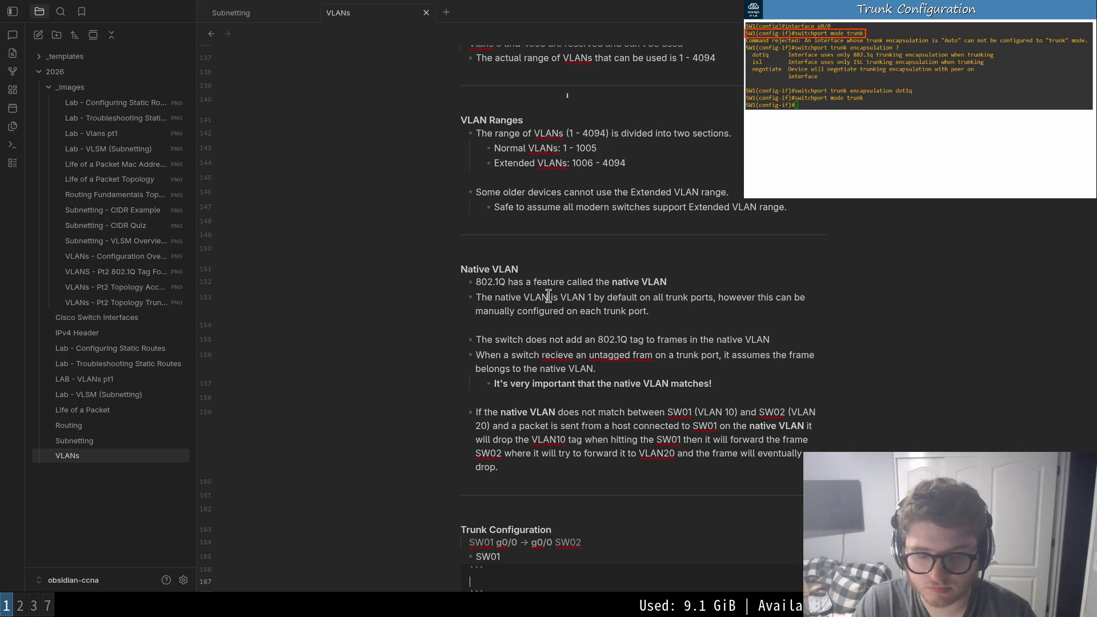
text(int)
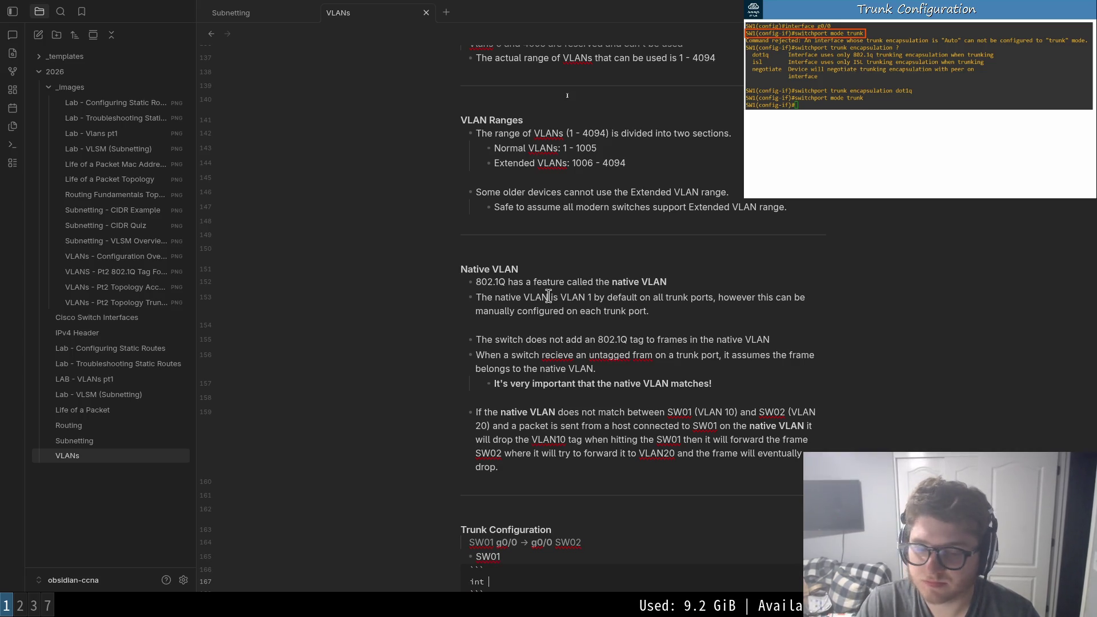
text( g0/0)
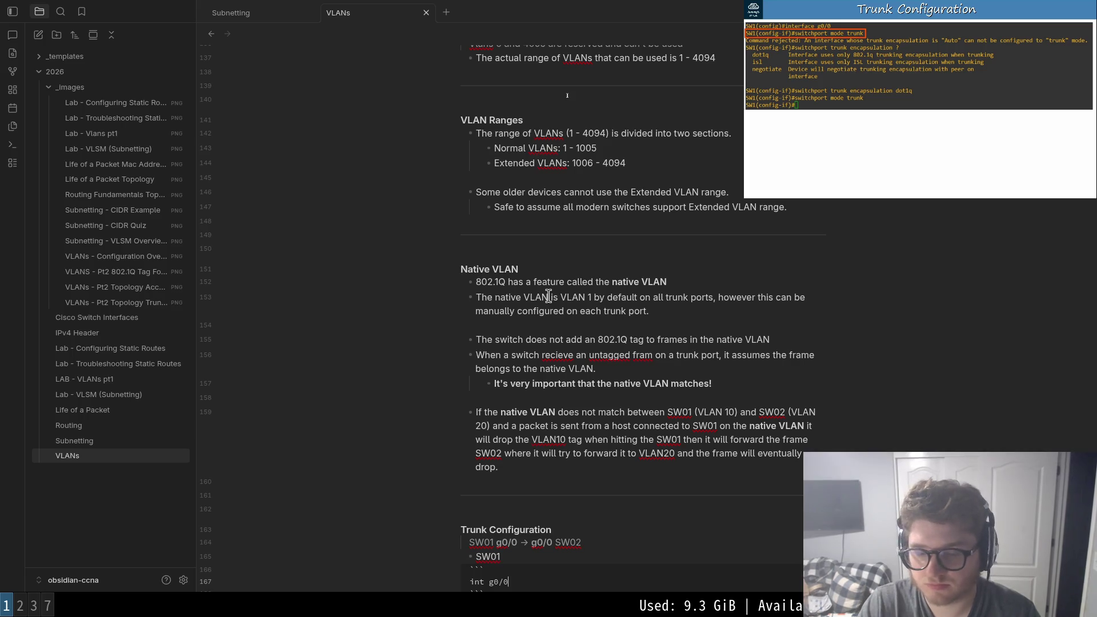
key(Return)
text(swit)
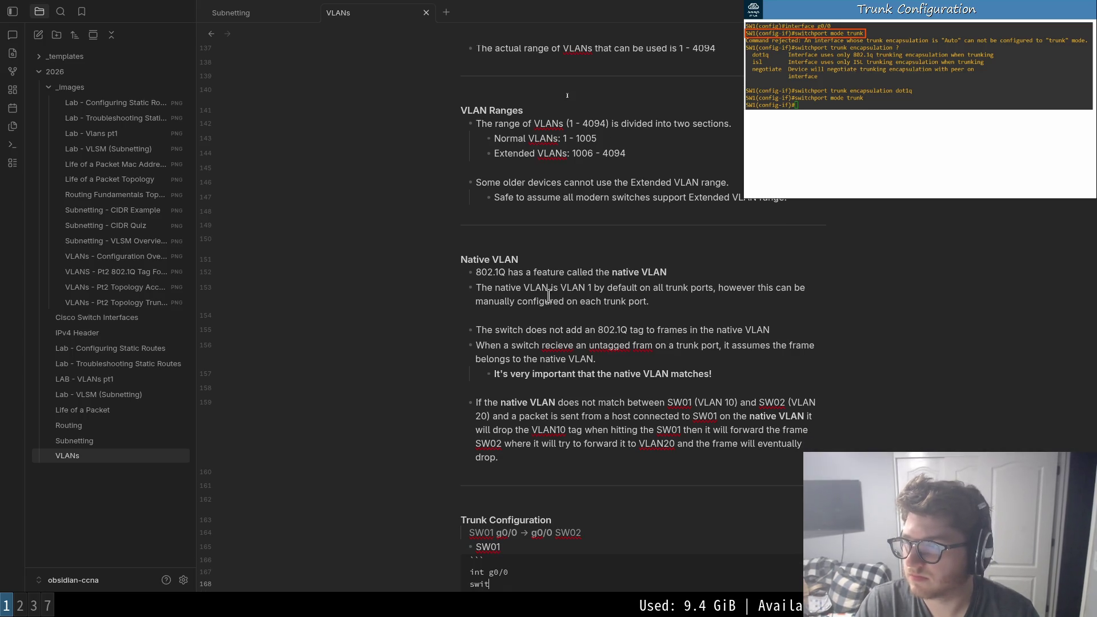
text(chport mode)
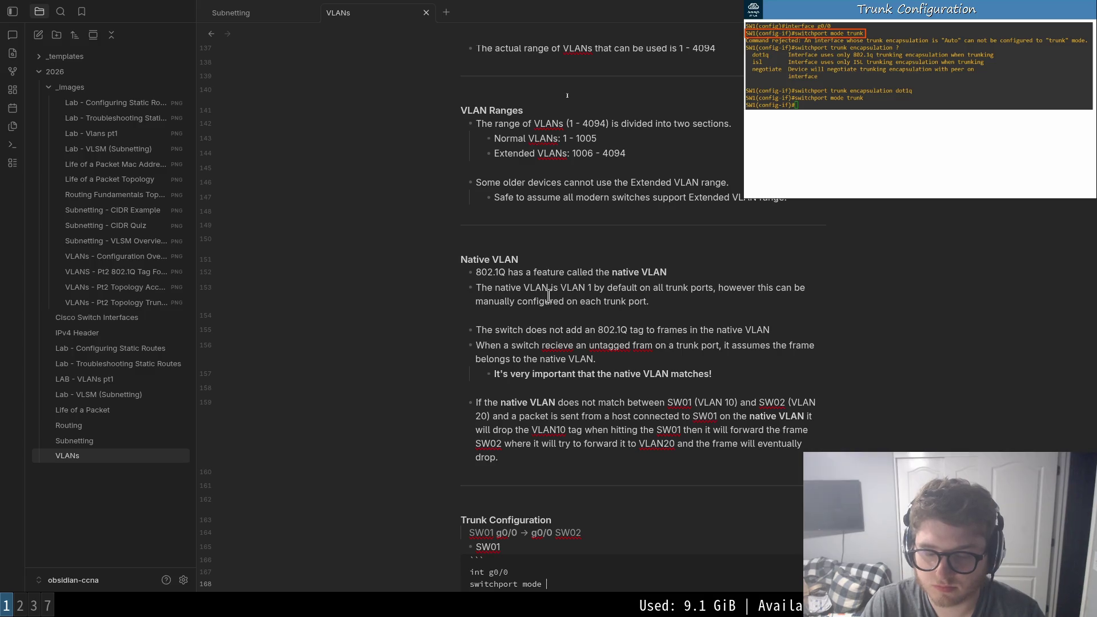
text( trunk)
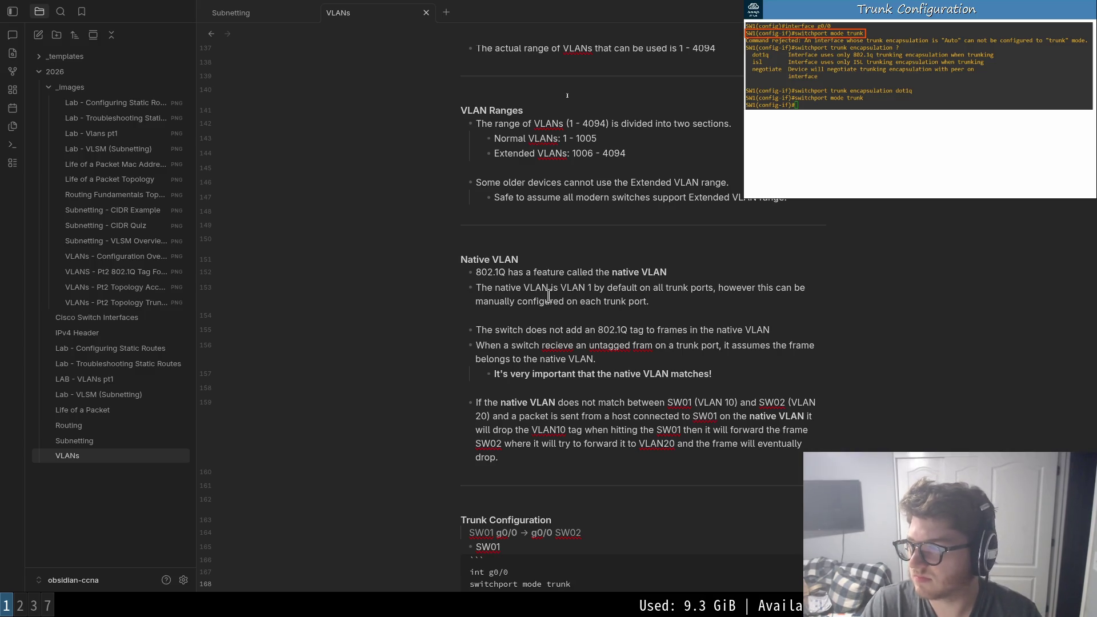
key(Return)
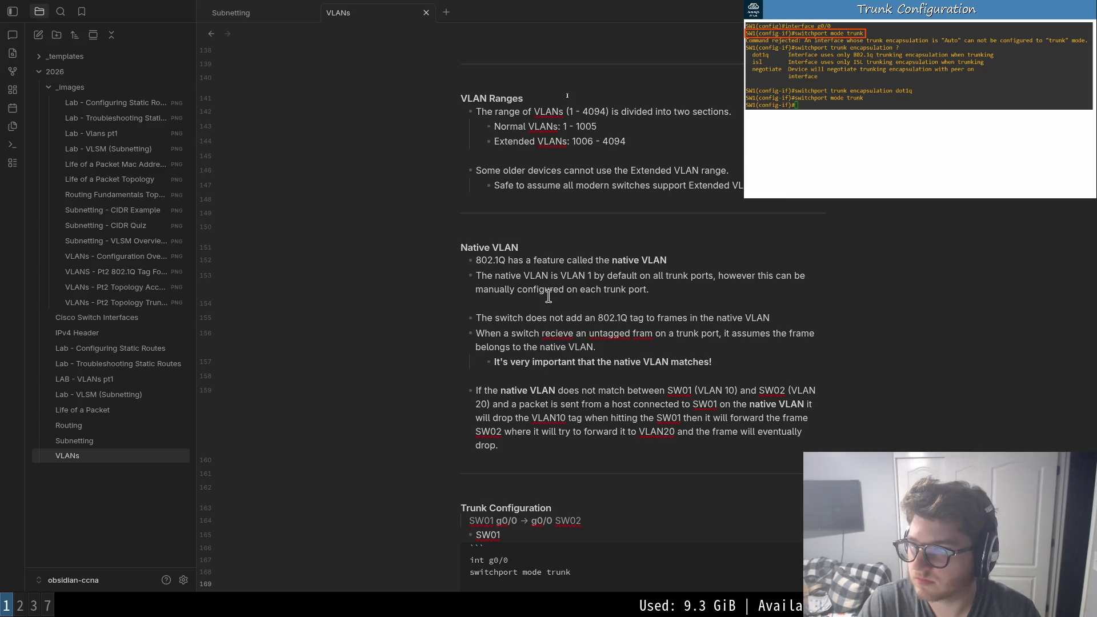
text(swit)
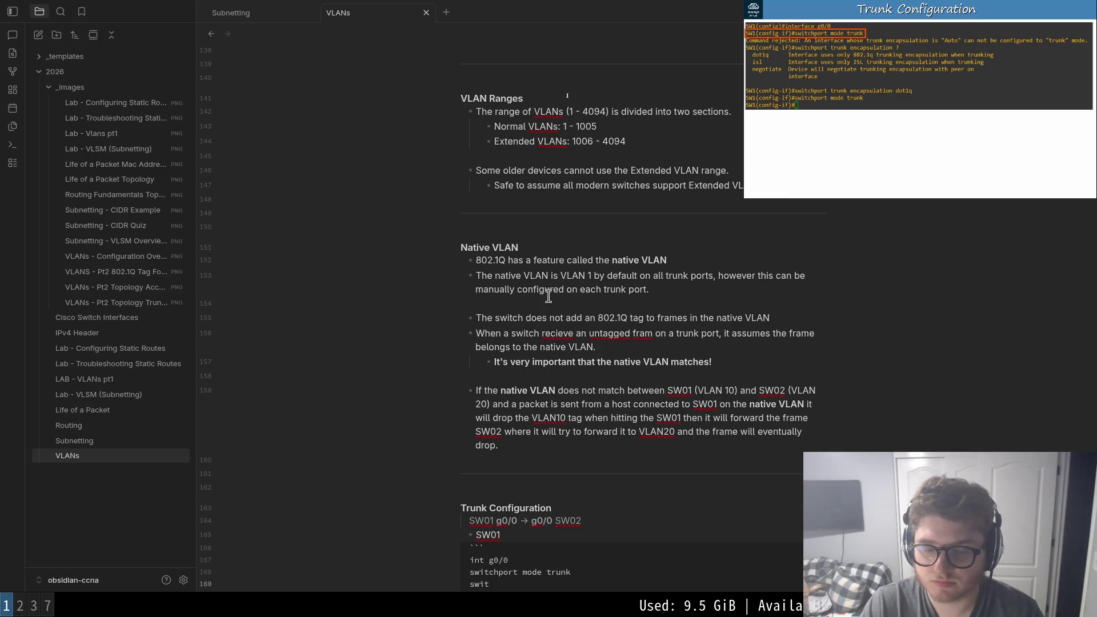
text(chport tru)
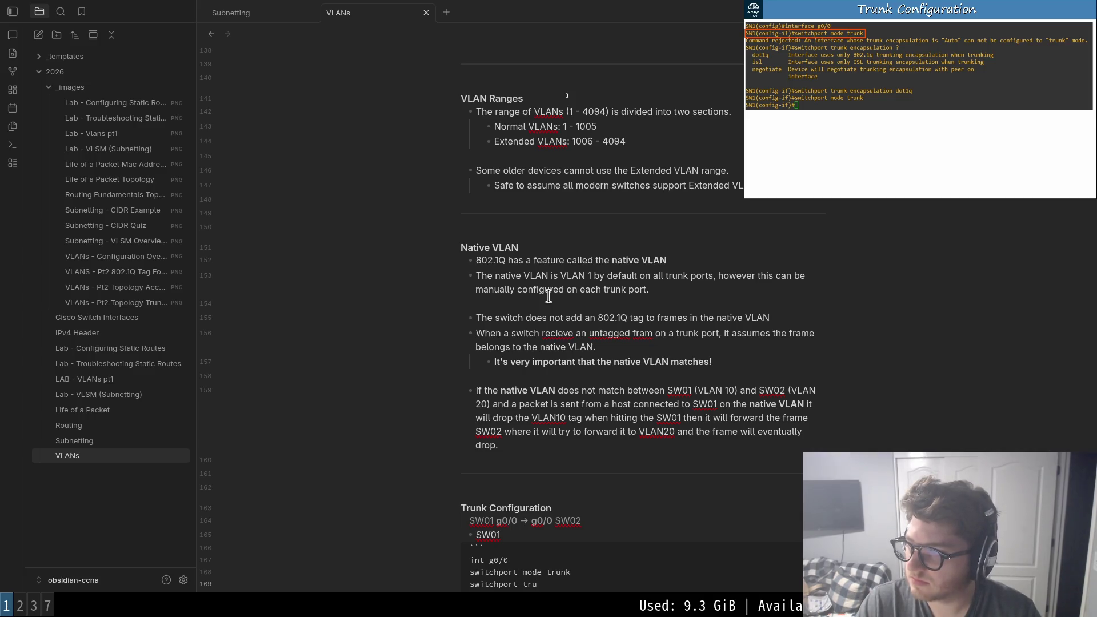
text(nk ecap)
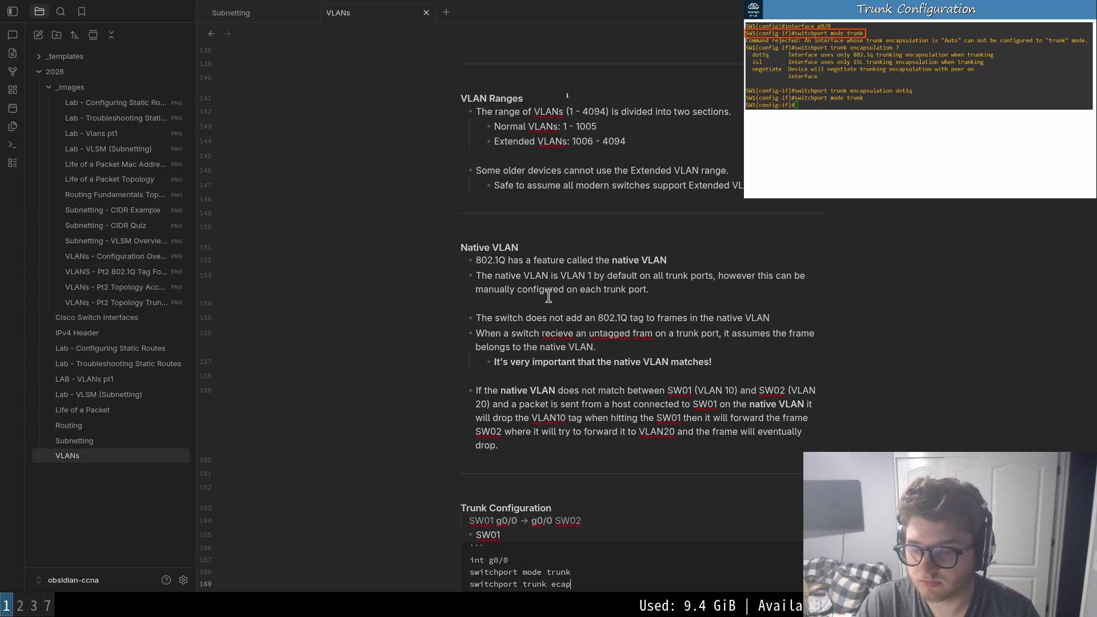
text(sulation)
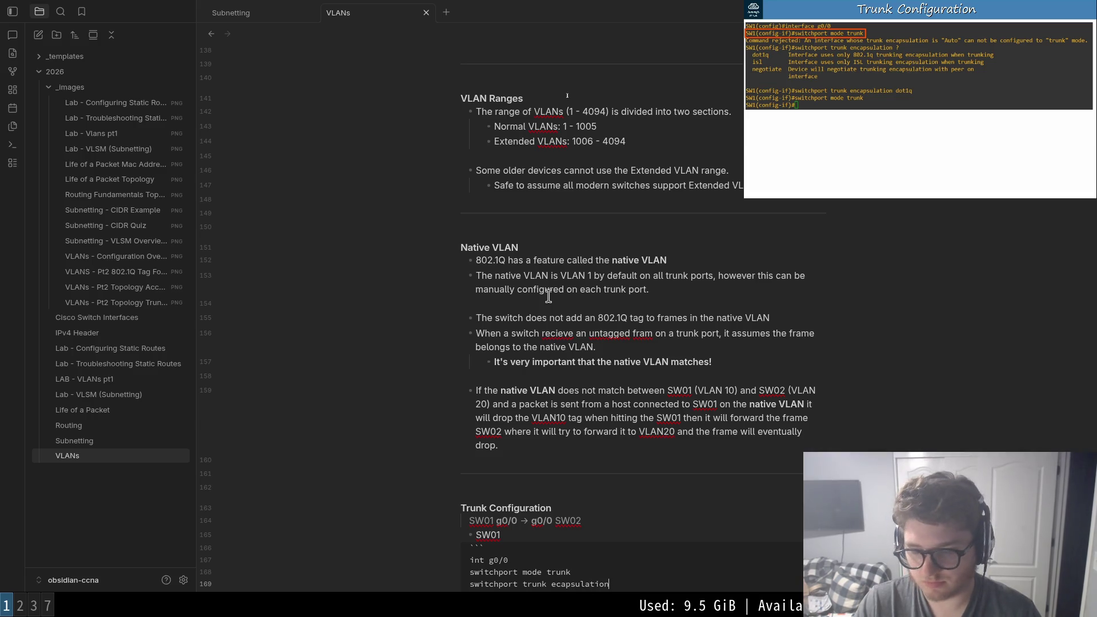
text( dot1q)
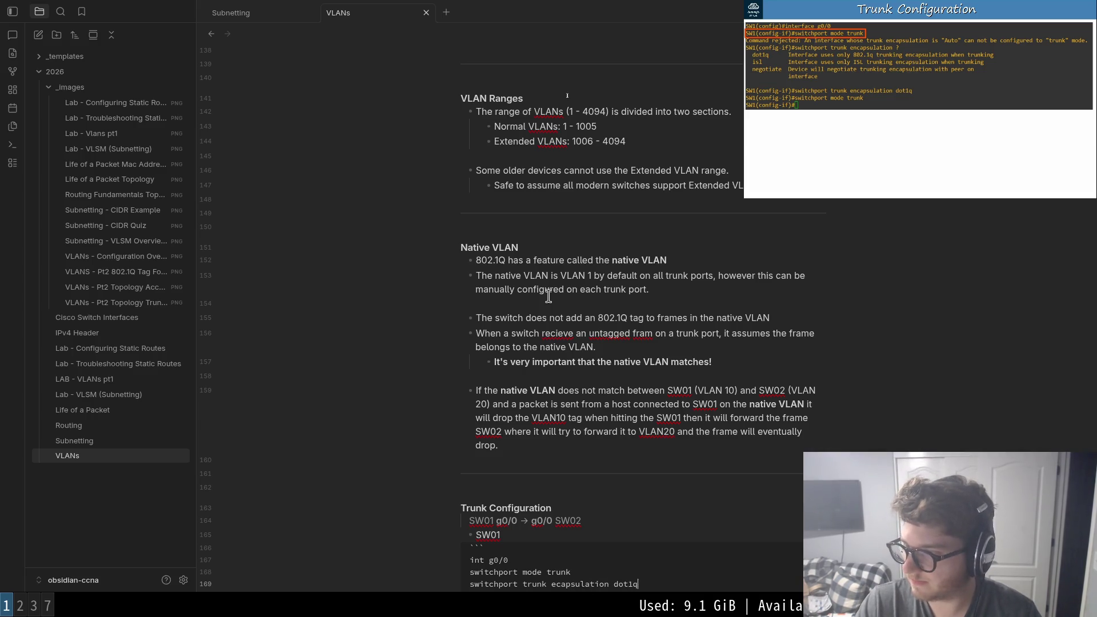
key(Return)
text(itch)
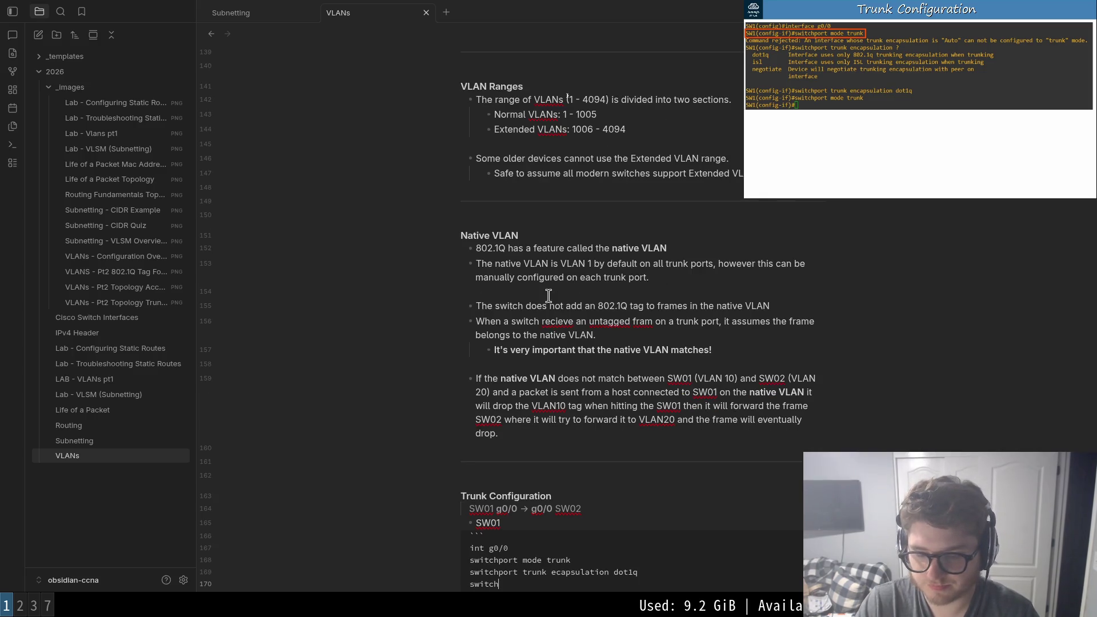
text(port mode trunk)
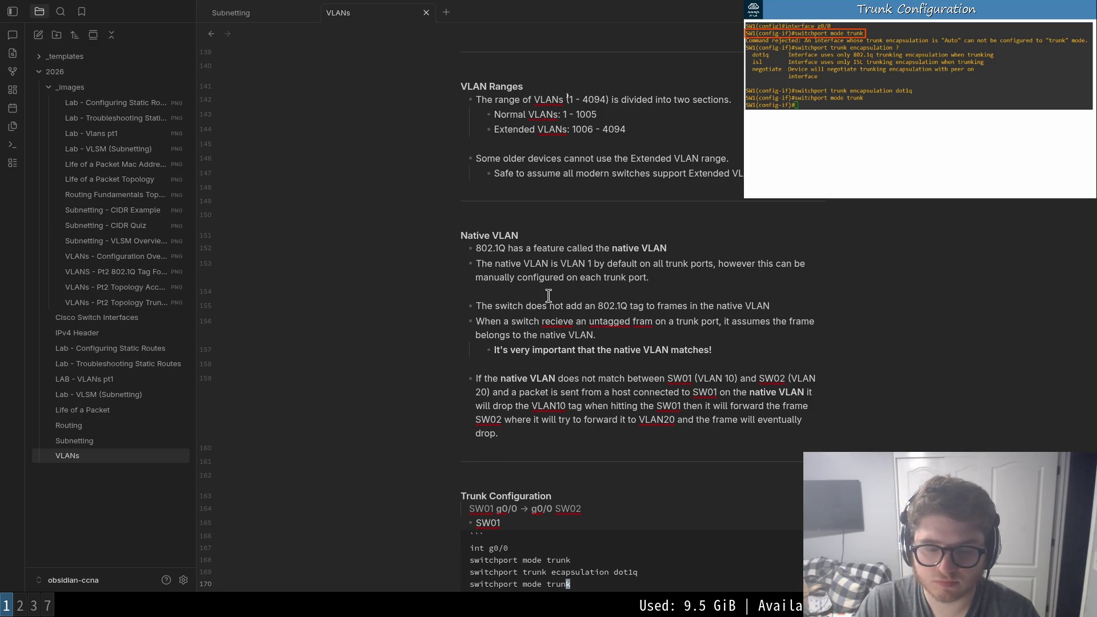
mouse_move(920, 101)
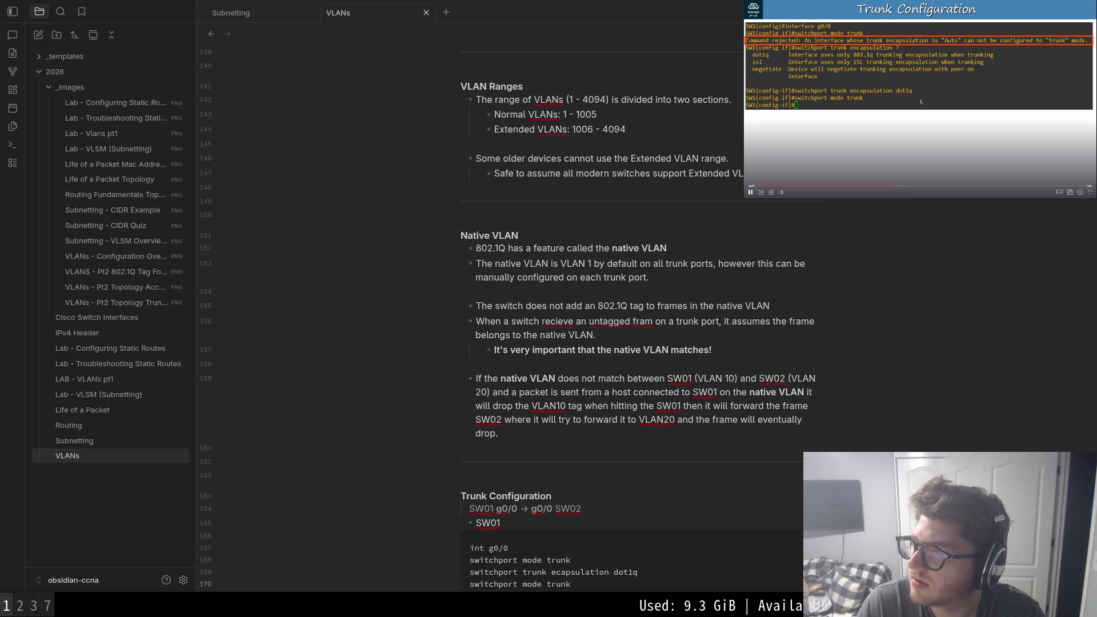
Reorder the block so switchport trunk encapsulation dot1q precedes switchport mode trunk, removing duplicates and 'Command rejected'.
key(k)
key(k)
key(d)
key(d)
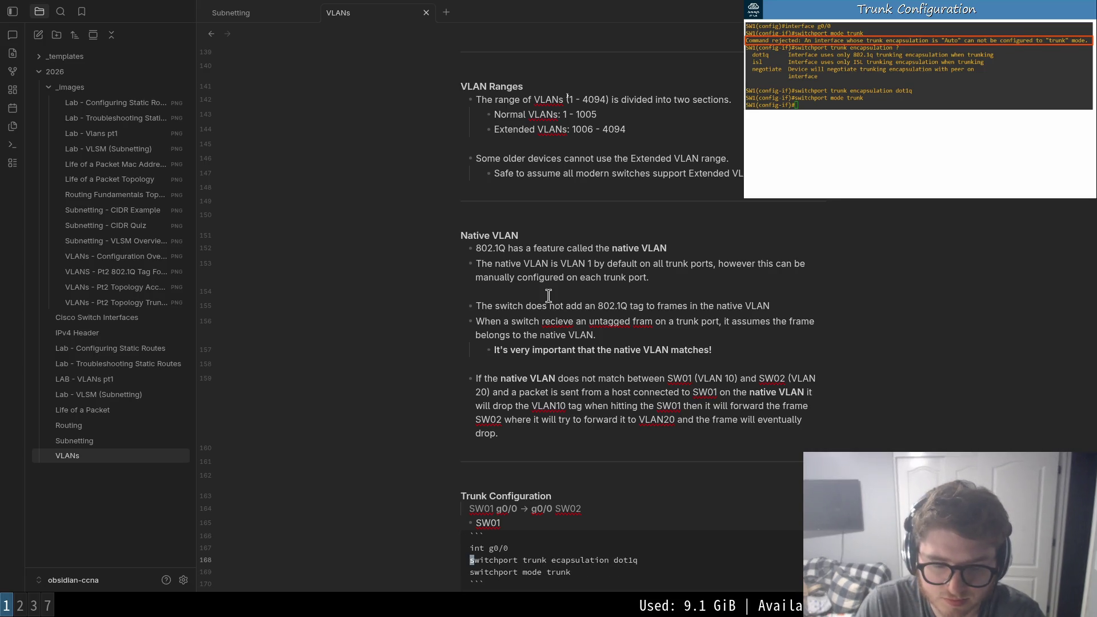
text(:w)
key(Return)
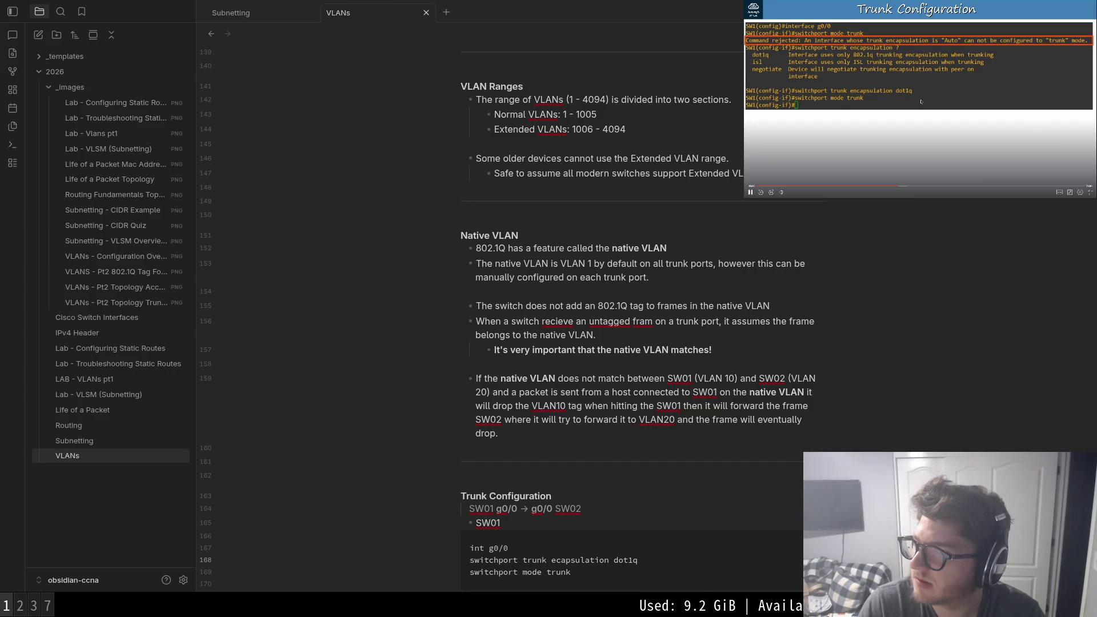
key(P)
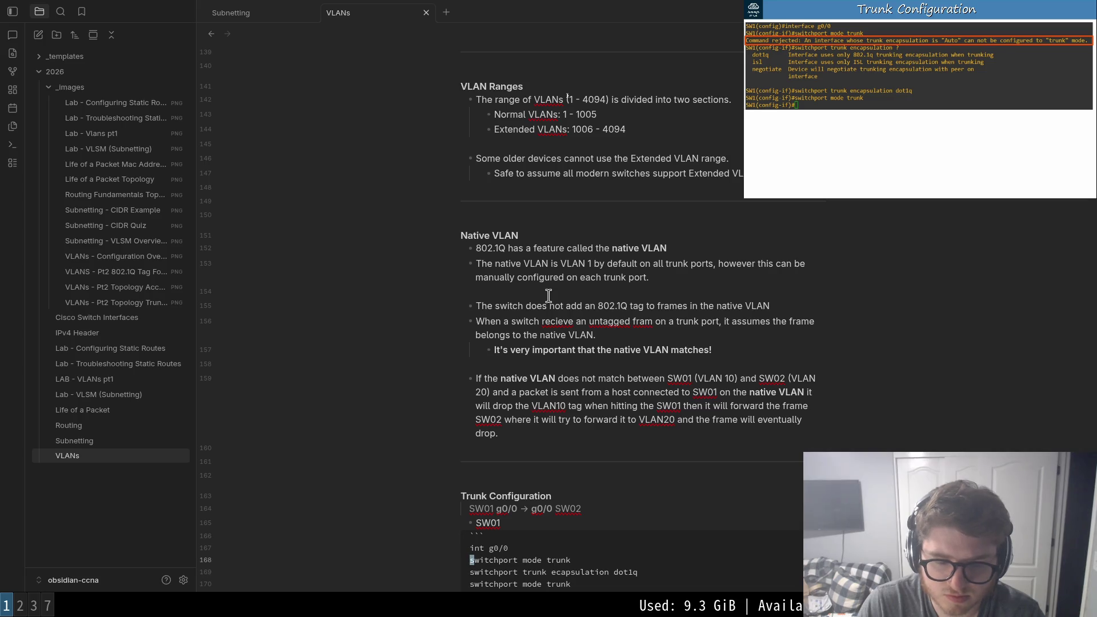
key(o)
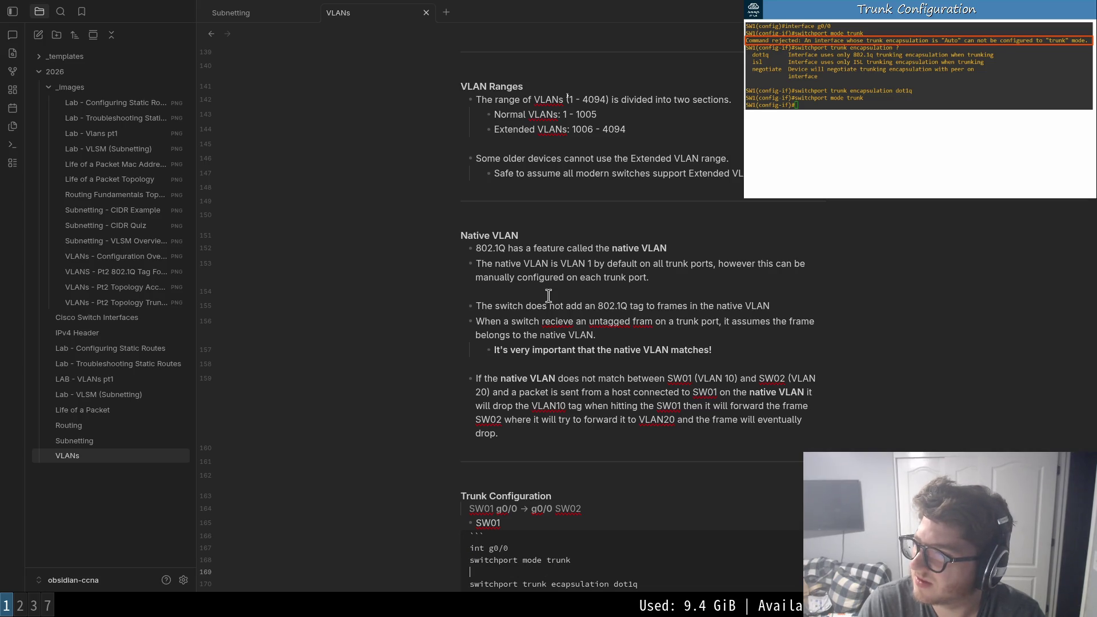
text(omma)
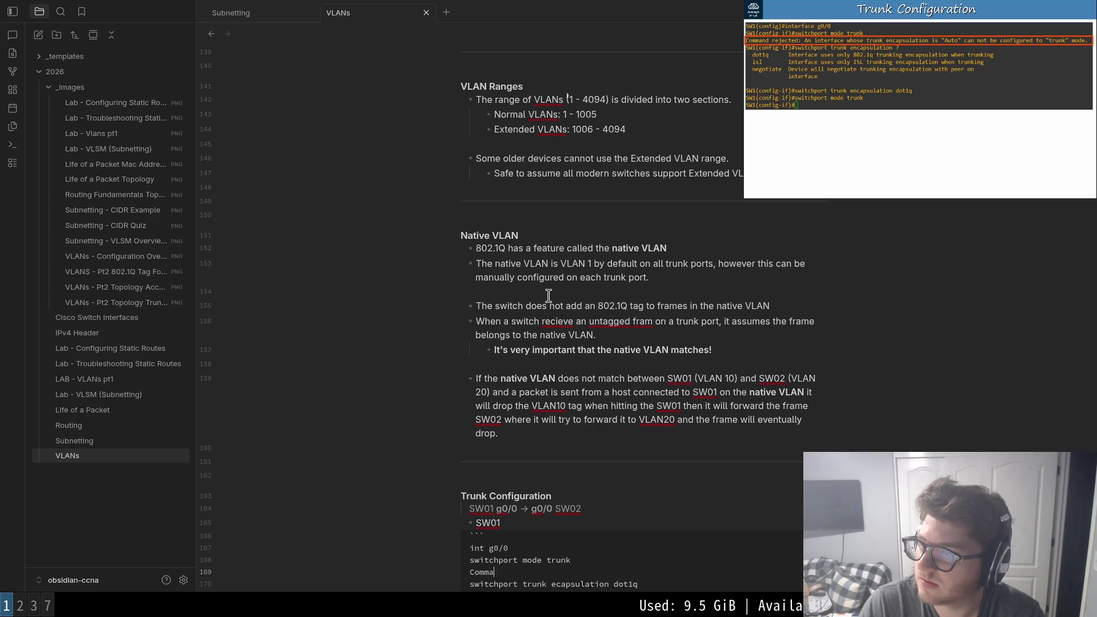
text(nd rejected)
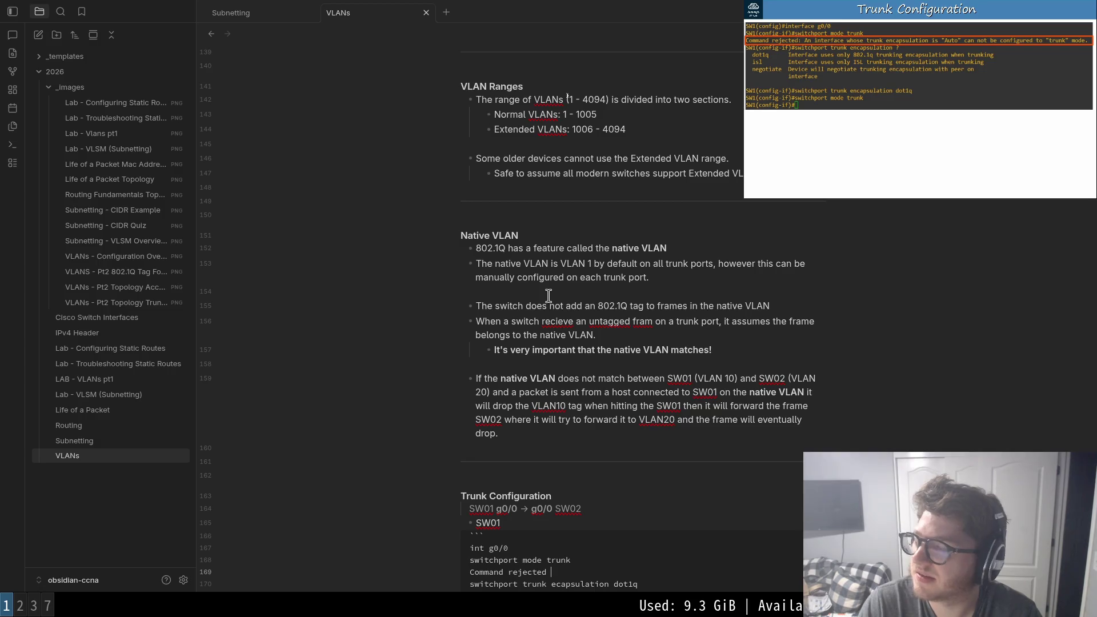
key(BackSpace)
key(BackSpace)
key(BackSpace)
key(BackSpace)
key(BackSpace)
key(BackSpace)
key(BackSpace)
key(BackSpace)
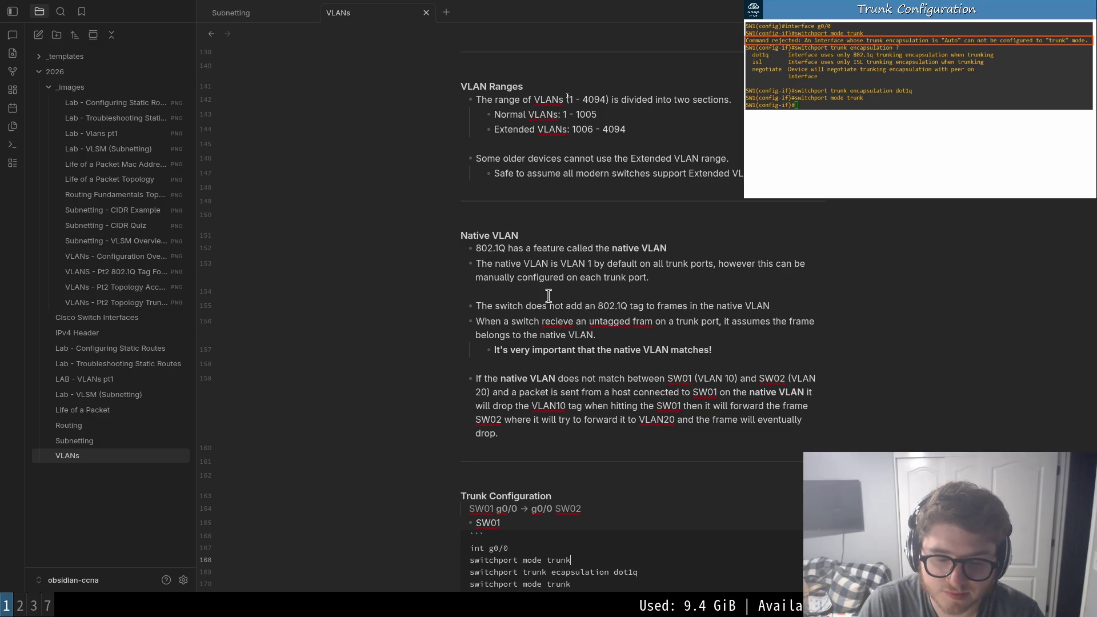
key(BackSpace)
key(BackSpace)
key(BackSpace)
key(BackSpace)
key(BackSpace)
key(BackSpace)
key(BackSpace)
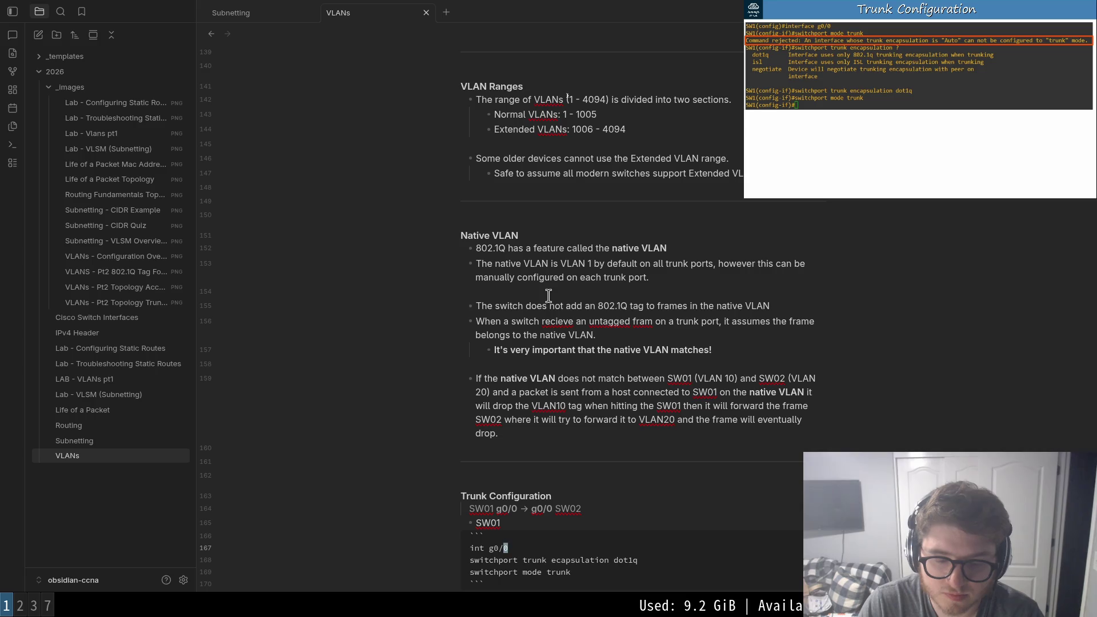
key(Escape)
text(:w)
key(Return)
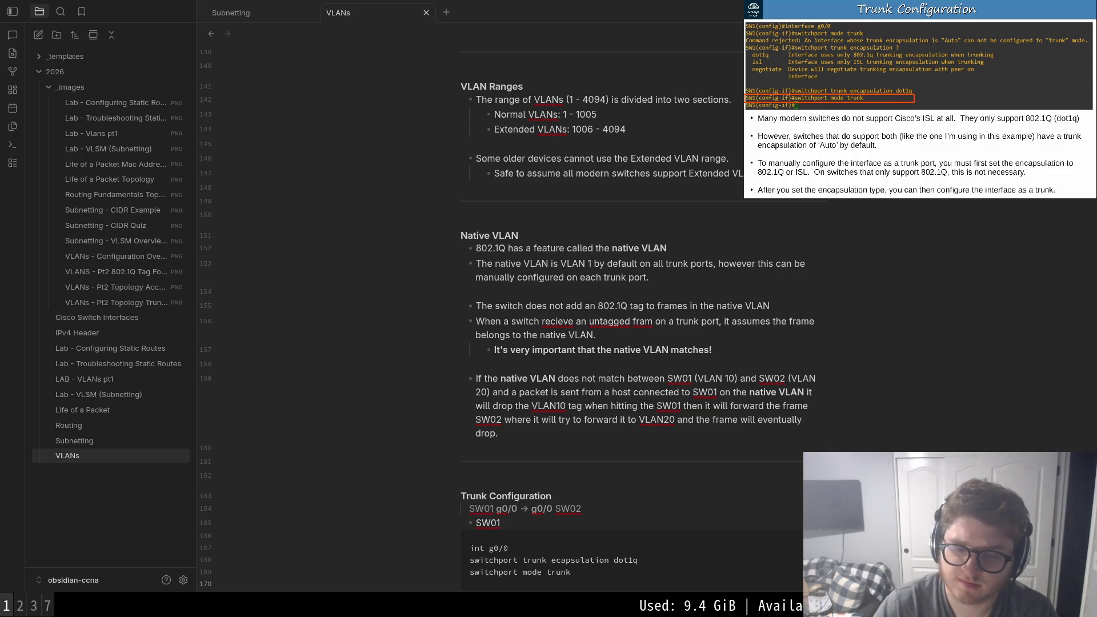
text(```)
scroll(670, 173, down, 3)
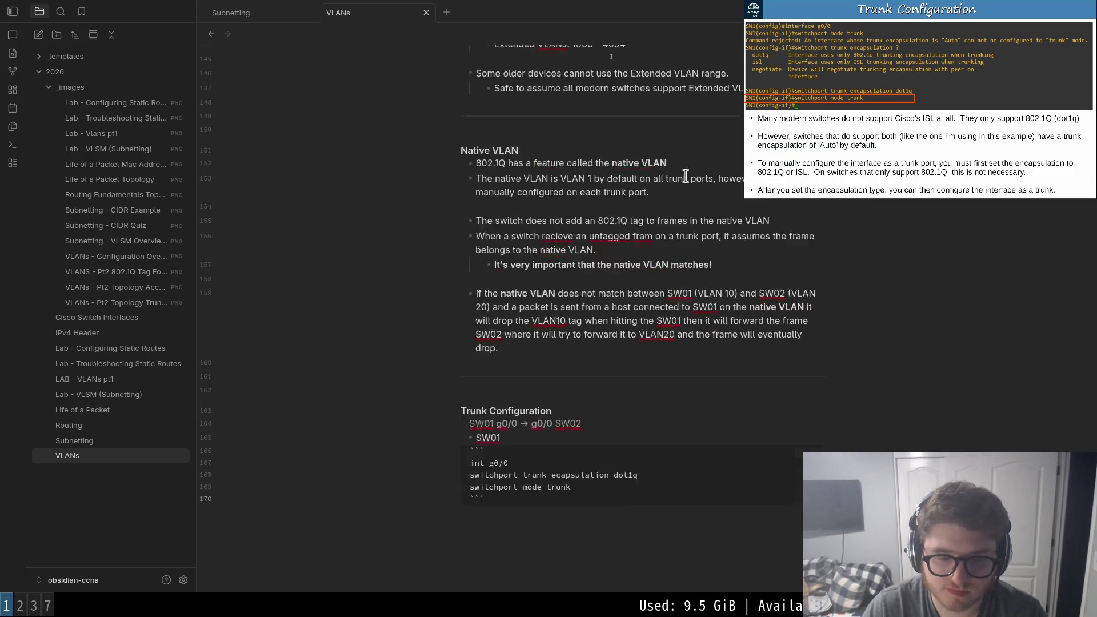
Add a bullet that switches supporting only dot1q don't need the 2nd command, with a new line below.
key(Return)
key(Return)
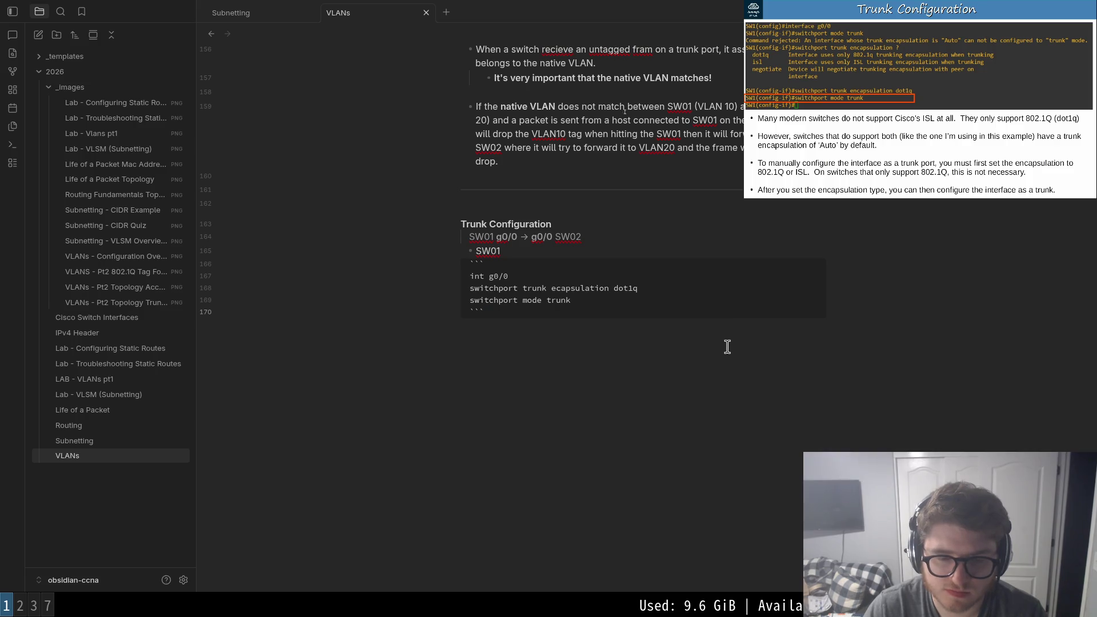
key(BackSpace)
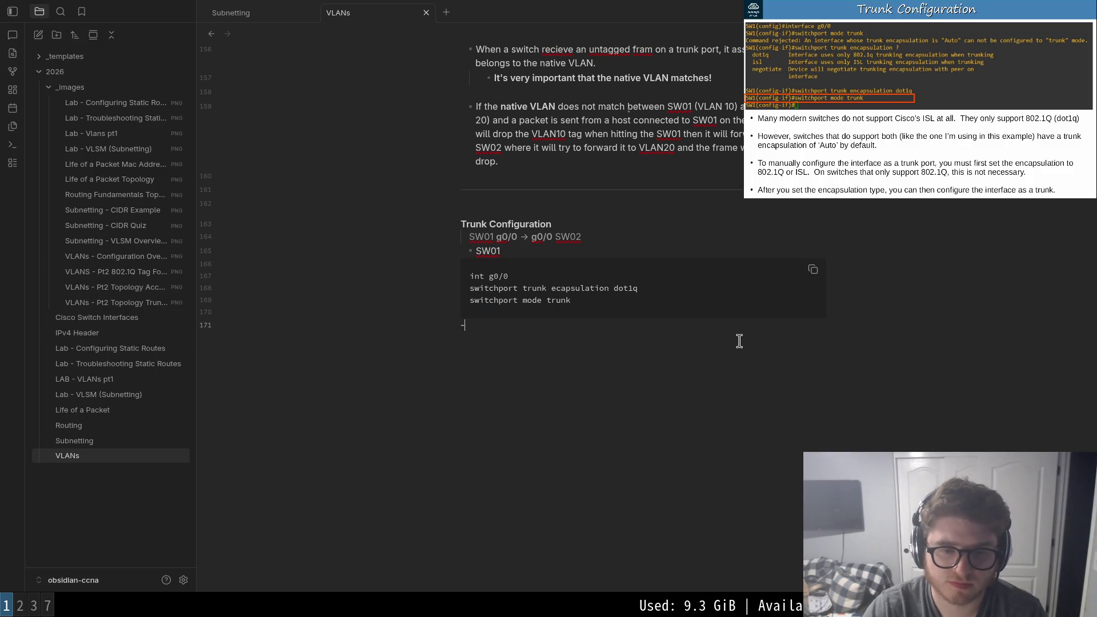
text(- )
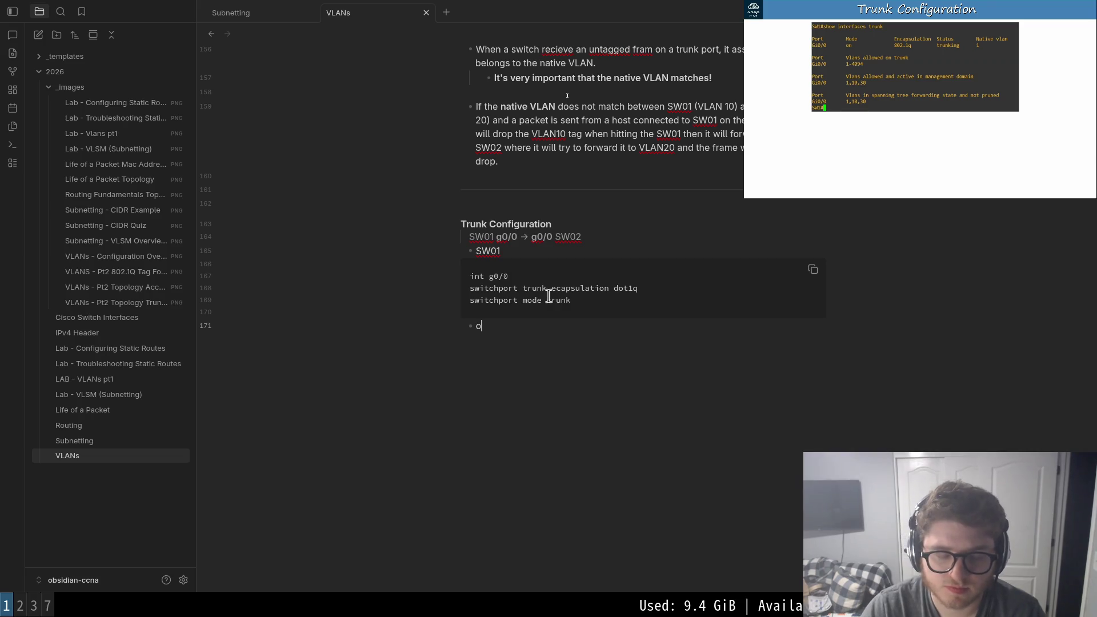
text(on switches tha)
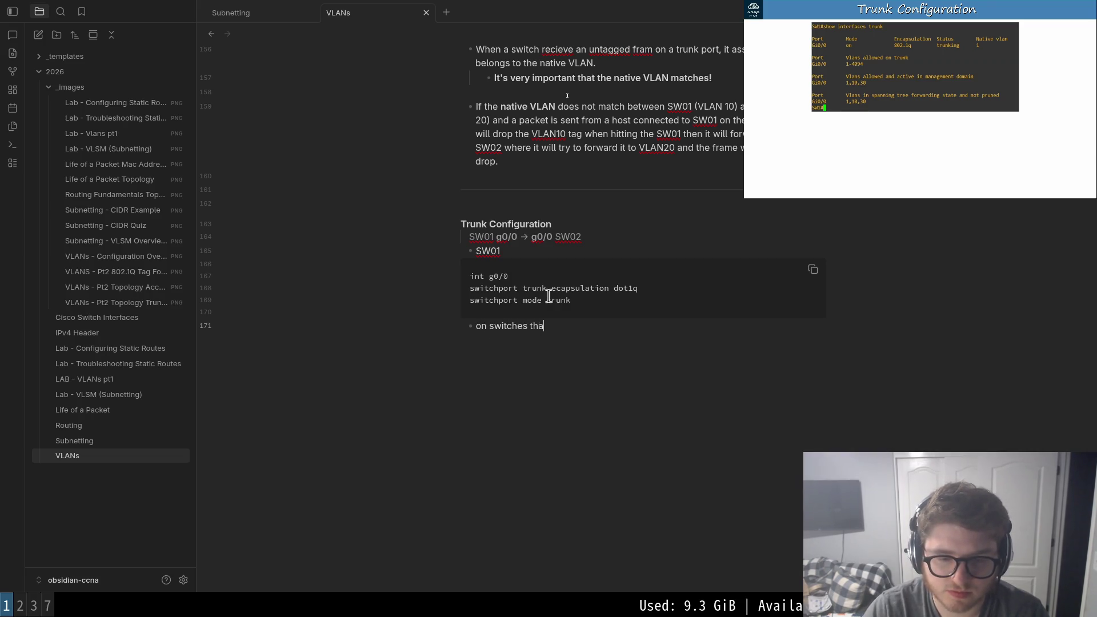
text(t only )
text(pp)
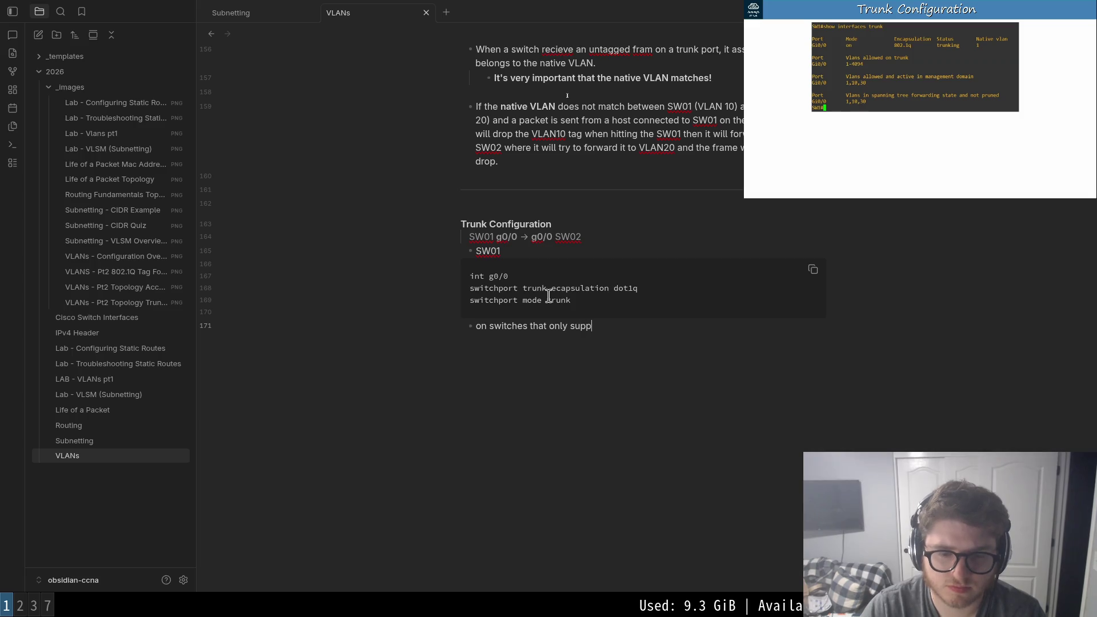
text(ort dot1)
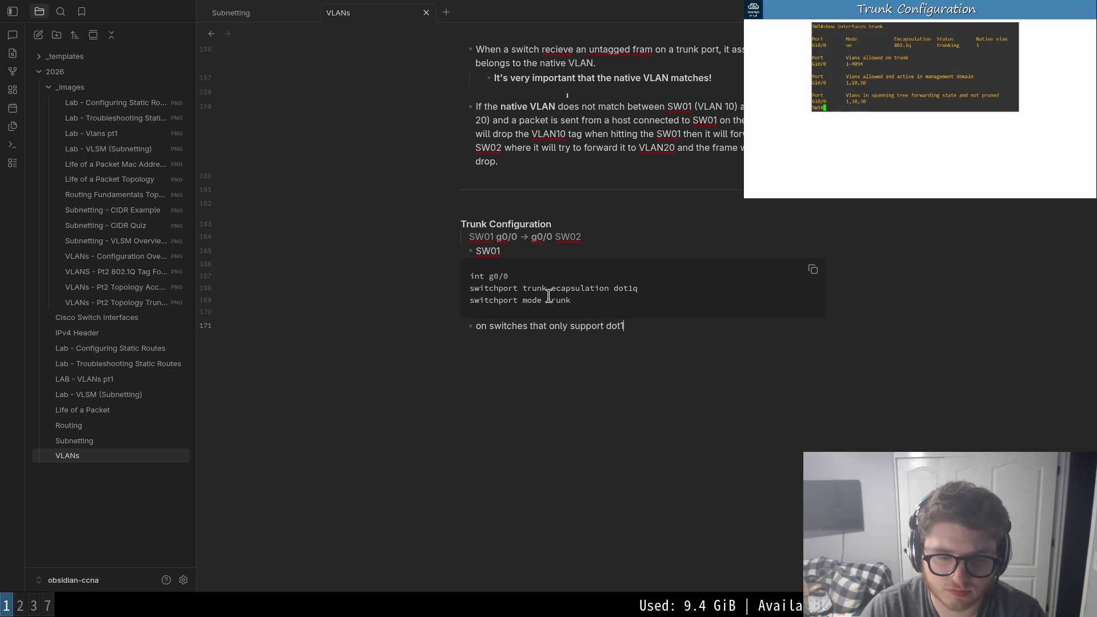
text(q you)
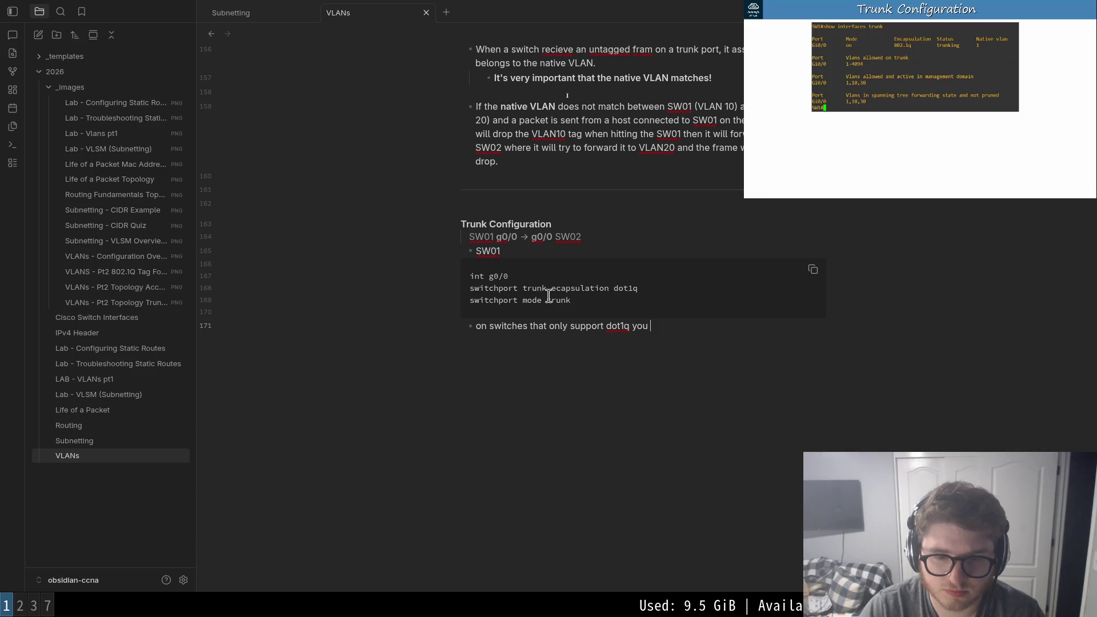
text( will)
text(t need t)
text(un the )
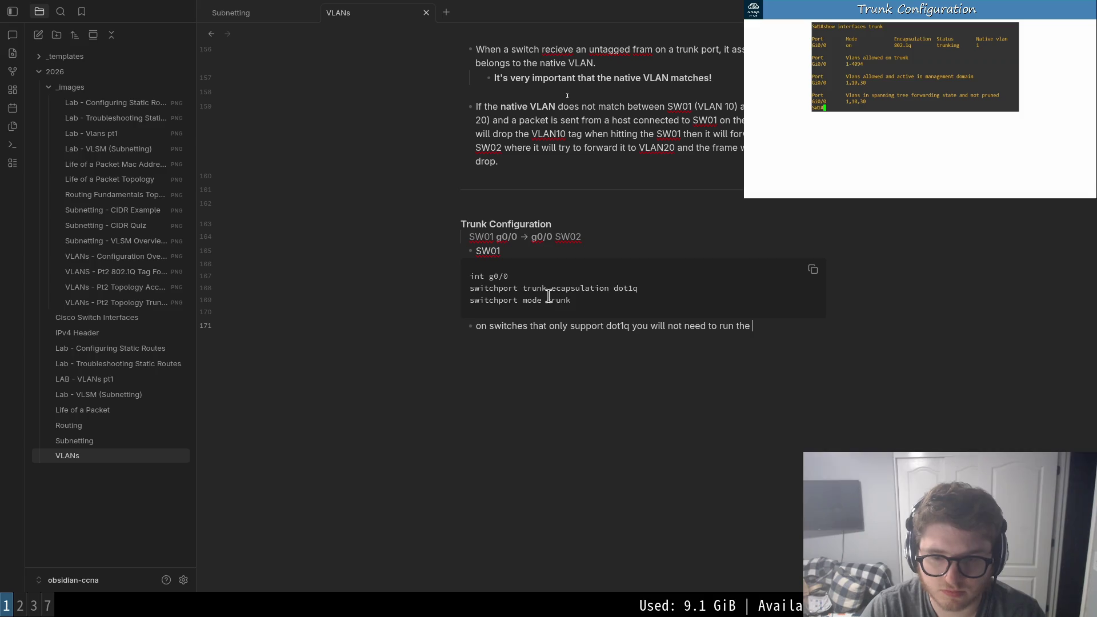
text(2nd command)
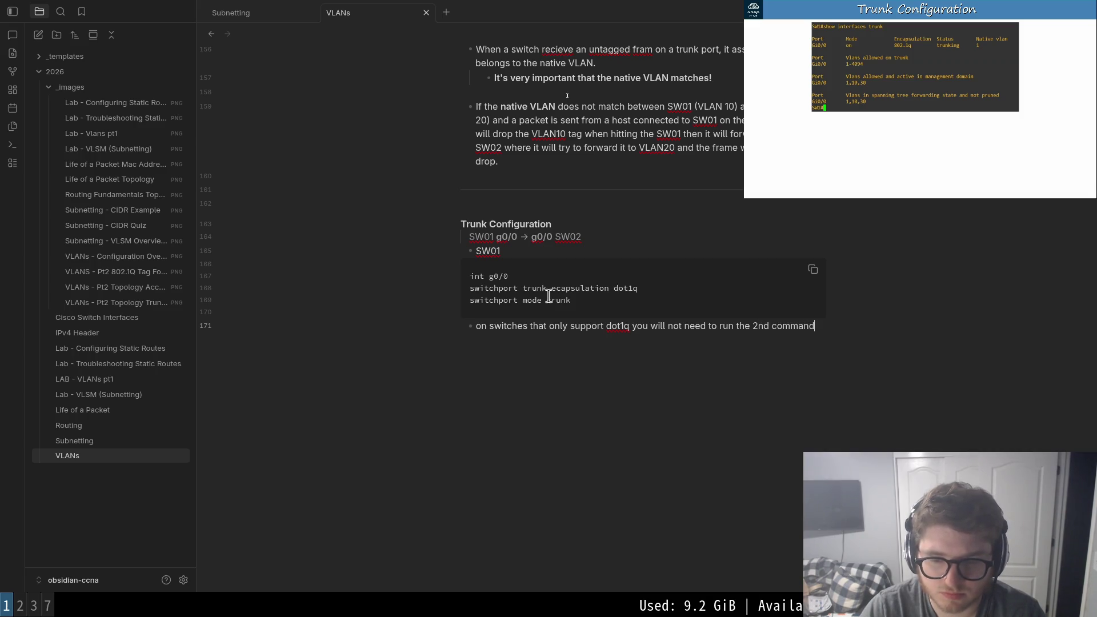
text(.)
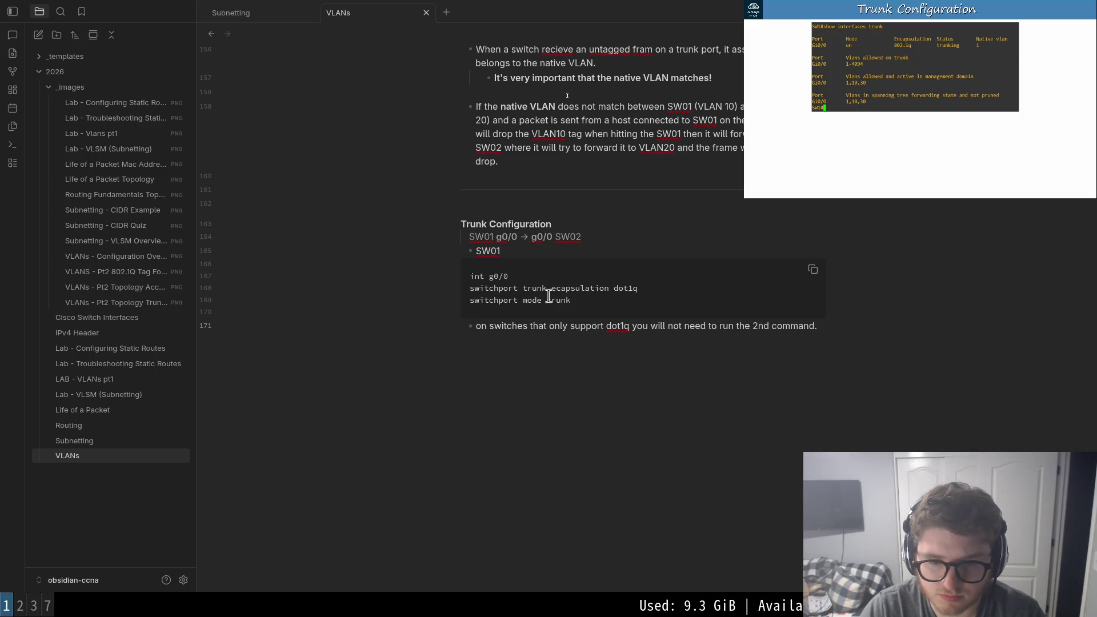
key(Escape)
key(b)
key(b)
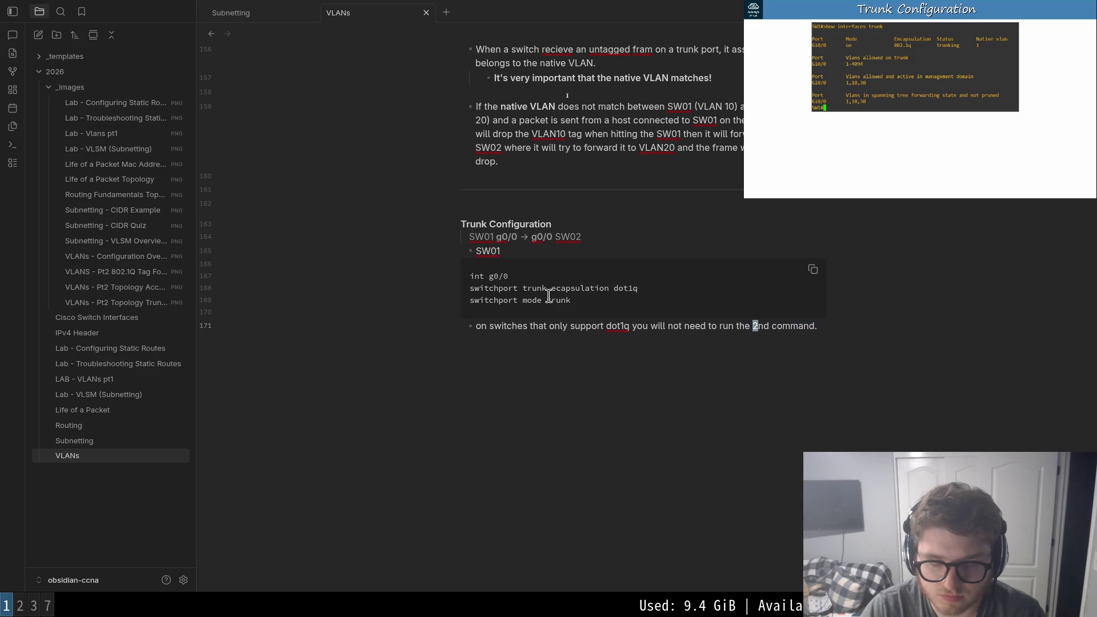
key(b)
key(b)
key(b)
key(b)
key(b)
key(b)
key(o)
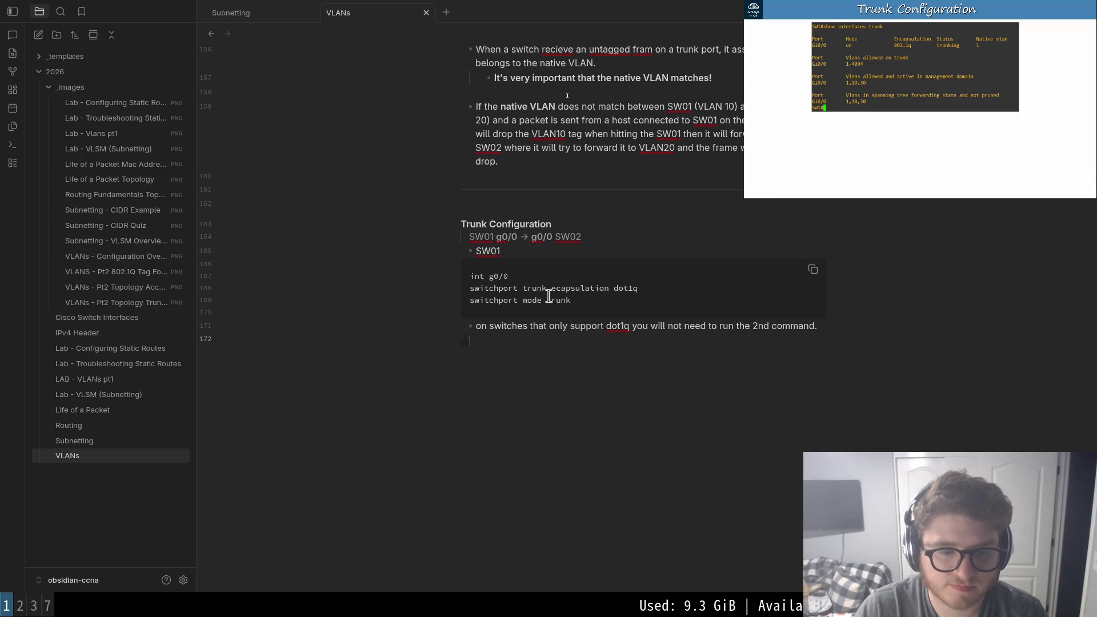
text(```)
Add a 'show int trunk' code block with a bullet explaining it shows all trunk ports.
key(Return)
text(used )
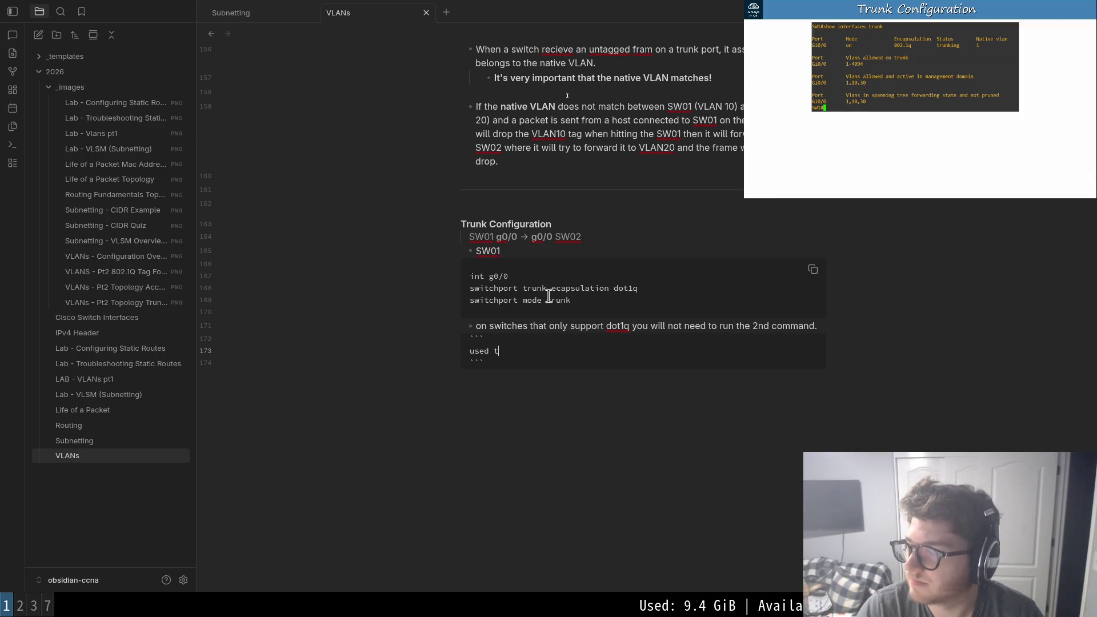
text(t)
key(BackSpace)
key(BackSpace)
key(BackSpace)
key(BackSpace)
key(BackSpace)
key(BackSpace)
text(sho)
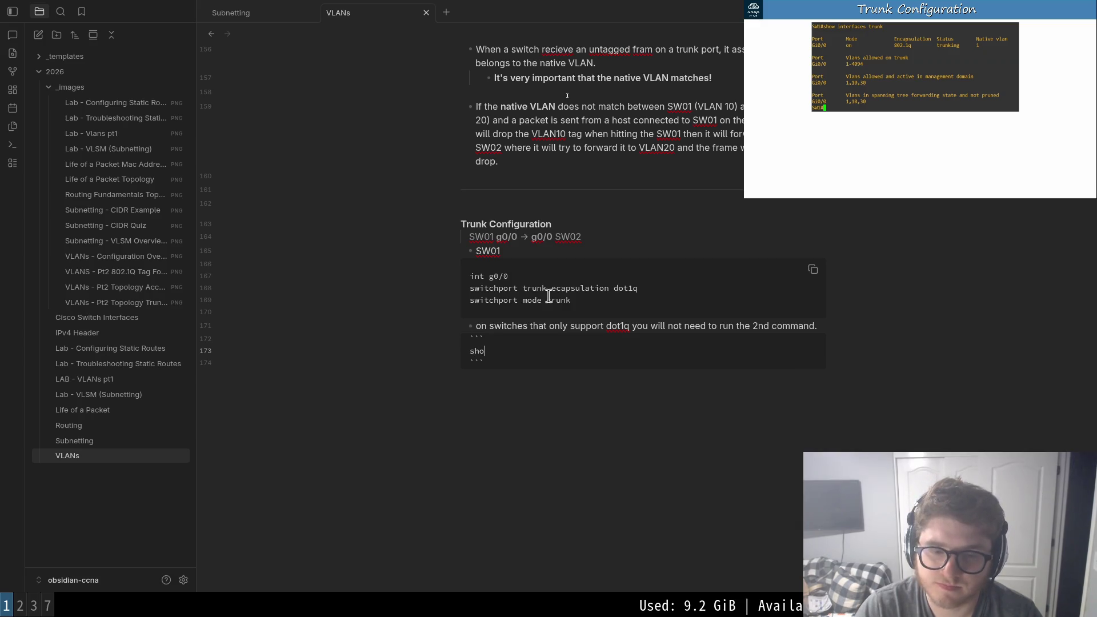
text(w tru)
key(BackSpace)
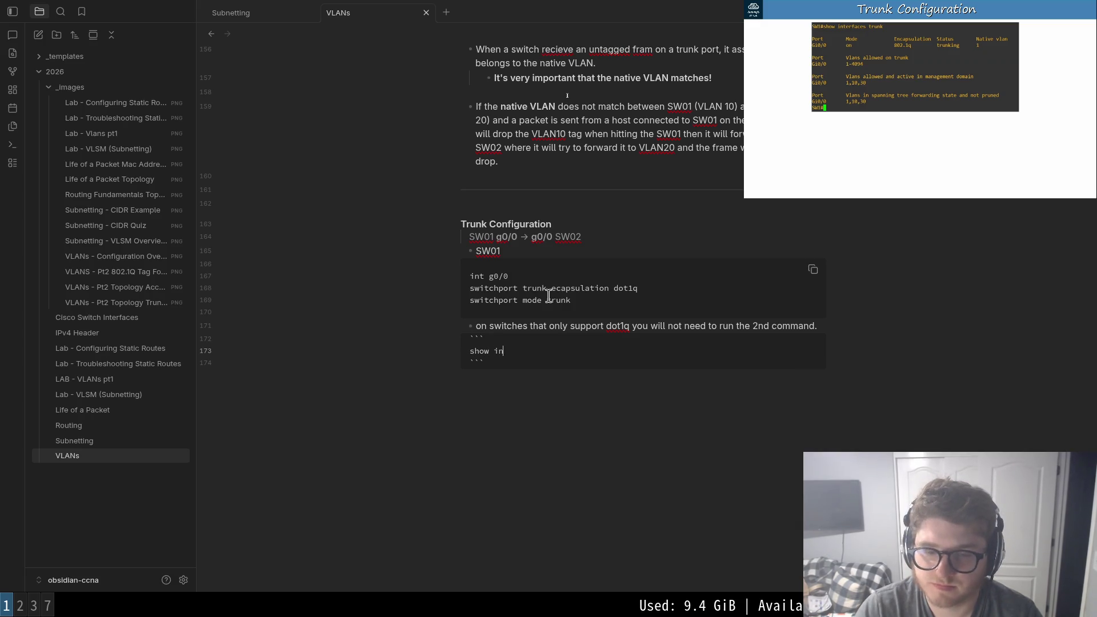
text(t trunk)
key(Down)
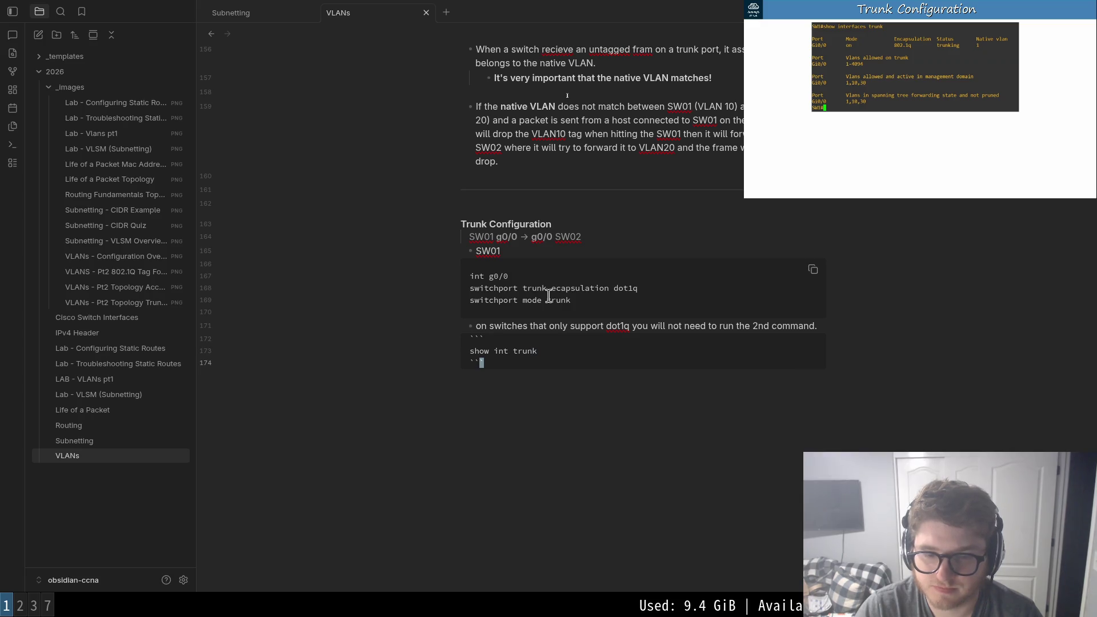
key(Return)
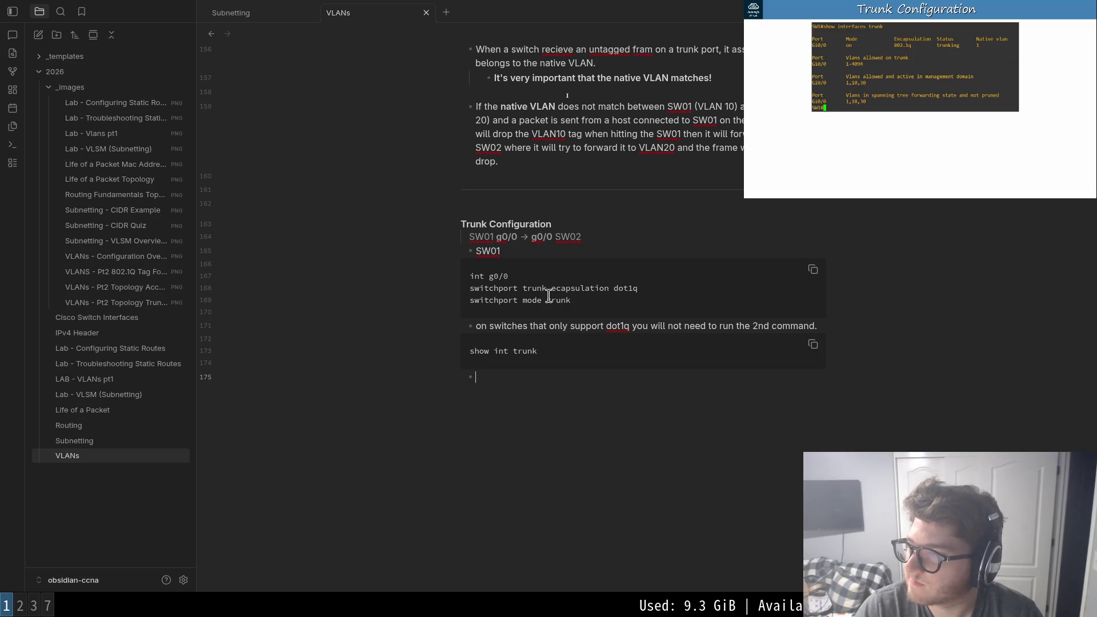
text(will co)
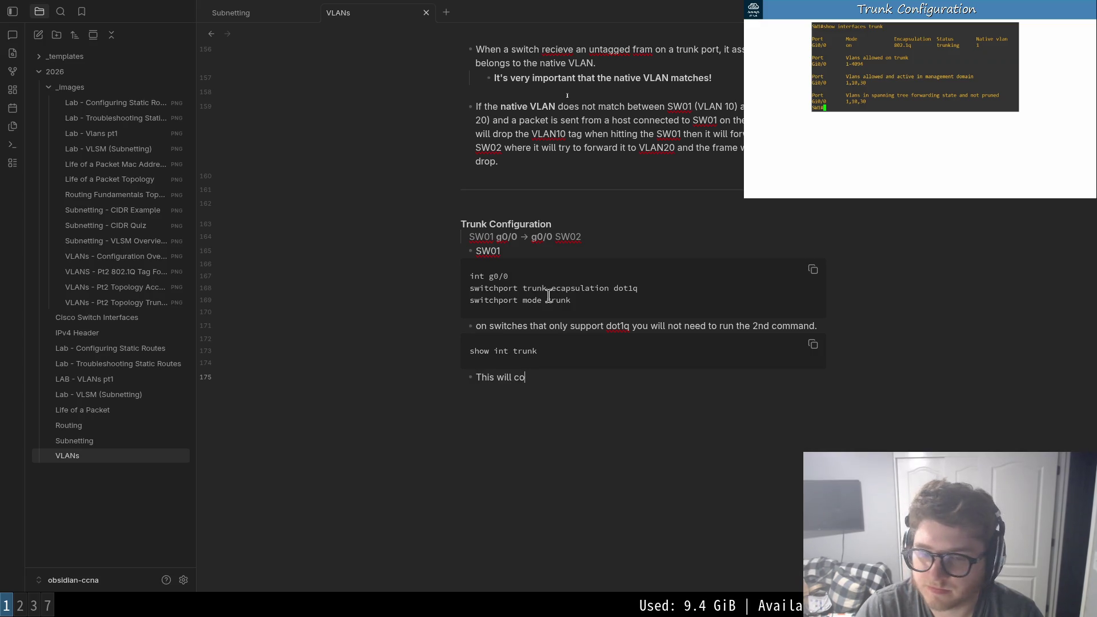
text(nfu)
text(rm the)
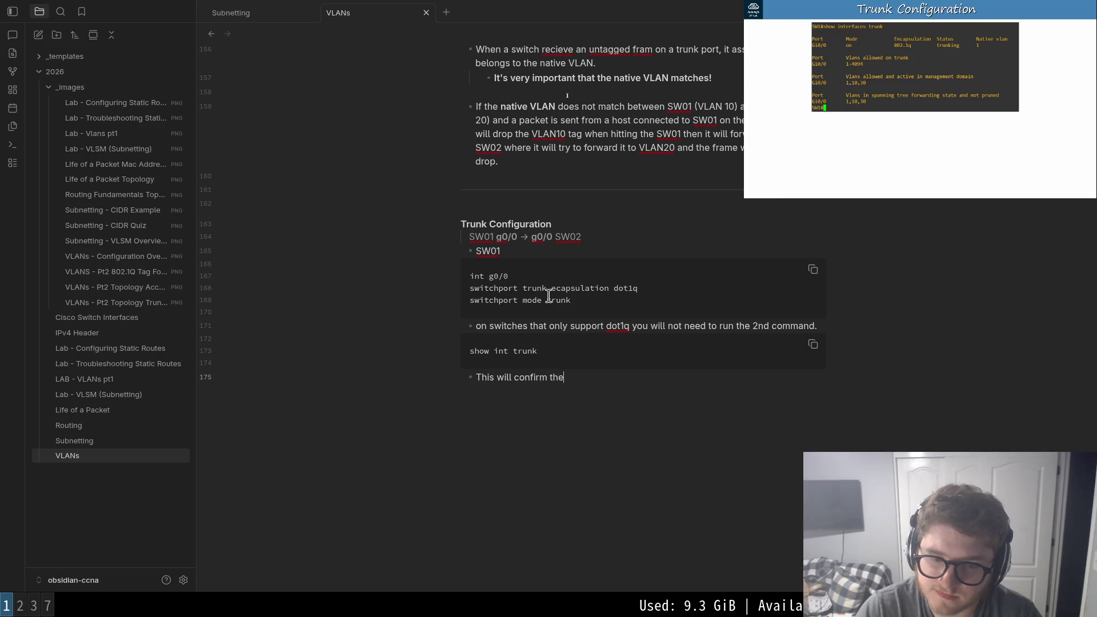
key(ctrl+BackSpace)
key(ctrl+BackSpace)
text(show )
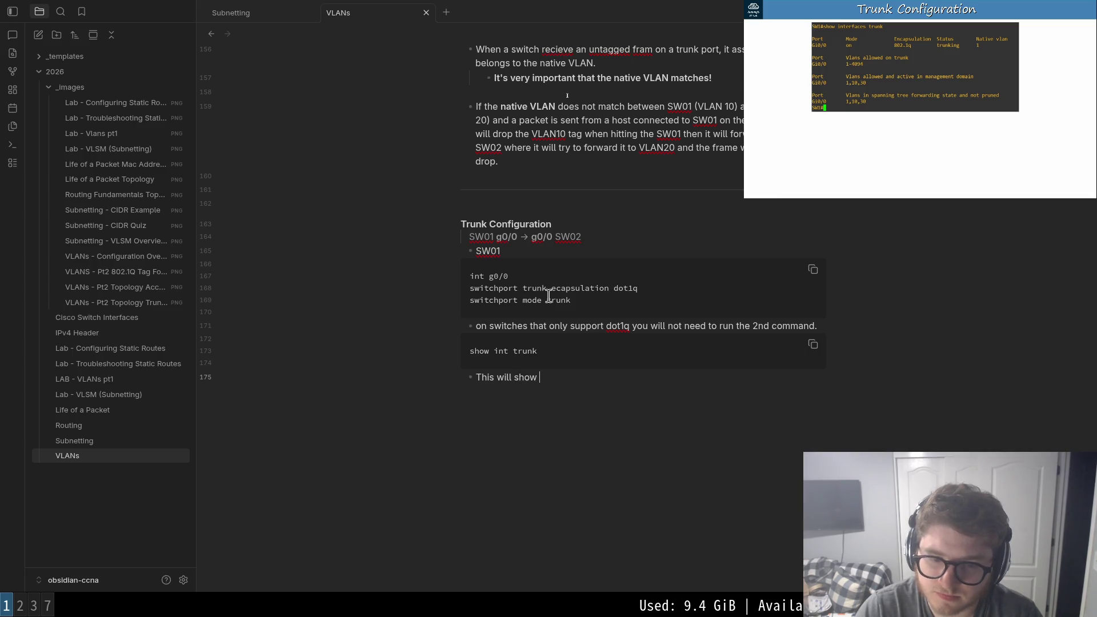
text(all trunk )
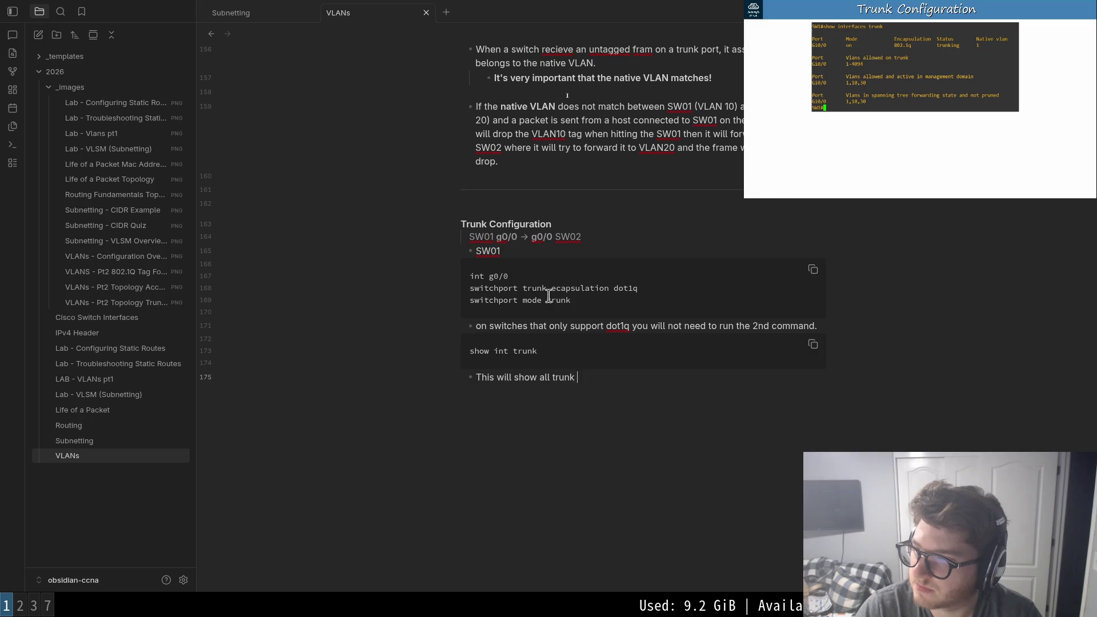
text(ports)
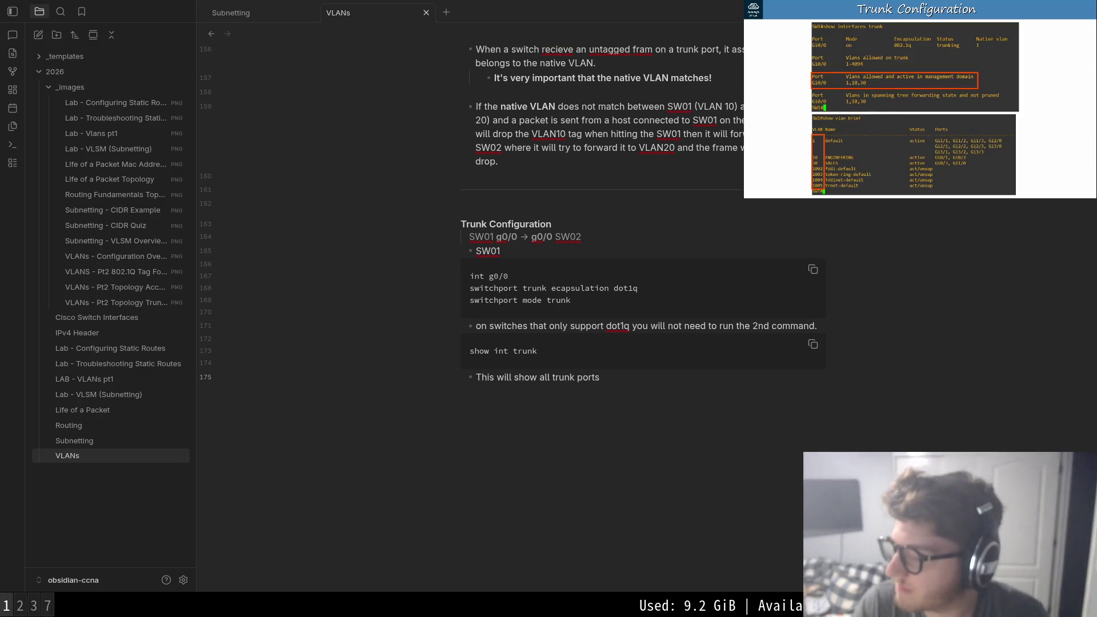
Pause the tutorial video, collapse the _images folder and switch to the browser with the EVE lab topology.
click(920, 101)
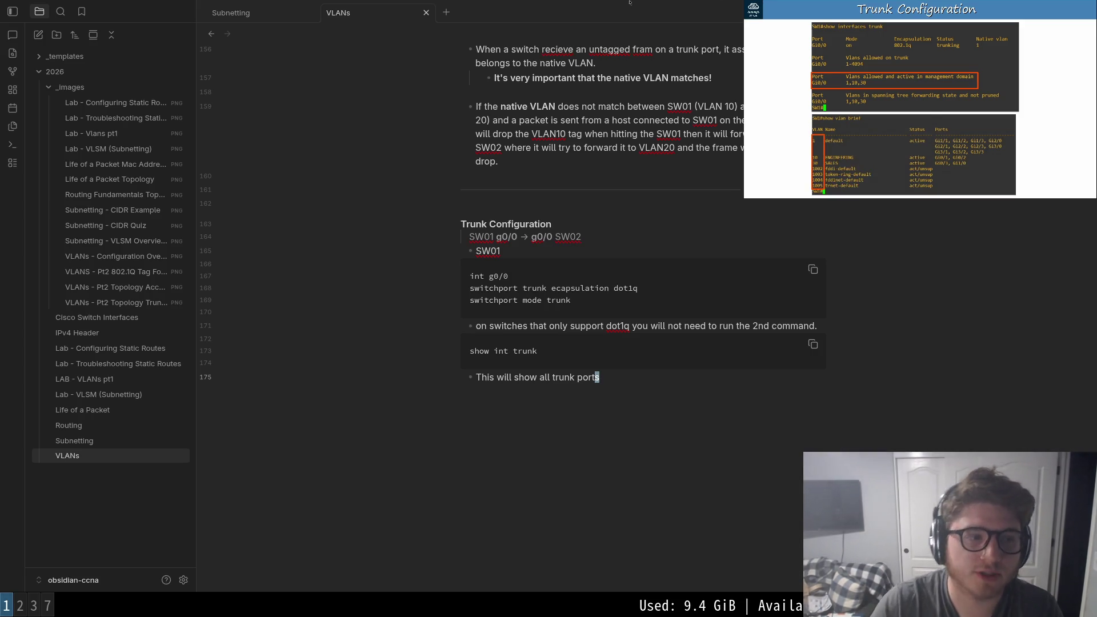
click(50, 89)
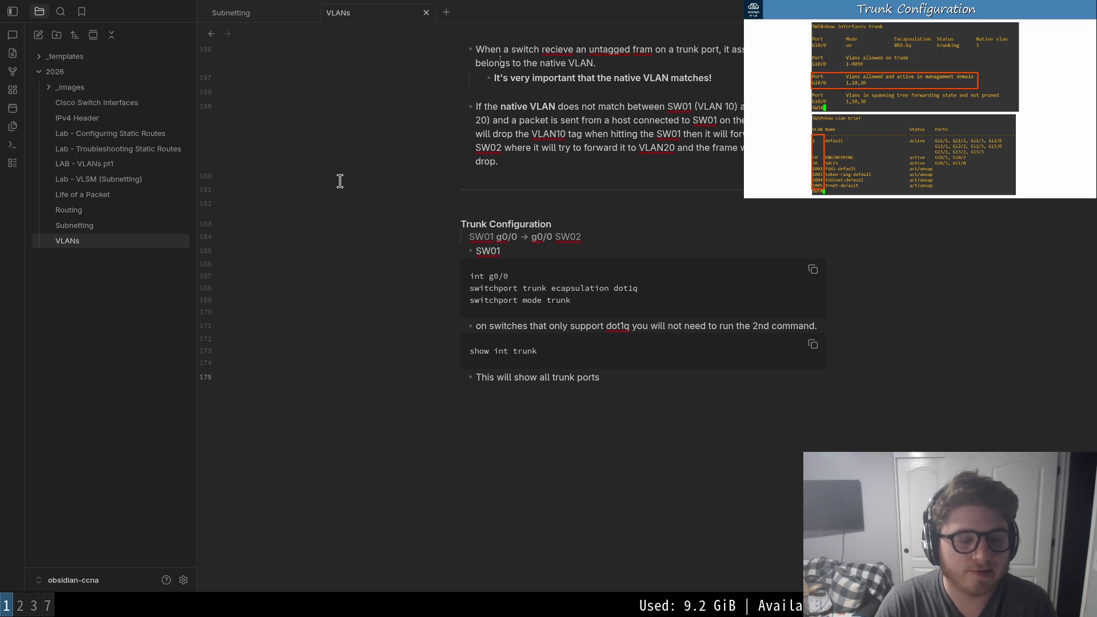
key(super+7)
key(super+1)
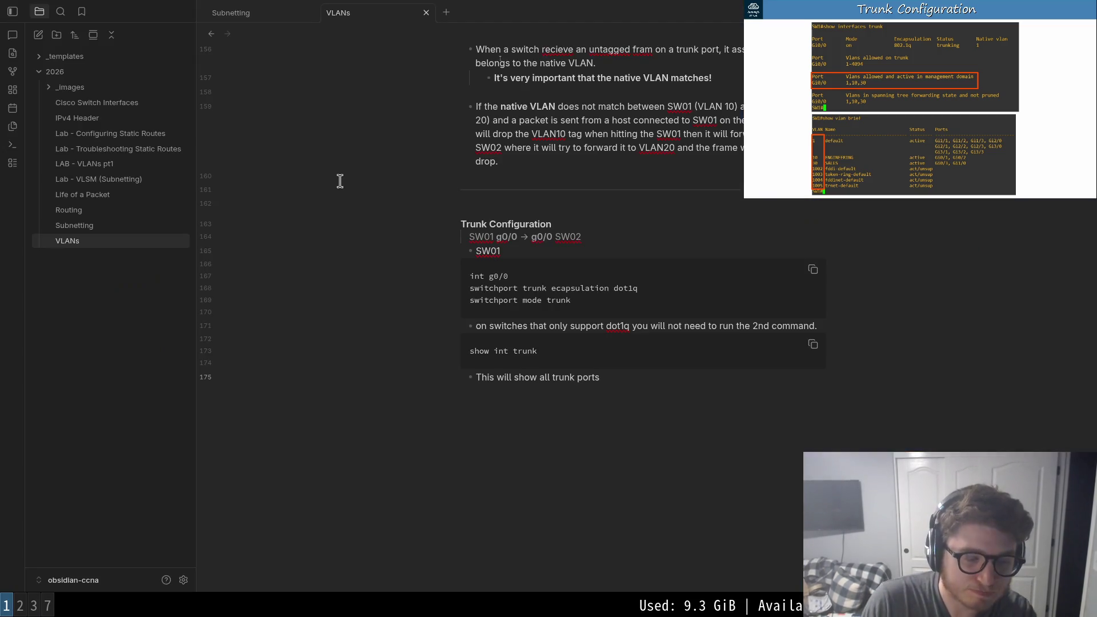
key(super+2)
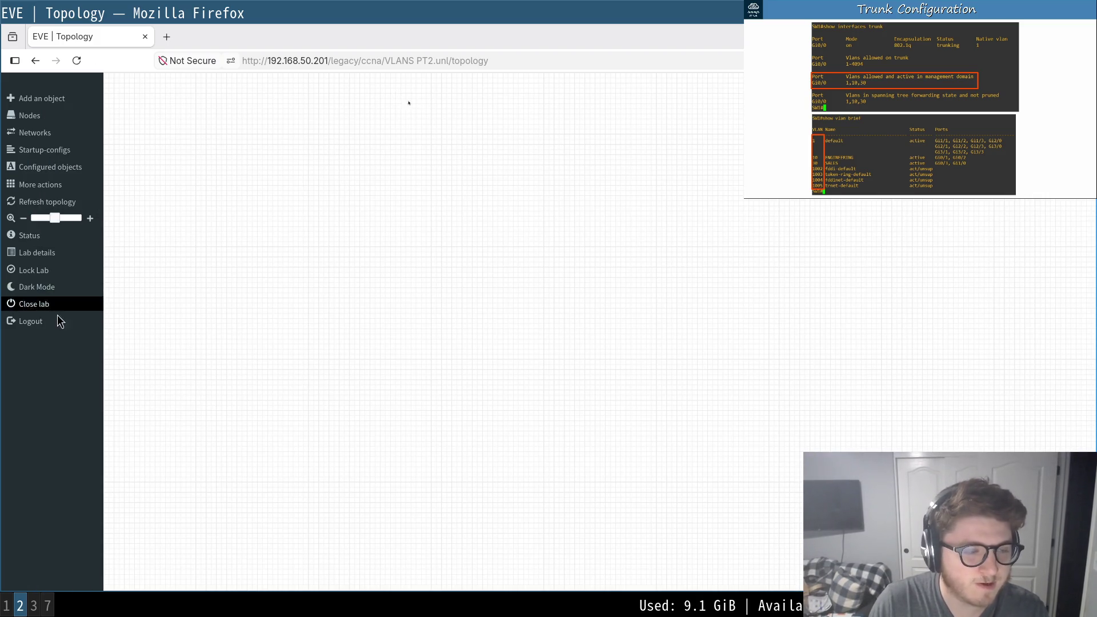
Load the Proxmox VE dashboard in a new tab, expand proxmox-01's guests and storages, then return to the VLANs note.
key(ctrl+t)
text(192.168.50.15:8006/)
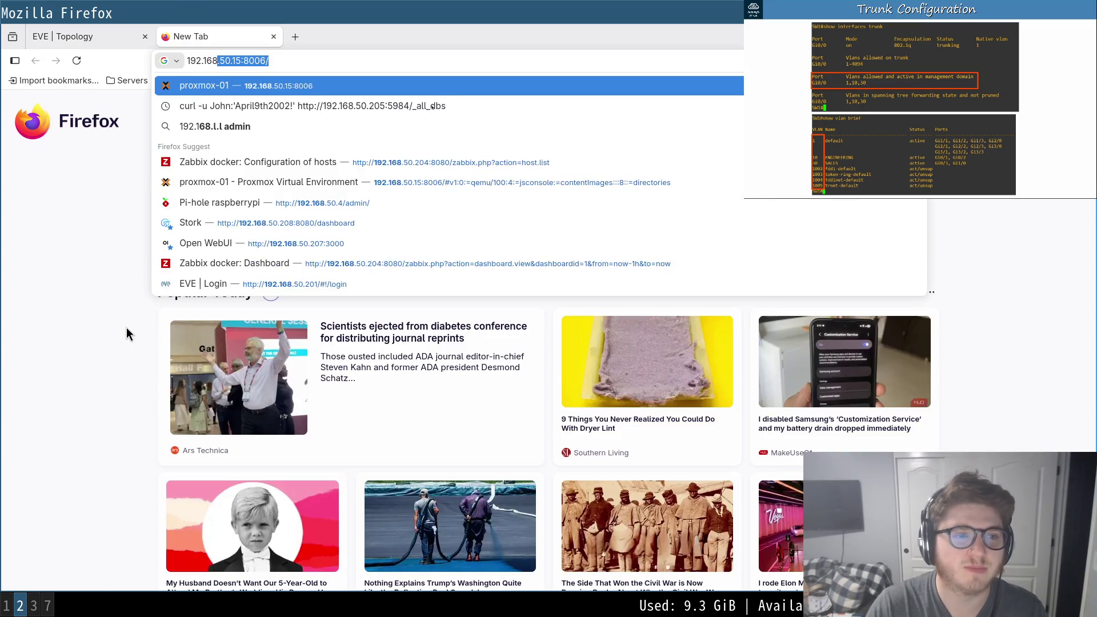
key(Return)
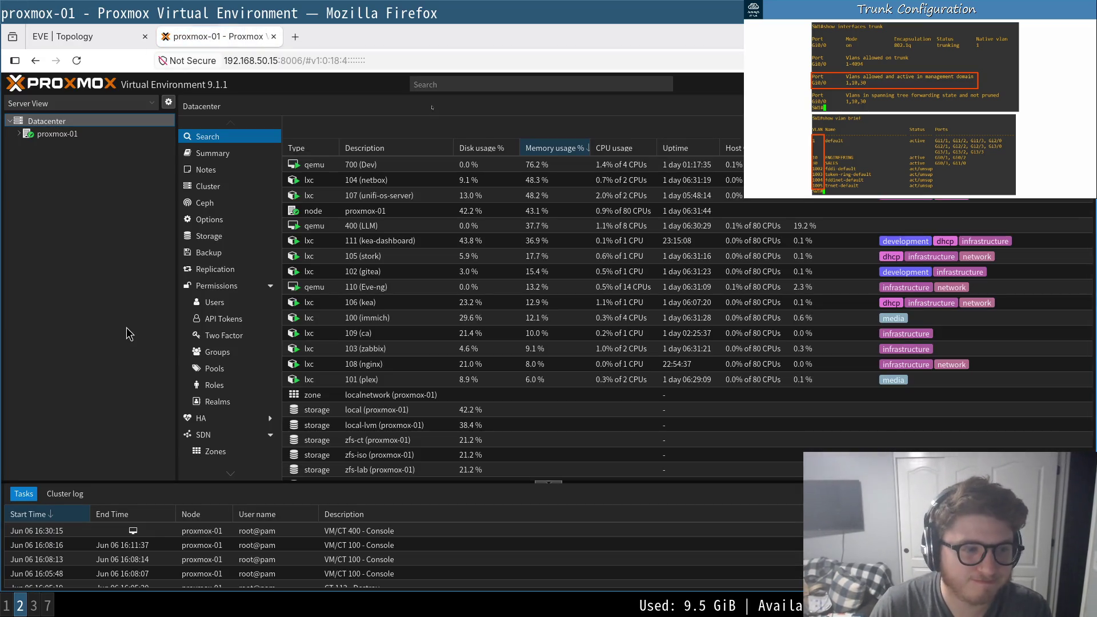
click(20, 134)
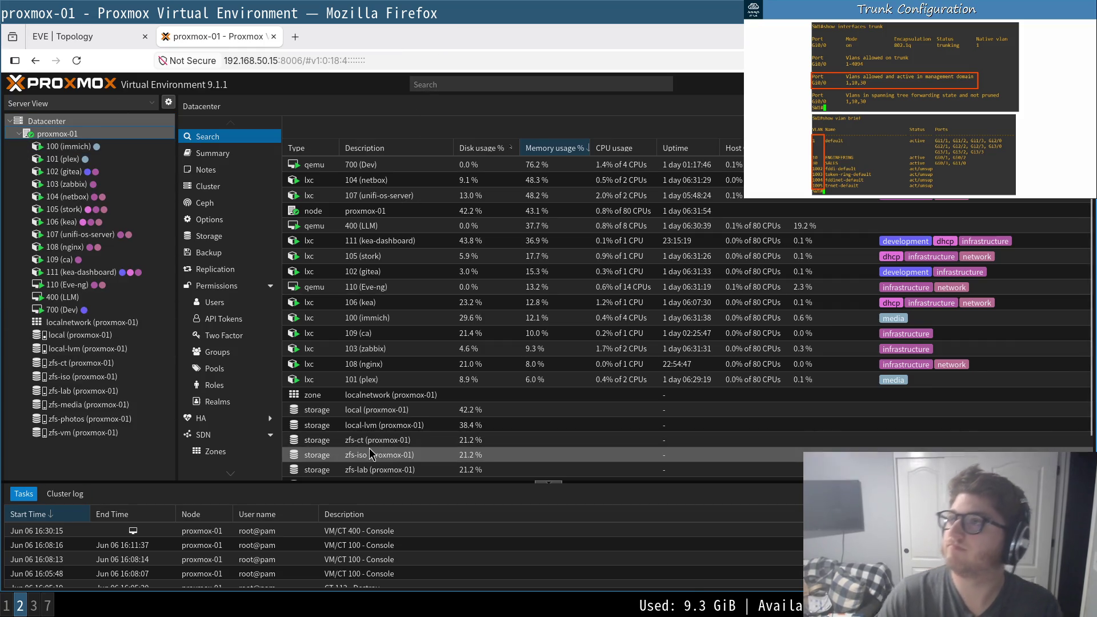
key(super+1)
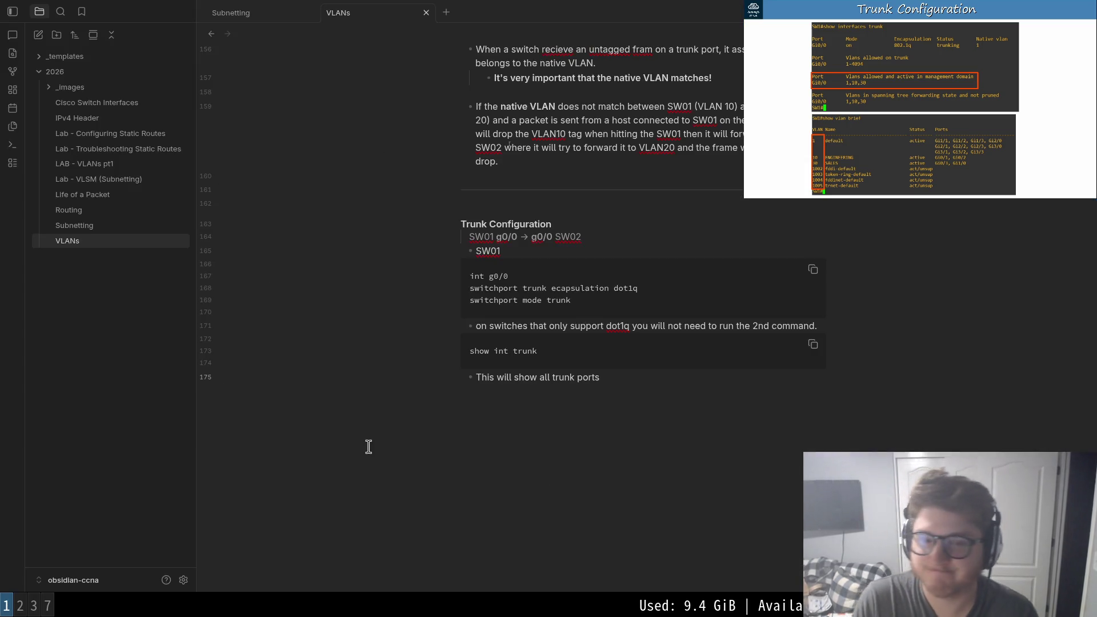
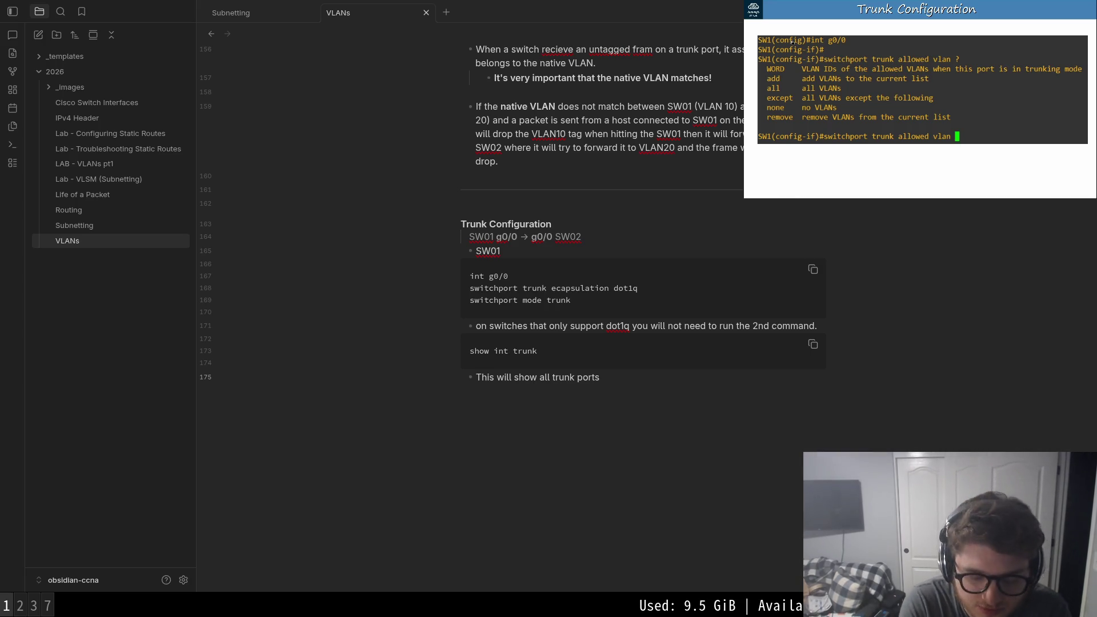
Bring up the EVE-NG topology page and close the VLANS PT2 lab.
key(super+2)
key(ctrl+Tab)
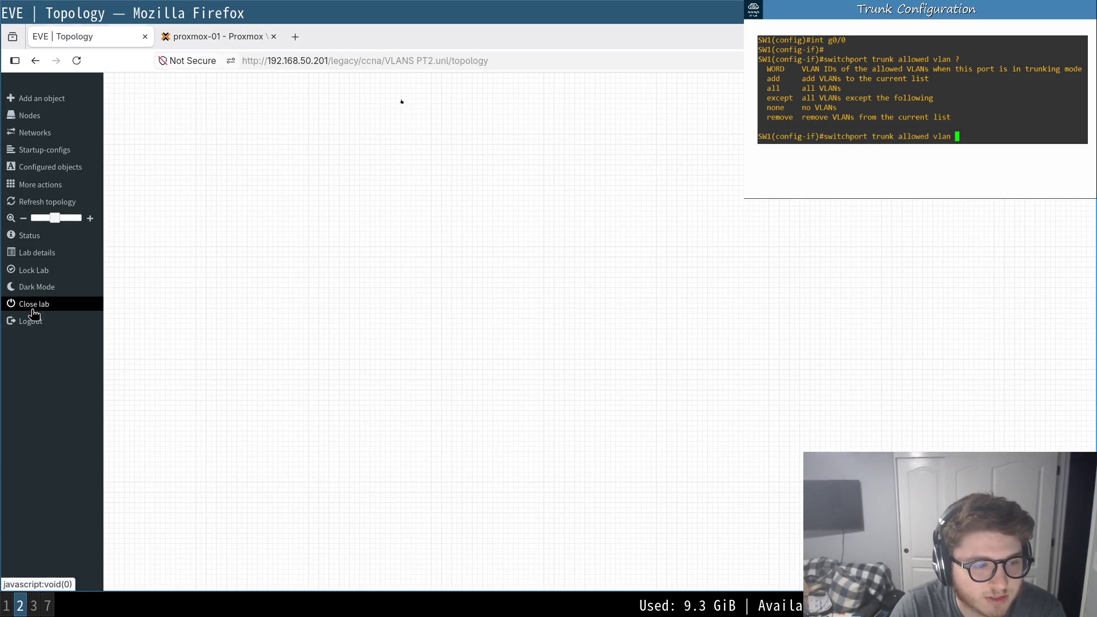
click(35, 306)
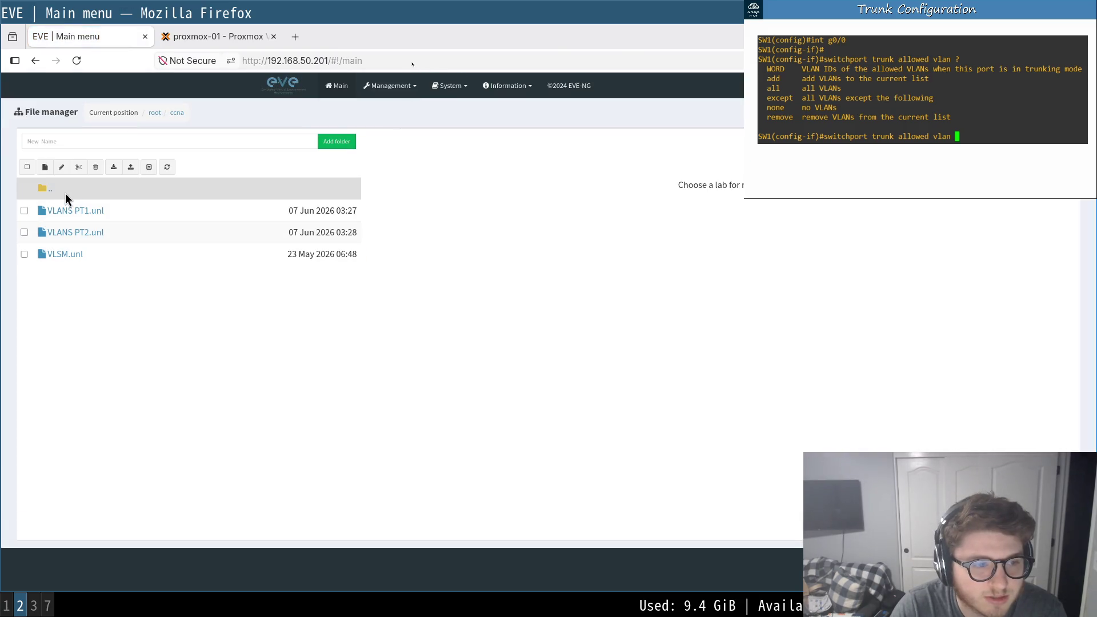
Go up to the root folder and open the main.unl lab.
click(52, 192)
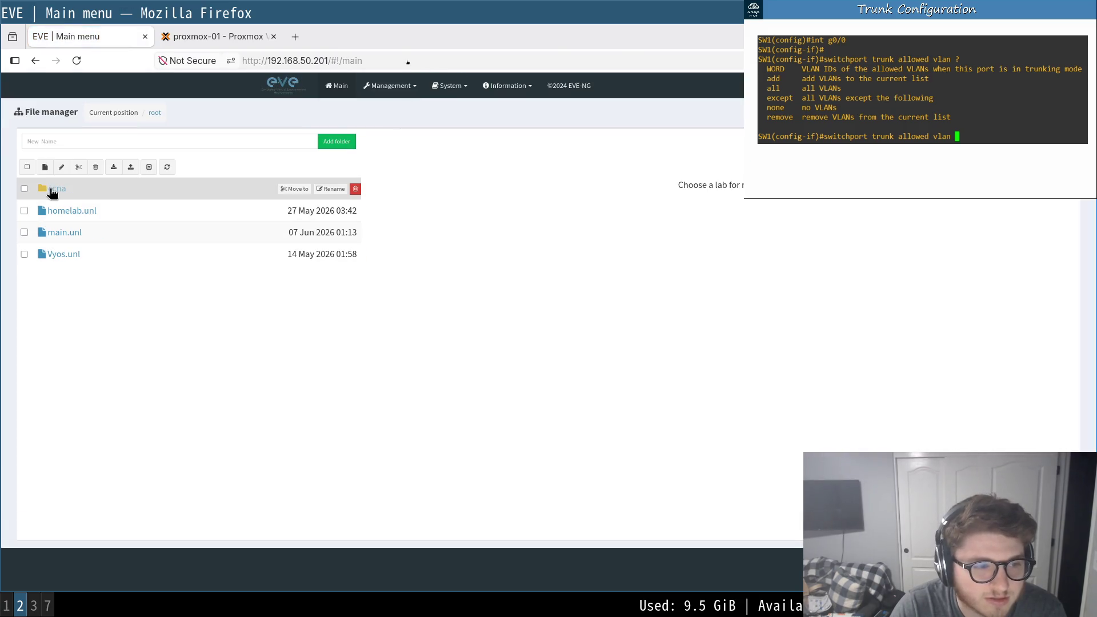
click(70, 242)
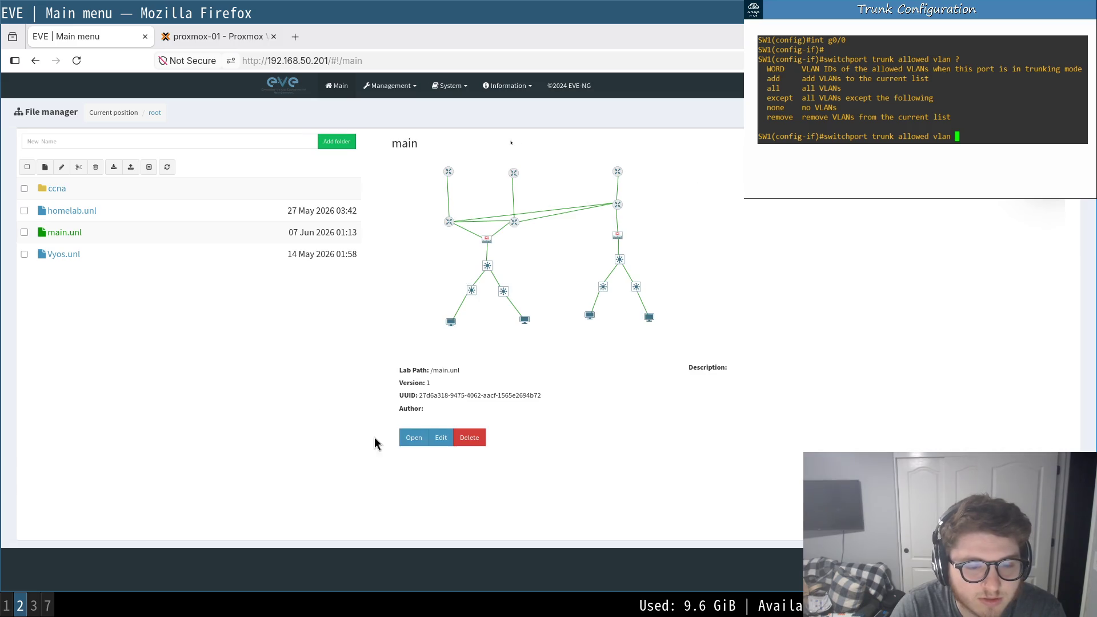
click(411, 437)
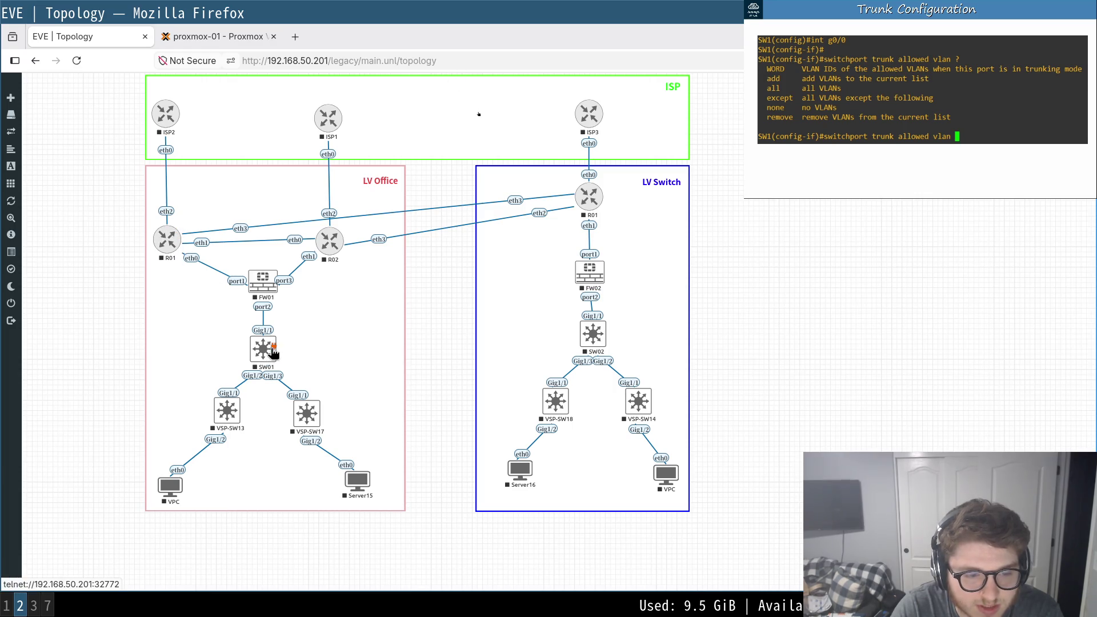
Connect SW01 to SW02 with a new link on Gig1/4 at both ends and save it.
drag(273, 352, 592, 335)
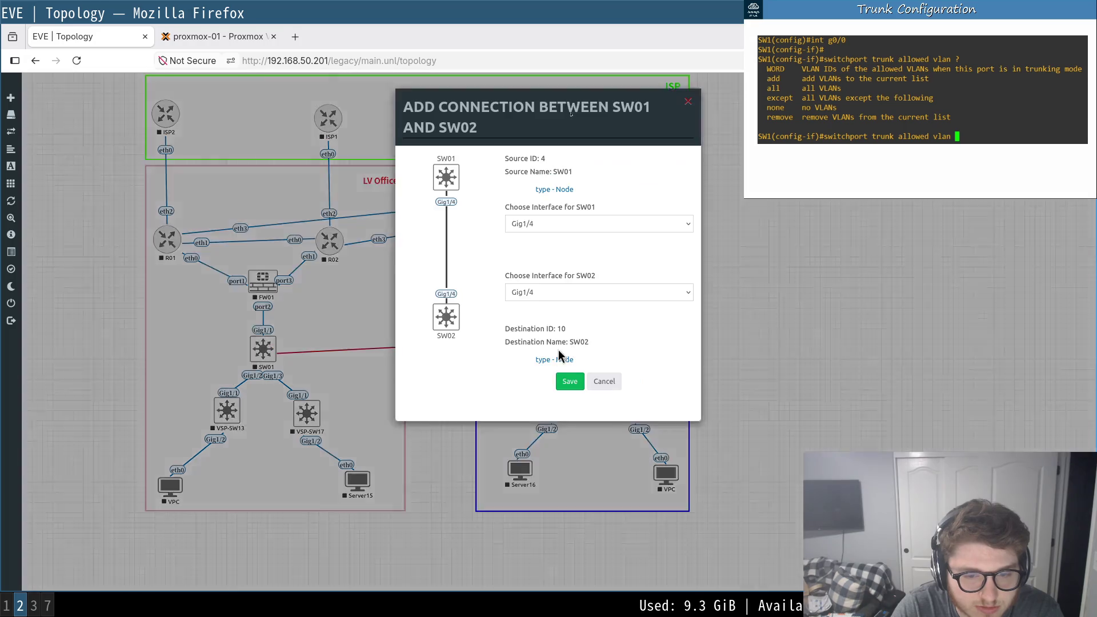
click(570, 381)
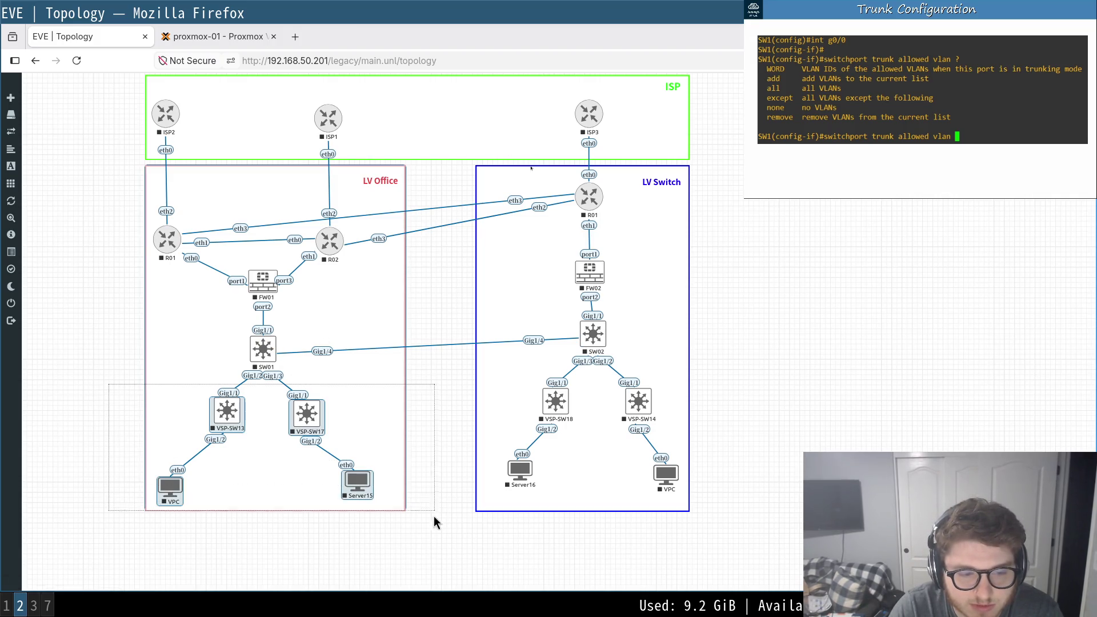
Select and rearrange the access switches and hosts around the topology.
mouse_move(115, 384)
mouse_down()
mouse_move(441, 531)
mouse_move(102, 390)
mouse_move(396, 505)
mouse_move(461, 544)
mouse_move(238, 422)
mouse_move(98, 386)
mouse_up()
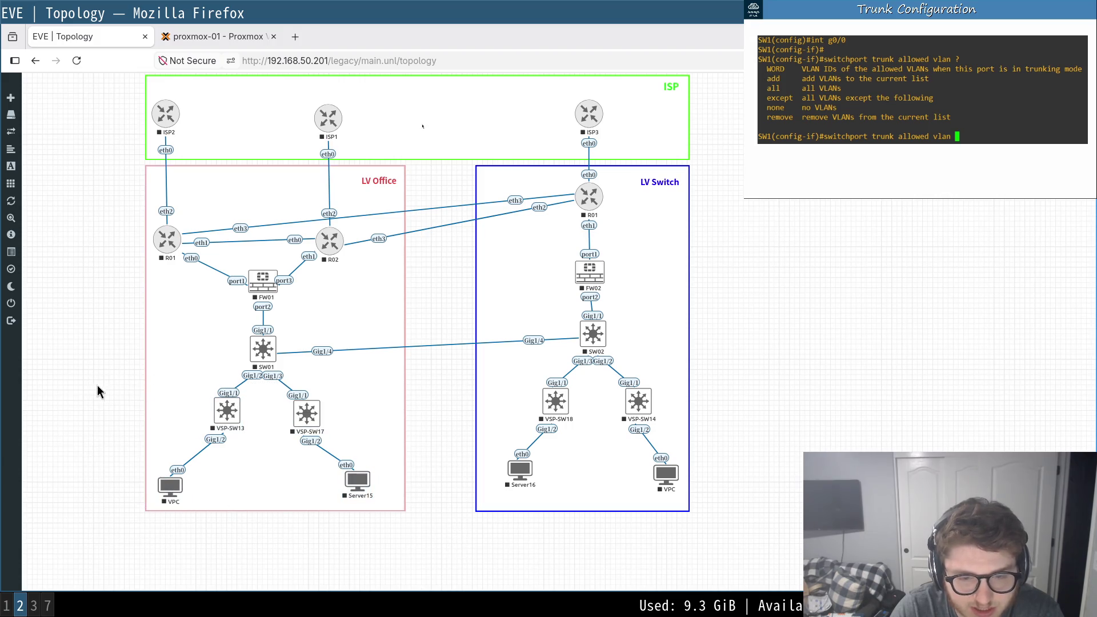
mouse_move(449, 371)
mouse_down()
mouse_move(783, 545)
mouse_move(573, 482)
mouse_move(426, 383)
mouse_move(732, 526)
mouse_move(421, 384)
mouse_move(760, 538)
mouse_up()
mouse_move(610, 478)
mouse_down()
mouse_move(465, 412)
mouse_move(436, 385)
mouse_move(598, 451)
mouse_up()
mouse_move(787, 533)
mouse_down()
mouse_move(433, 410)
mouse_move(416, 380)
mouse_move(781, 533)
mouse_move(415, 385)
mouse_up()
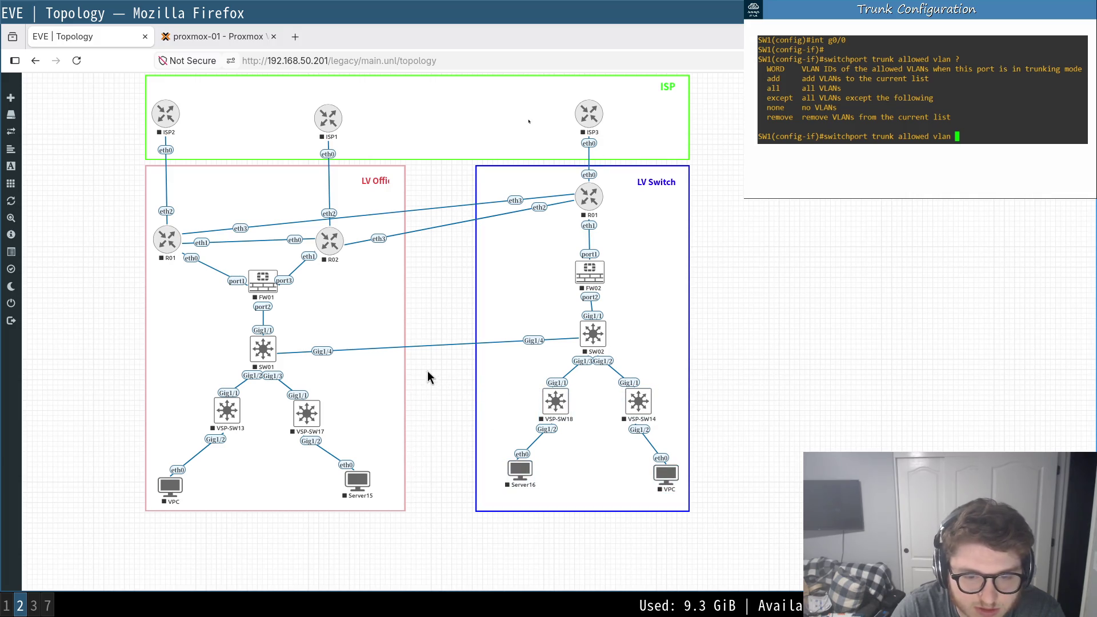
mouse_move(572, 369)
mouse_down()
mouse_move(766, 527)
mouse_move(365, 371)
mouse_move(441, 386)
mouse_move(477, 543)
mouse_move(109, 369)
mouse_move(451, 533)
mouse_move(126, 388)
mouse_up()
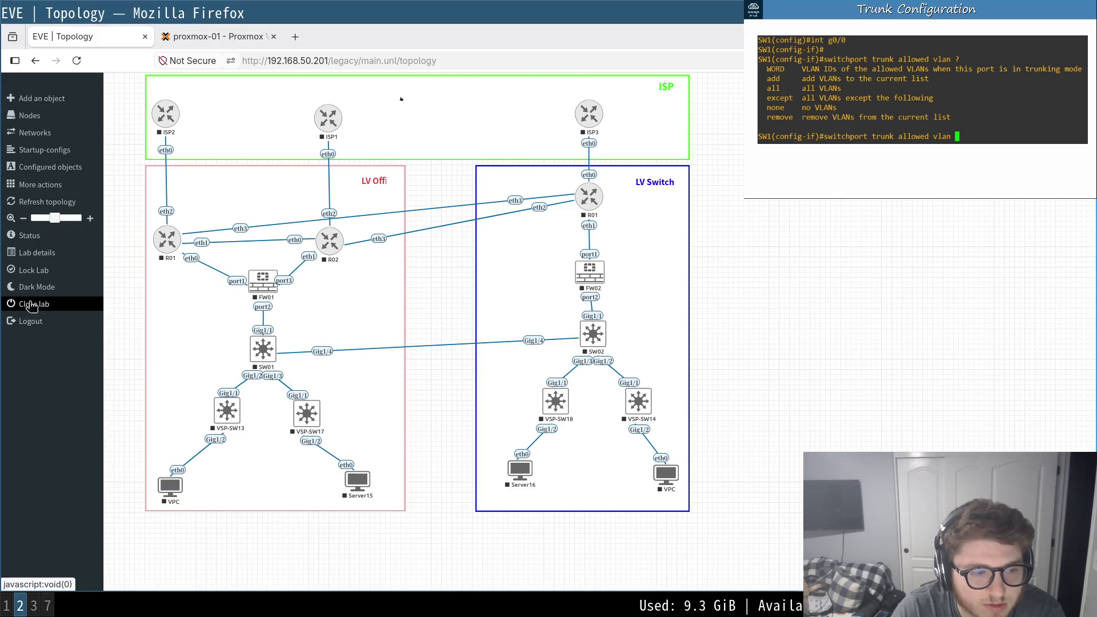
Close the main lab, resume the trunk lesson video and return to the VLANs notes.
click(34, 304)
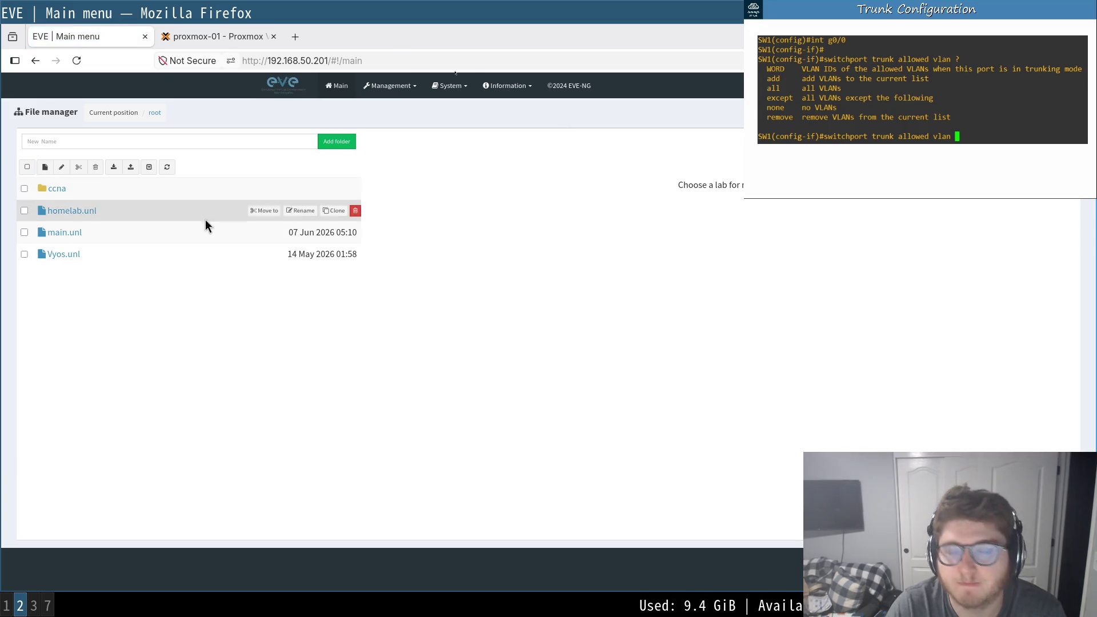
mouse_move(918, 103)
click(810, 150)
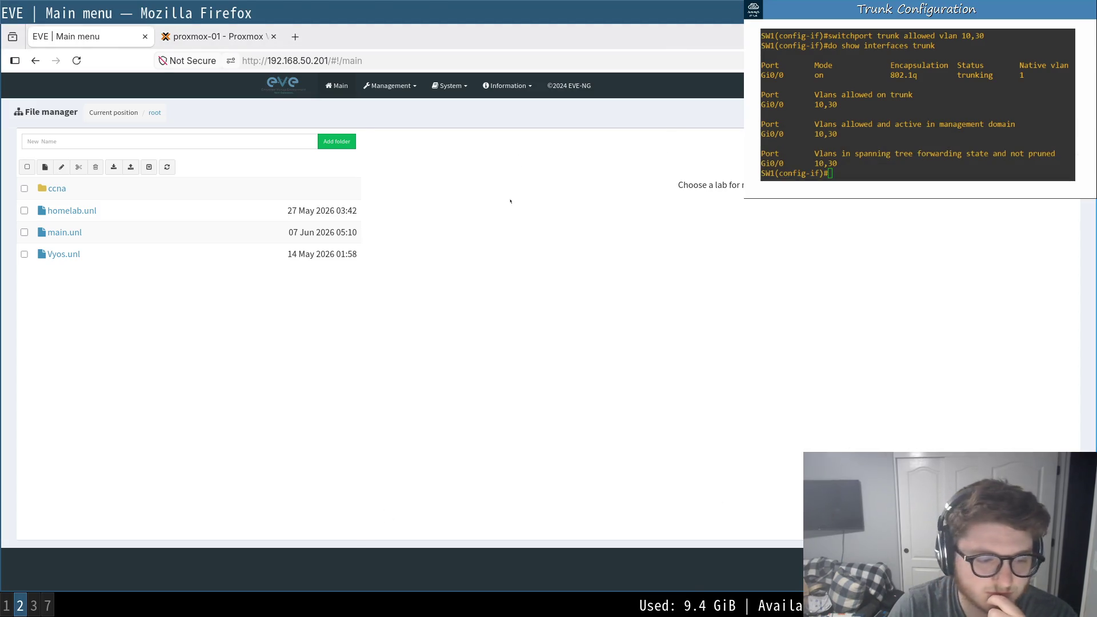
key(super+1)
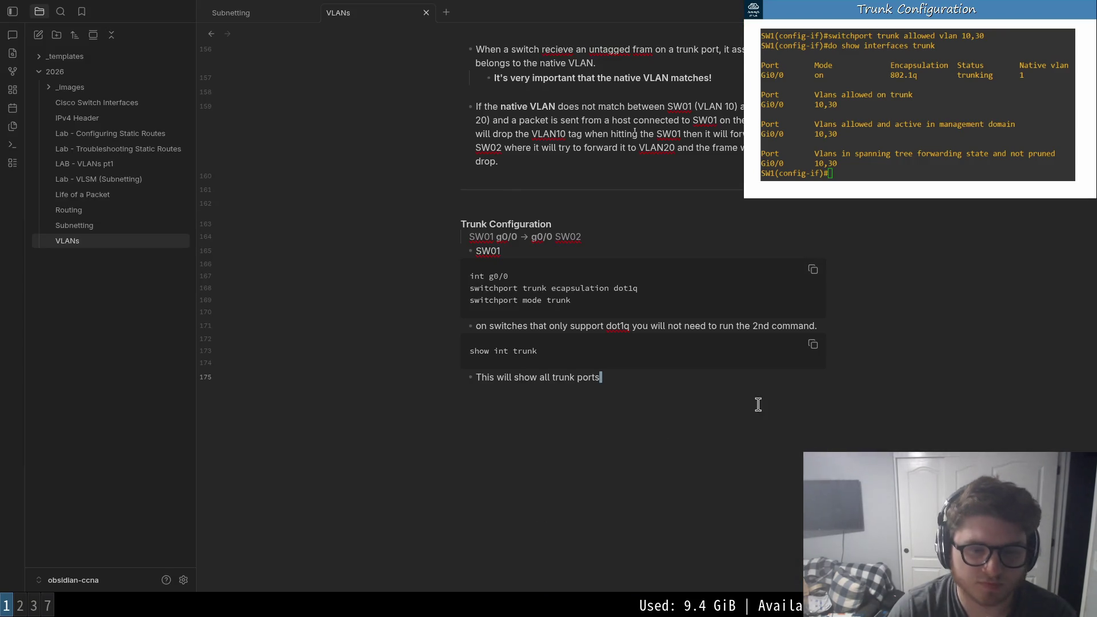
Add a code block containing 'switchport trunk allowed vlan 10,30'.
key(Return)
key(Return)
key(Return)
text(```)
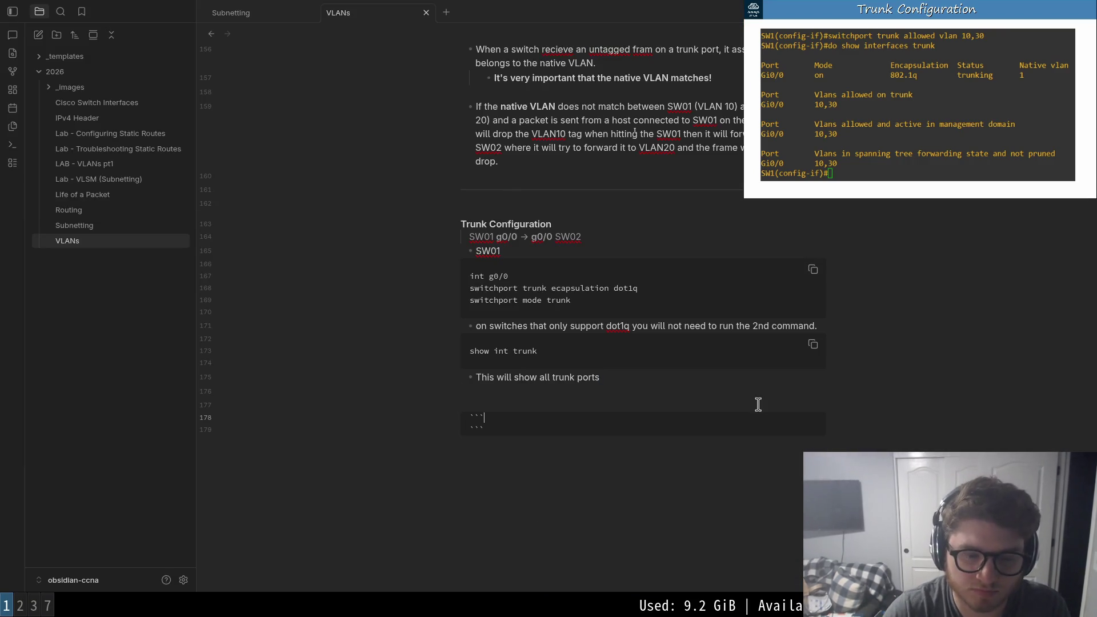
key(Return)
text(swit)
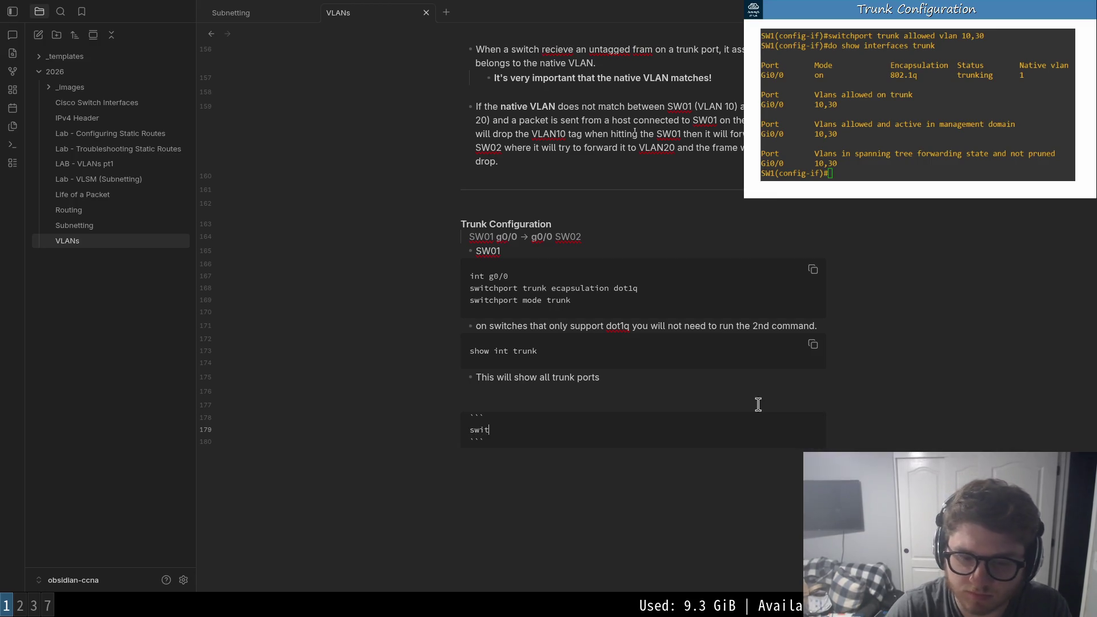
text(chport )
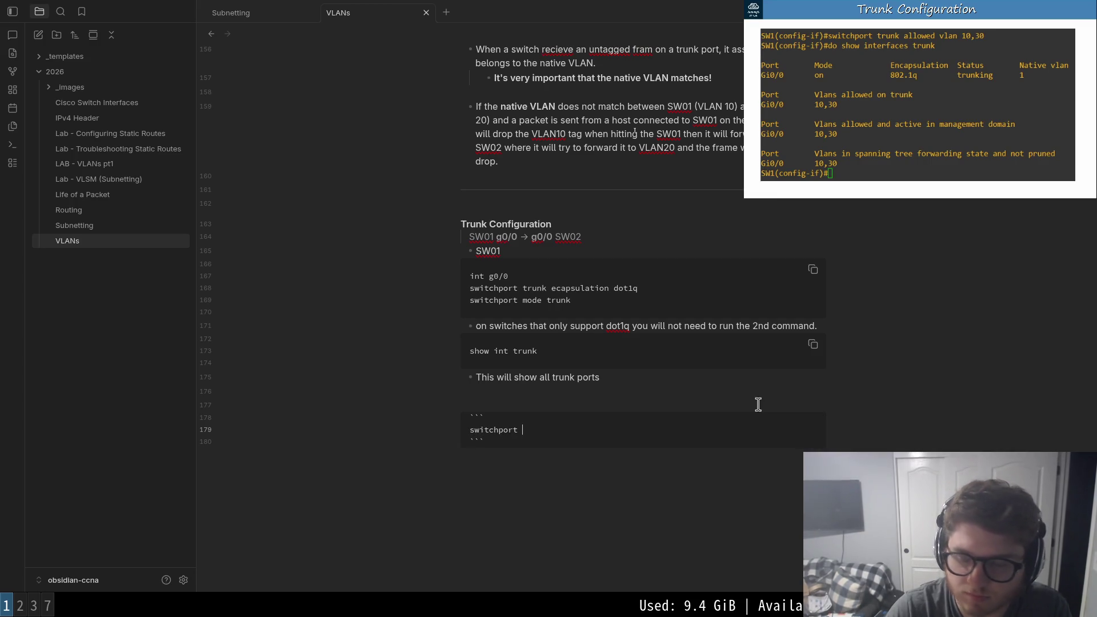
text(mode)
key(BackSpace)
key(BackSpace)
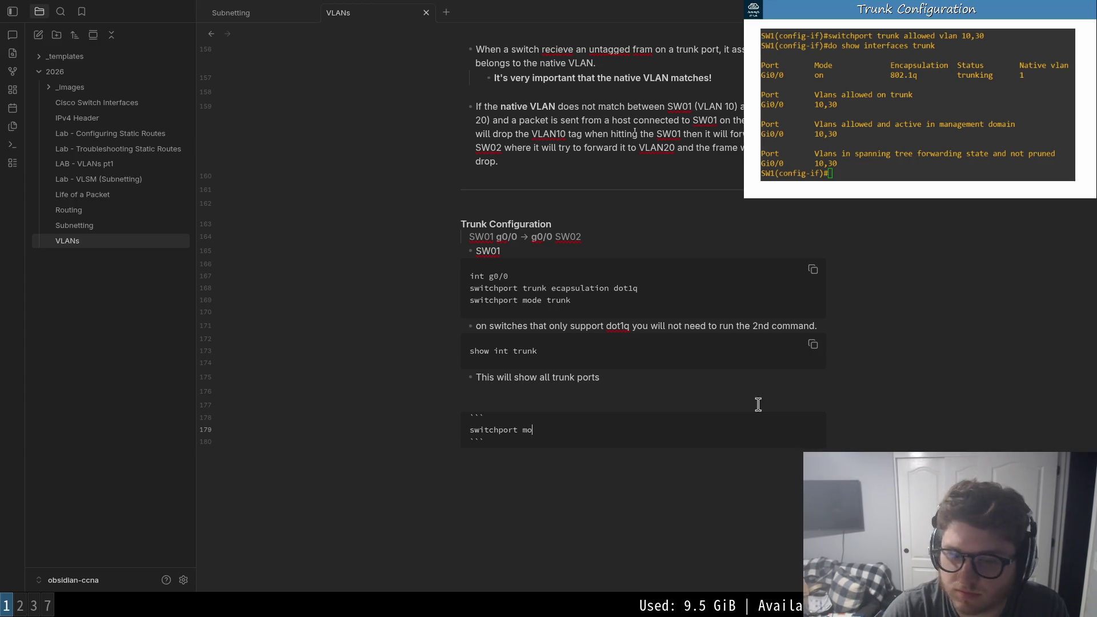
text(trunk allow)
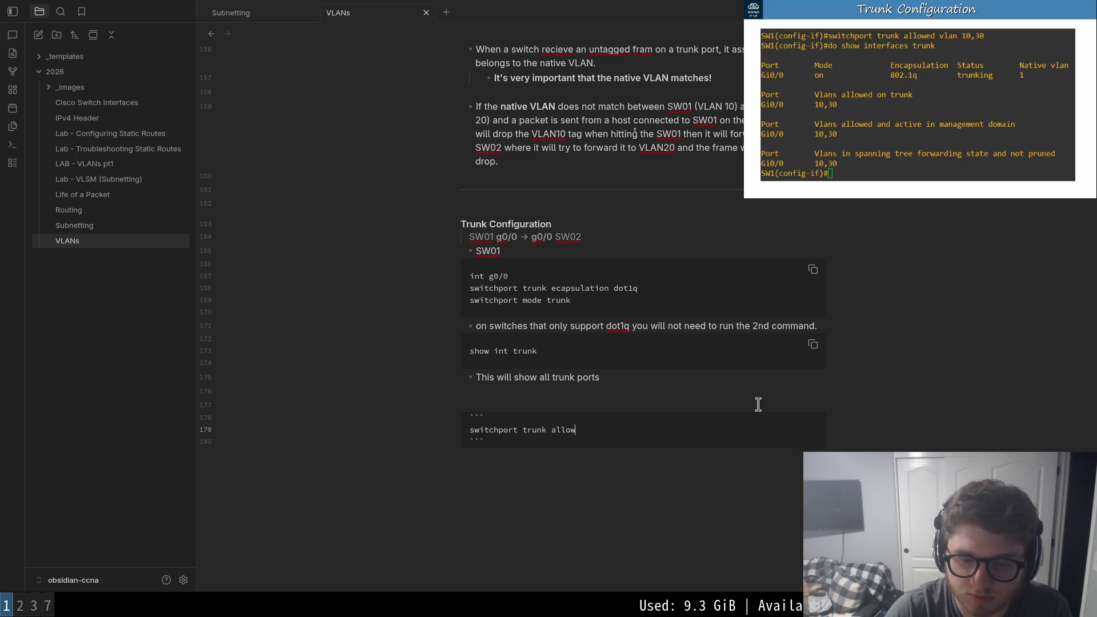
text(ed vlan 10,30)
click(921, 101)
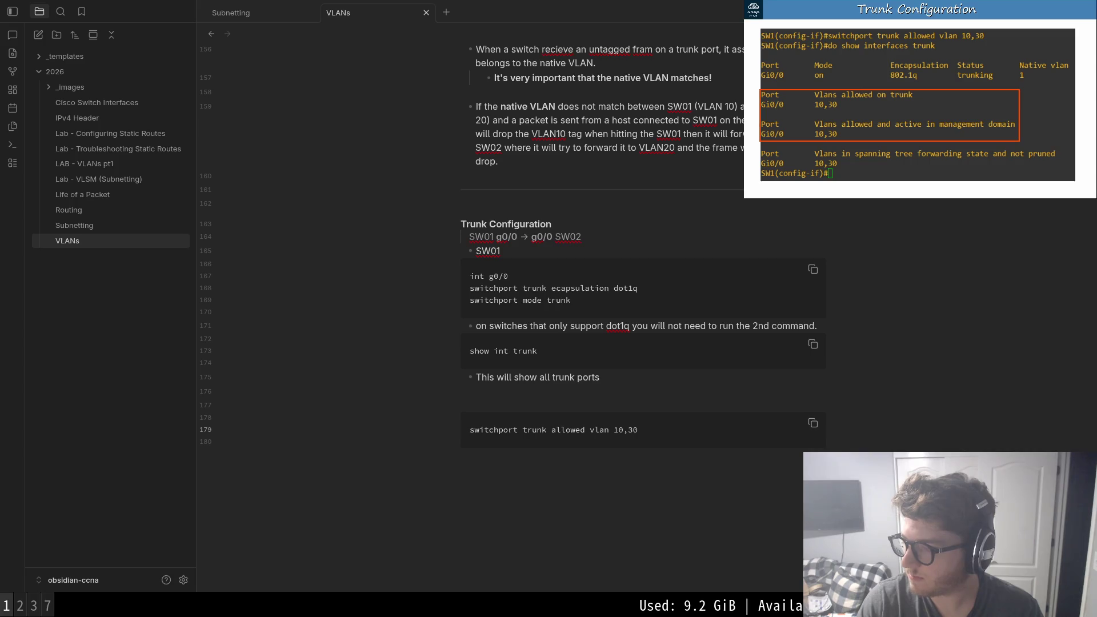
Add a bullet below the block explaining it allows only VLANs 10 and 30.
click(638, 430)
key(Down)
key(Return)
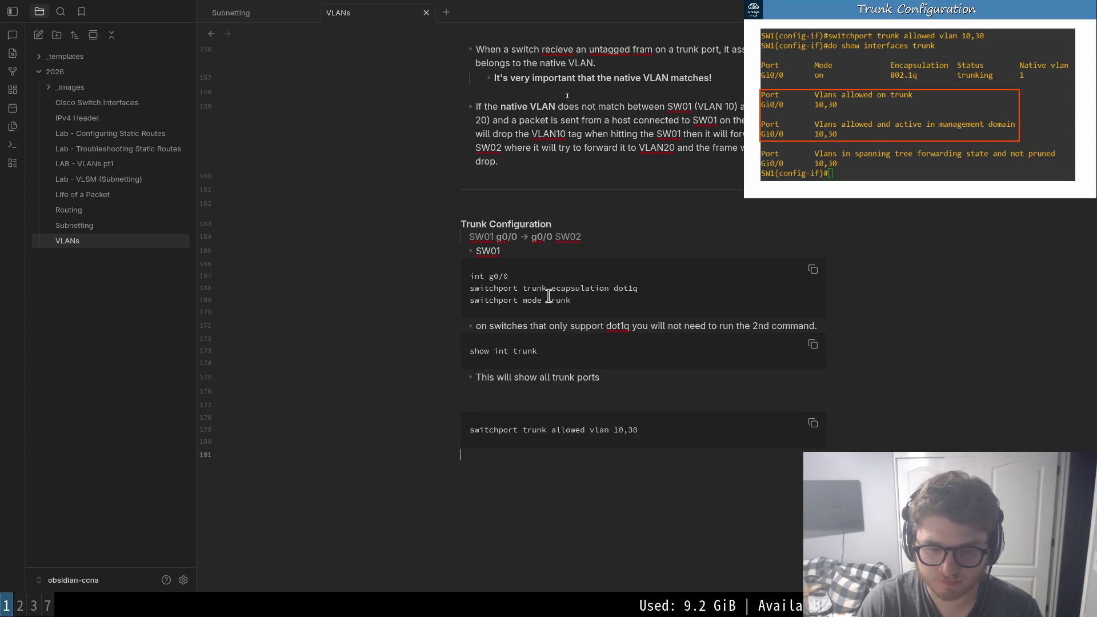
text(- This wi)
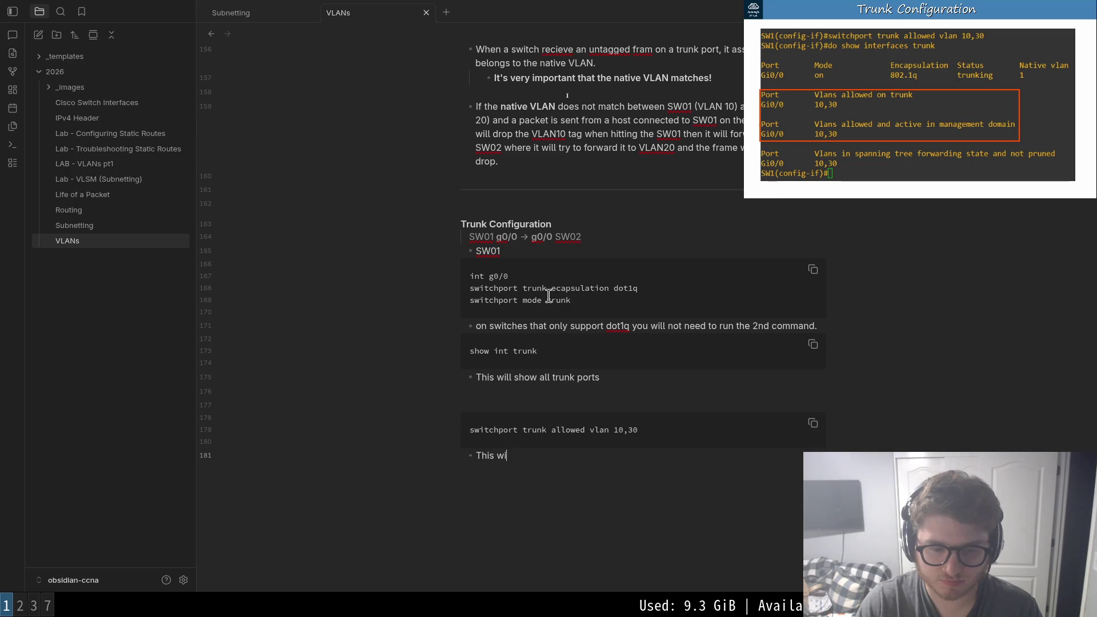
text( set the )
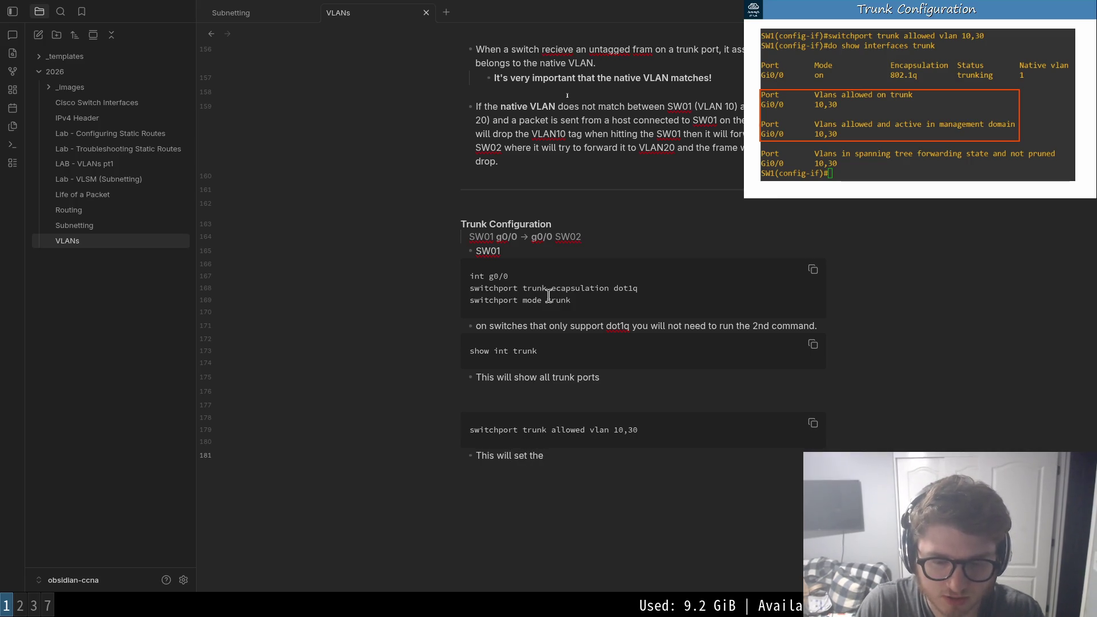
text(n to only allow tr)
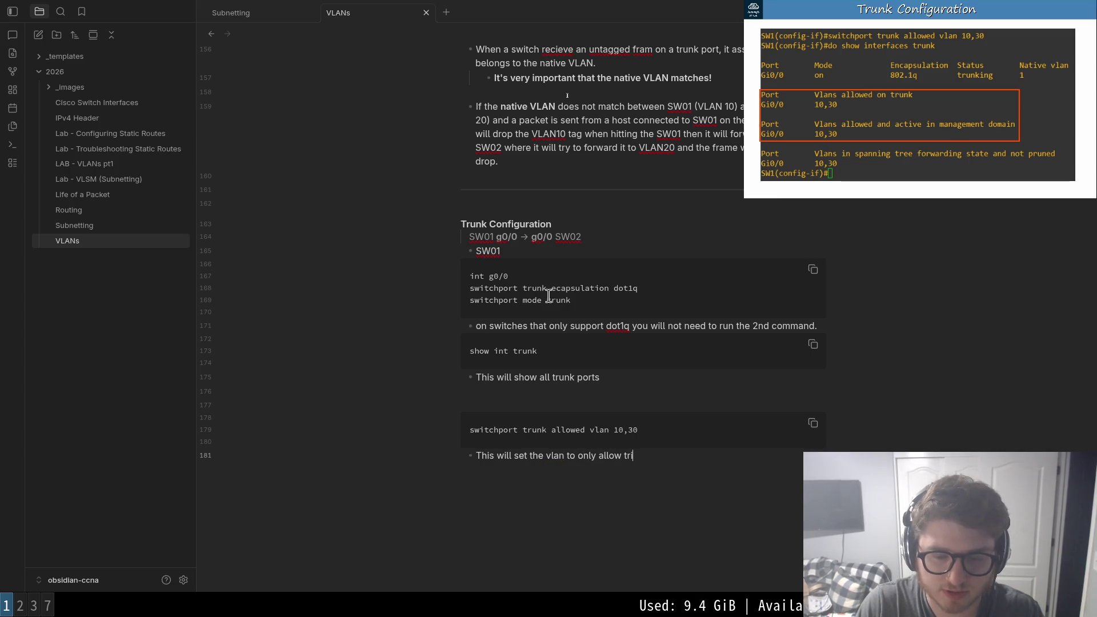
text(affic)
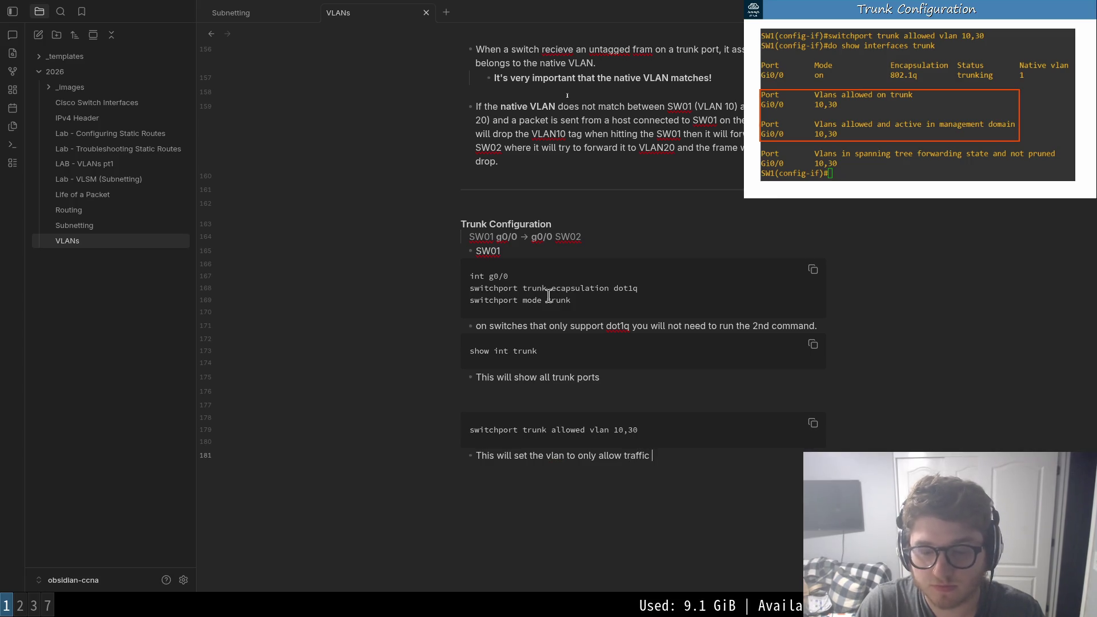
text(rom vlans)
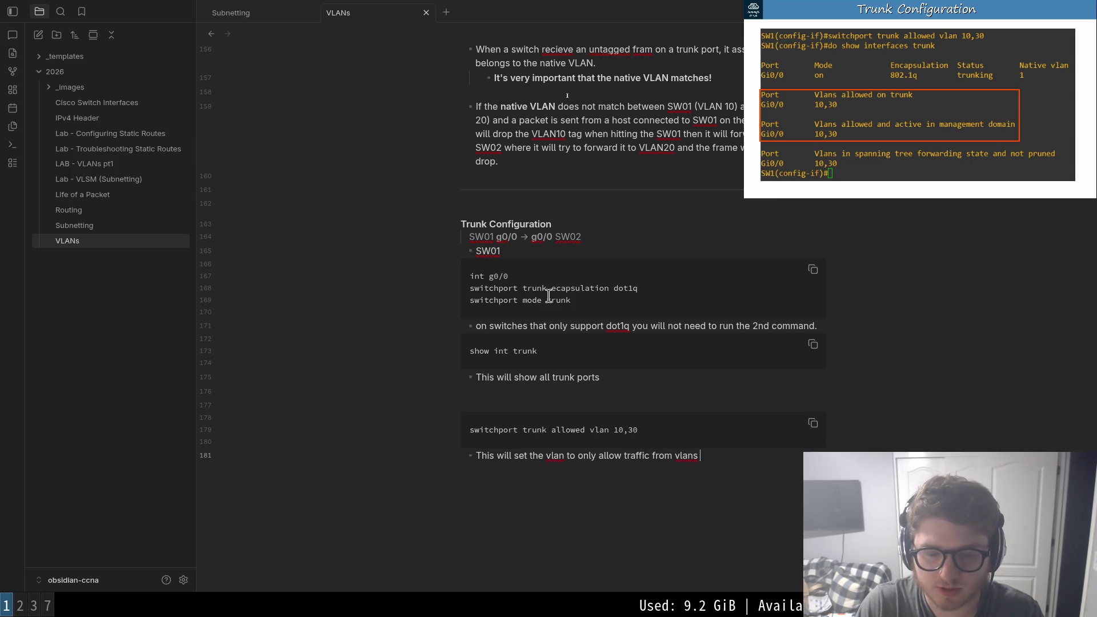
text(10 and e0)
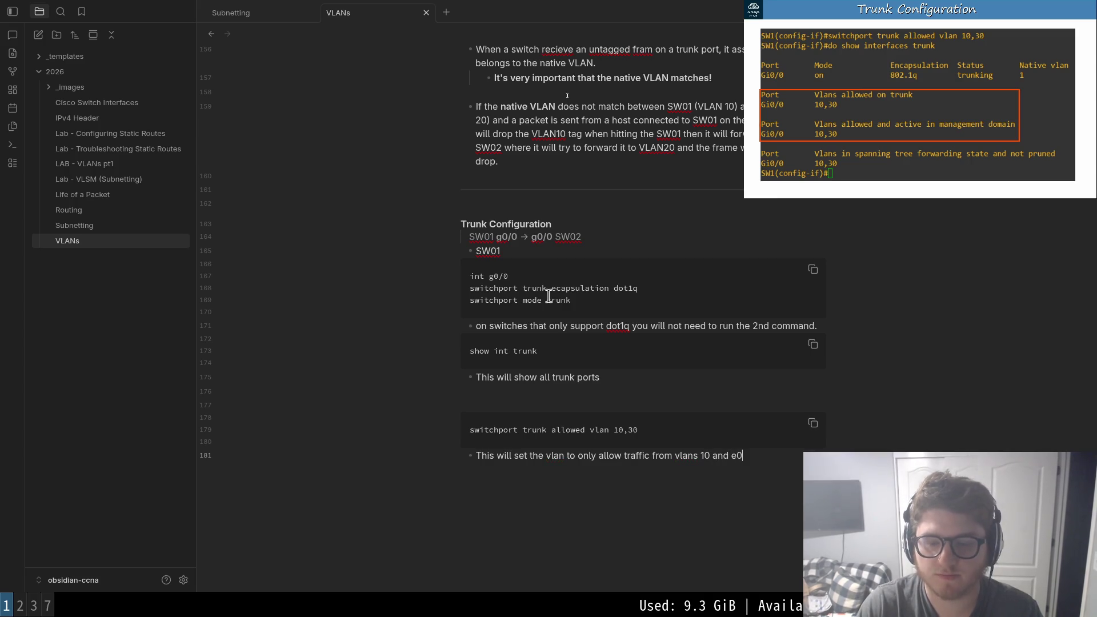
key(BackSpace)
key(BackSpace)
text(30)
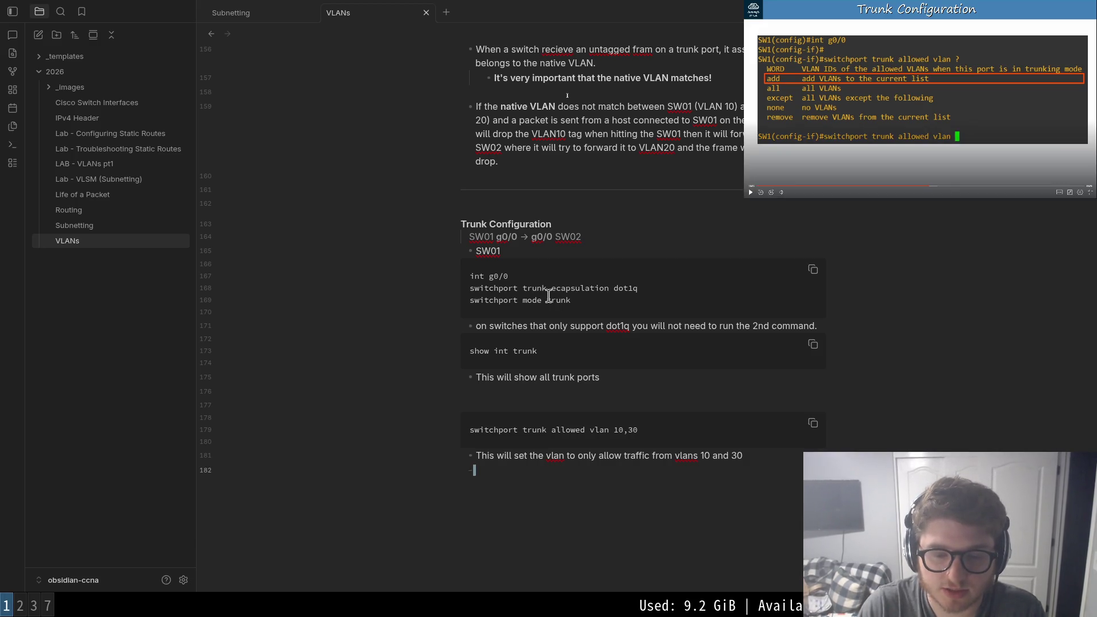
Remove the empty bullet line and open fresh blank lines below the VLAN 10 and 30 explanation.
key(Up)
key(Up)
key(Up)
key(End)
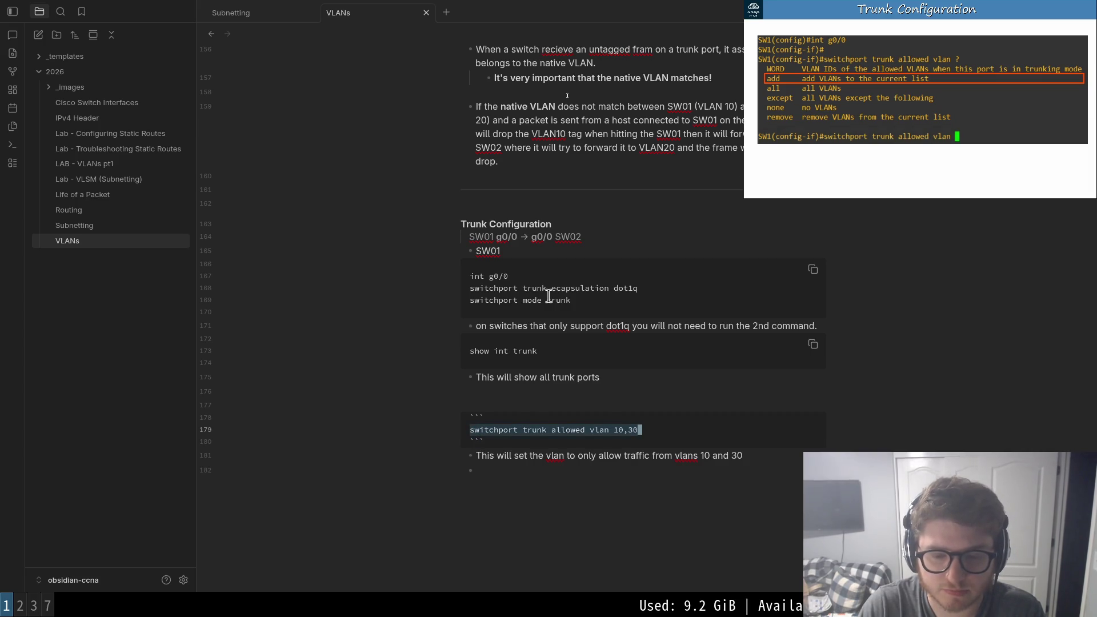
key(Down)
key(Down)
key(Down)
key(BackSpace)
key(BackSpace)
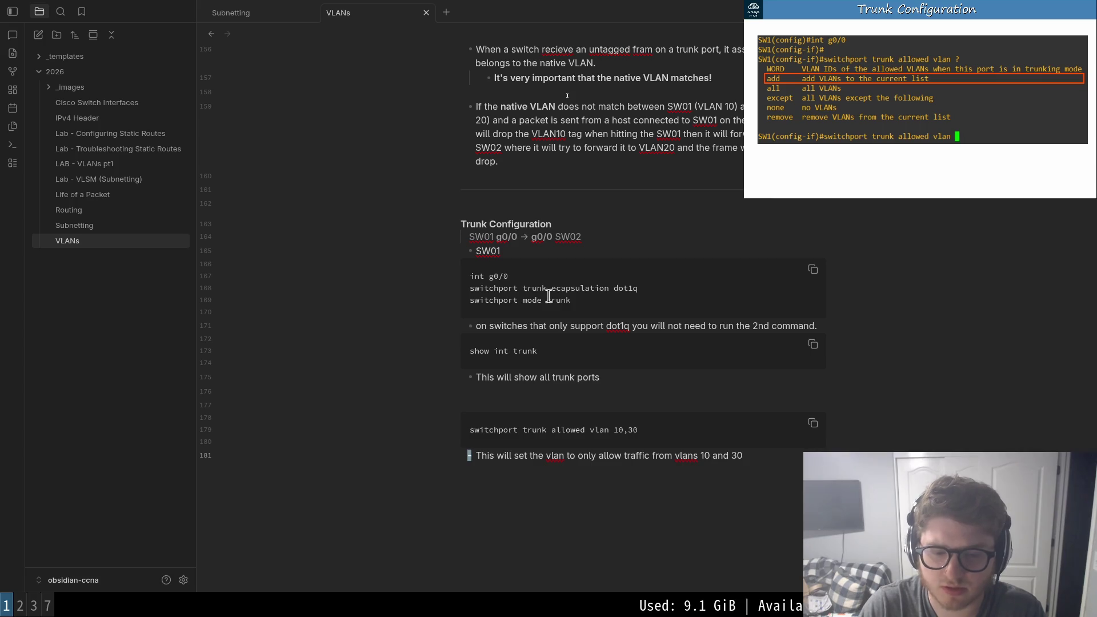
key(Escape)
key(o)
key(Return)
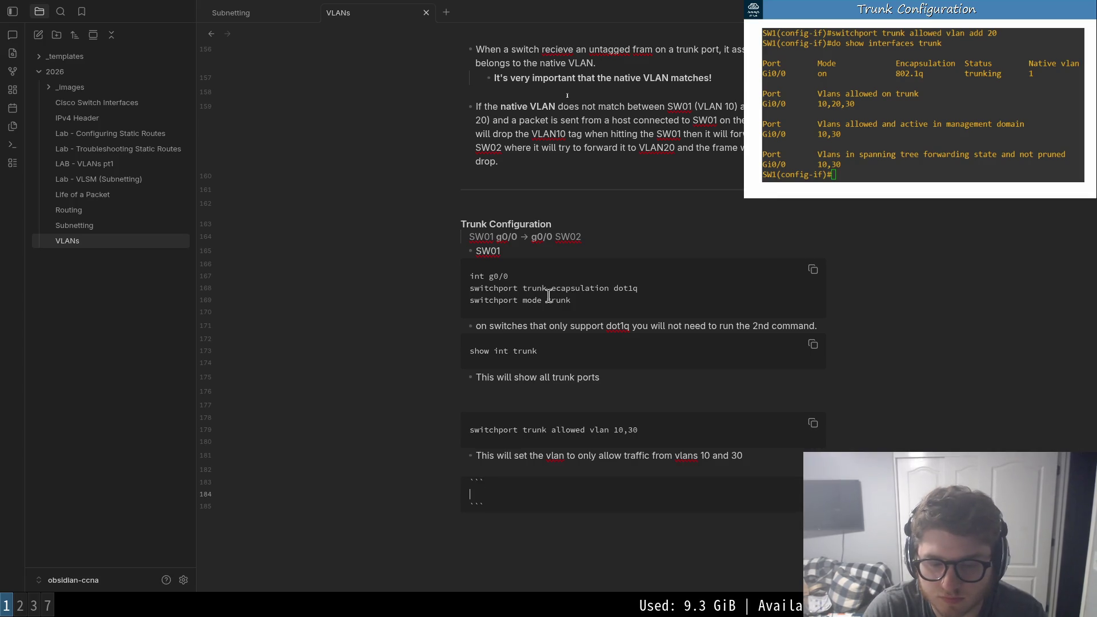
Add 'switchport trunk allowed add 20' with bullets saying it adds VLAN 20, returning allowed VLANs 10,20,30.
key(Return)
text(switchpor)
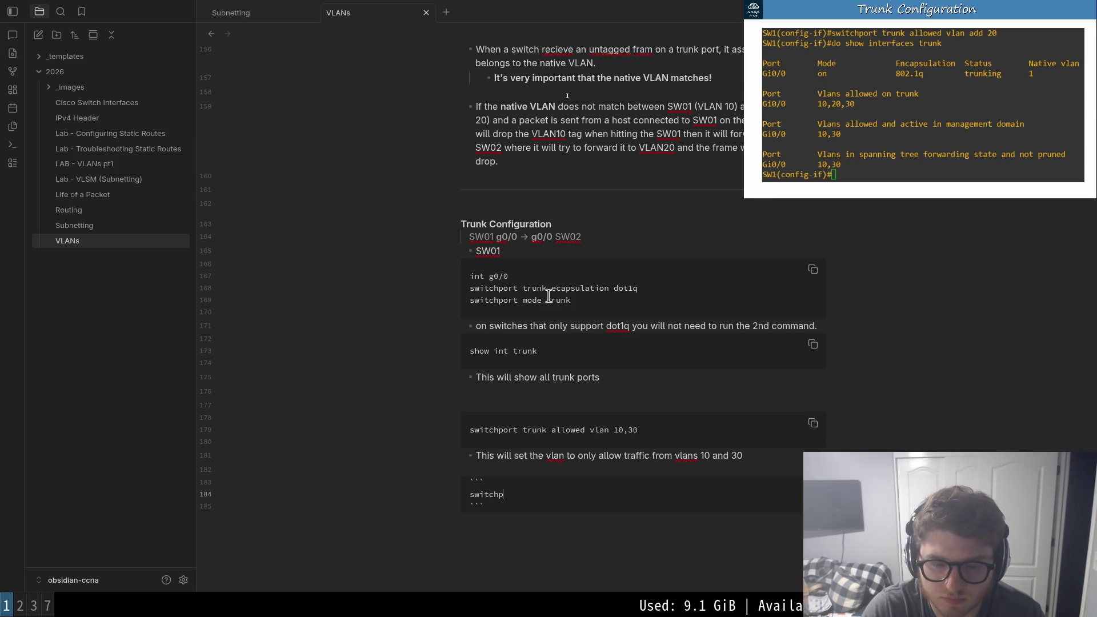
text(t trunk allow)
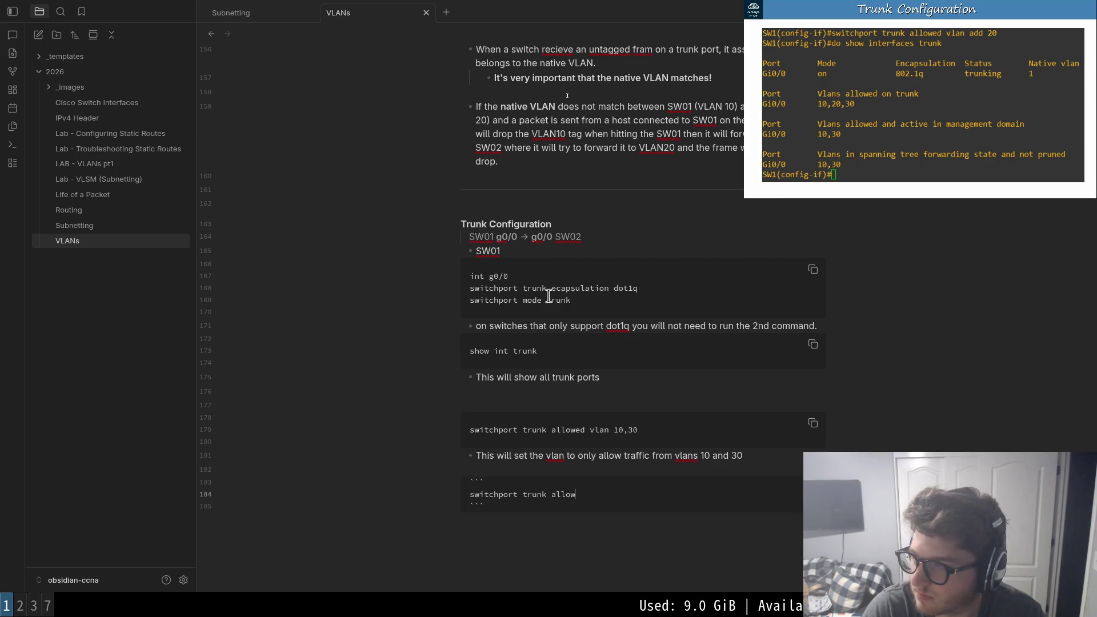
text(ed add 20)
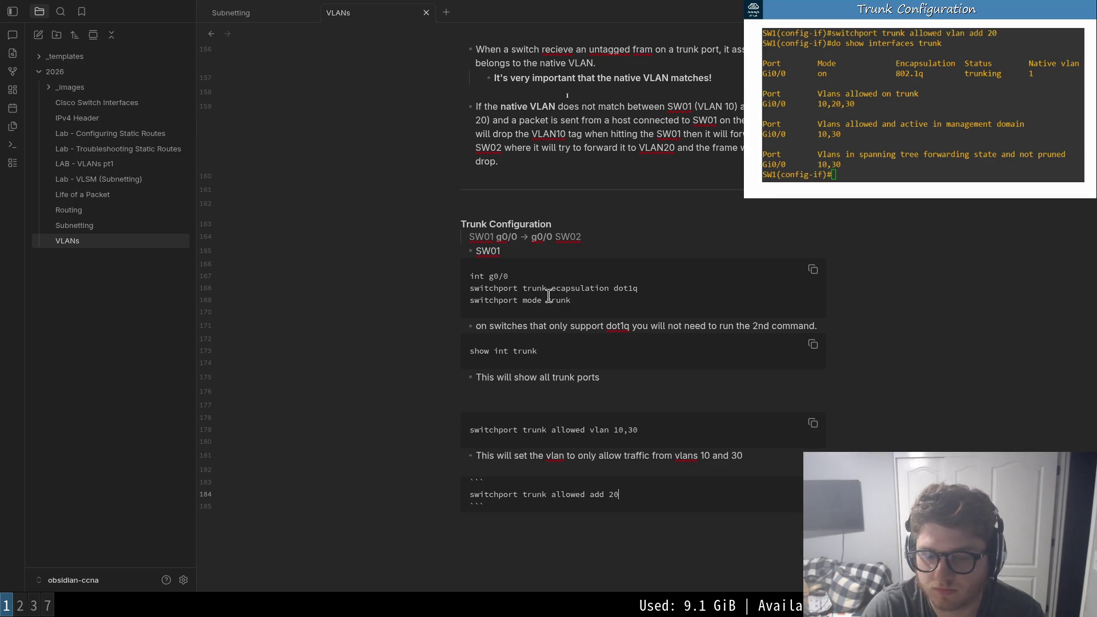
key(Down)
key(Return)
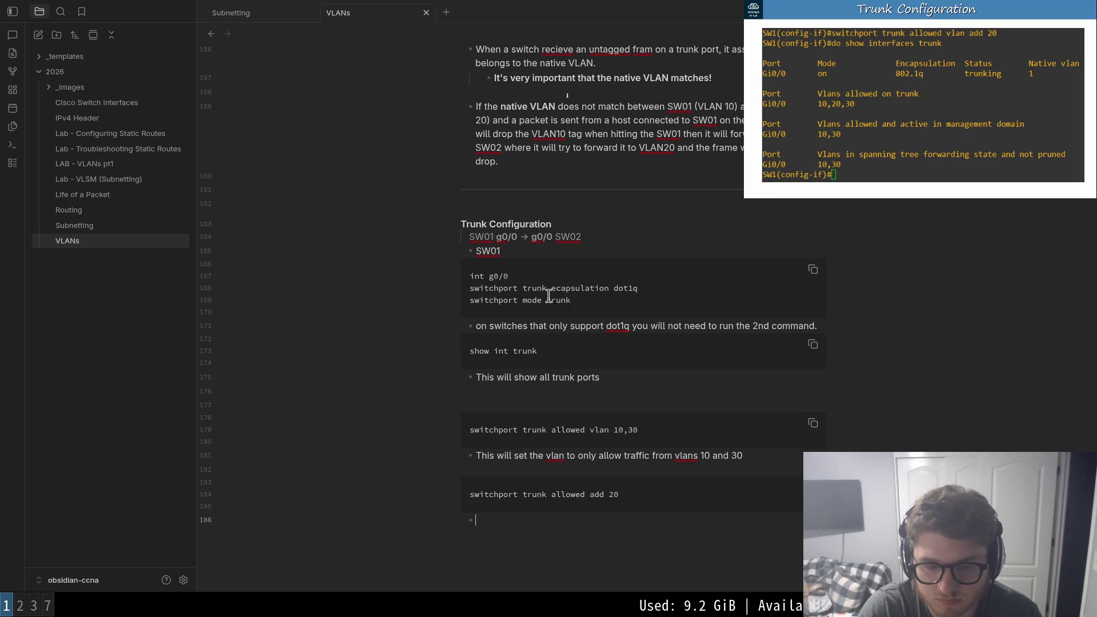
text(- This will add )
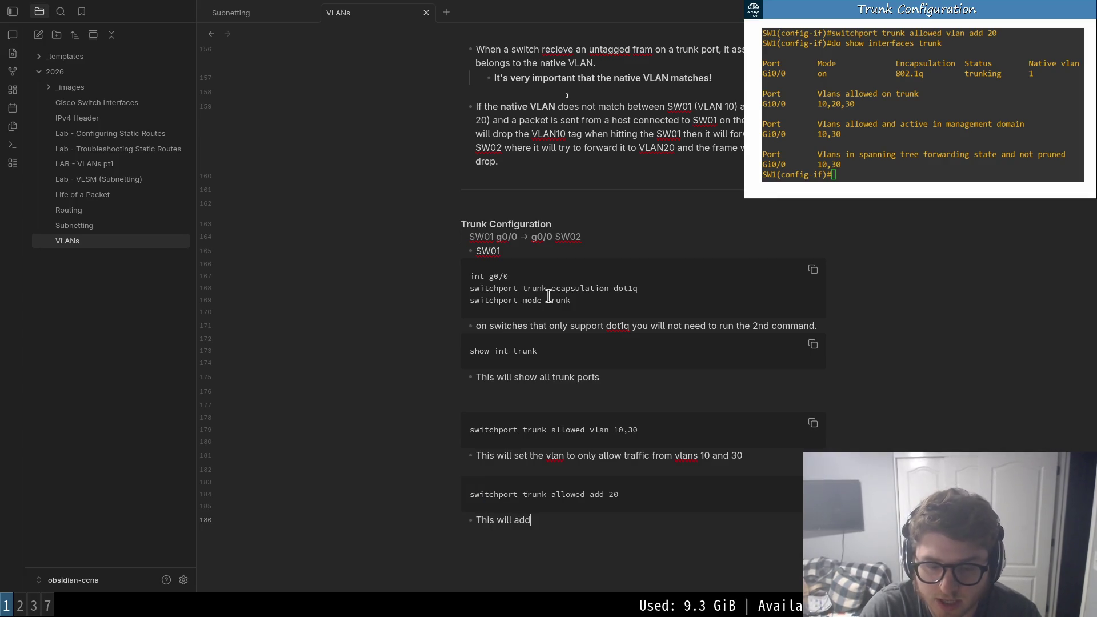
text(20 to the current lists of allowed)
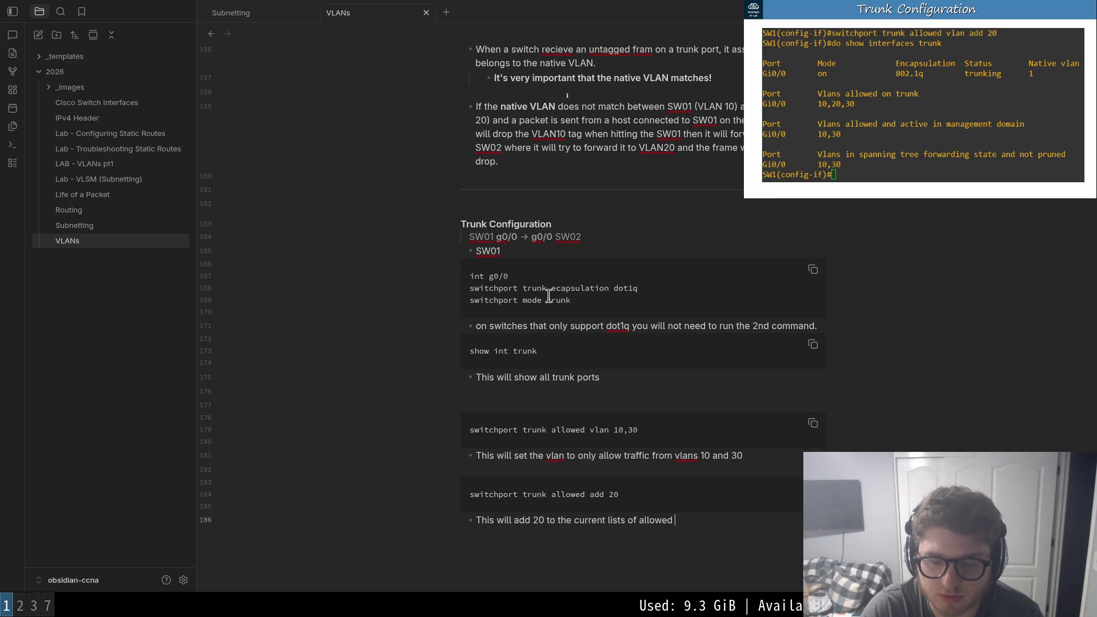
text(vlans on the turn)
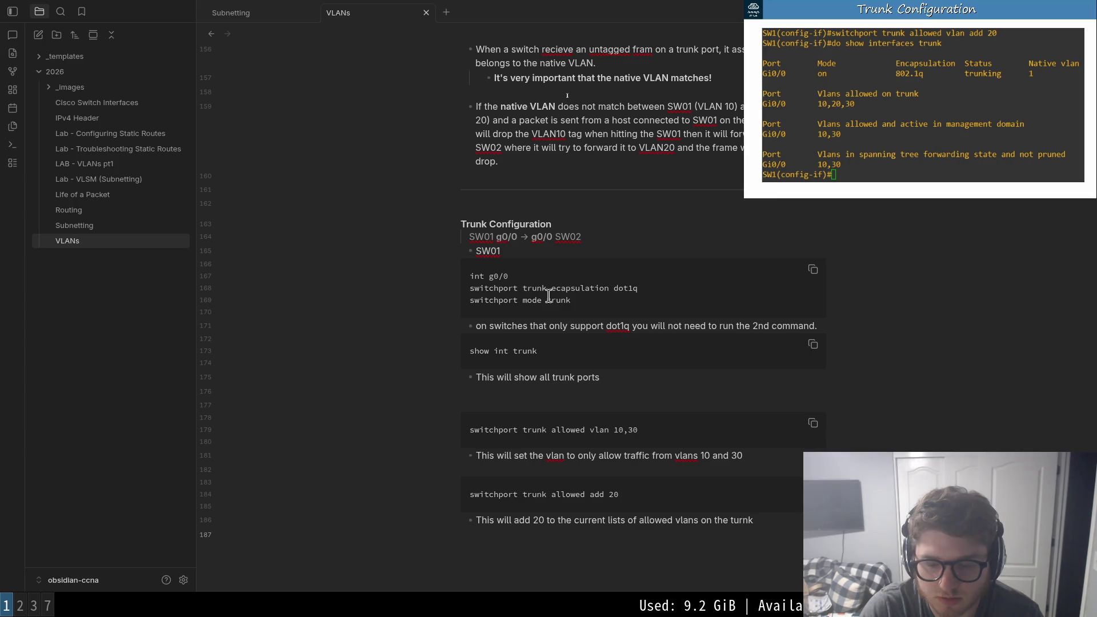
text(k)
key(Return)
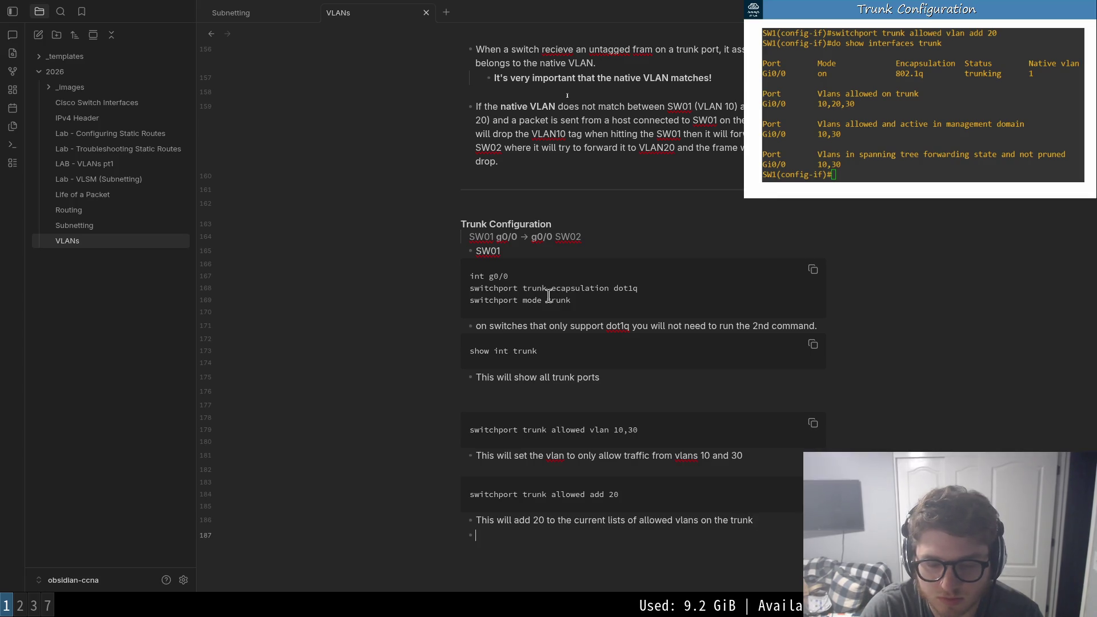
text(Will return )
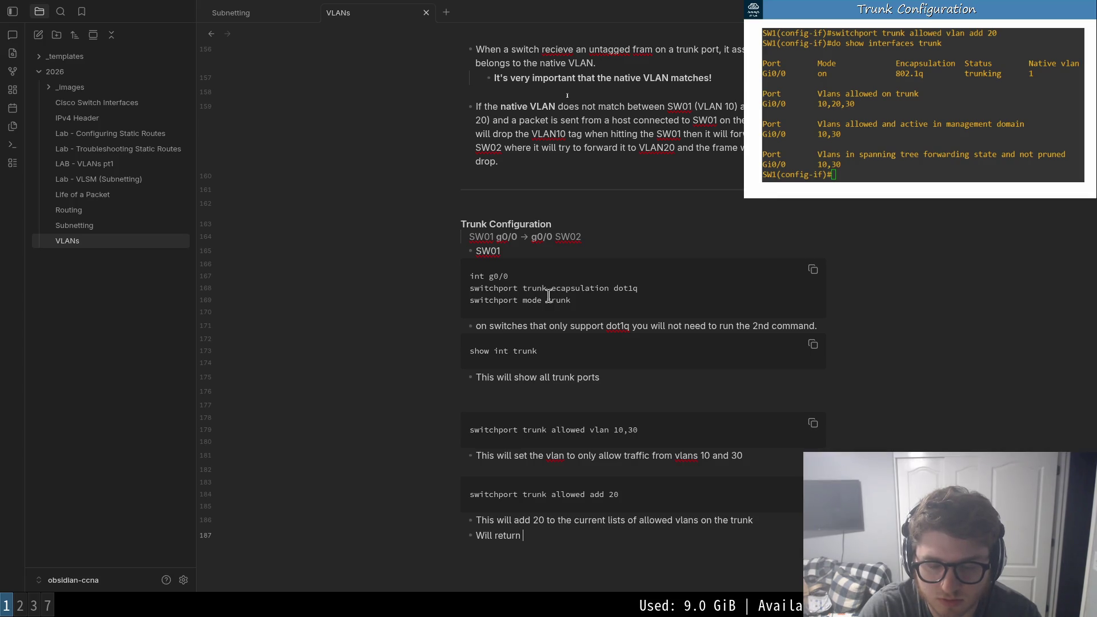
text(allowee)
key(BackSpace)
text(v)
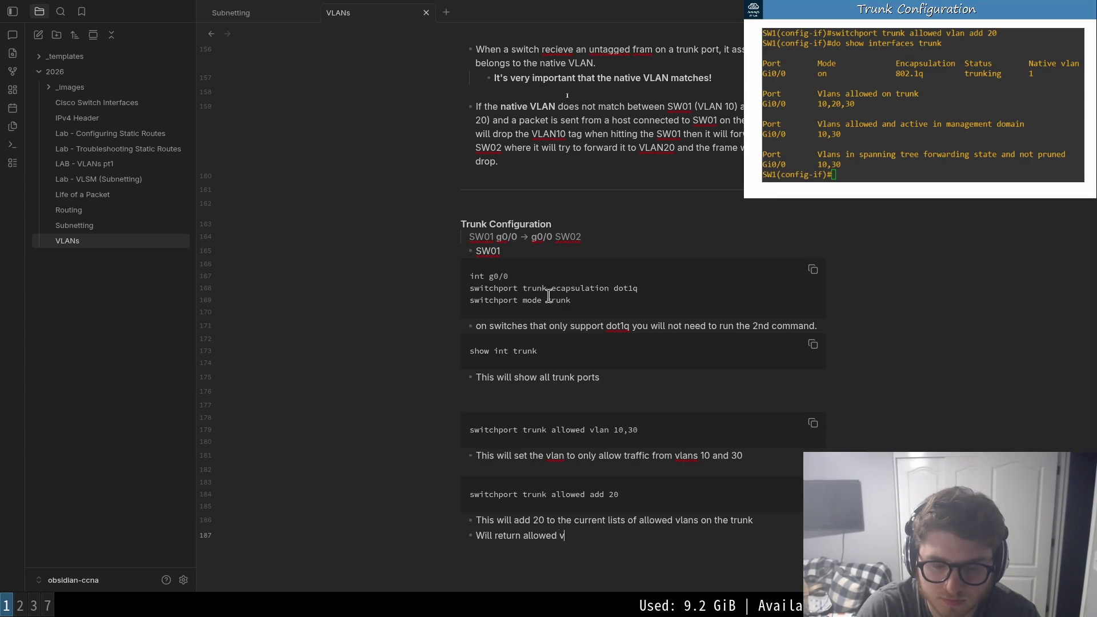
text(lans:)
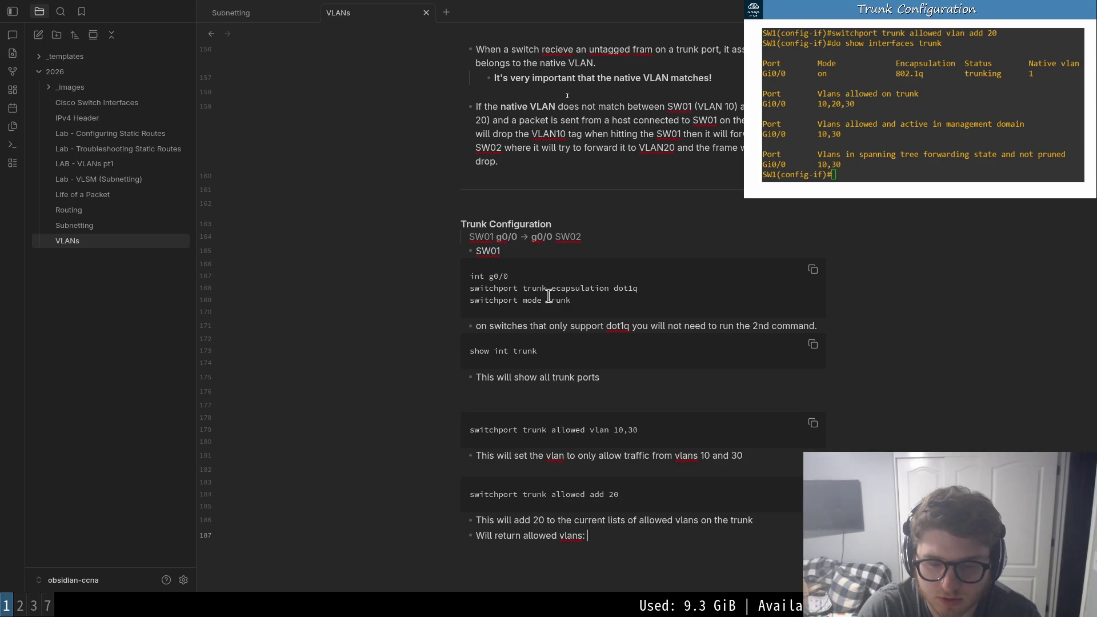
text( 10,20,)
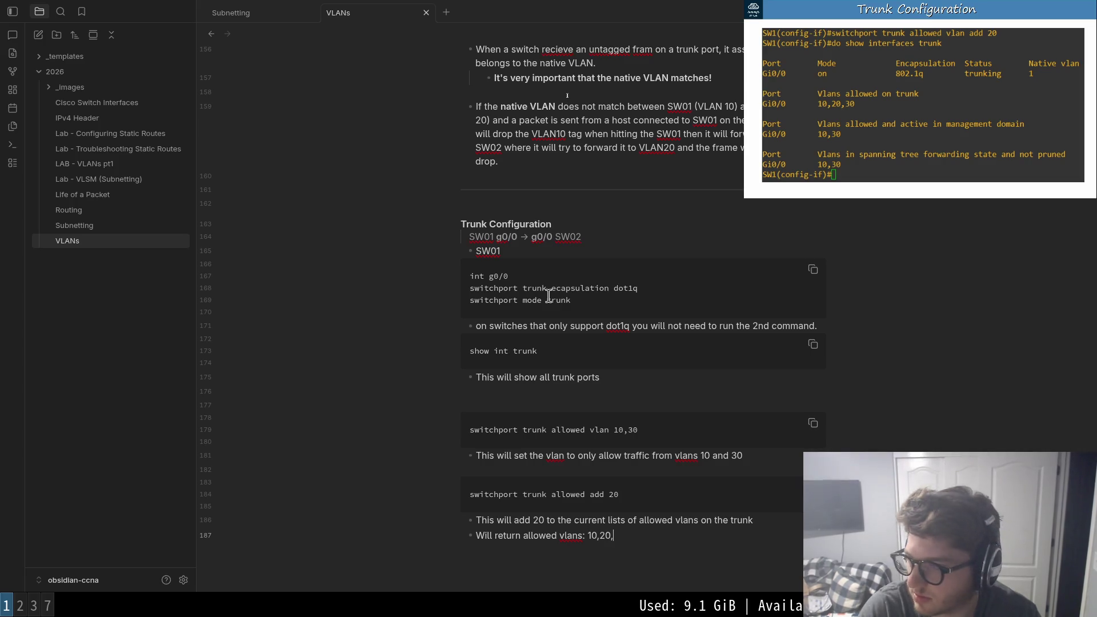
text(30)
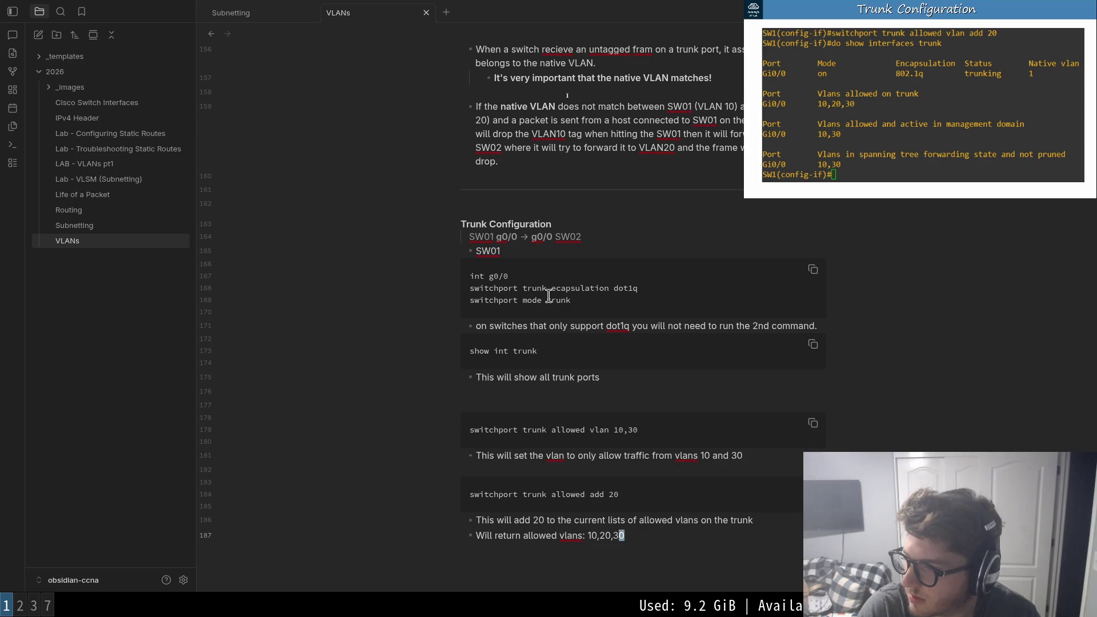
Resume the clip, then add a new code block holding 'switchport trunk allowed remove 20'.
click(922, 102)
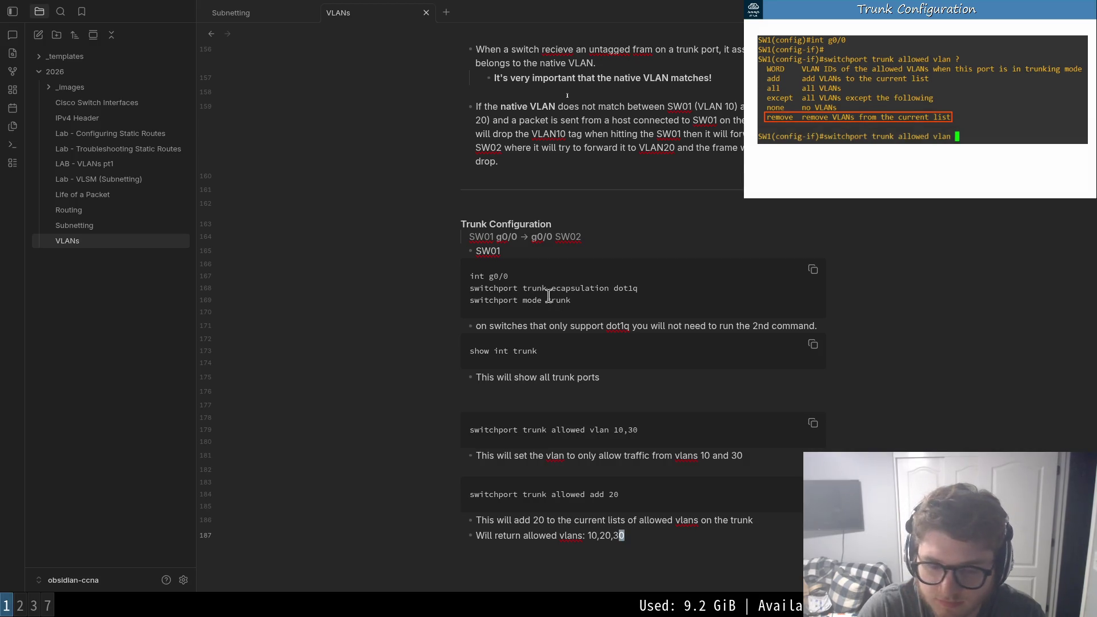
key(Return)
key(Return)
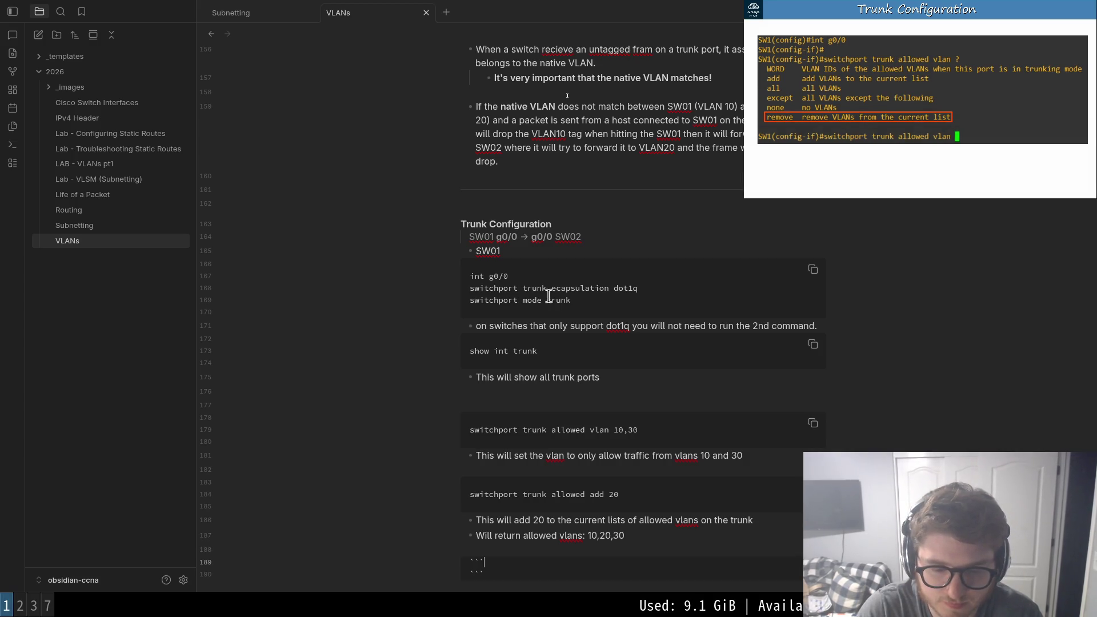
key(Return)
text(switc)
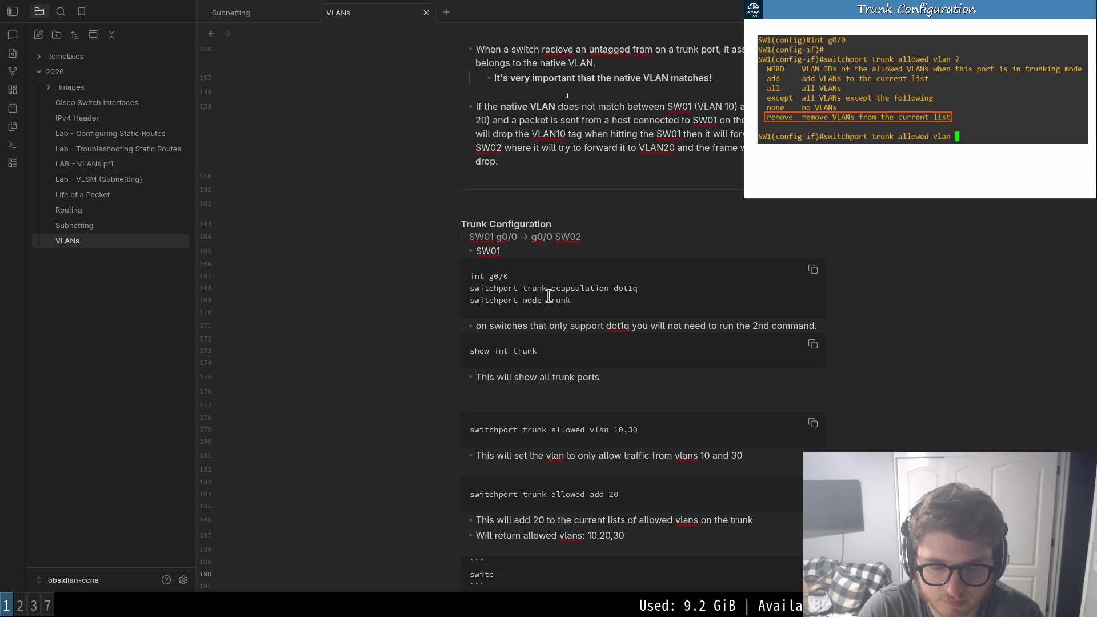
text(ru)
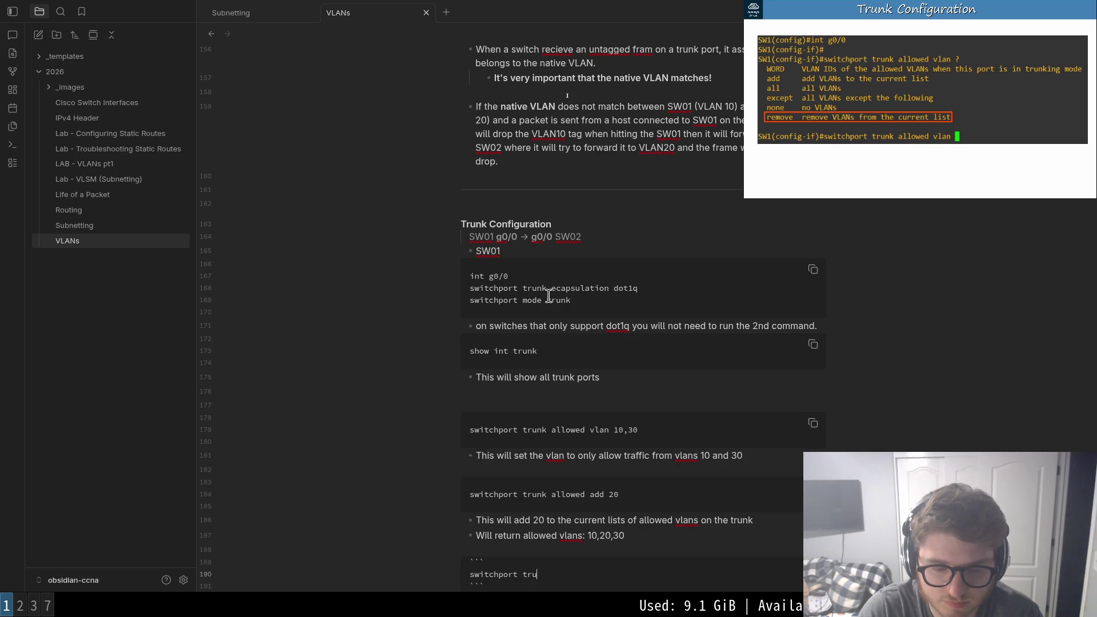
text( remove)
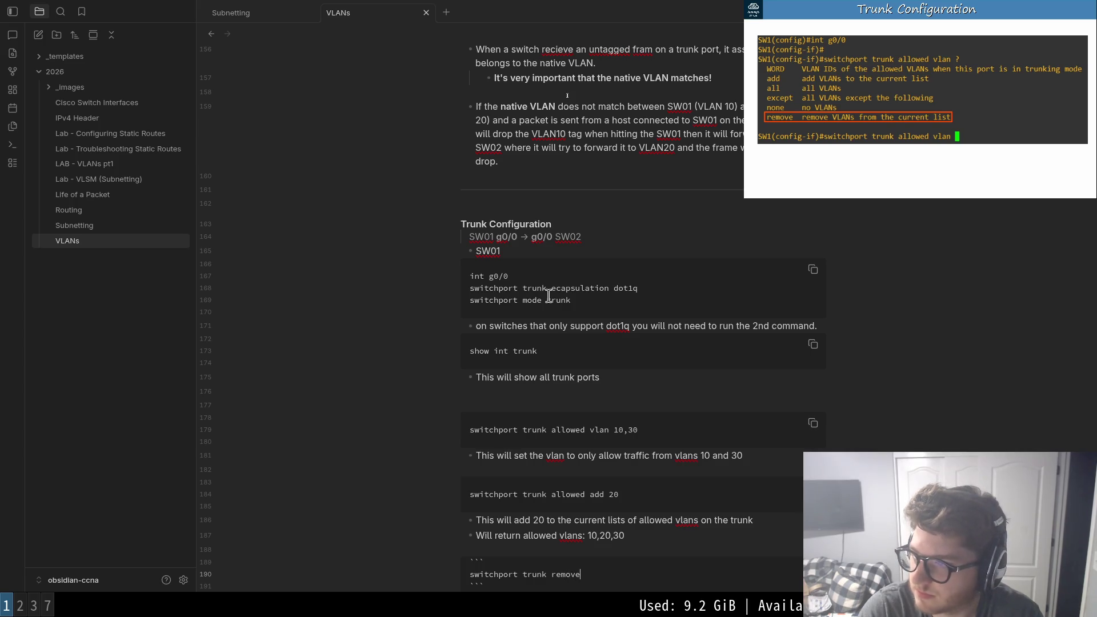
key(BackSpace)
key(BackSpace)
key(BackSpace)
key(BackSpace)
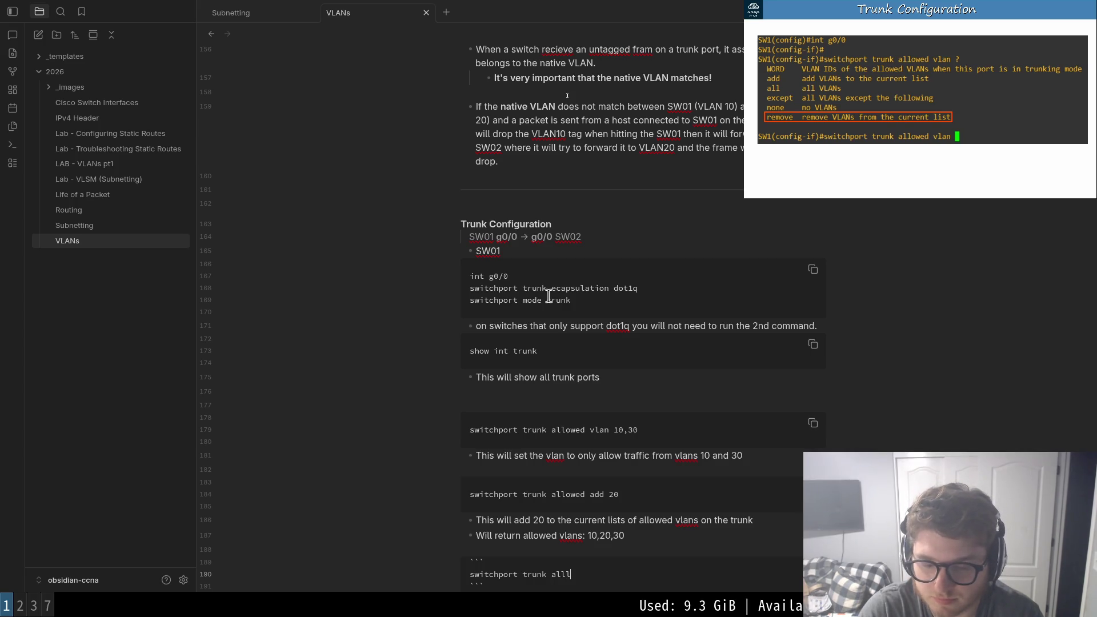
text(move)
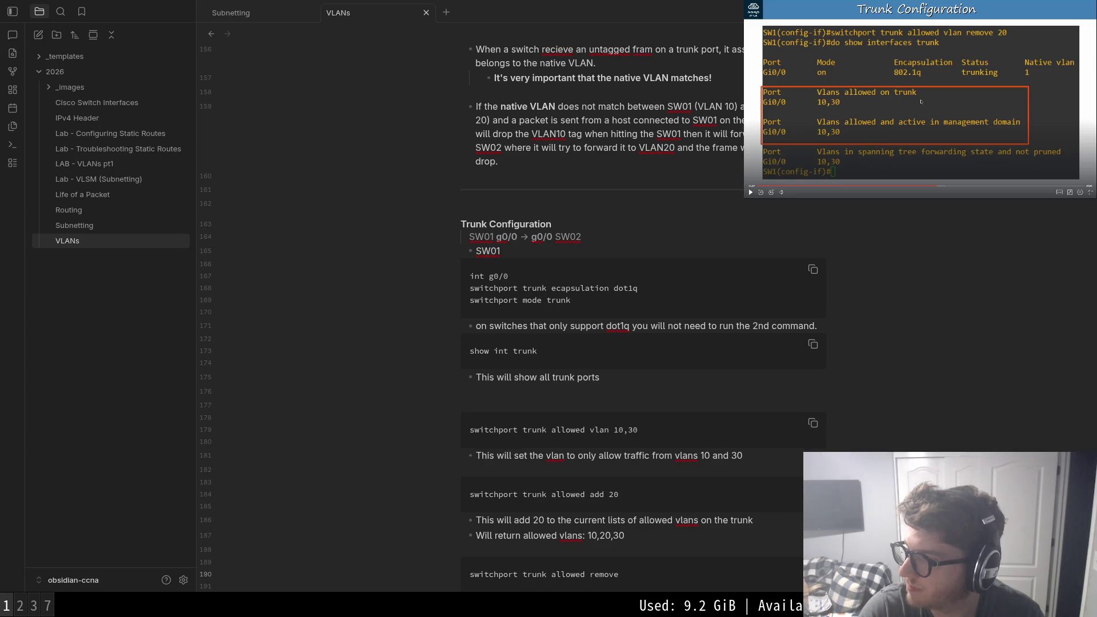
text(20)
Add bullets saying remove 20 drops VLAN 20, returning allowed VLANs 10,30.
key(Down)
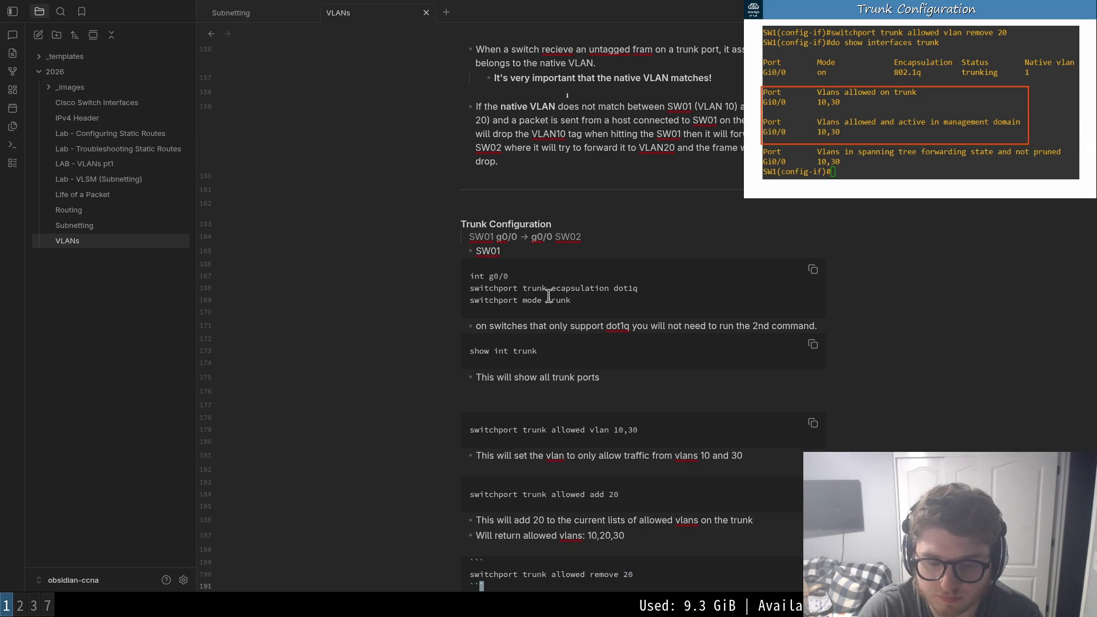
key(Return)
text(- Thi)
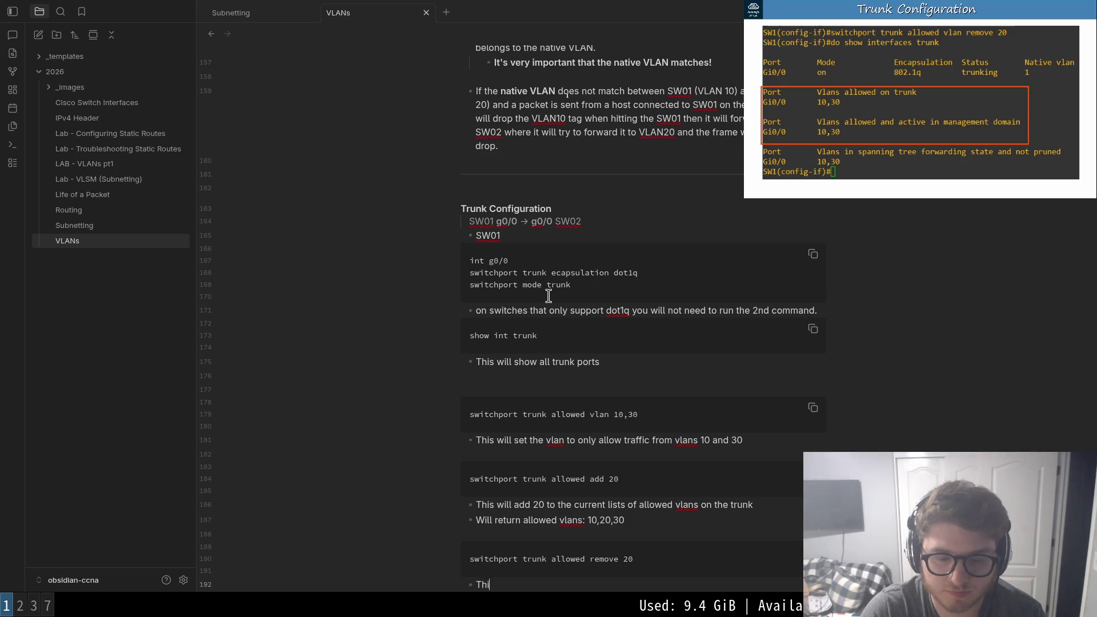
text(s will remove )
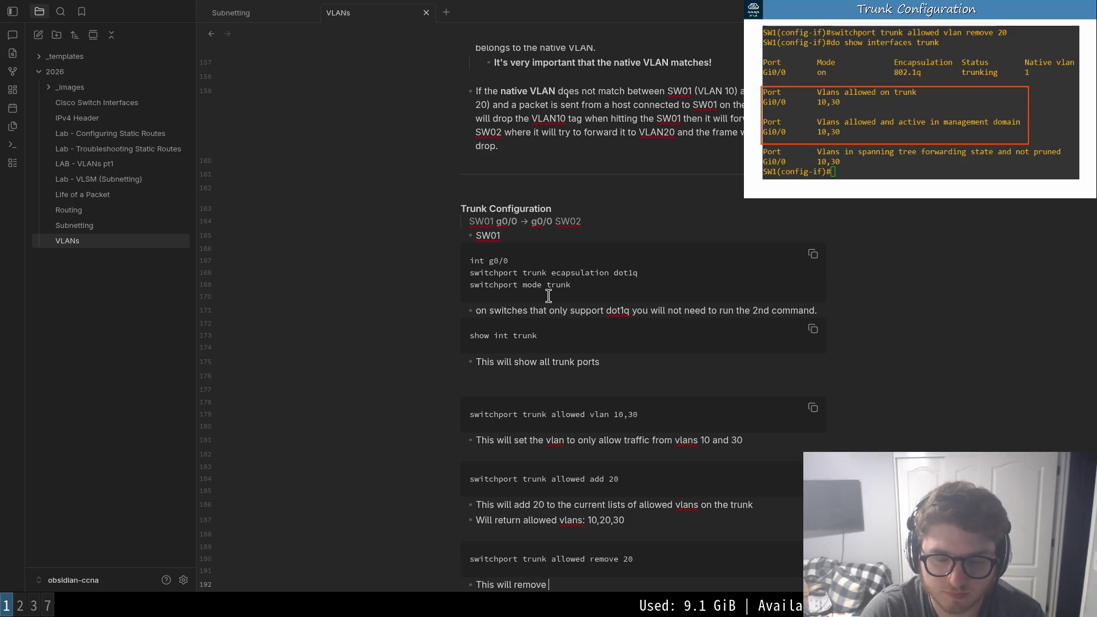
text(an)
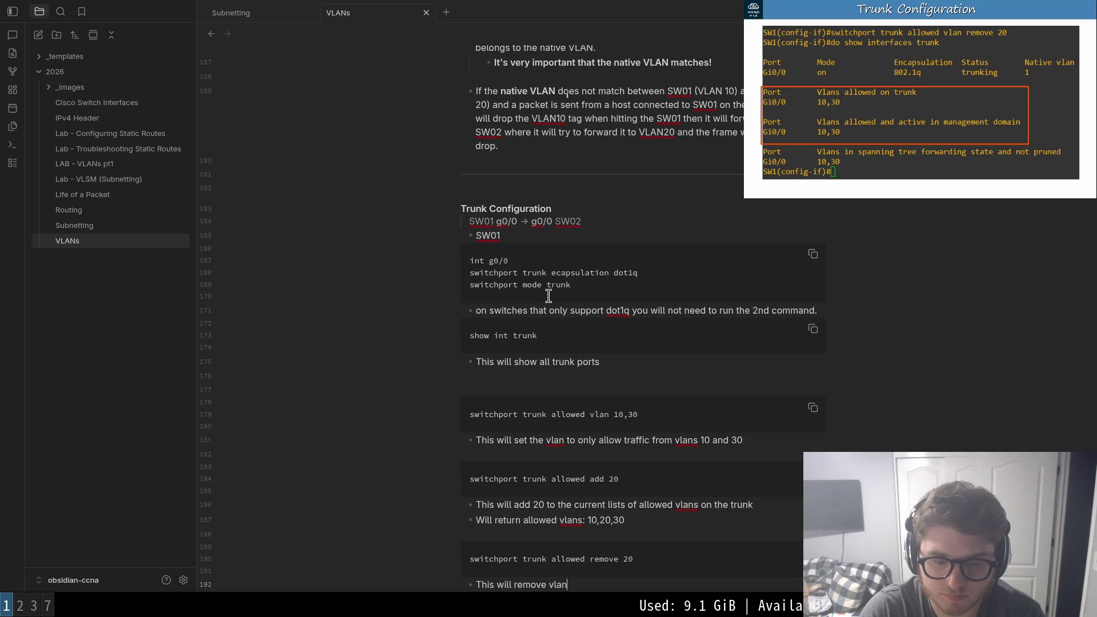
text( 20 from the)
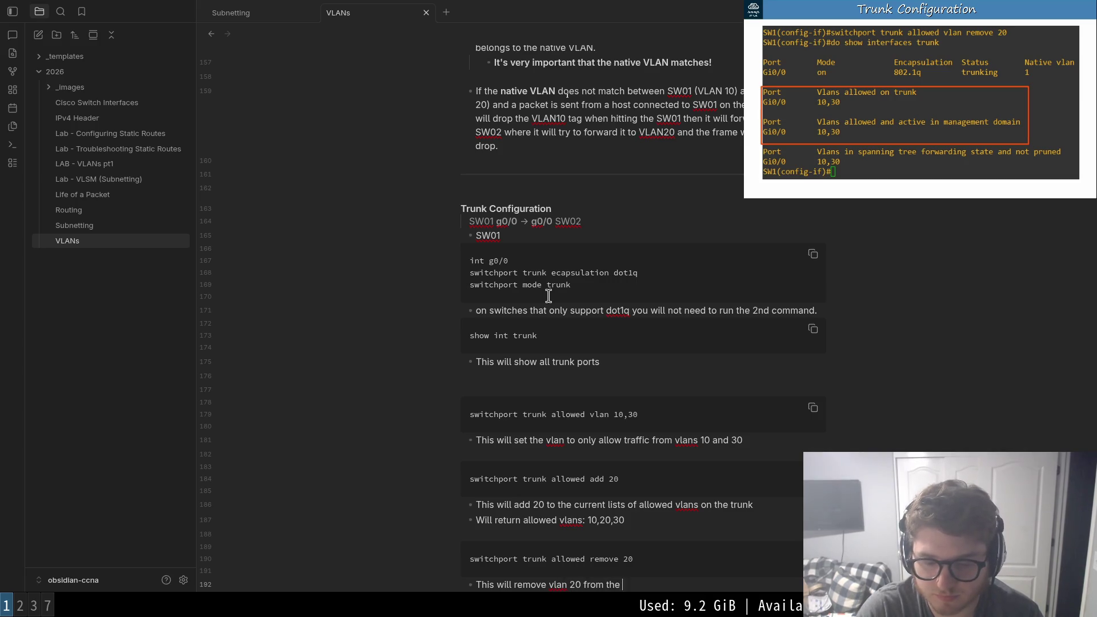
text( current list of a)
text(llowed vla)
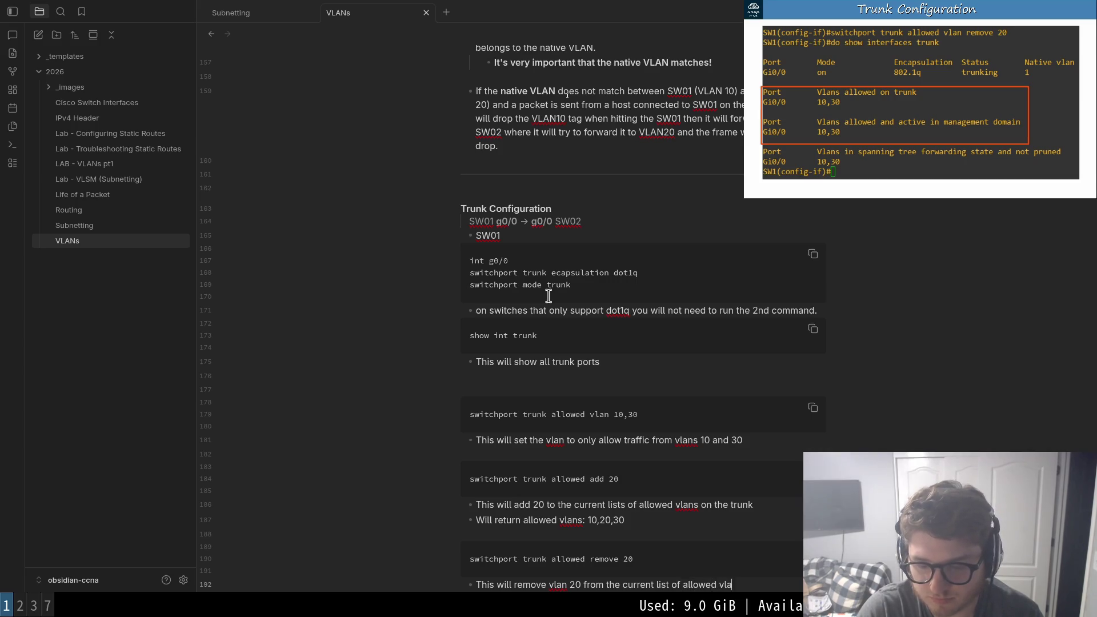
text(ns on the trunk)
key(Return)
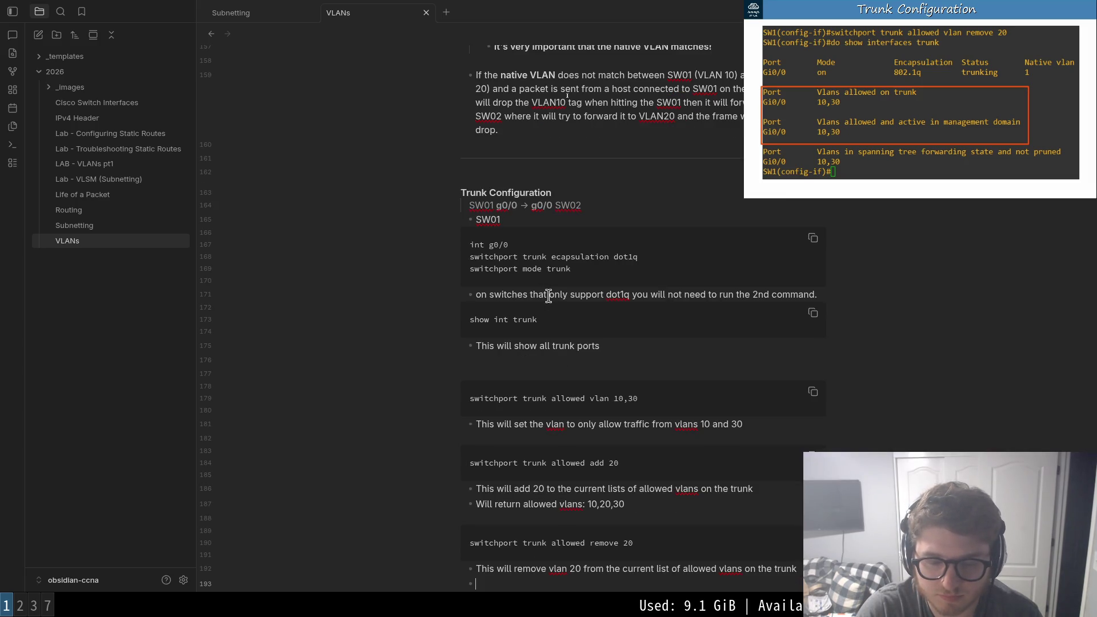
text(will)
key(BackSpace)
key(BackSpace)
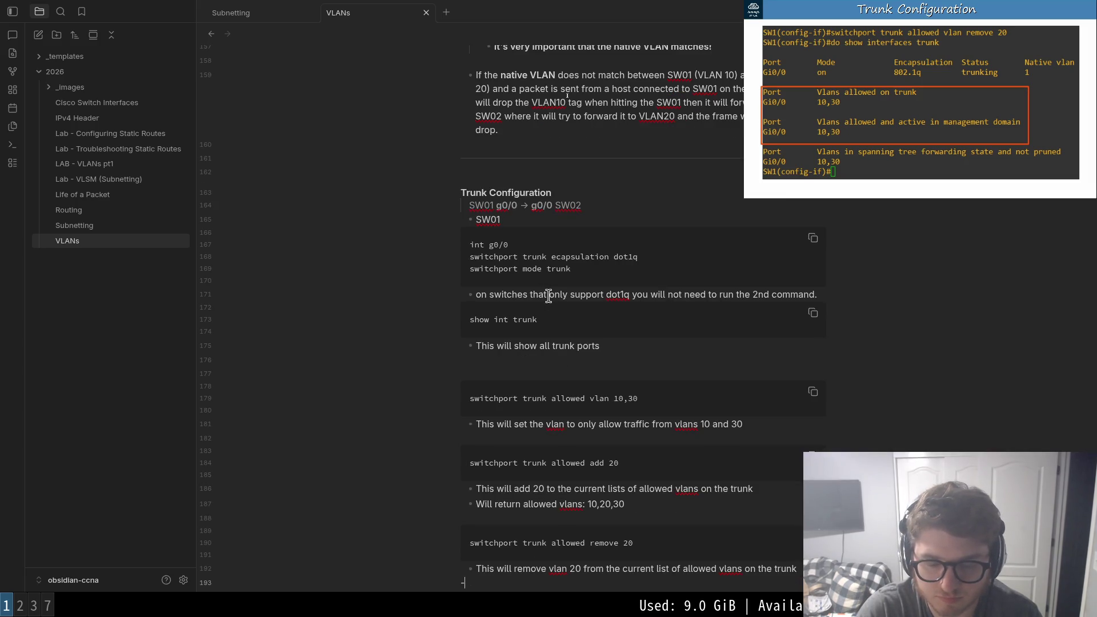
text(Will r)
text(eturn allowed vl)
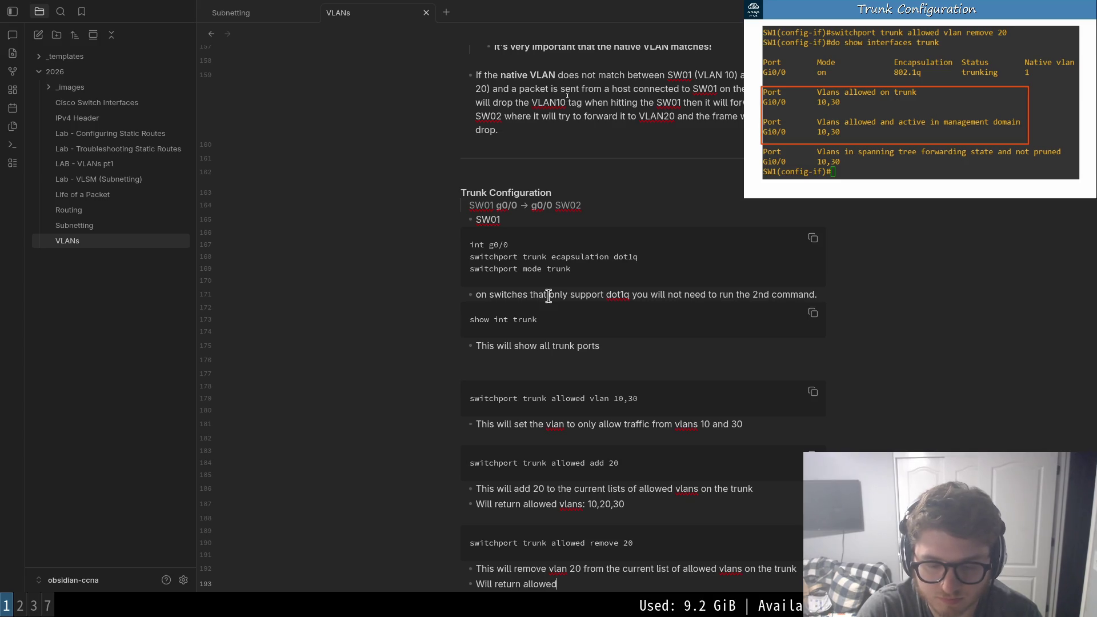
text(ans: )
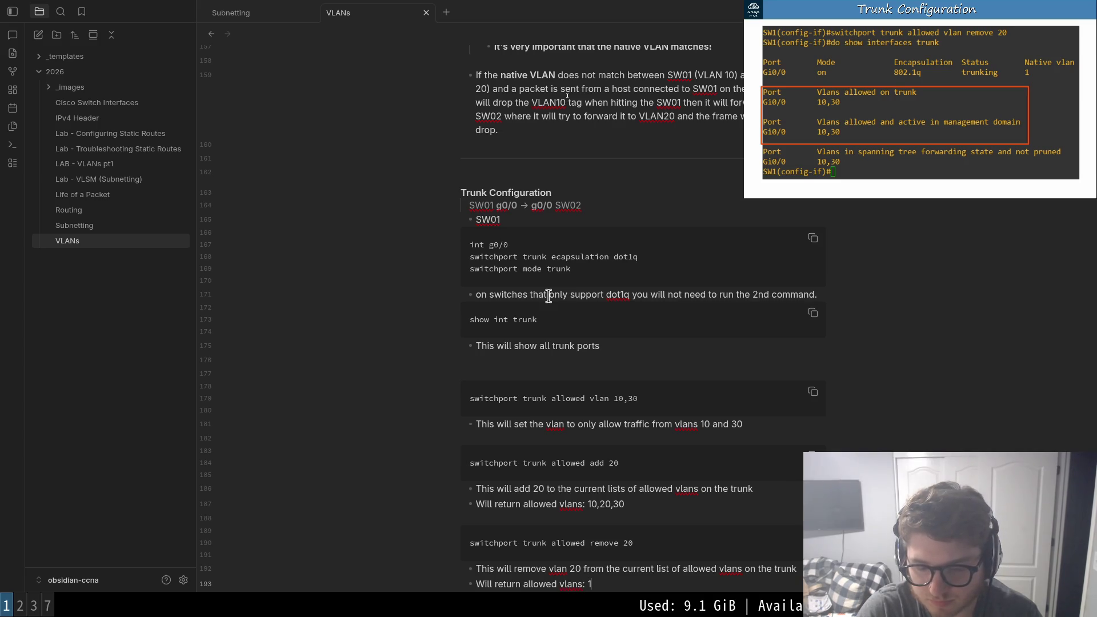
text(10,30)
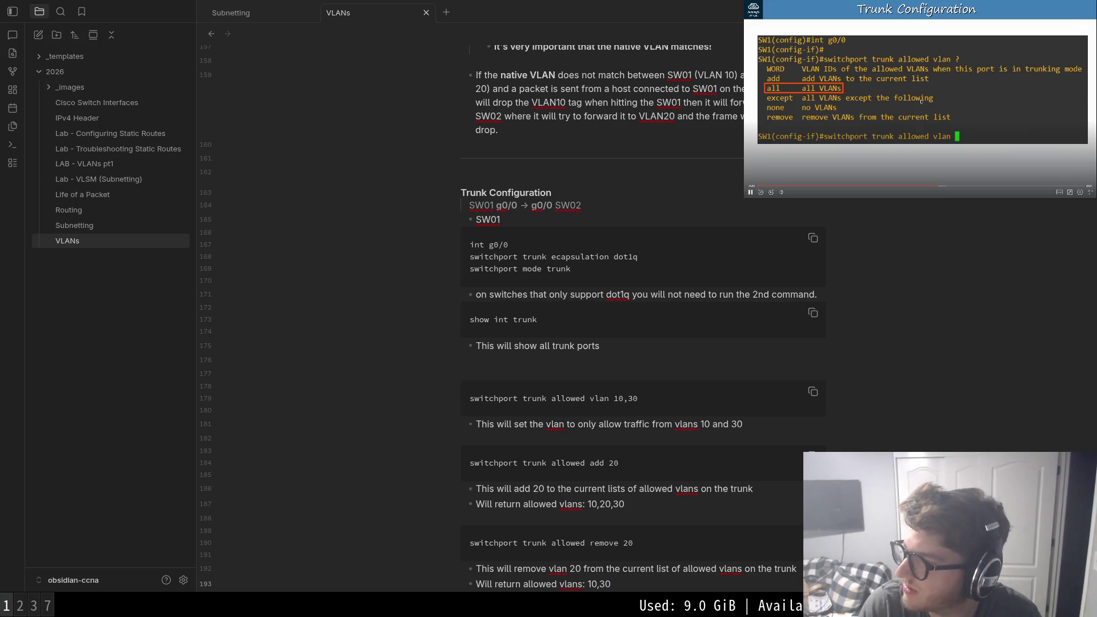
Scrub the lesson video back to the trunk allowed help output.
key(Left)
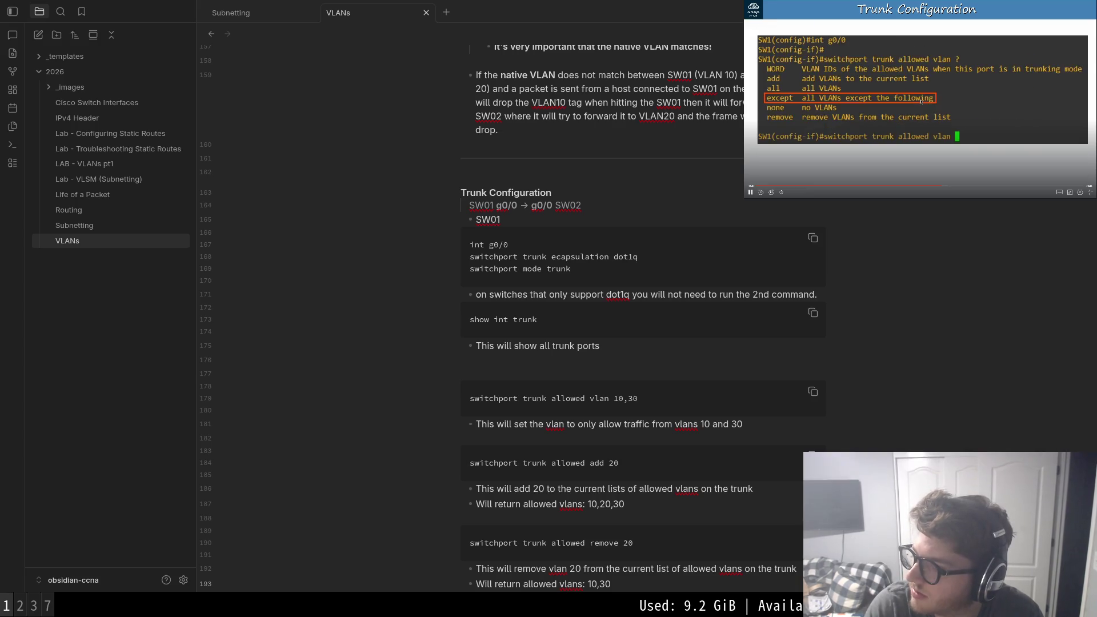
key(Left)
key(Left)
key(Left)
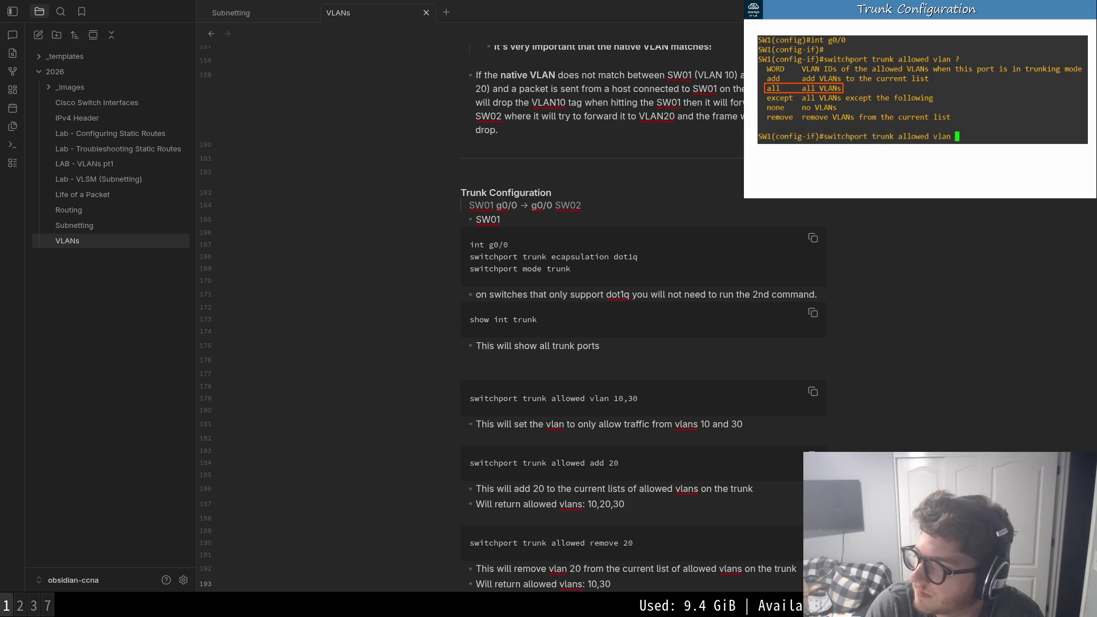
key(Right)
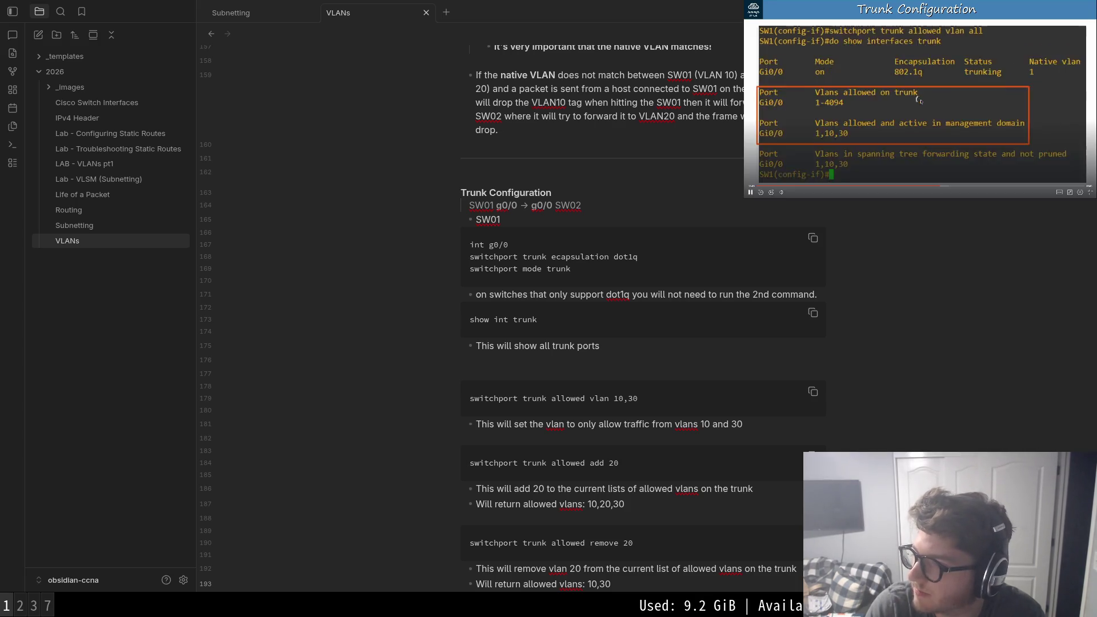
key(Left)
Add a code block with 'switchport trunk allowed all' and a bullet saying it adds all VLANs to the allowed list.
key(Return)
key(Return)
text(```)
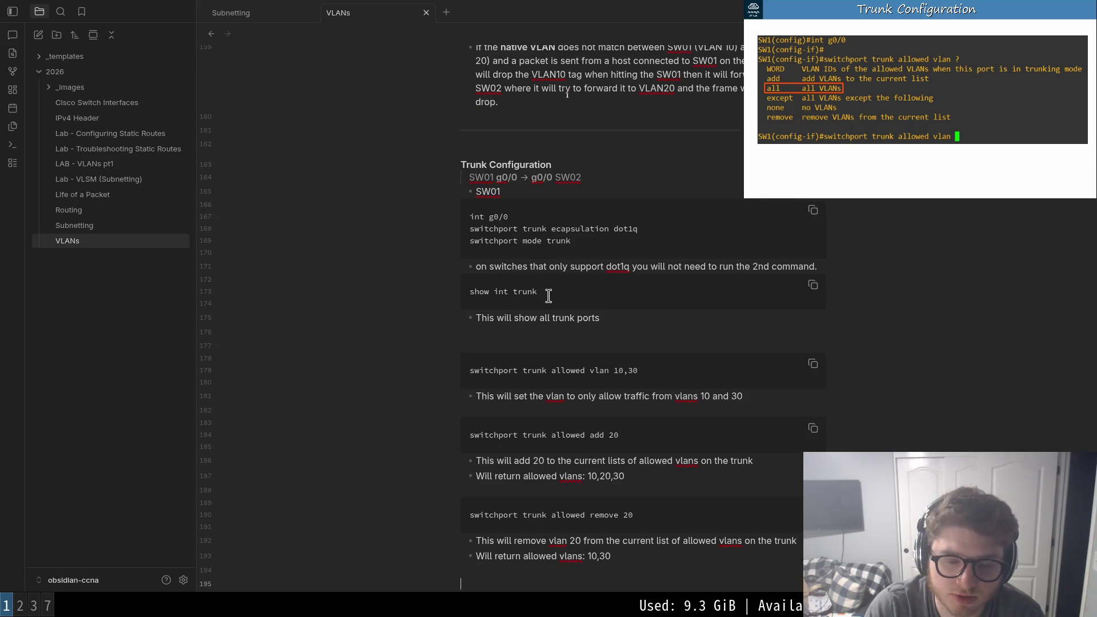
key(Return)
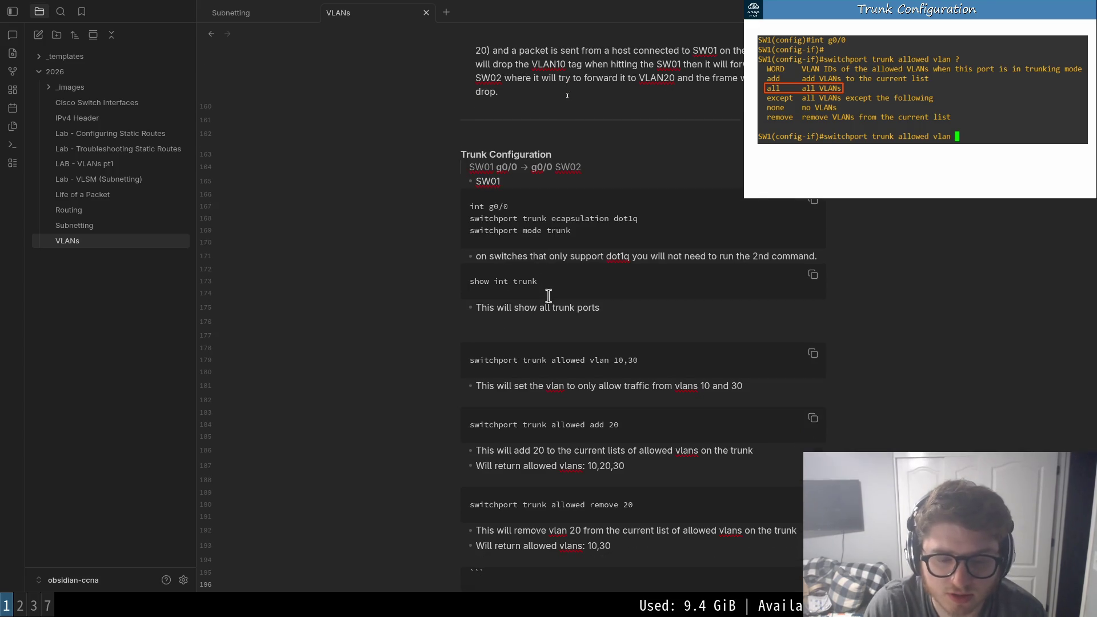
scroll(549, 294, down, 2)
scroll(540, 223, down, 2)
text(sw)
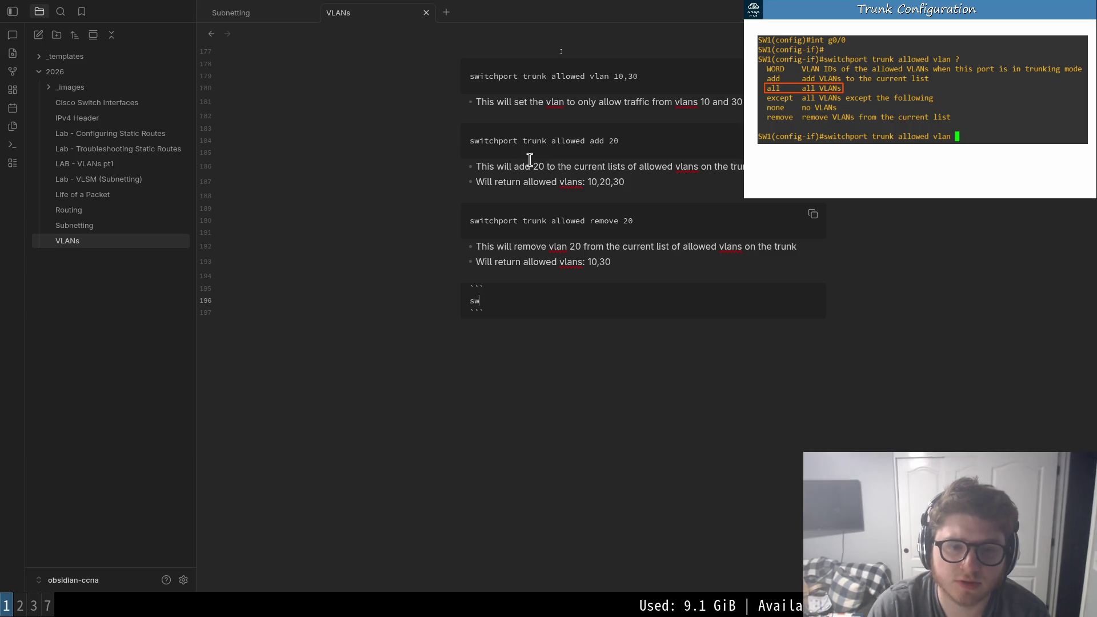
text(itchport trunk)
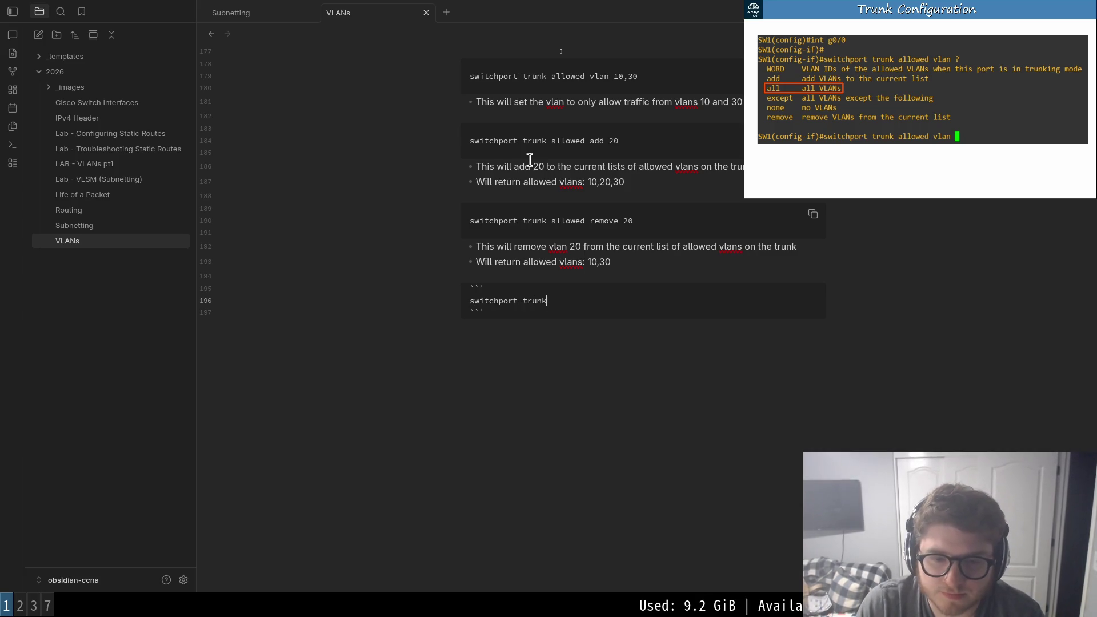
text( allowed all)
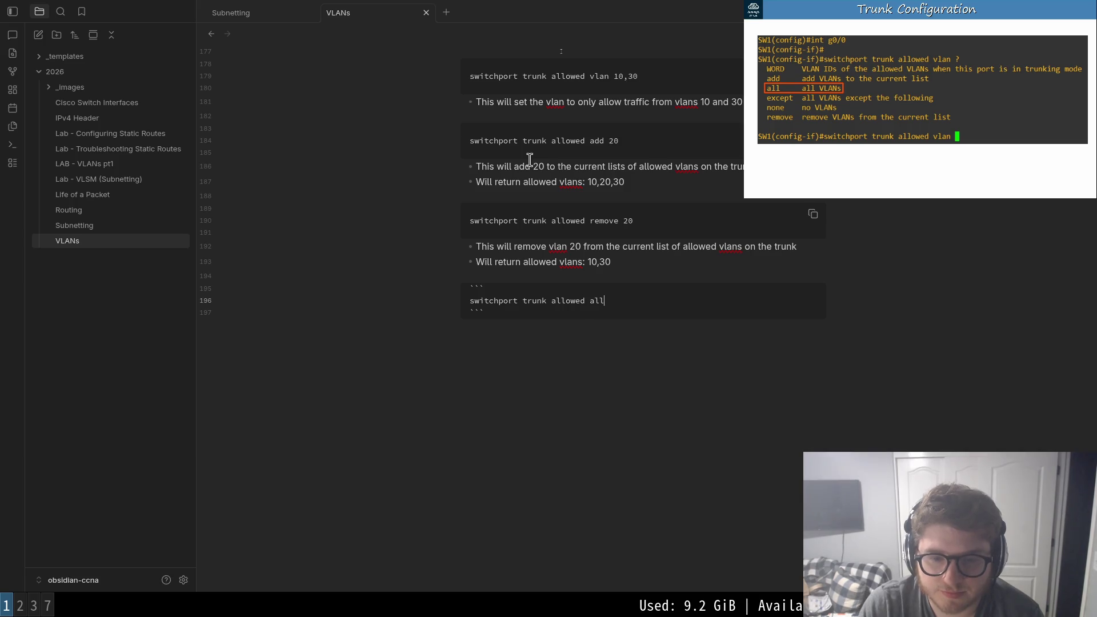
key(Down)
key(Return)
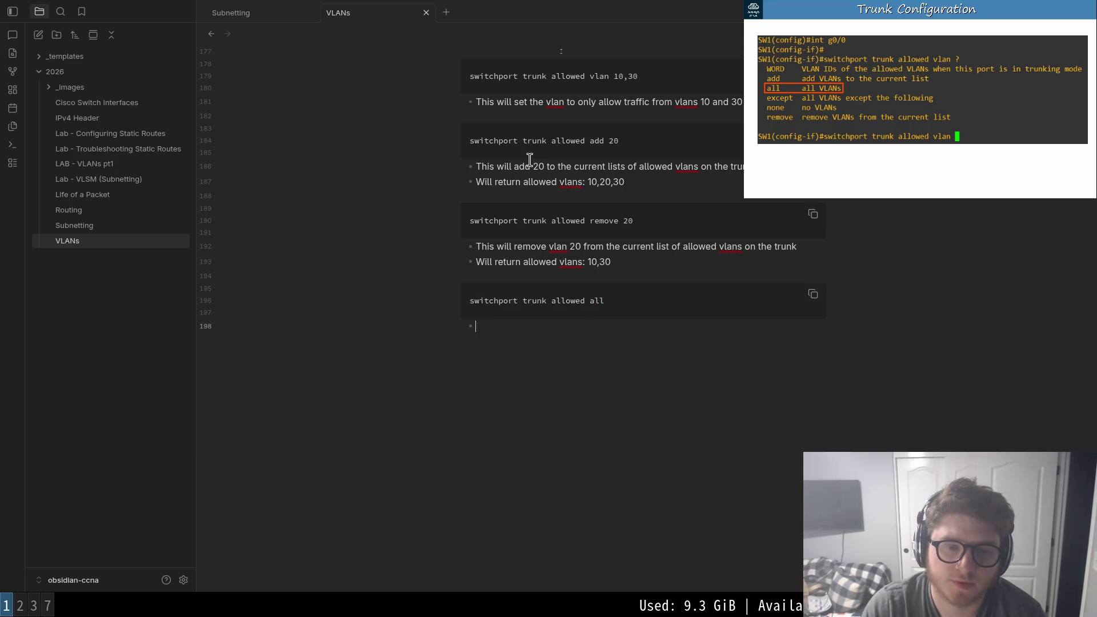
text(- Thiss w)
key(BackSpace)
key(BackSpace)
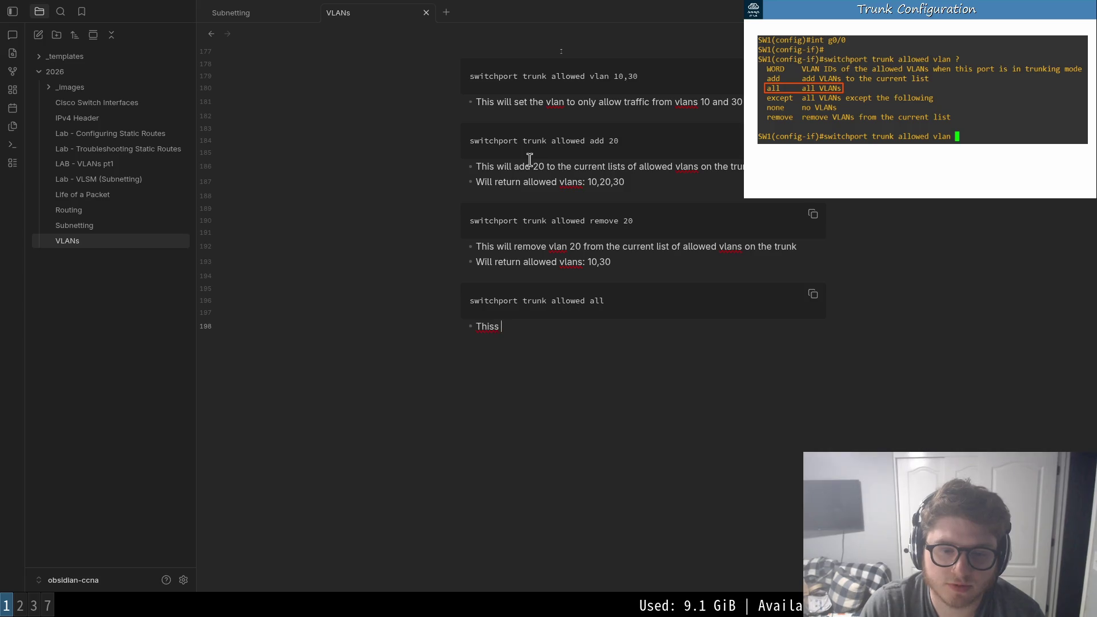
key(BackSpace)
text(will ad)
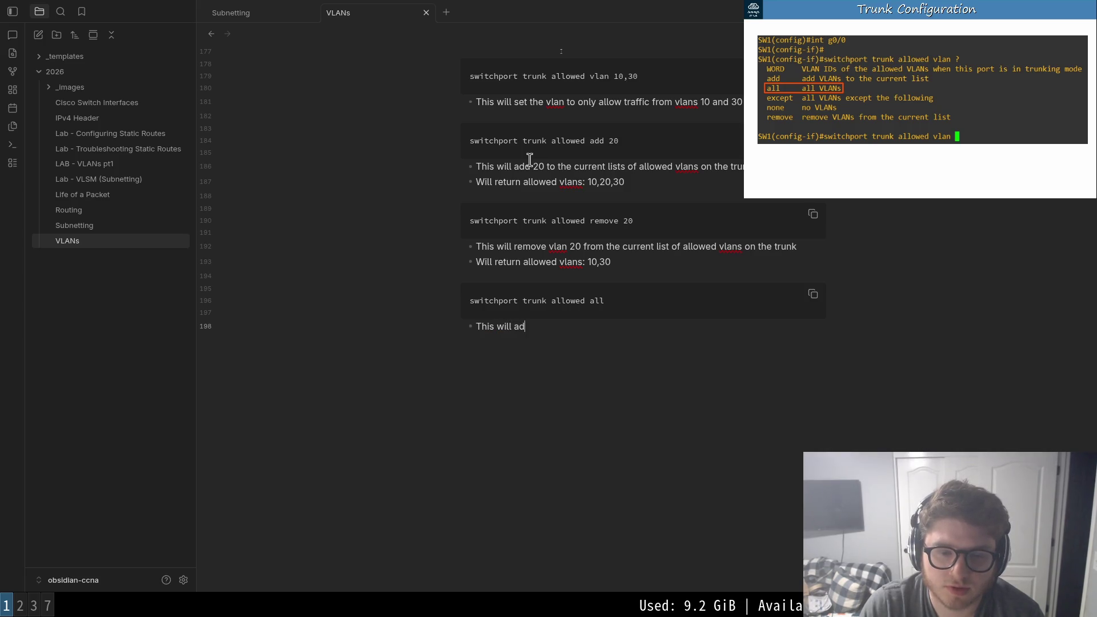
text(d all vlan)
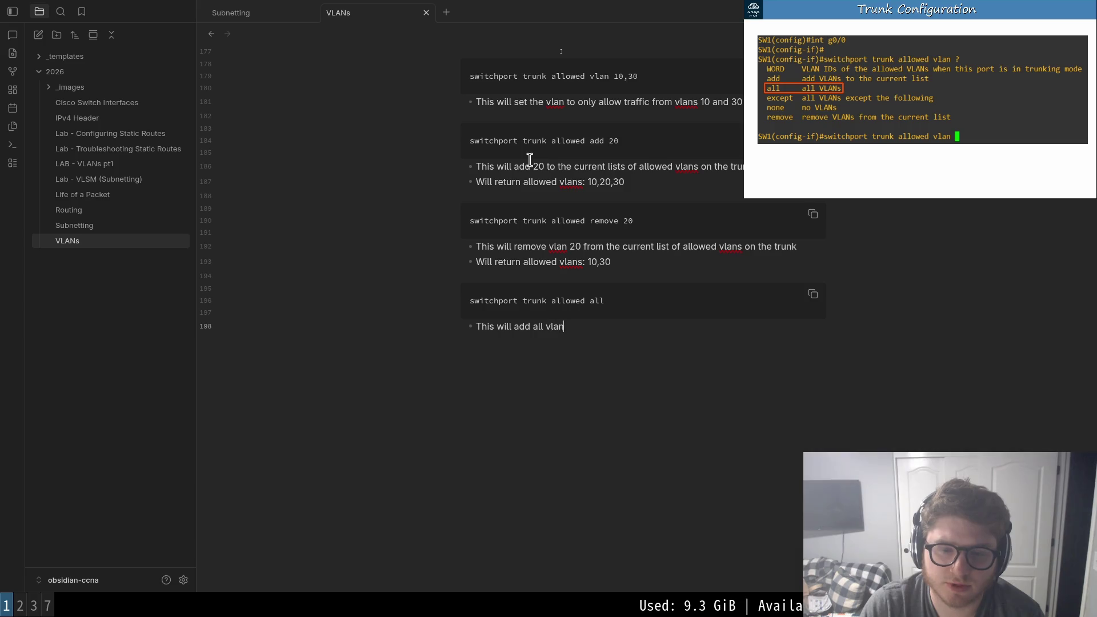
text(s to the allowed l)
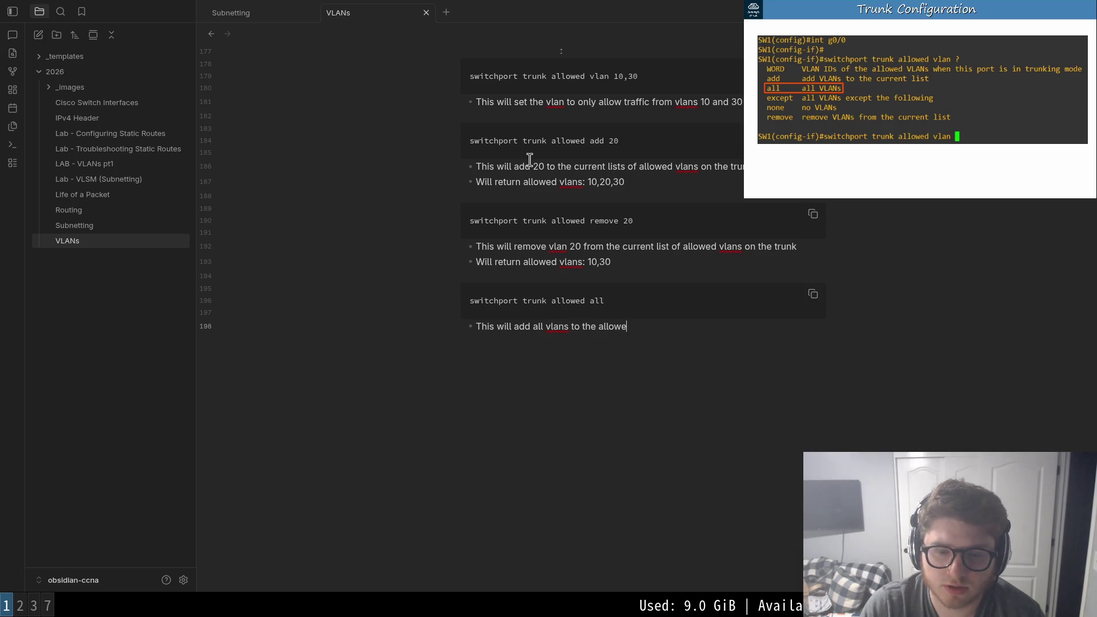
text(ist)
Add the bullet 'Will return allowed vlans: 1-4094' and blank lines below the entry.
key(Return)
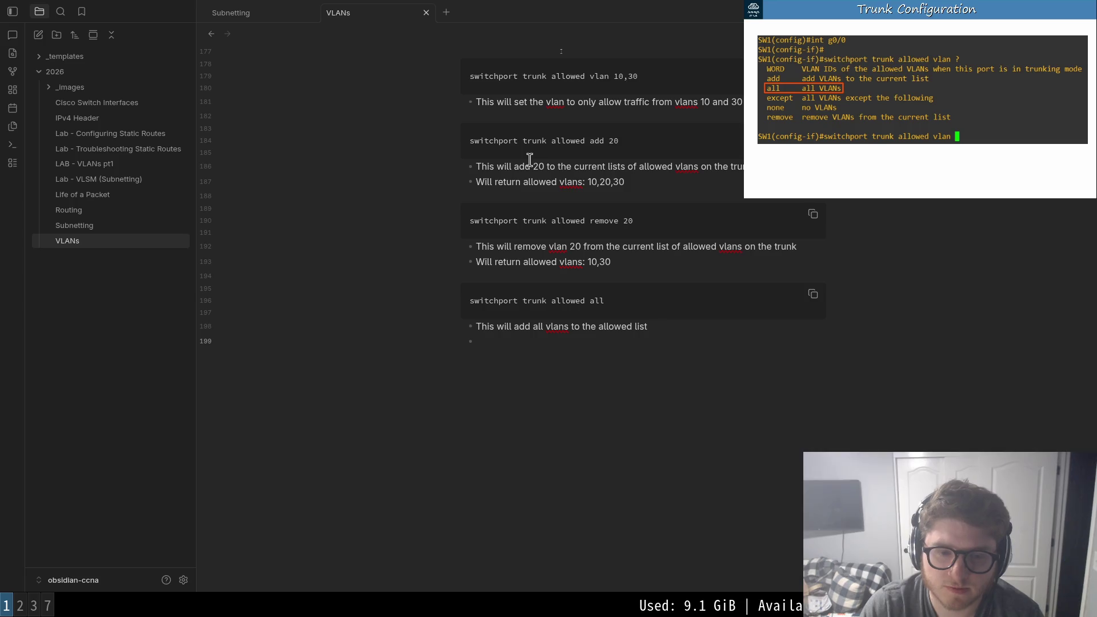
key(BackSpace)
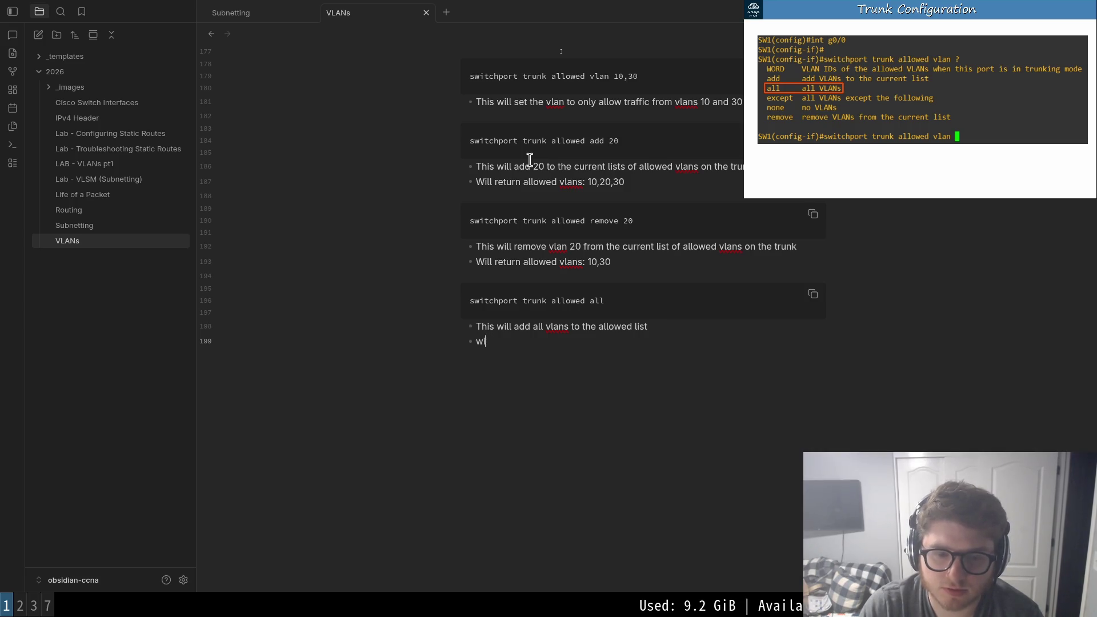
key(BackSpace)
key(BackSpace)
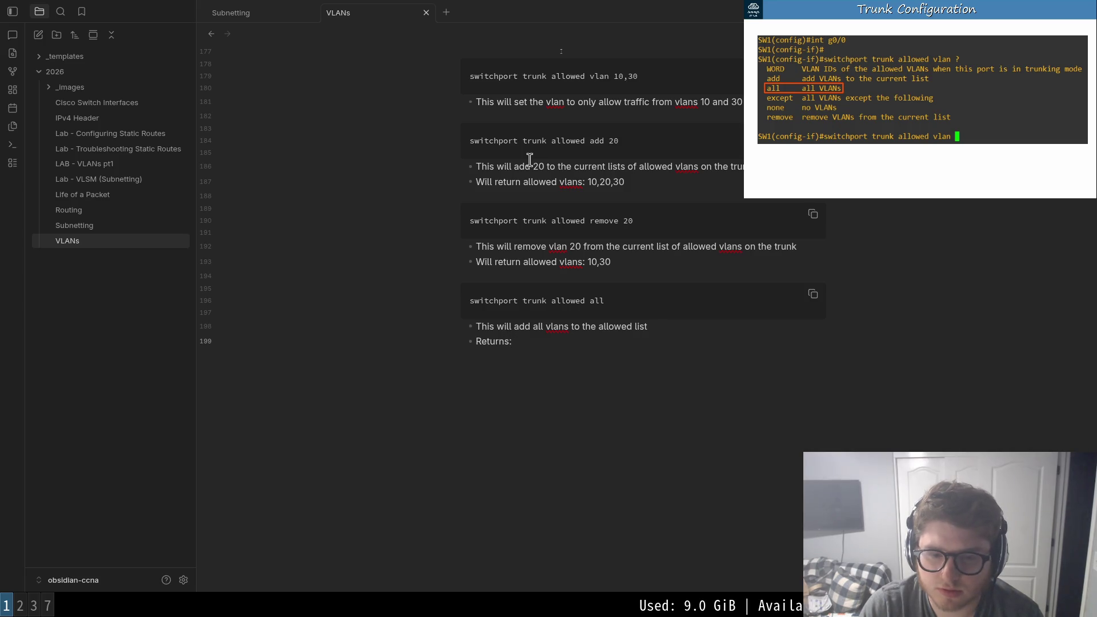
key(BackSpace)
key(BackSpace)
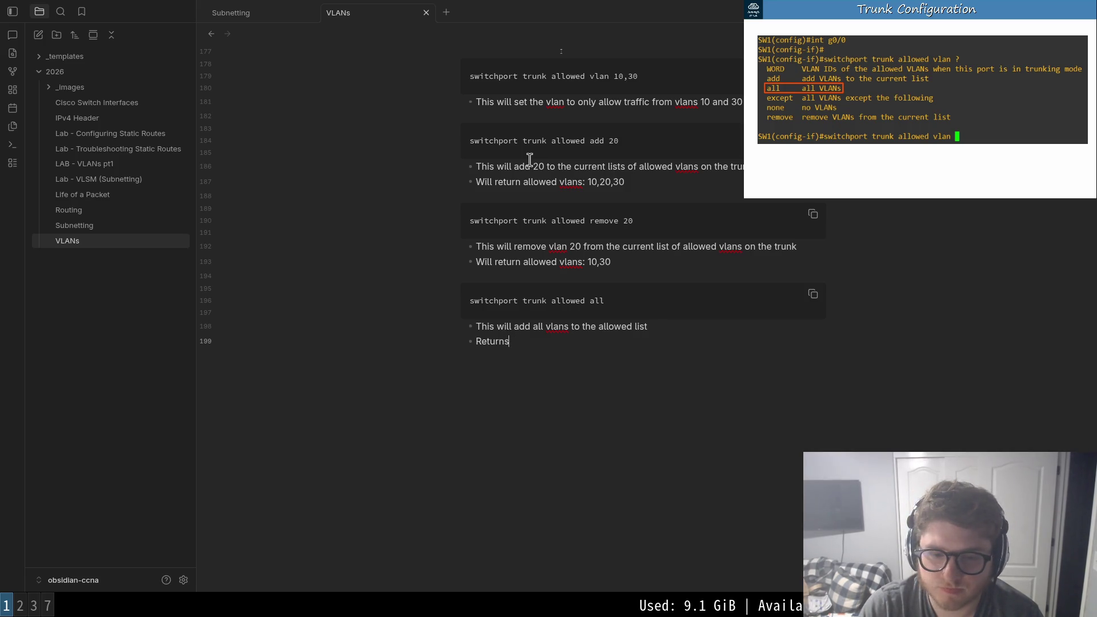
key(BackSpace)
key(BackSpace)
key(BackSpace)
key(BackSpace)
key(BackSpace)
key(BackSpace)
text(Wil)
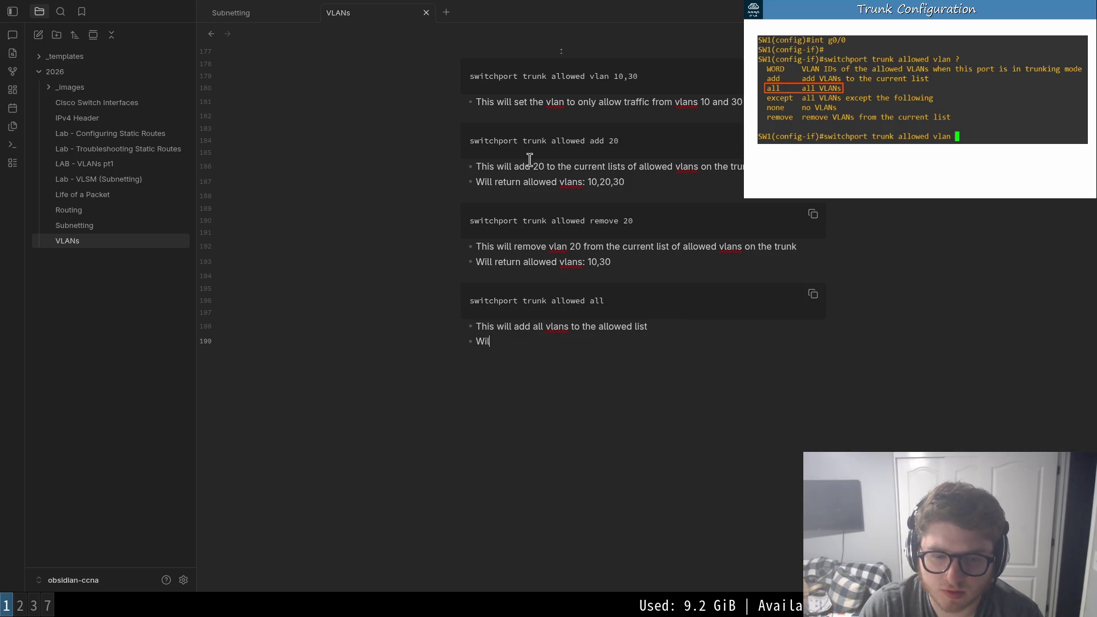
text(l return all)
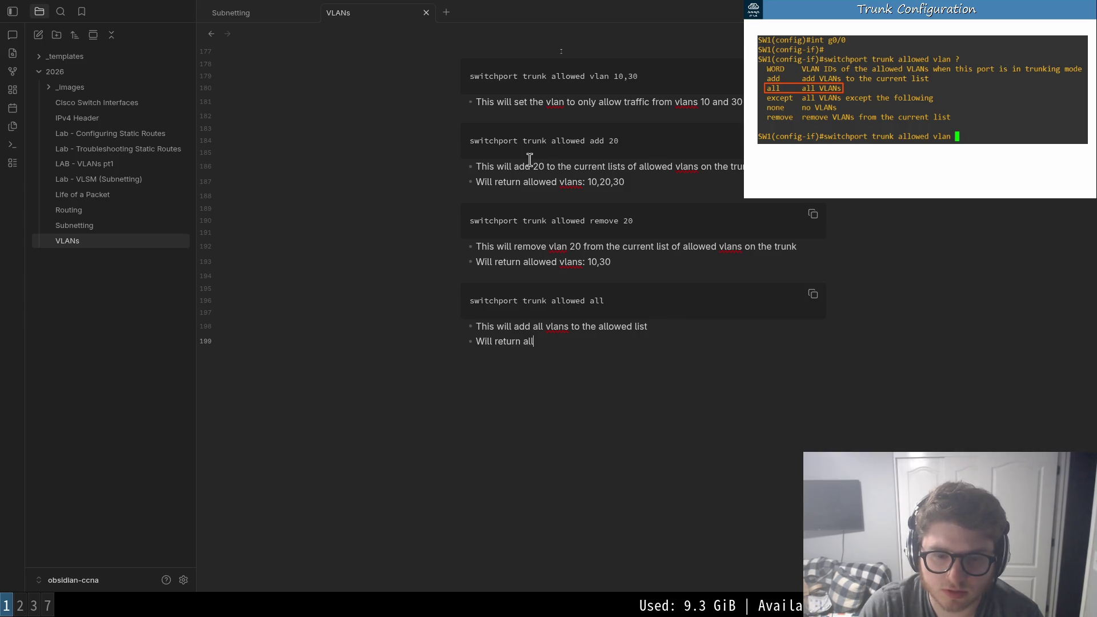
text(owed vlans: )
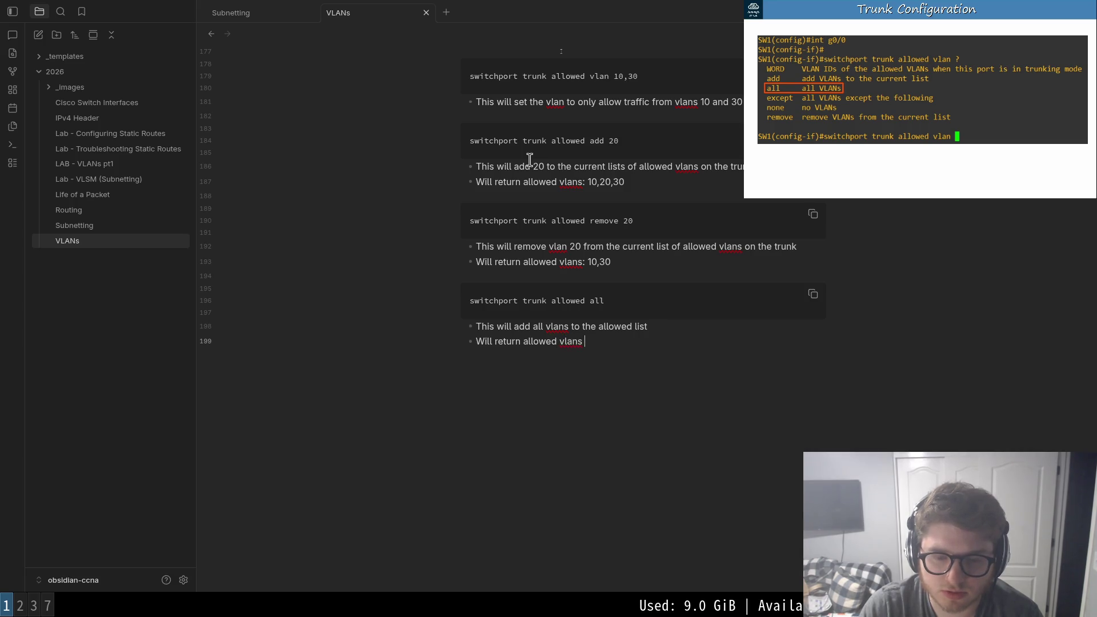
text(1-)
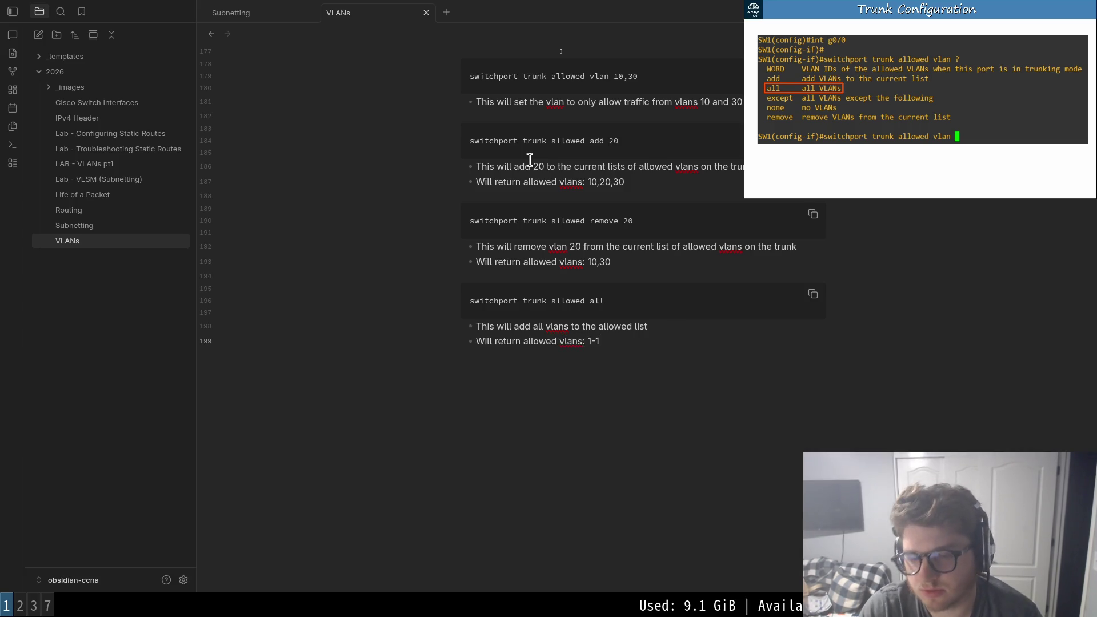
text(10)
key(BackSpace)
key(BackSpace)
text(40)
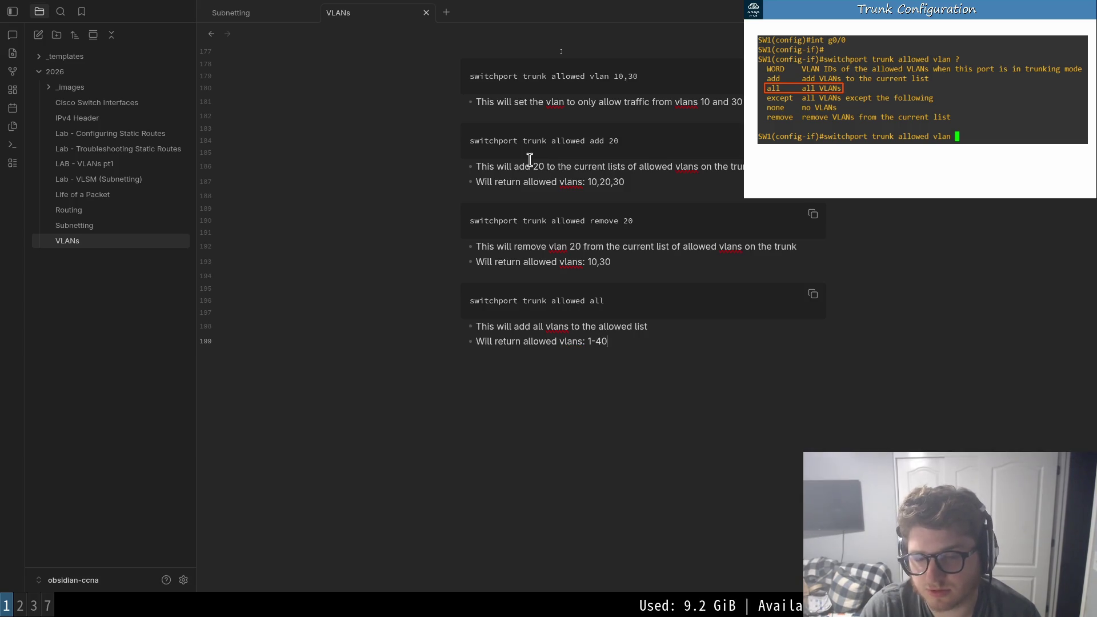
text(95)
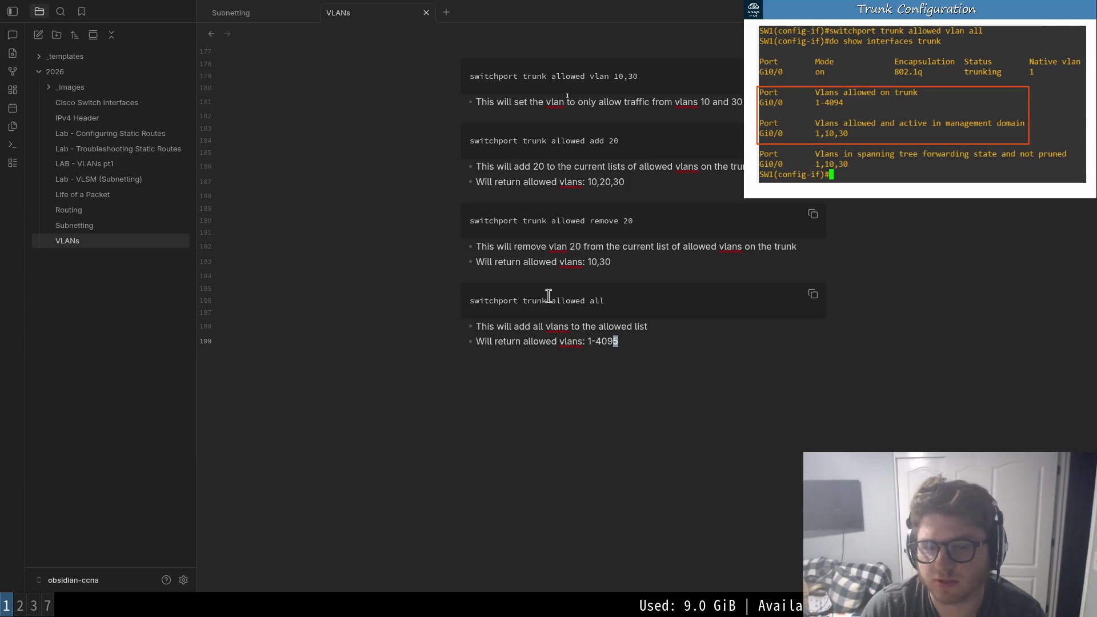
key(BackSpace)
text(4)
mouse_move(921, 103)
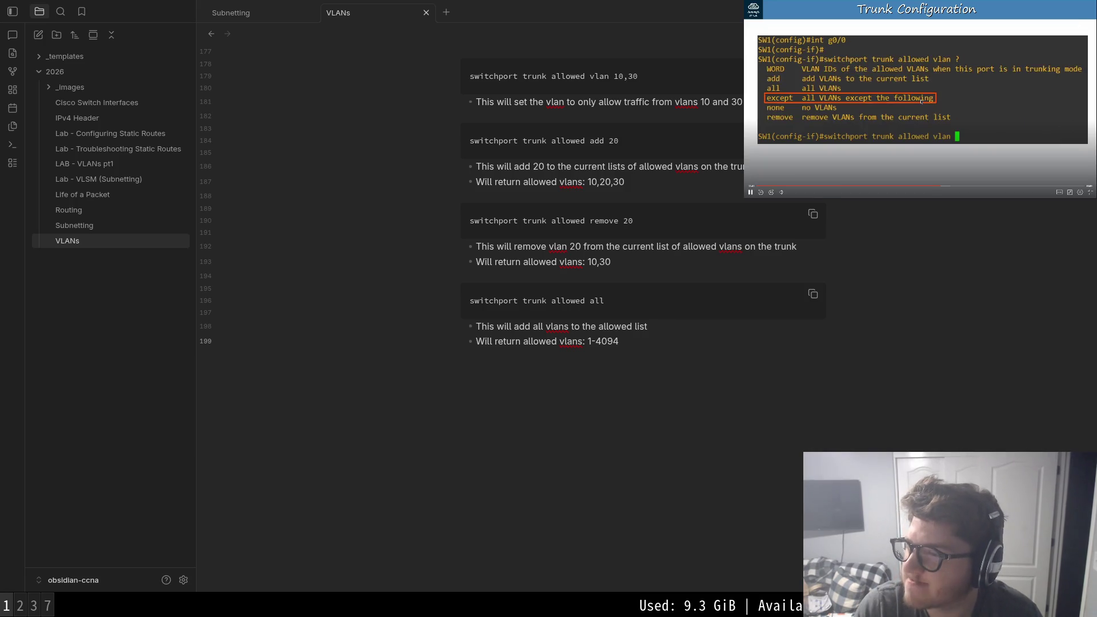
key(Return)
key(Return)
key(Return)
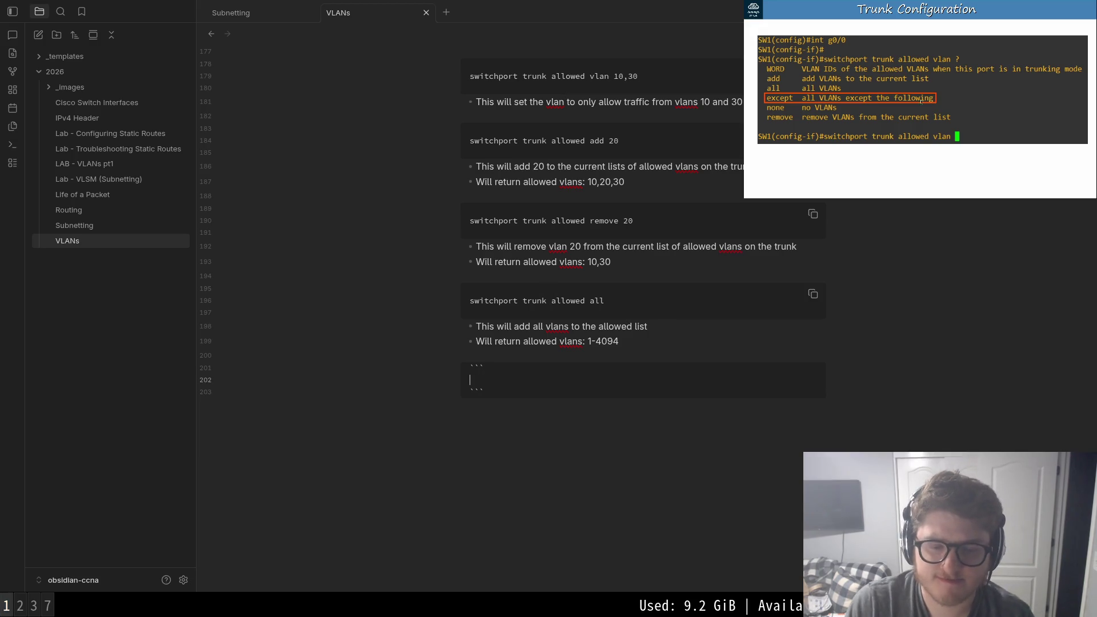
text(```)
Add a code block with 'switchport trunk allowed except 1-5,10', pausing the demo on the except output.
key(Return)
text(switch)
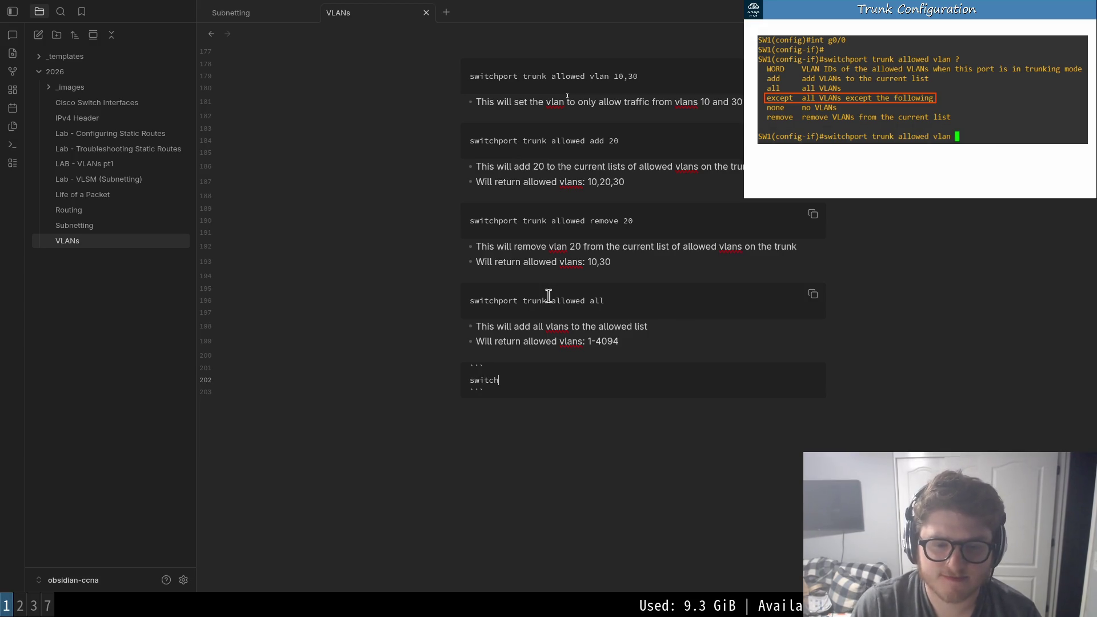
text(runk)
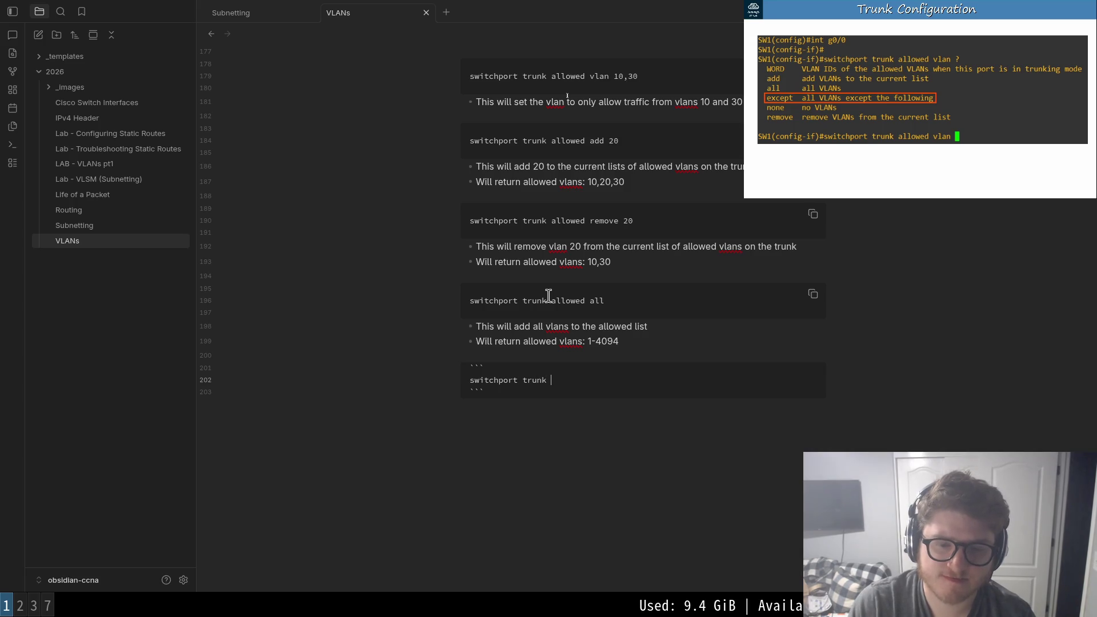
text(ed e)
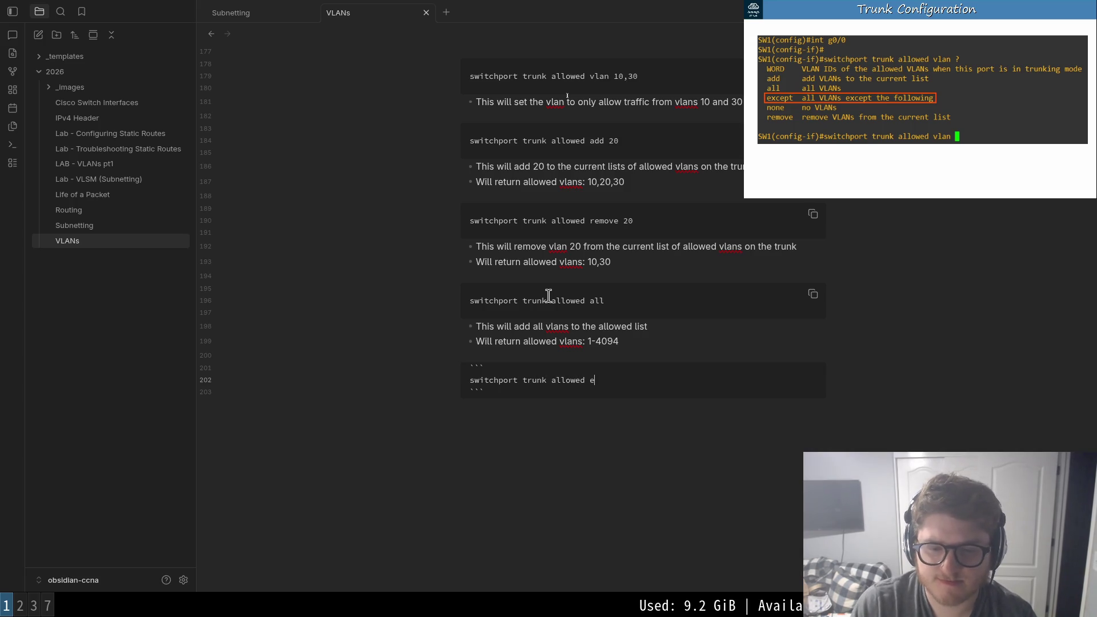
text(xcept)
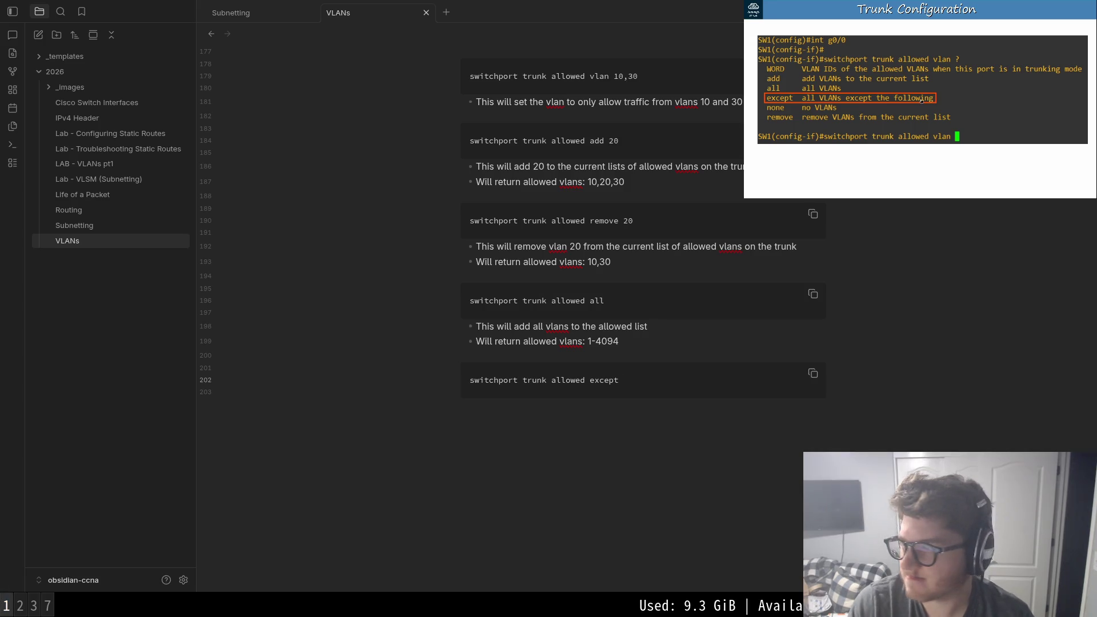
click(920, 101)
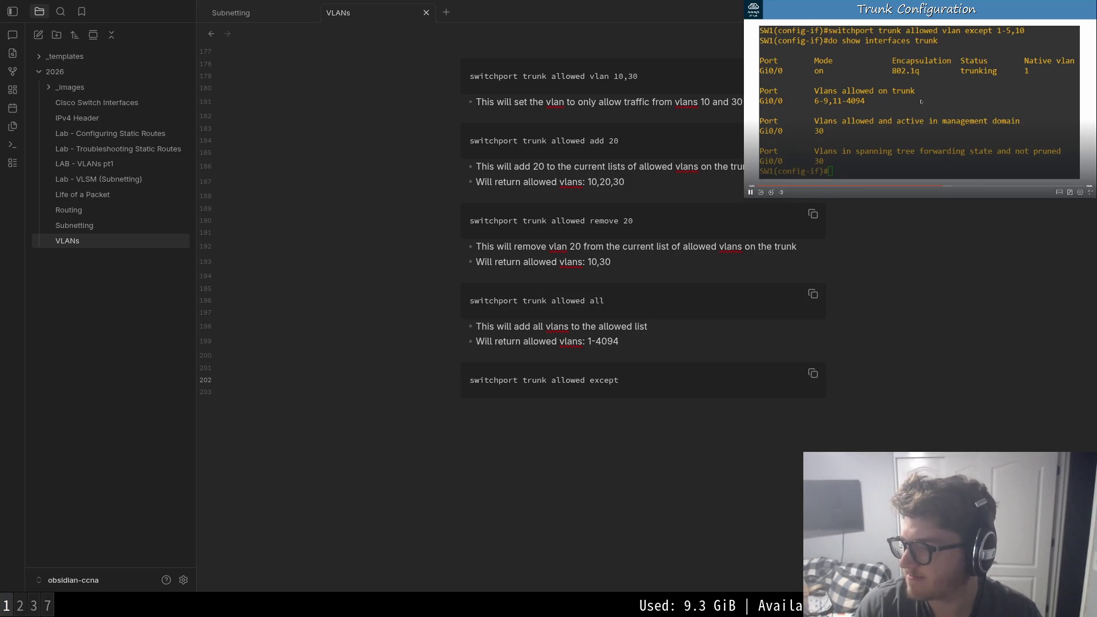
click(920, 102)
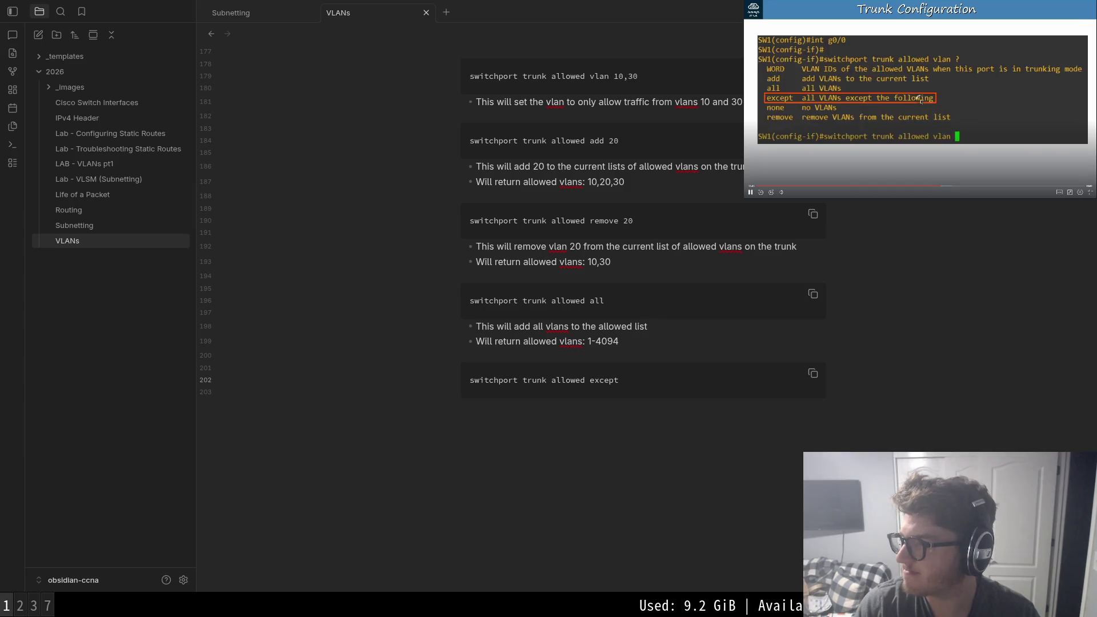
text(1-)
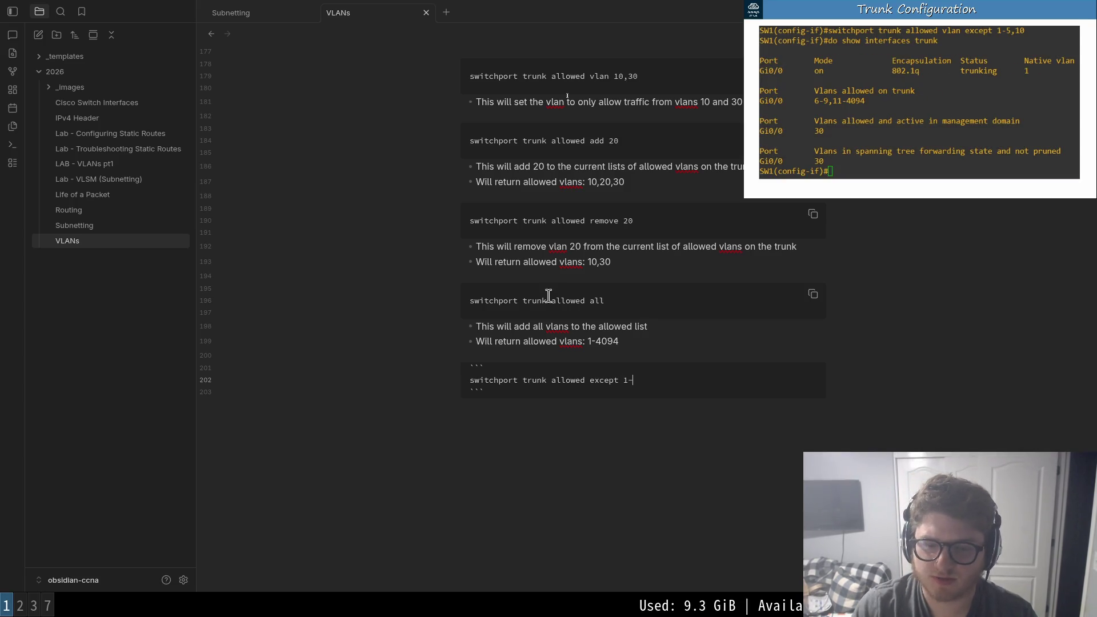
text(5,10)
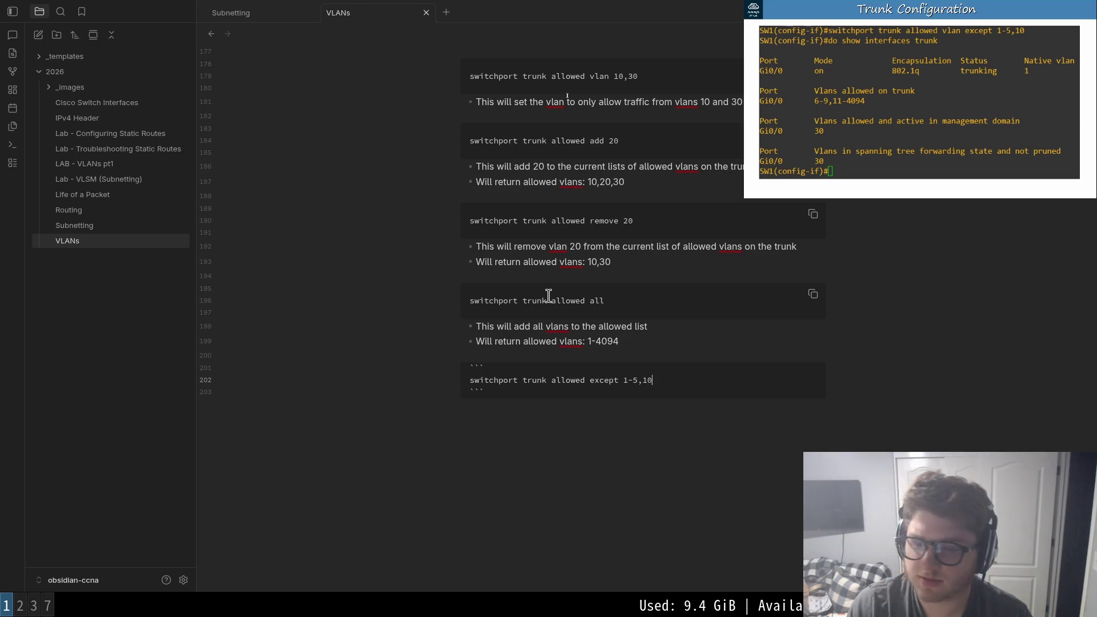
key(Down)
Add bullets saying except allows all VLANs but those listed, returning 6-9,11-4094.
key(Return)
text(wil)
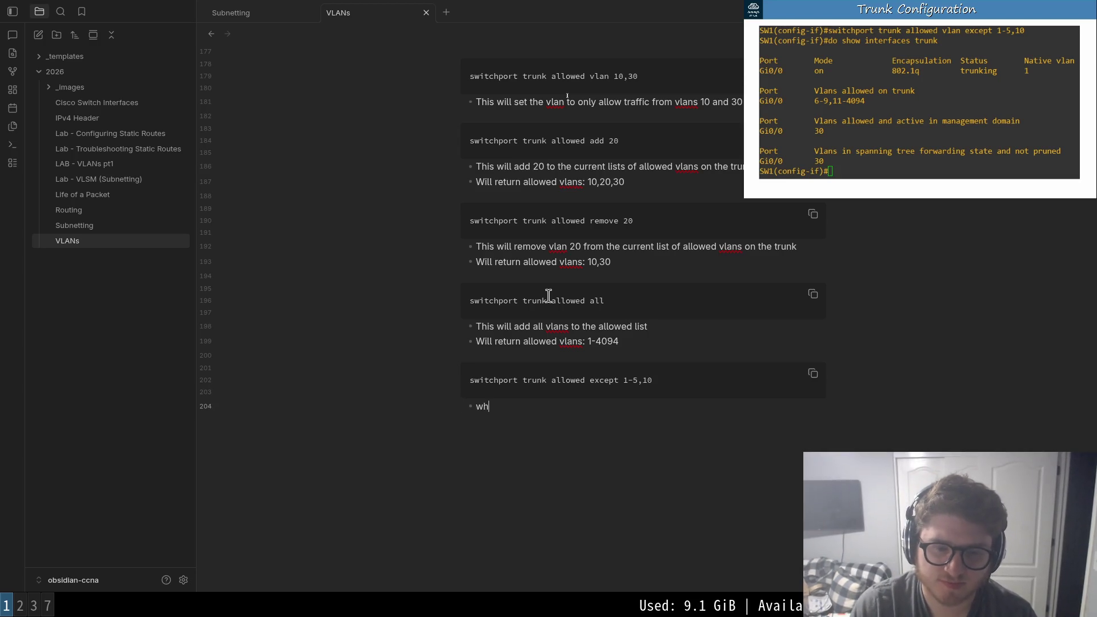
key(BackSpace)
key(BackSpace)
key(BackSpace)
text(This will add all vlans )
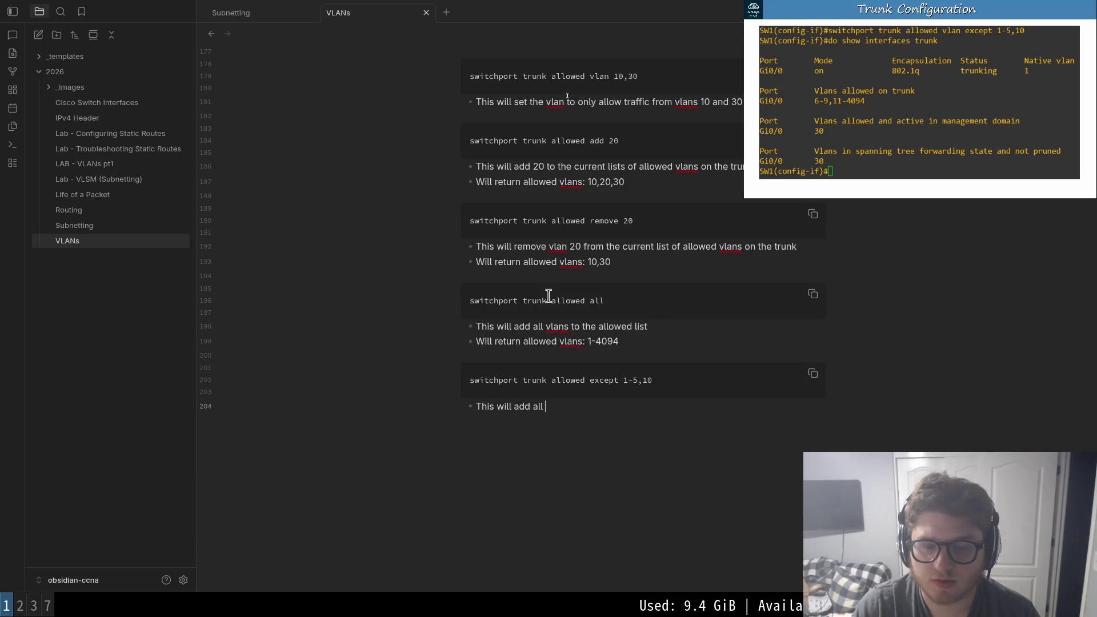
text(exce)
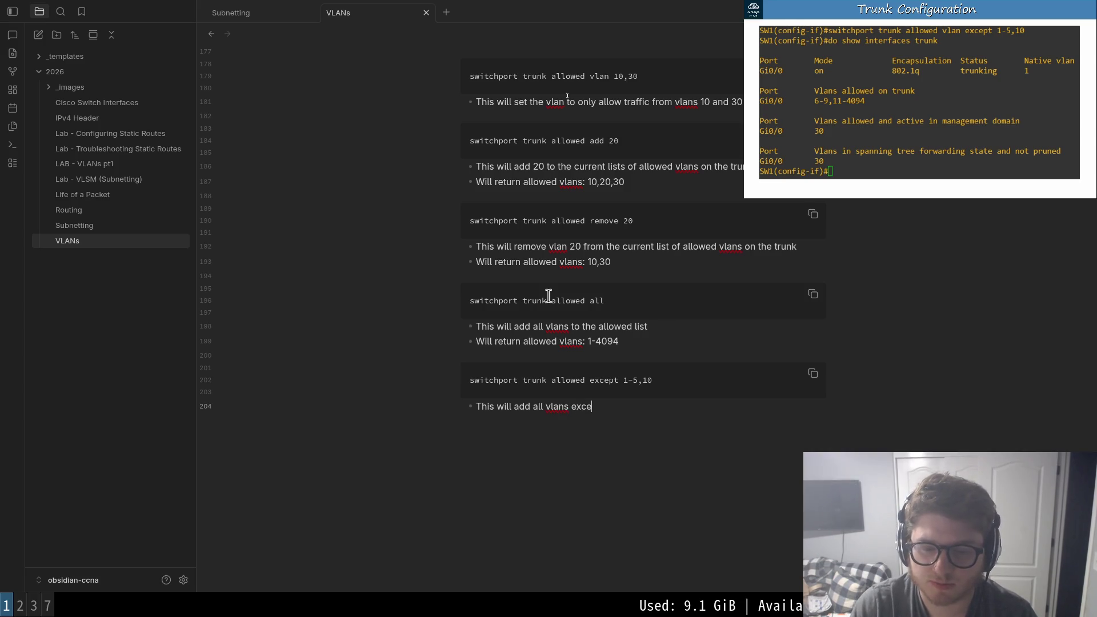
text(pt for the)
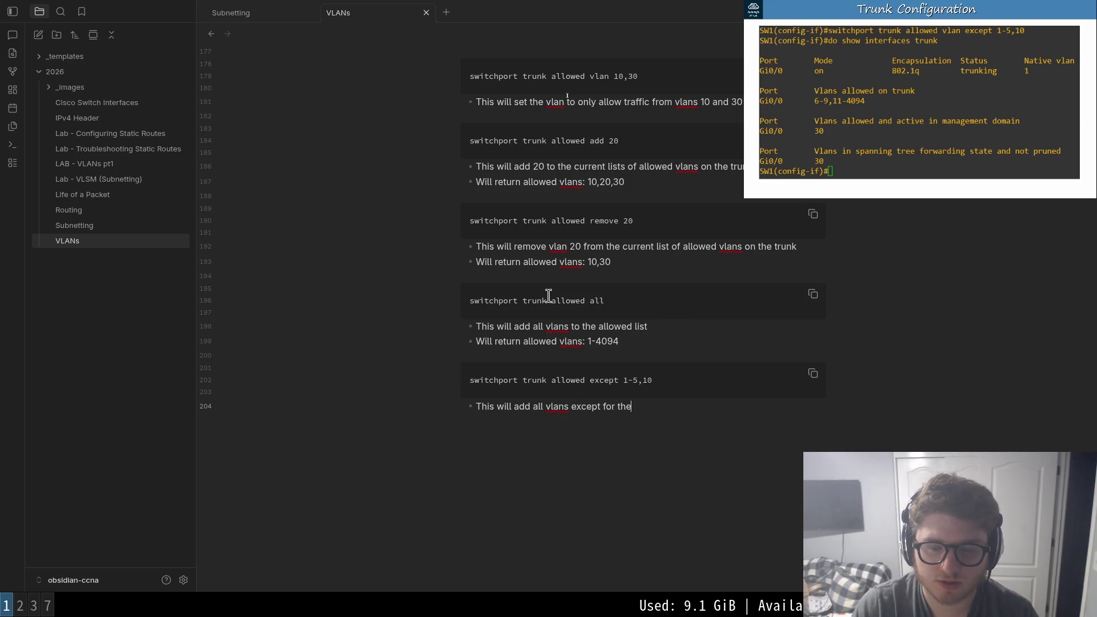
text( ones you)
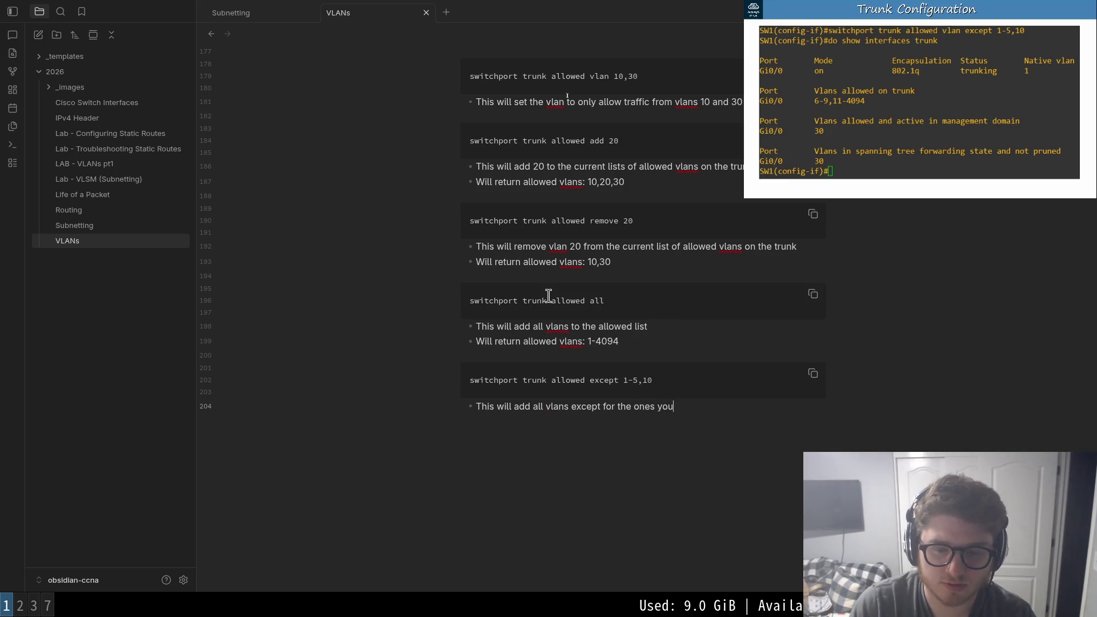
text( listed)
key(Return)
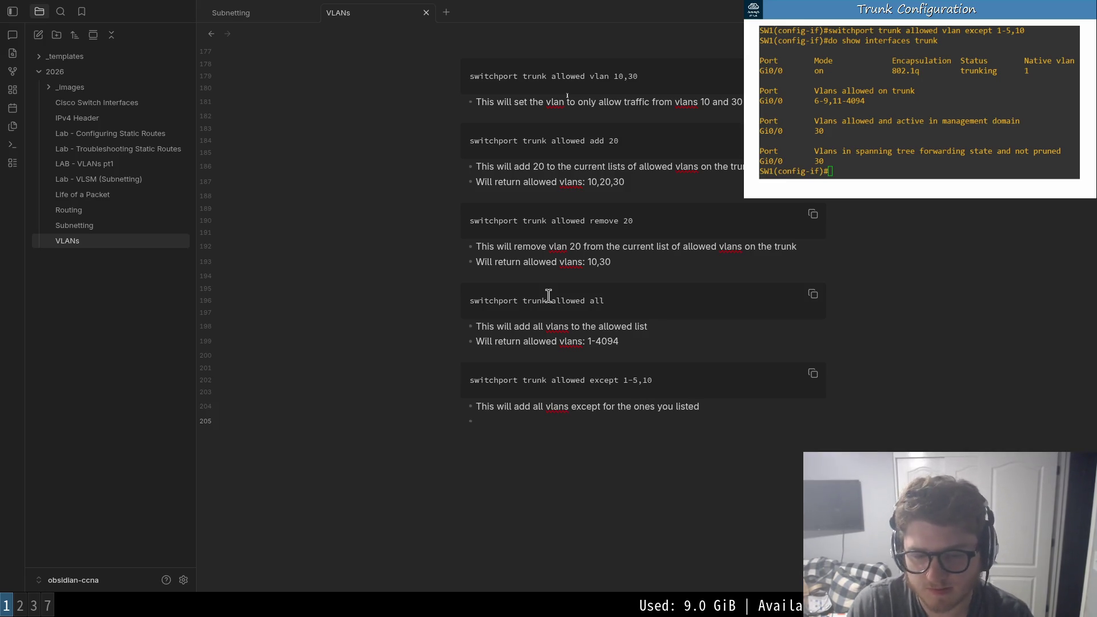
text(Will re)
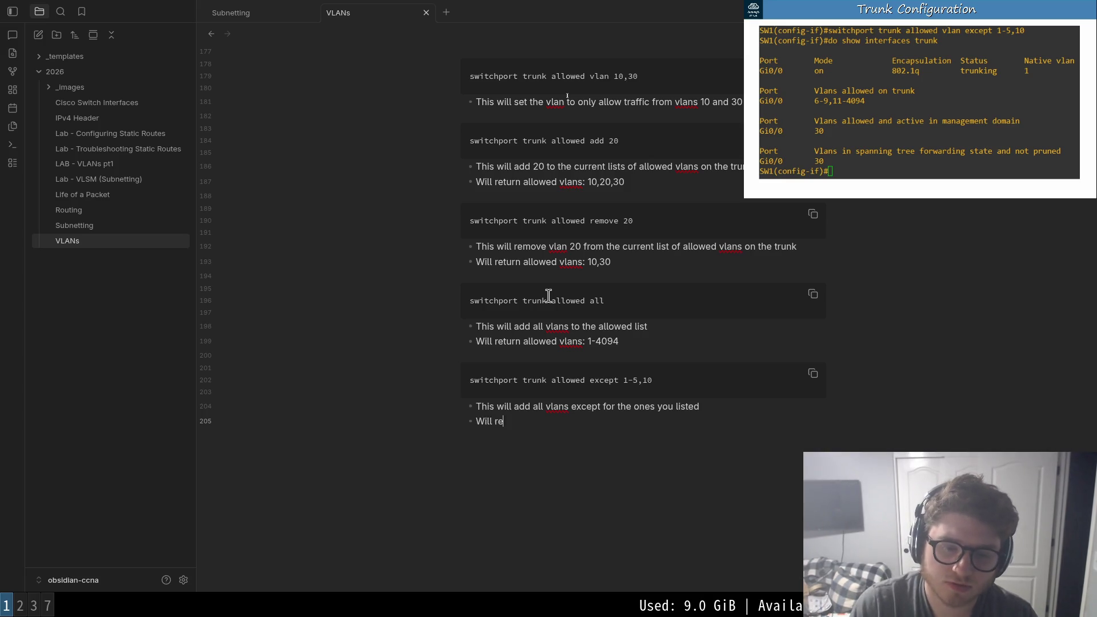
text(turn allowed )
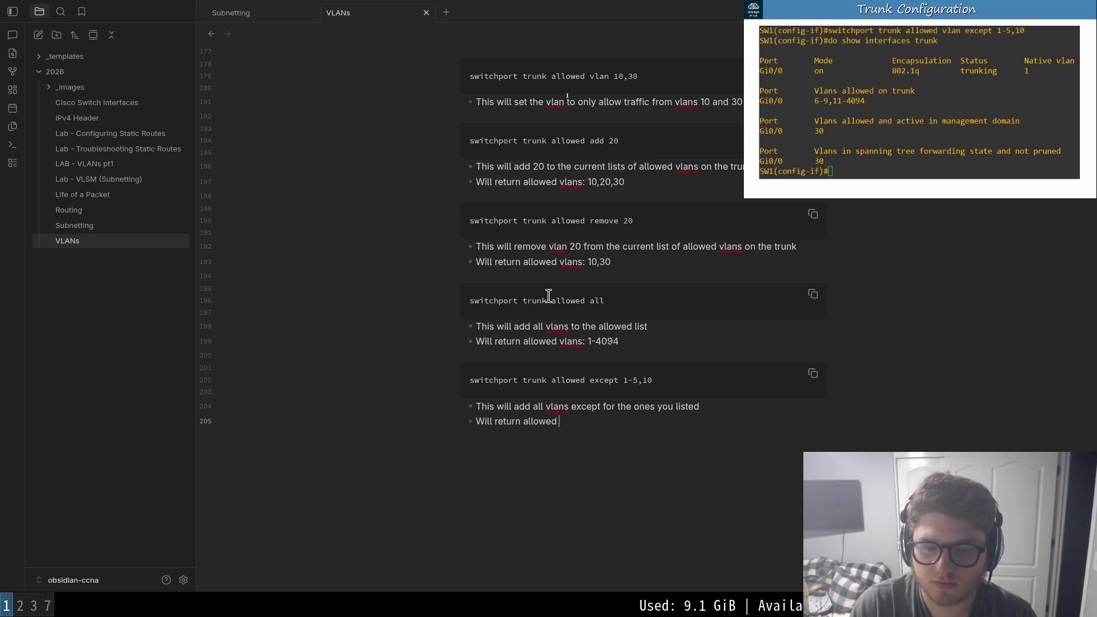
text(vlans)
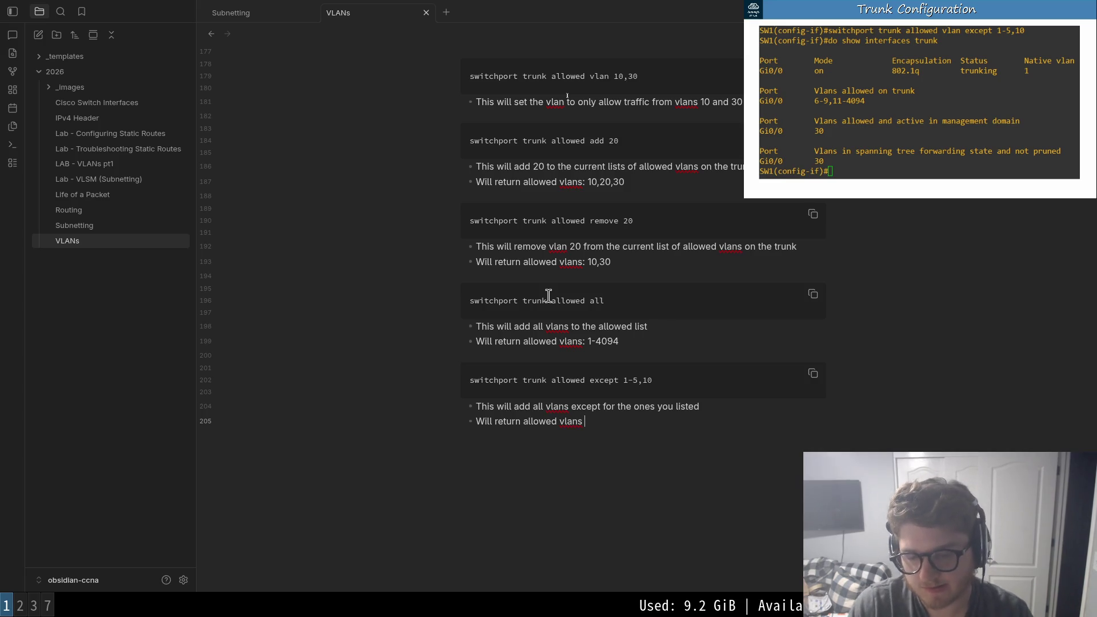
text( 6)
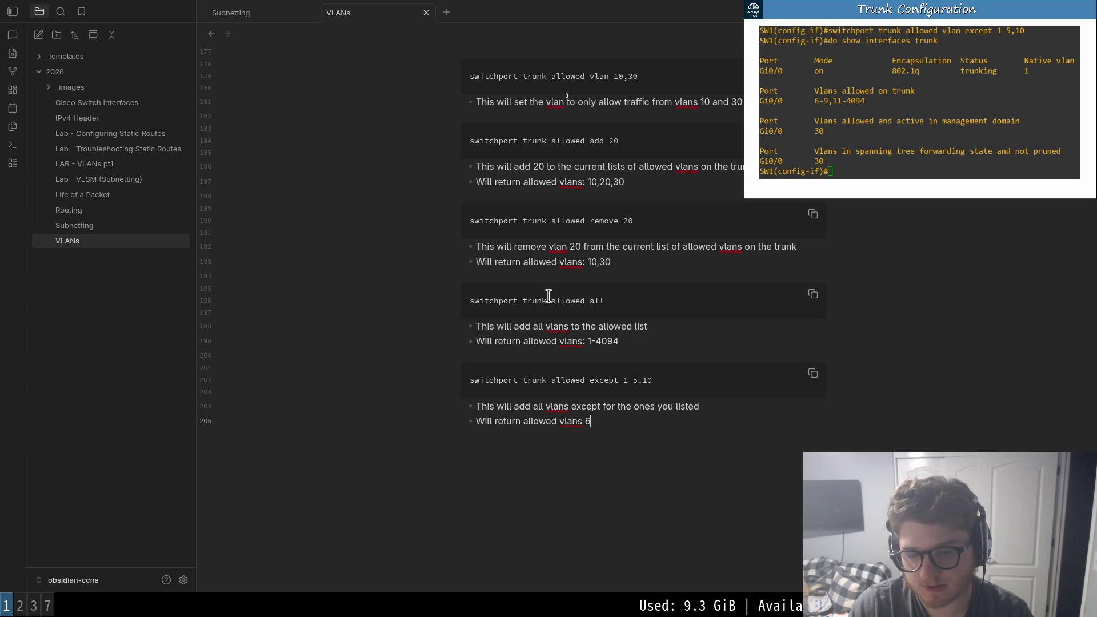
text(-9,)
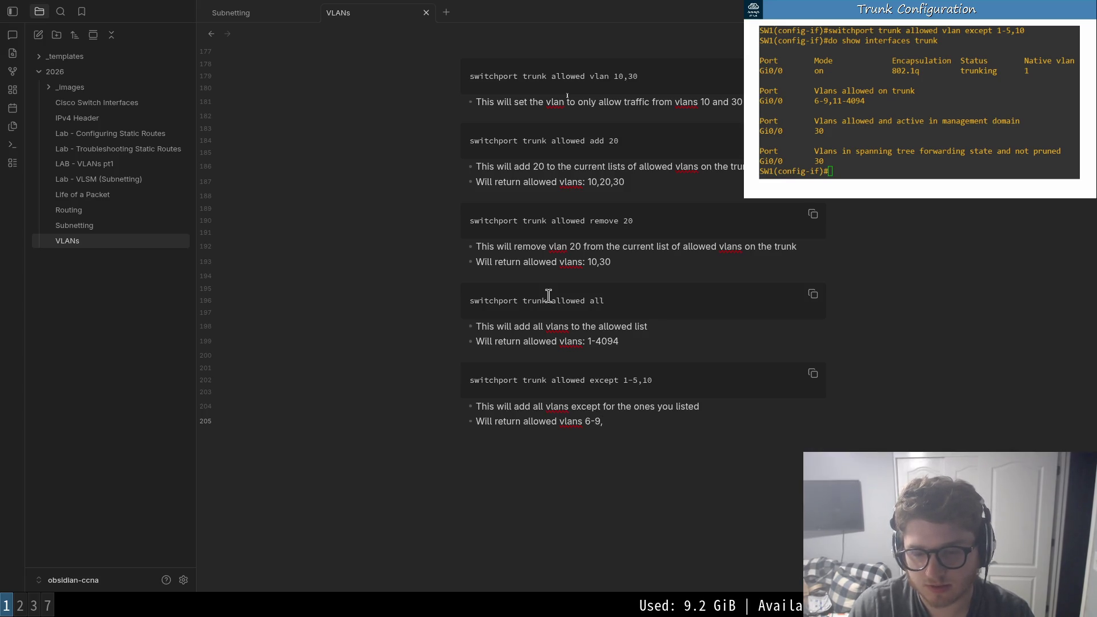
text(11-)
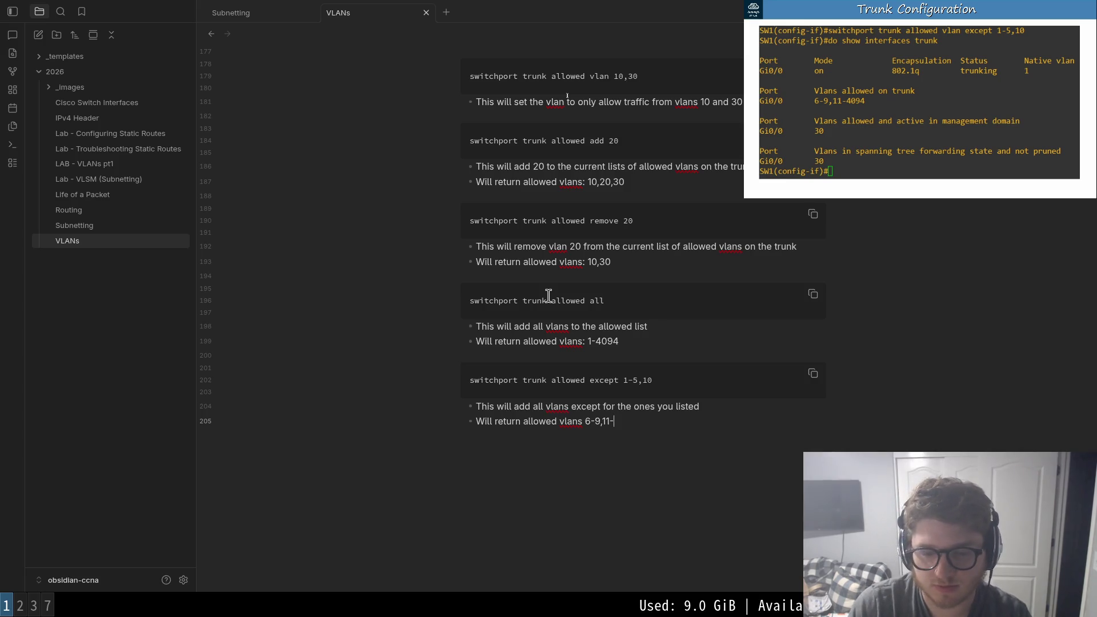
text(4094)
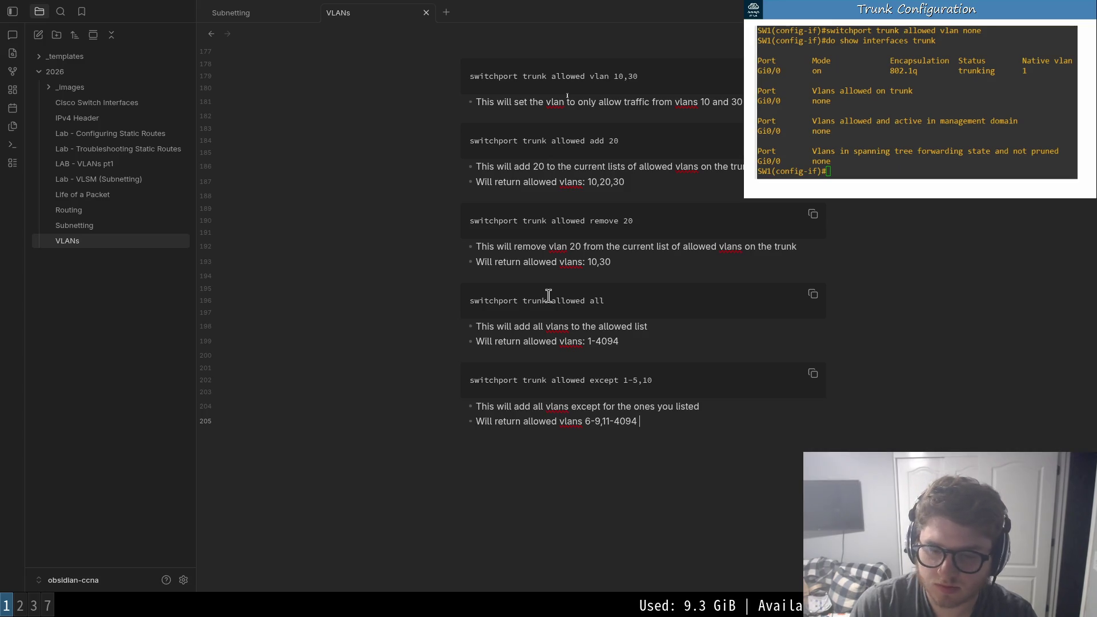
Add the allowed none code example with notes that it allows no vlans and returns allowed vlans: none.
key(Return)
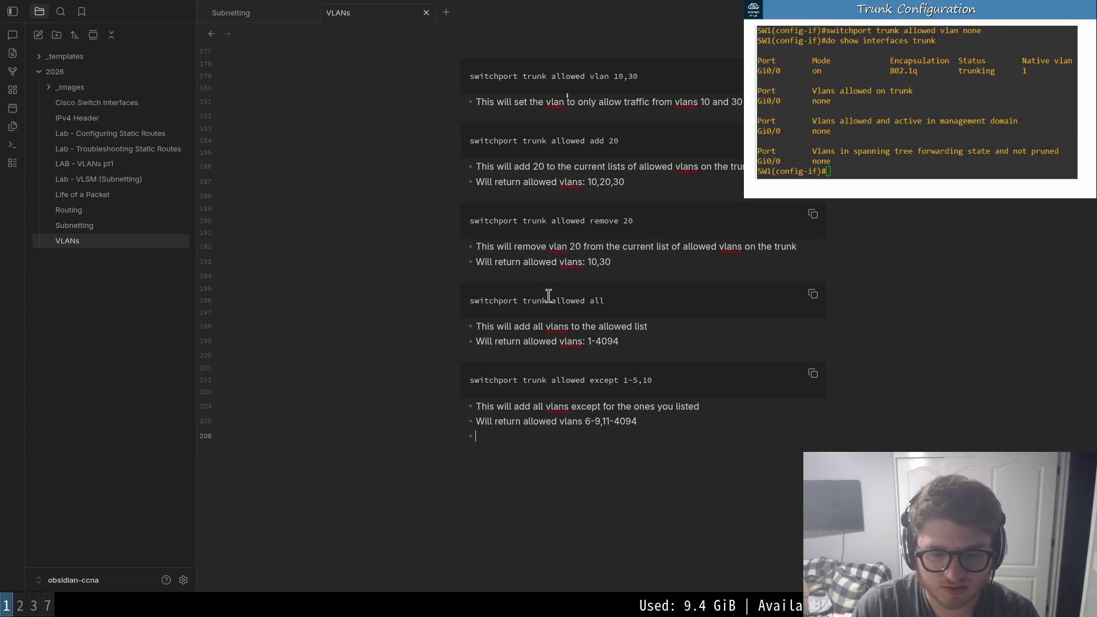
text(-)
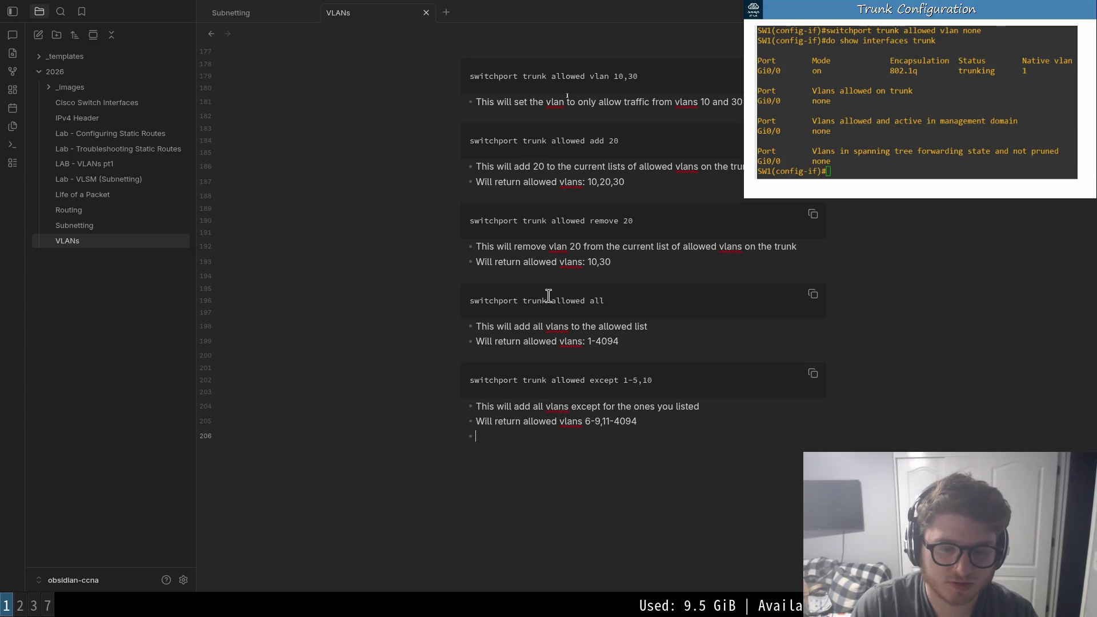
key(Return)
key(Return)
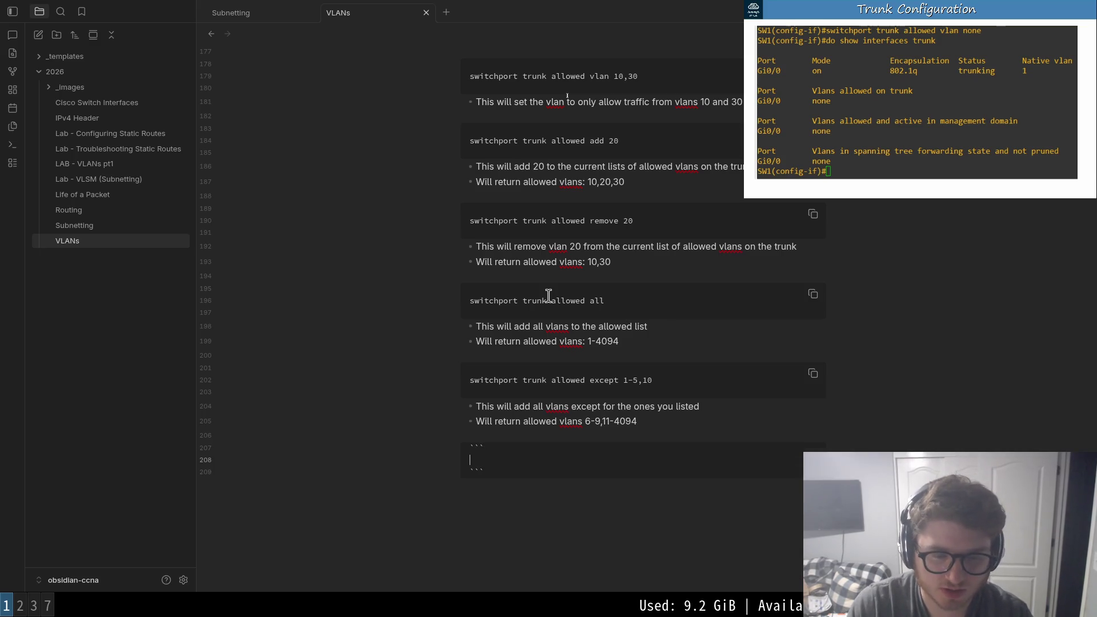
text(witchport tr)
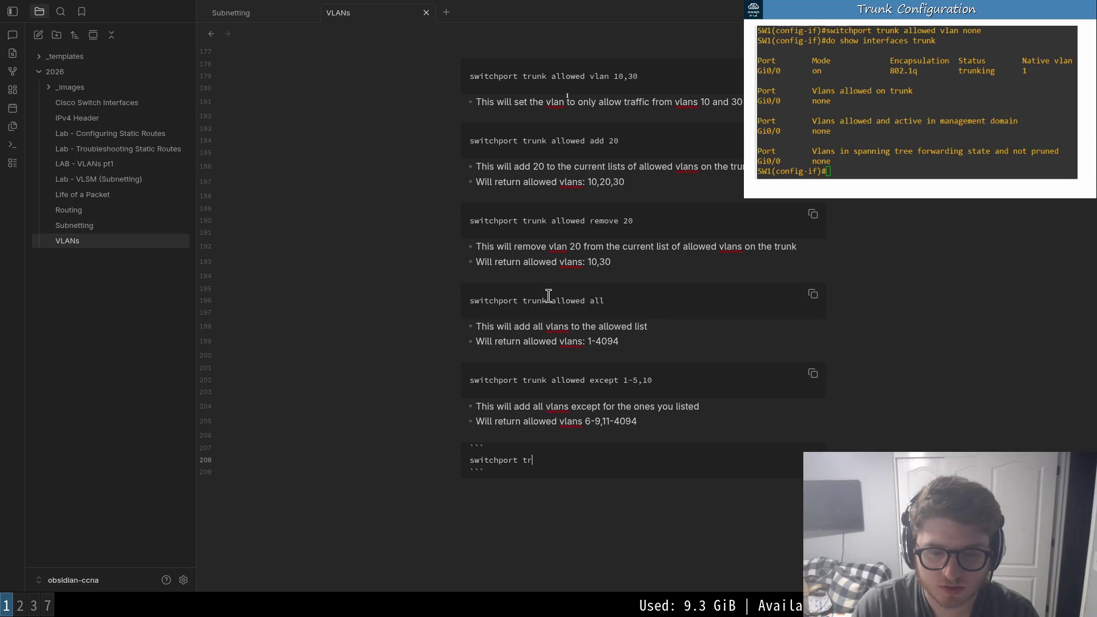
text(k s)
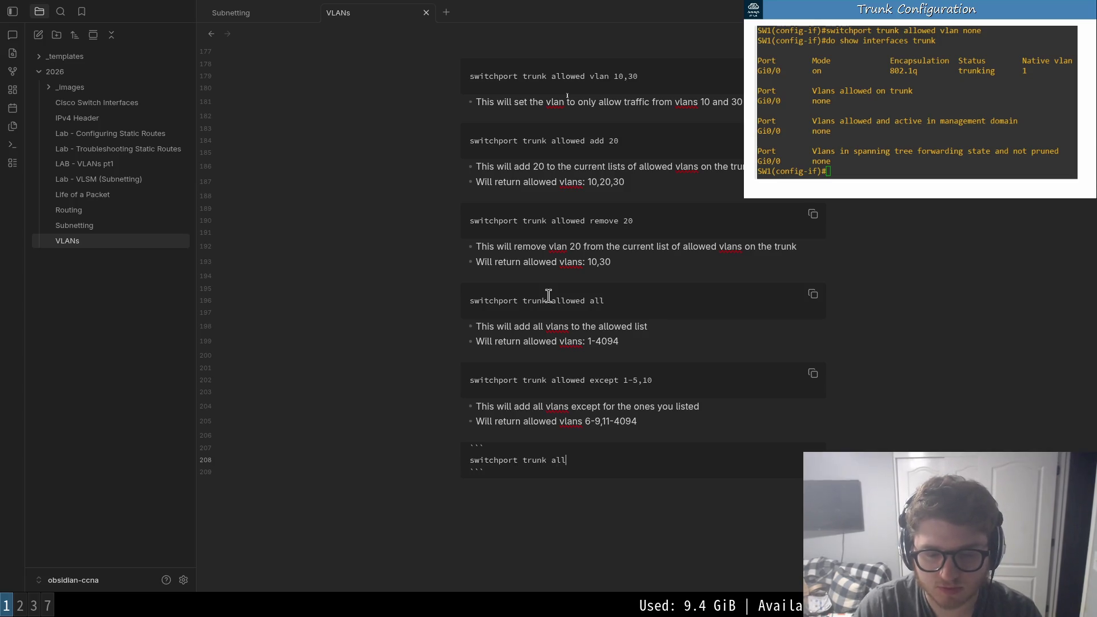
text(ne)
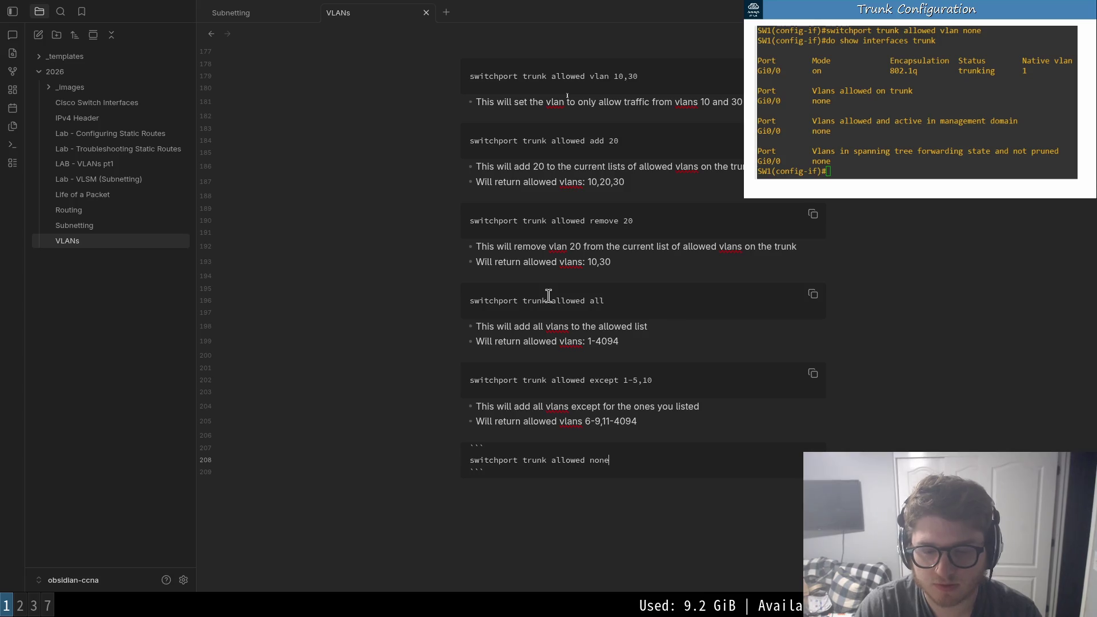
key(Down)
key(Return)
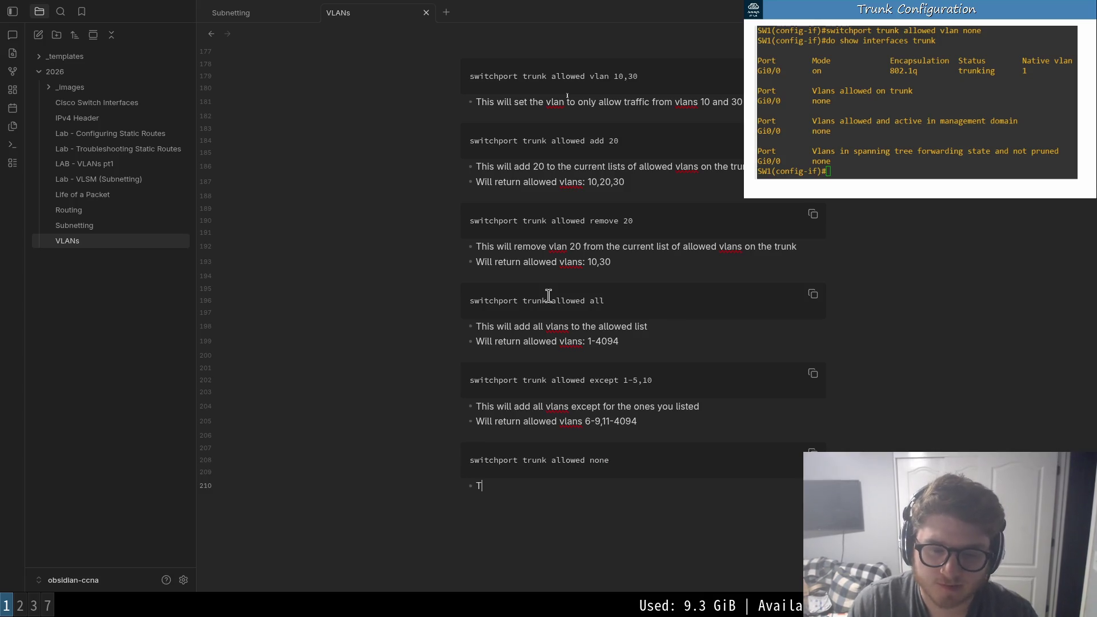
text(This will al)
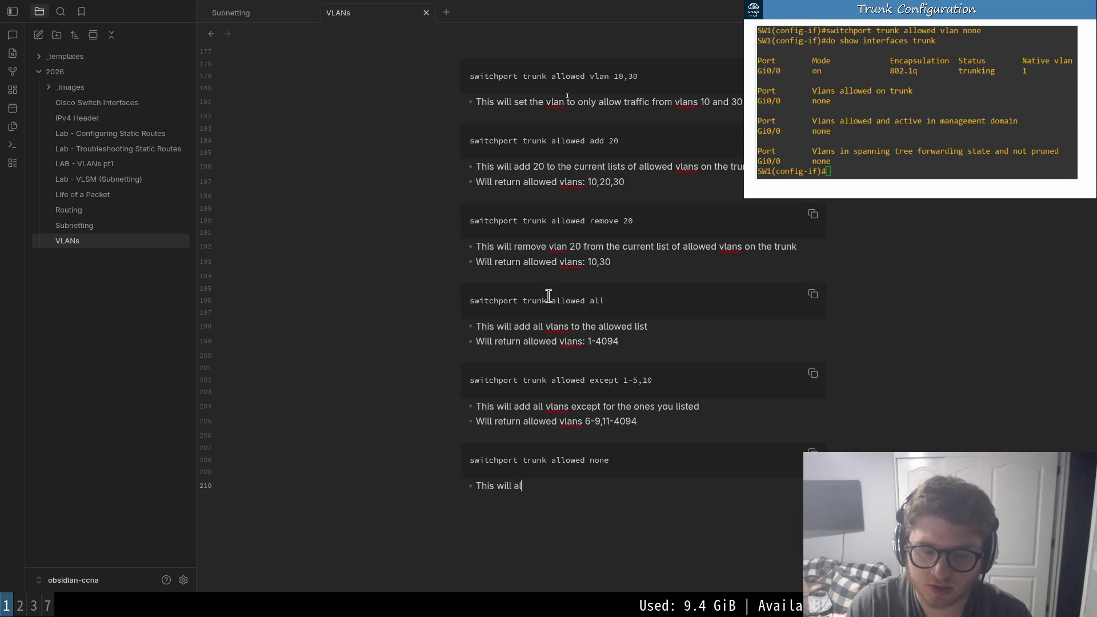
text(ow novlans)
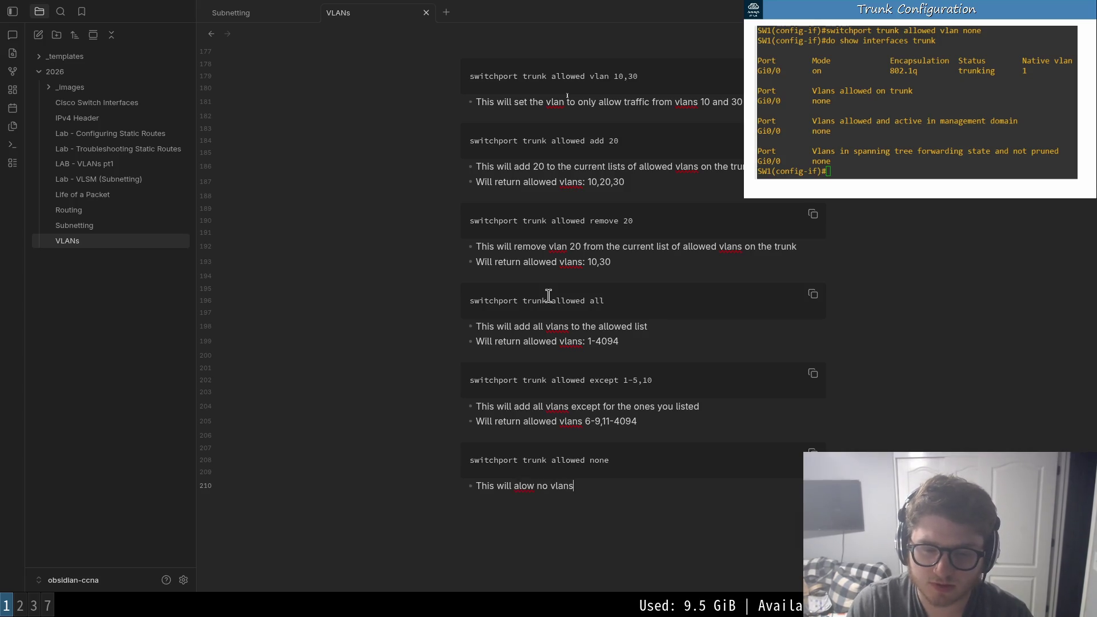
key(BackSpace)
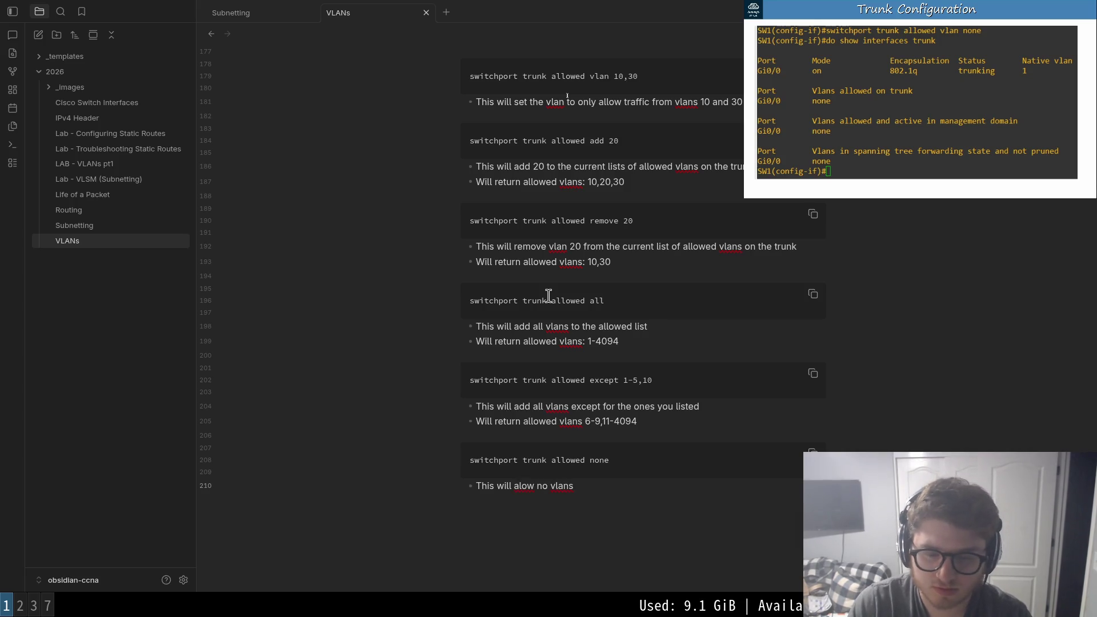
text(on the trunk p)
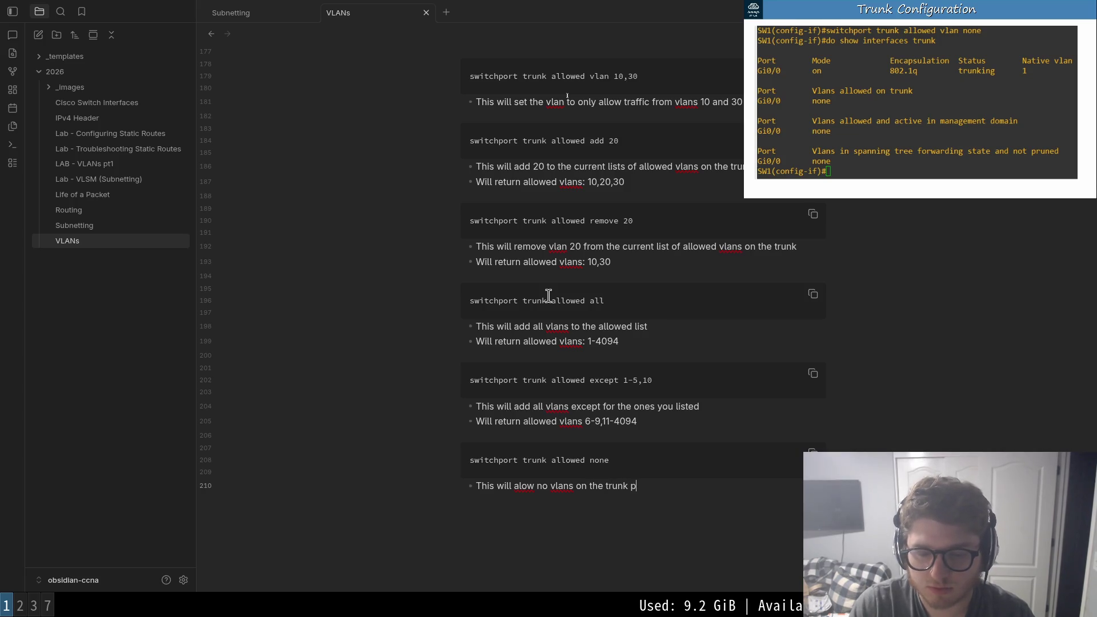
key(BackSpace)
key(BackSpace)
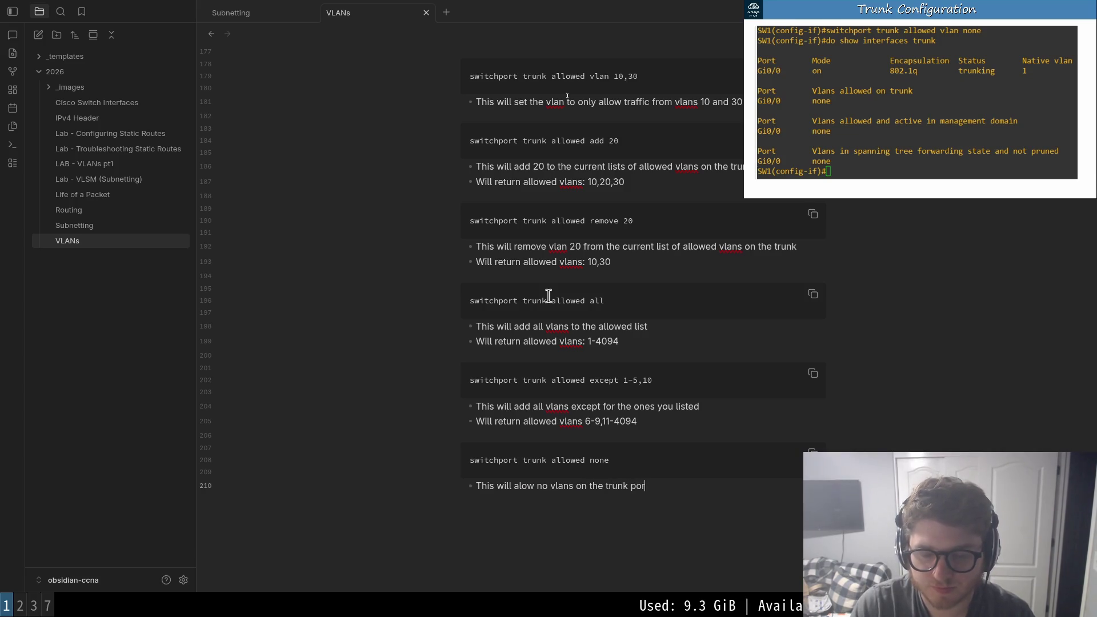
key(BackSpace)
key(BackSpace)
key(BackSpace)
text(interface)
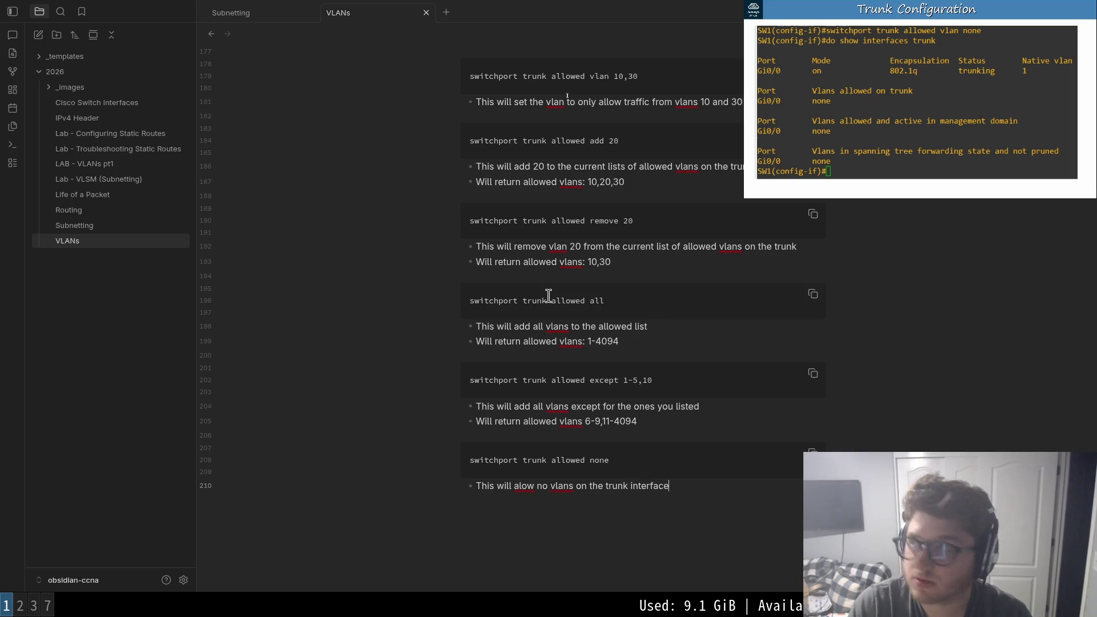
key(Return)
text(W)
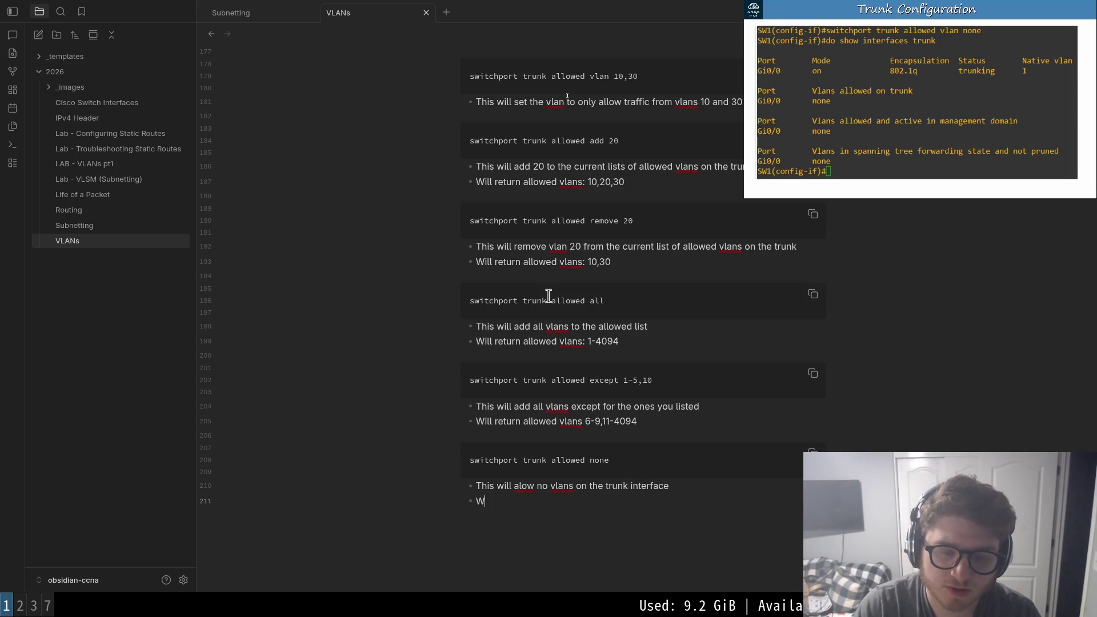
text(ill retu)
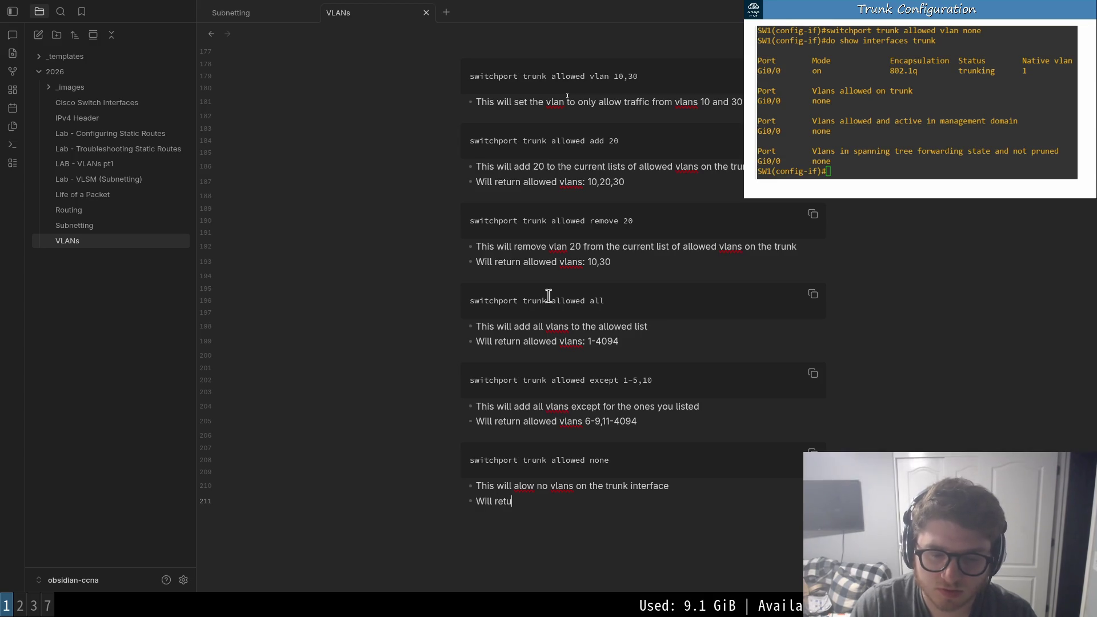
text(rn allowe)
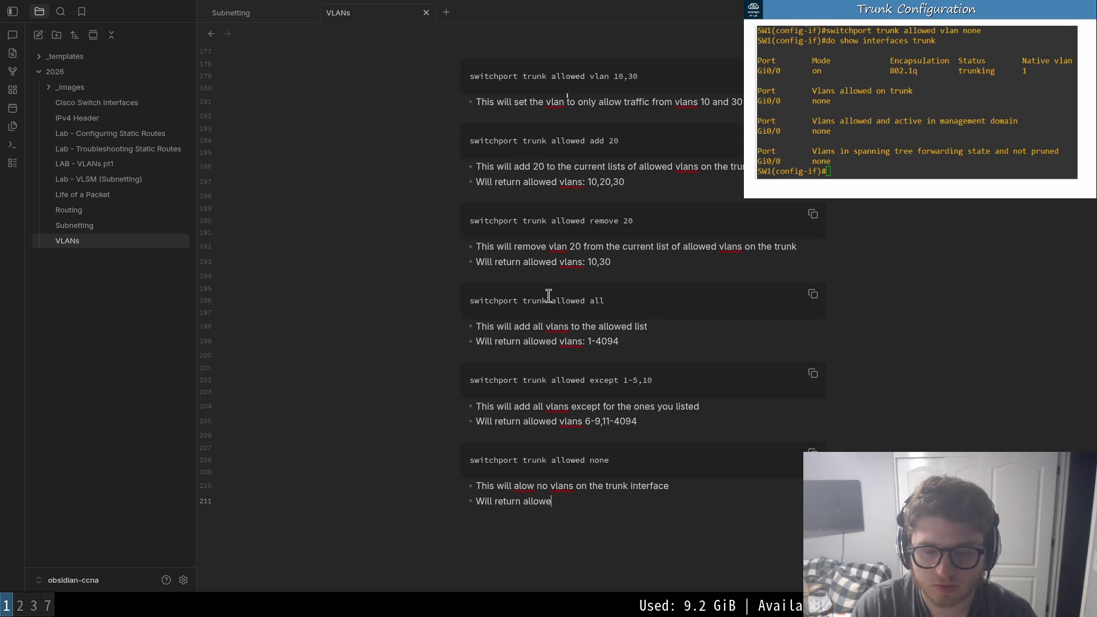
text(d vlans:)
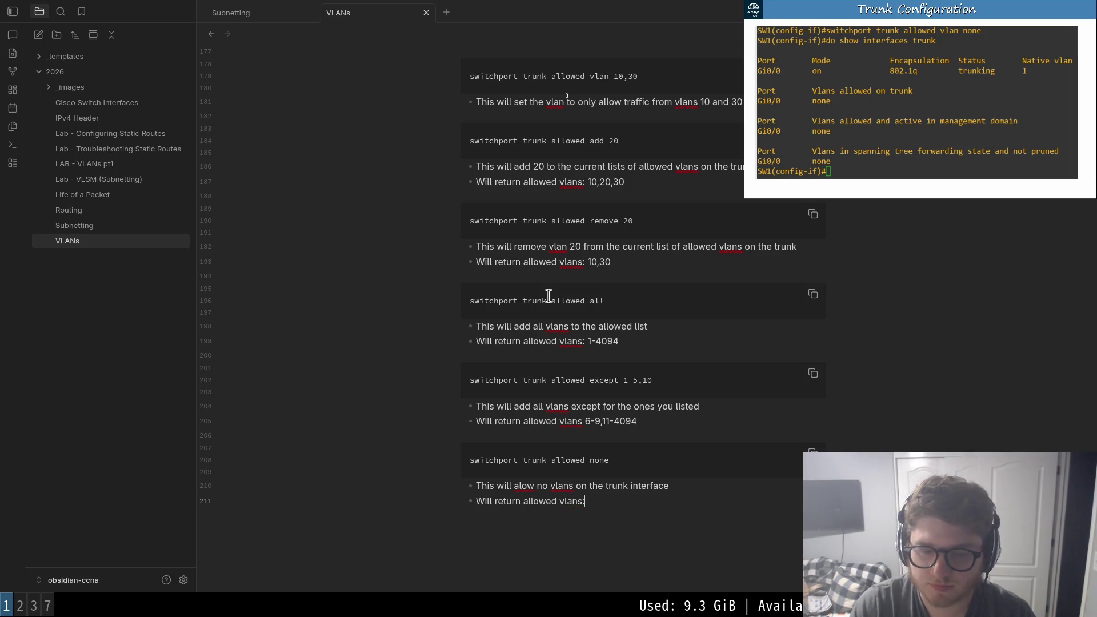
text( none)
Insert the missing colon after 'vlans' on the except-list return line.
key(Up)
key(Up)
key(Up)
key(Up)
key(Up)
key(Up)
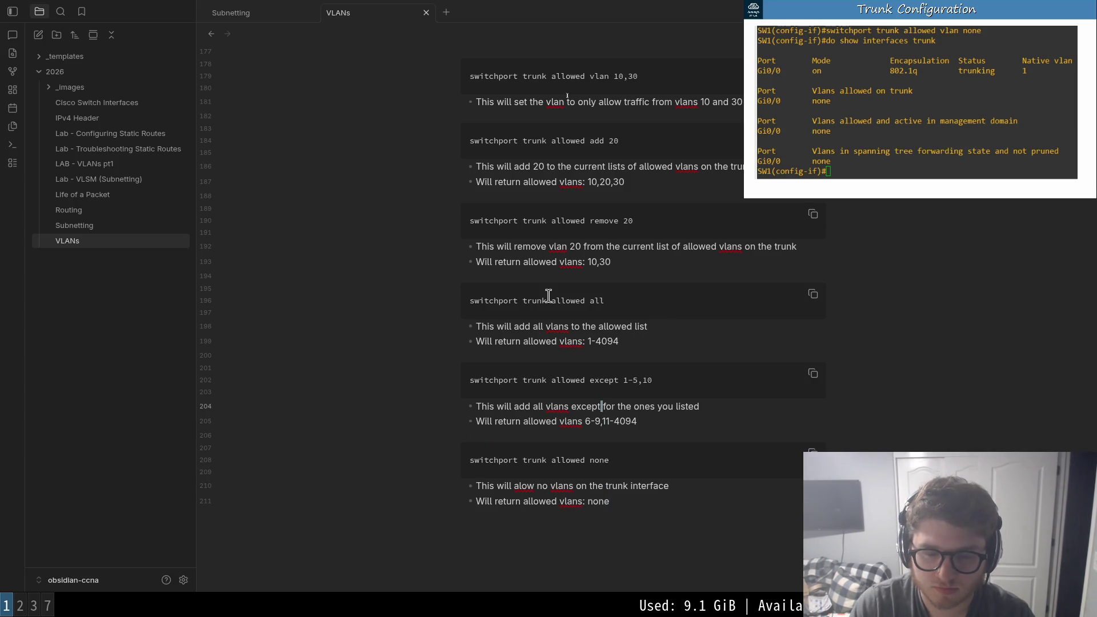
key(Left)
key(Left)
key(Left)
key(Left)
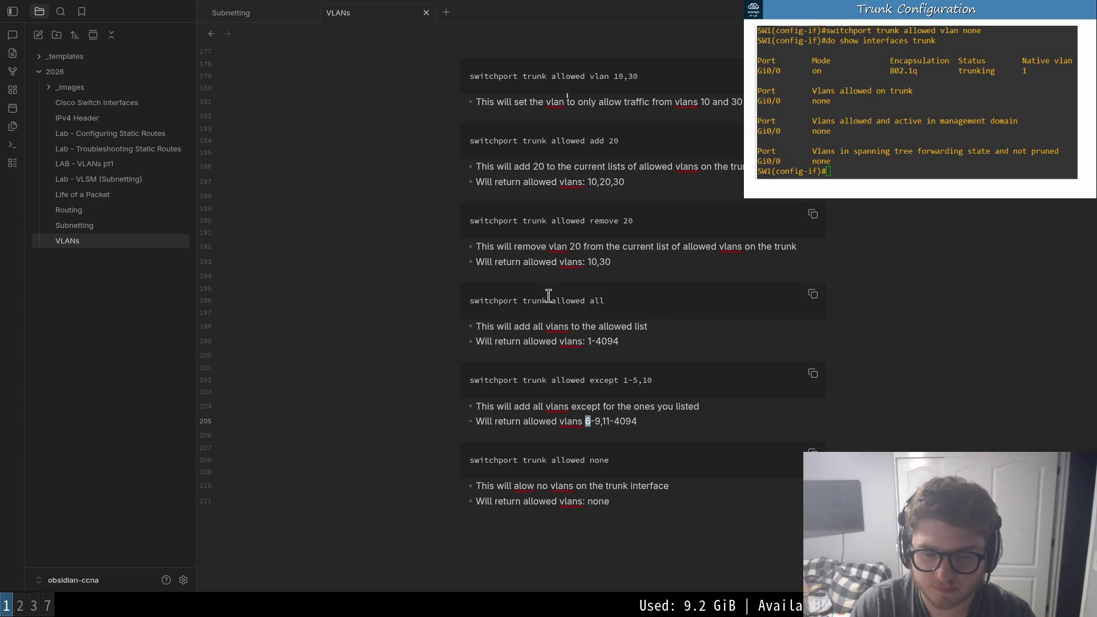
key(Left)
text(:)
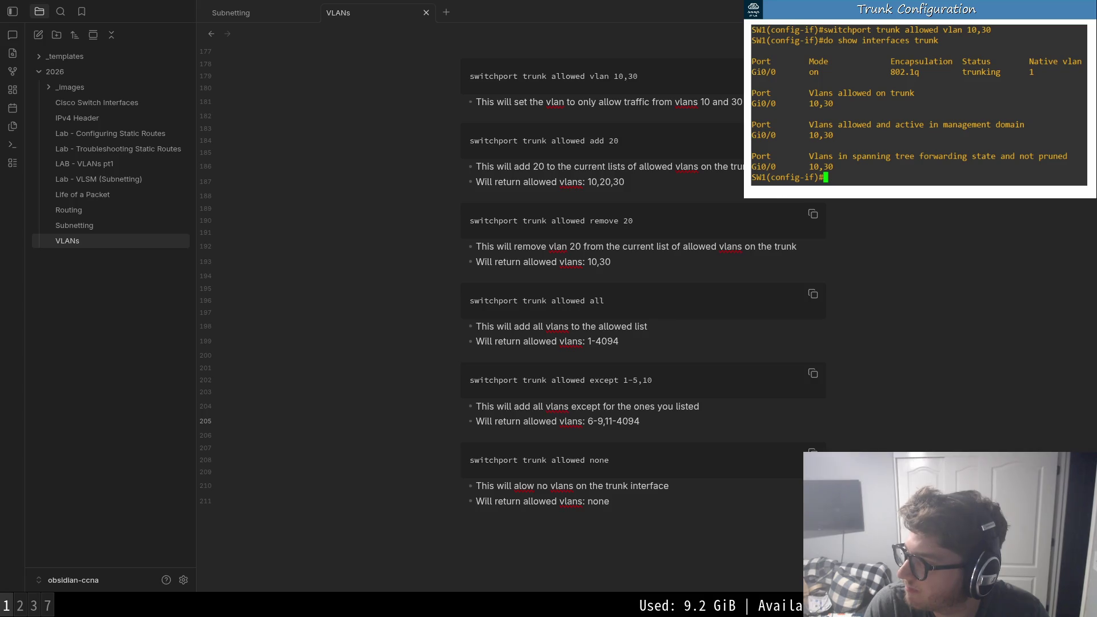
Pause the full-screen course video and add a '---' divider below the trunk notes.
key(f)
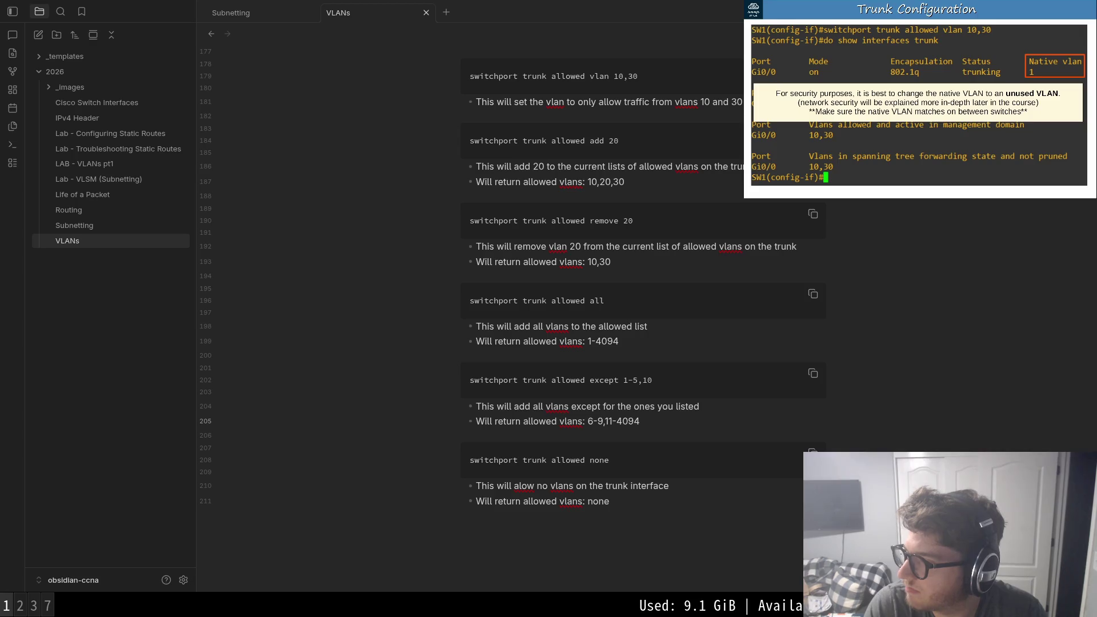
click(920, 102)
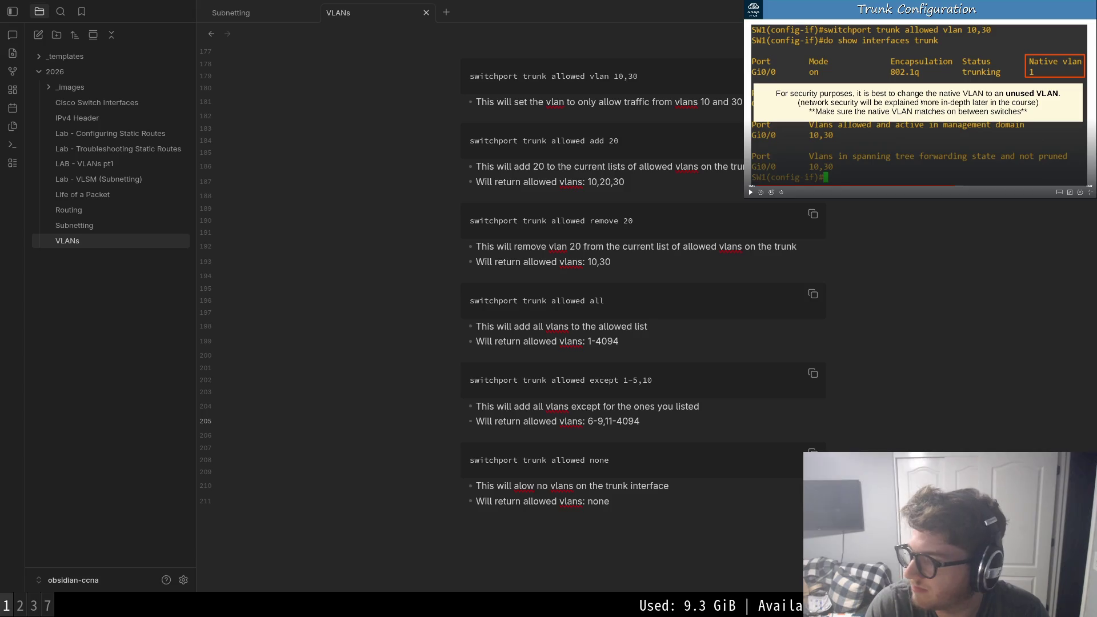
key(Down)
key(Down)
key(Down)
key(Down)
key(Down)
key(End)
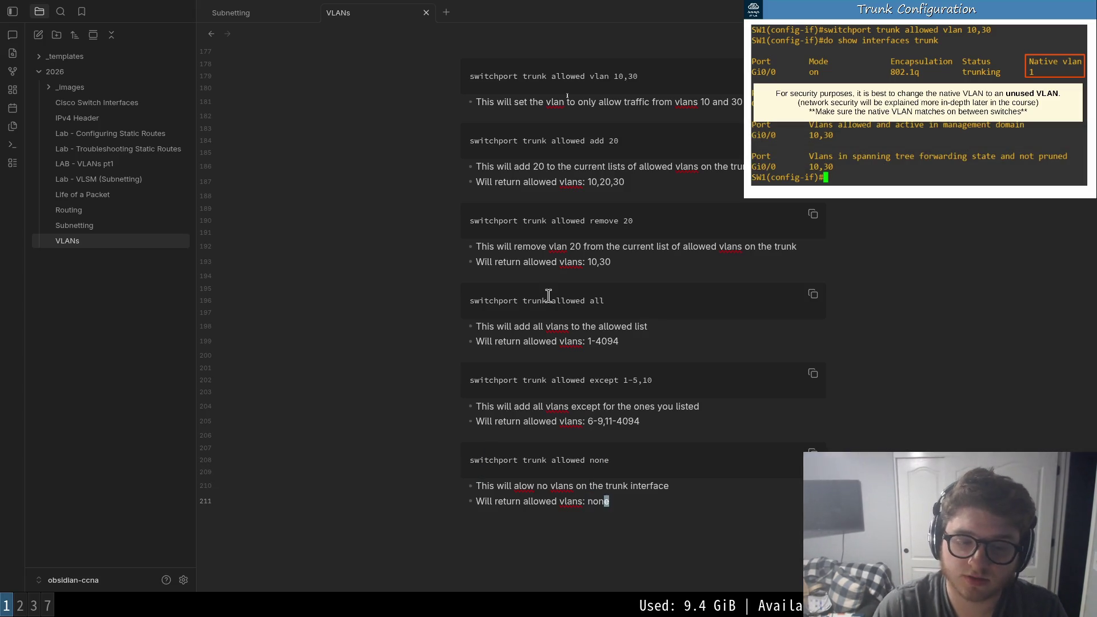
key(Return)
key(Return)
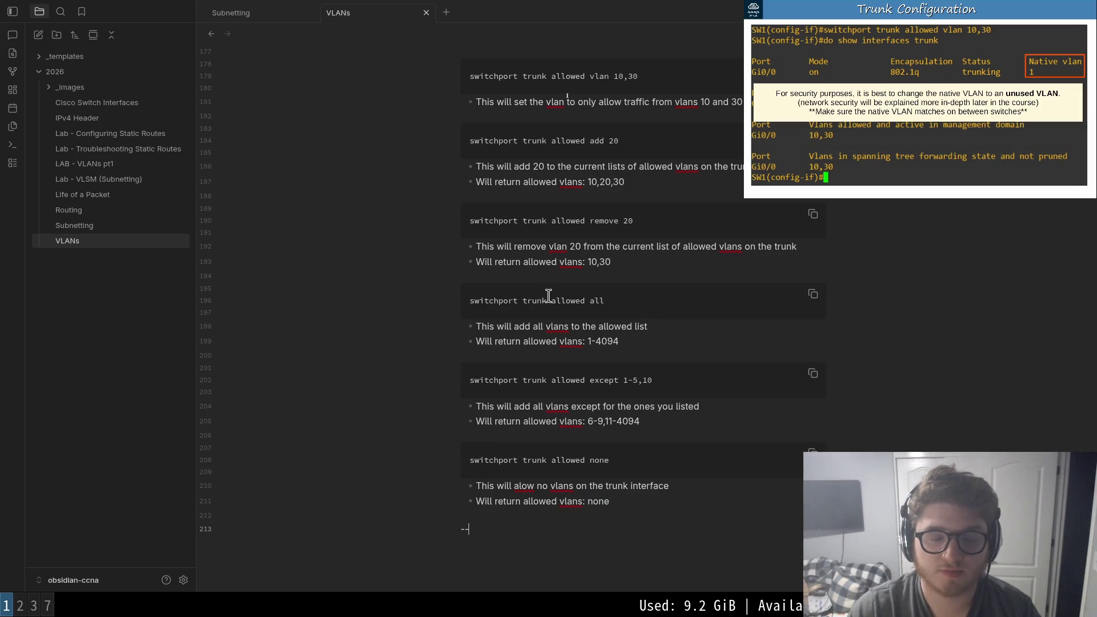
key(Return)
key(Return)
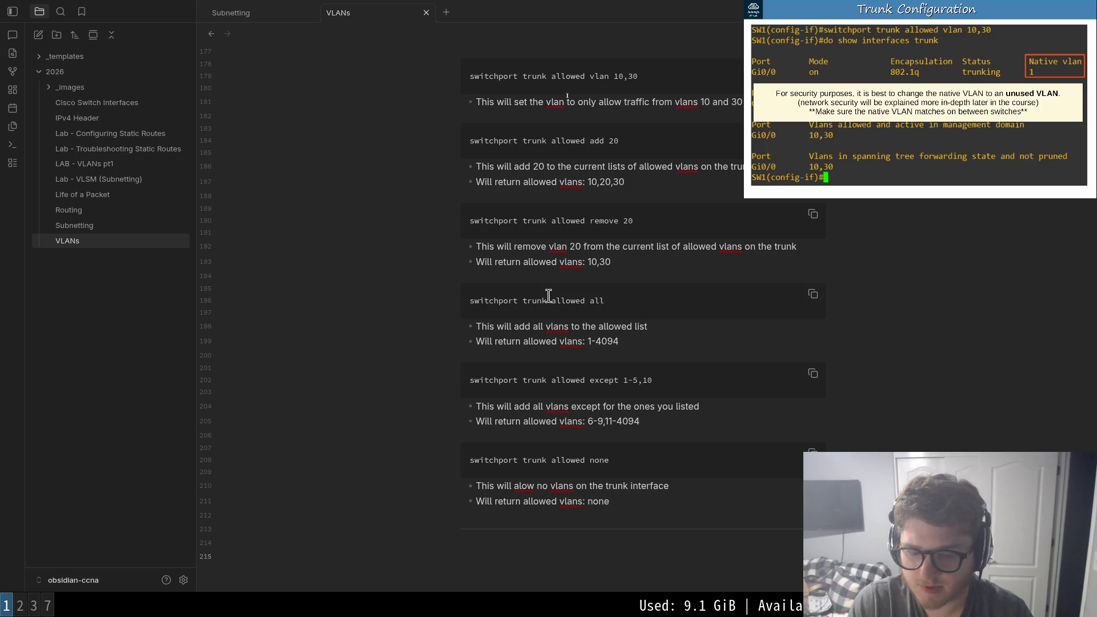
text(# Ca)
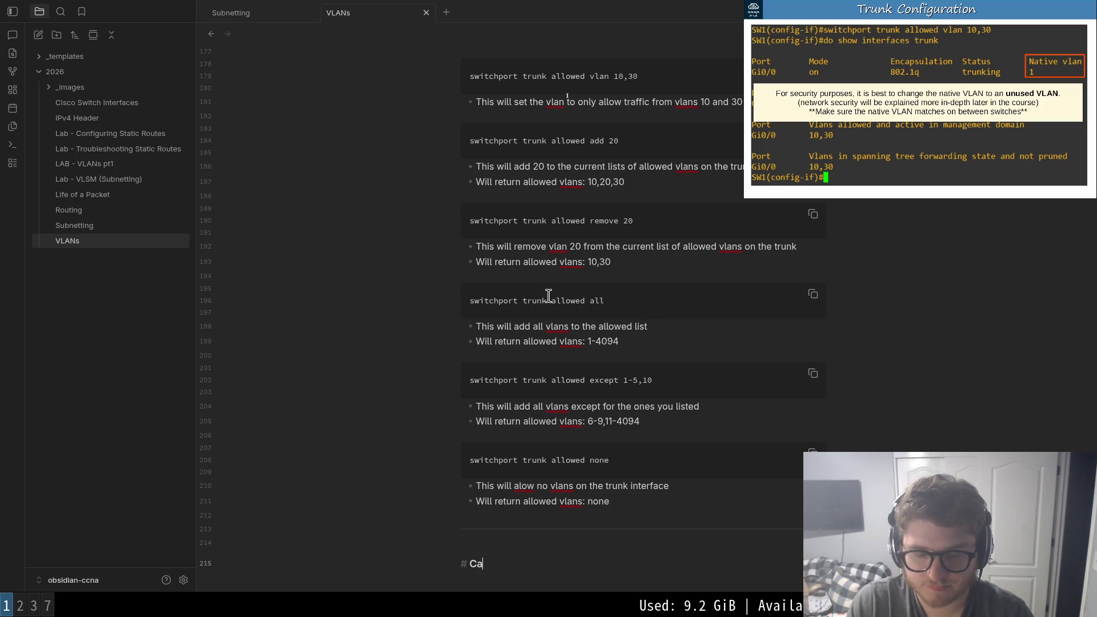
text(hanging)
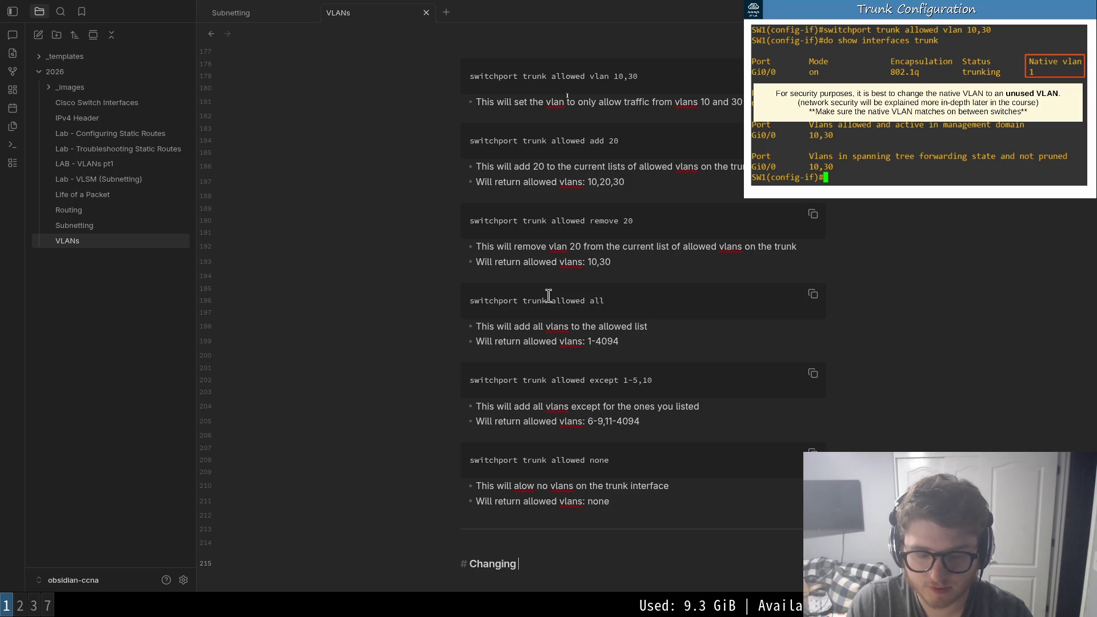
text( Na)
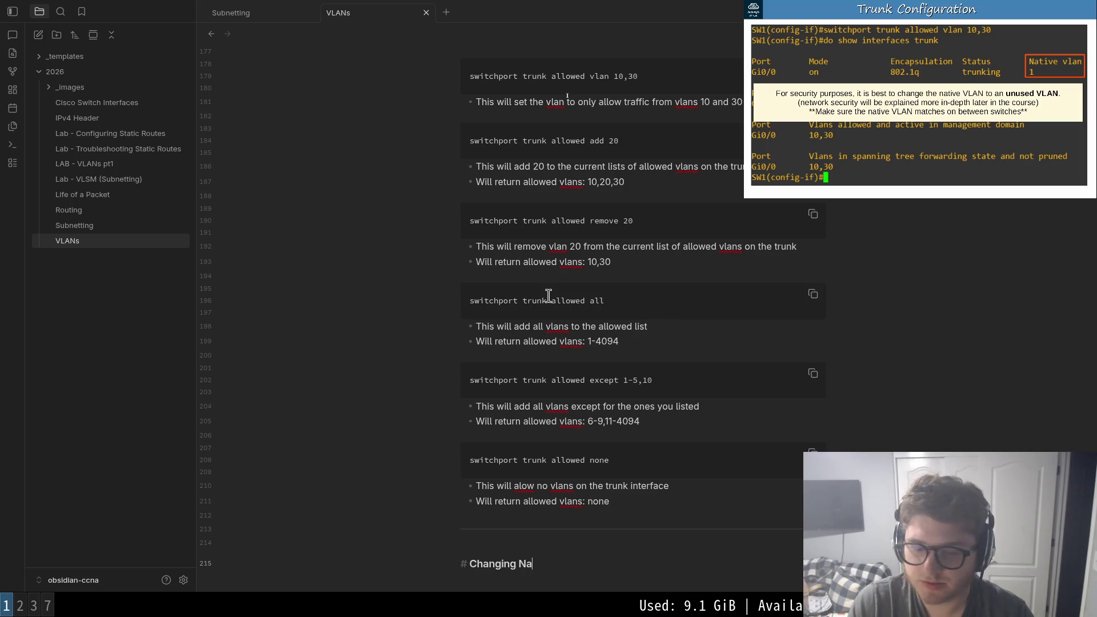
text(tive Vl)
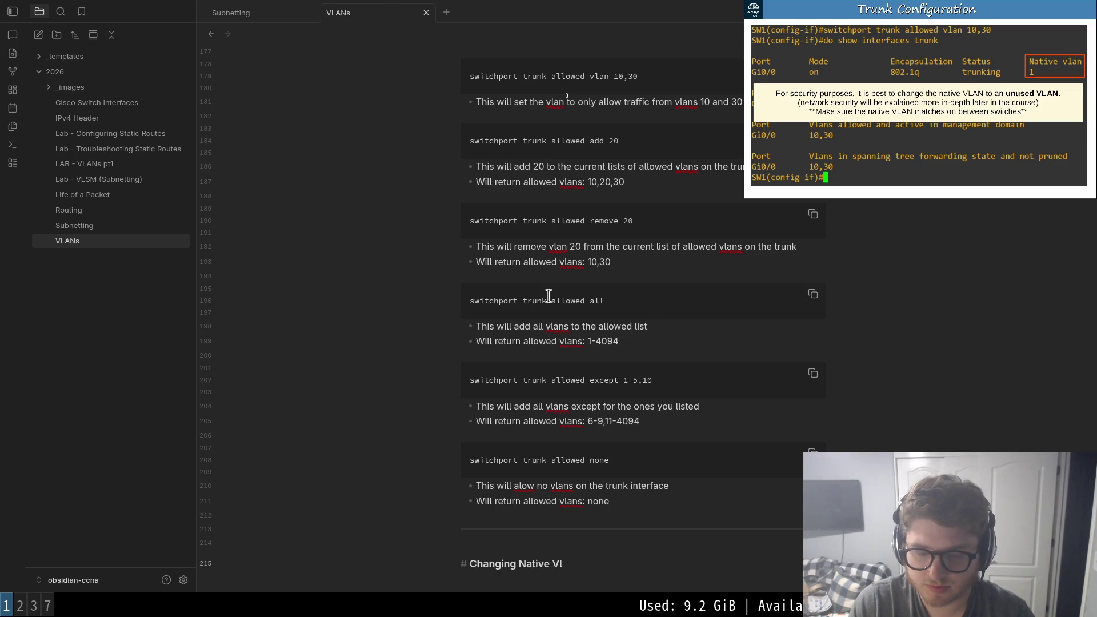
text(N)
Add a '# Changing Native VLAN' heading and begin a '>' security quote line under it.
key(Return)
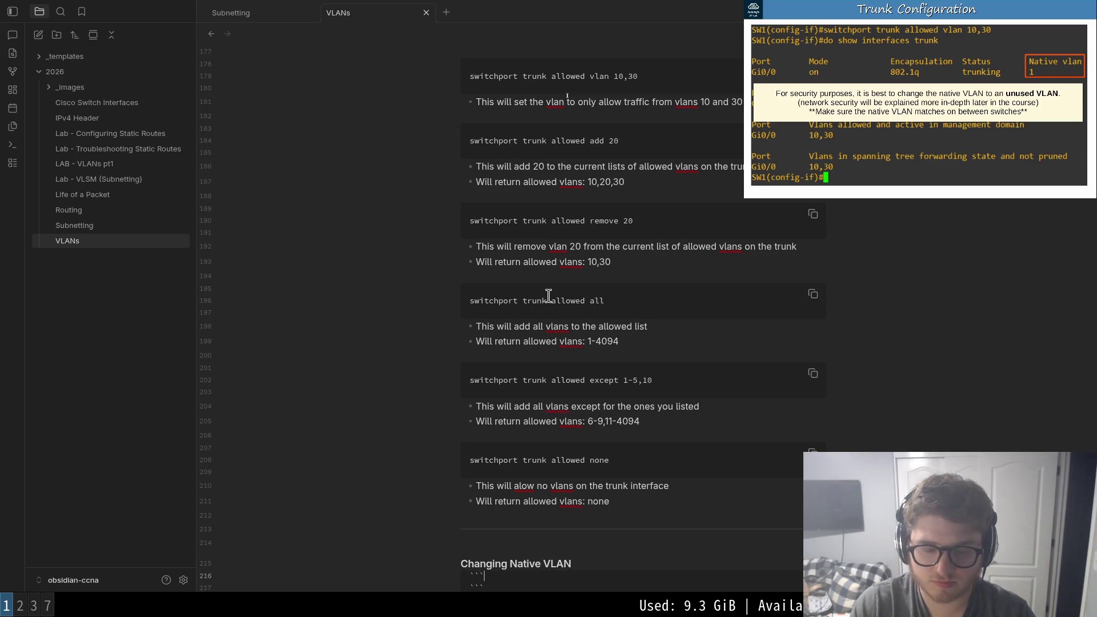
text(```)
key(Return)
key(BackSpace)
key(BackSpace)
key(BackSpace)
text(- )
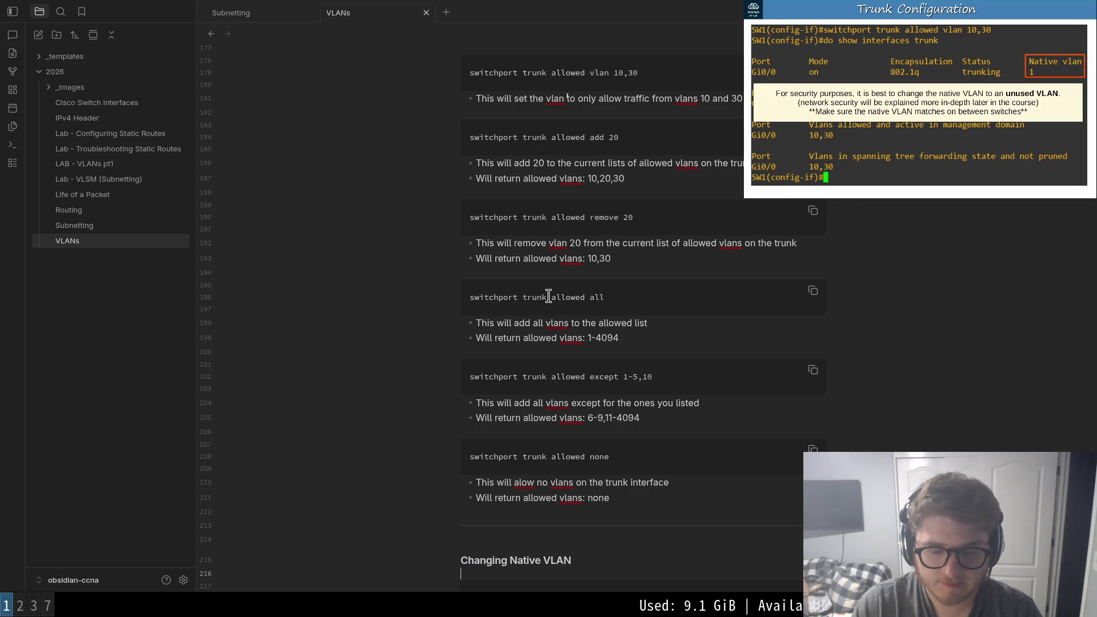
text(FO)
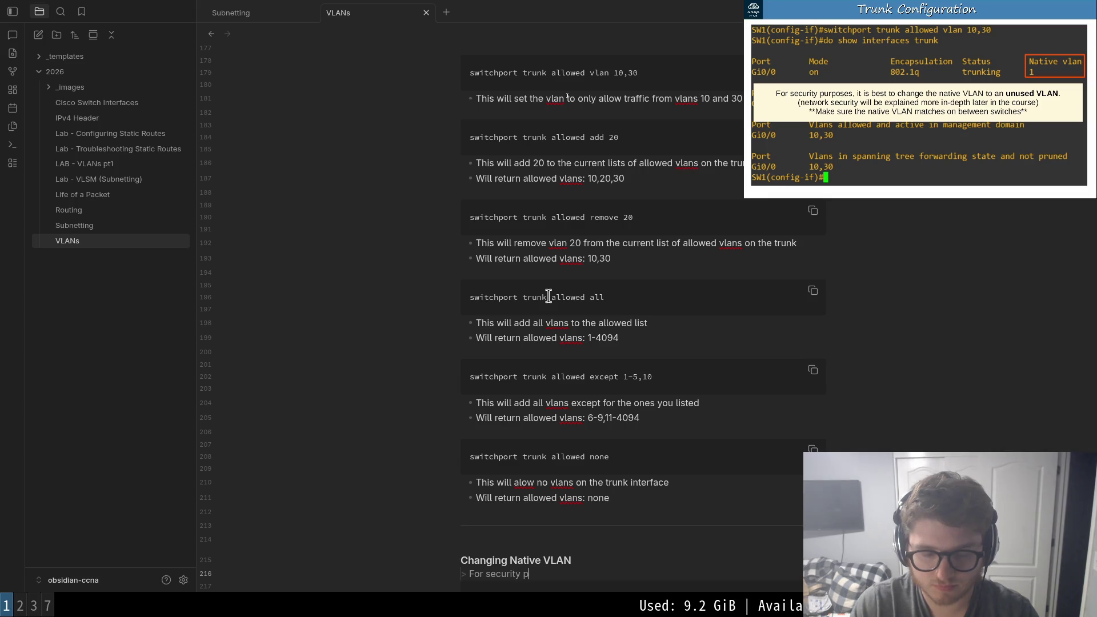
text(oses)
Wrap the security sentence in a <span style="color:red"> tag and continue it with a comma.
key(shift+Left)
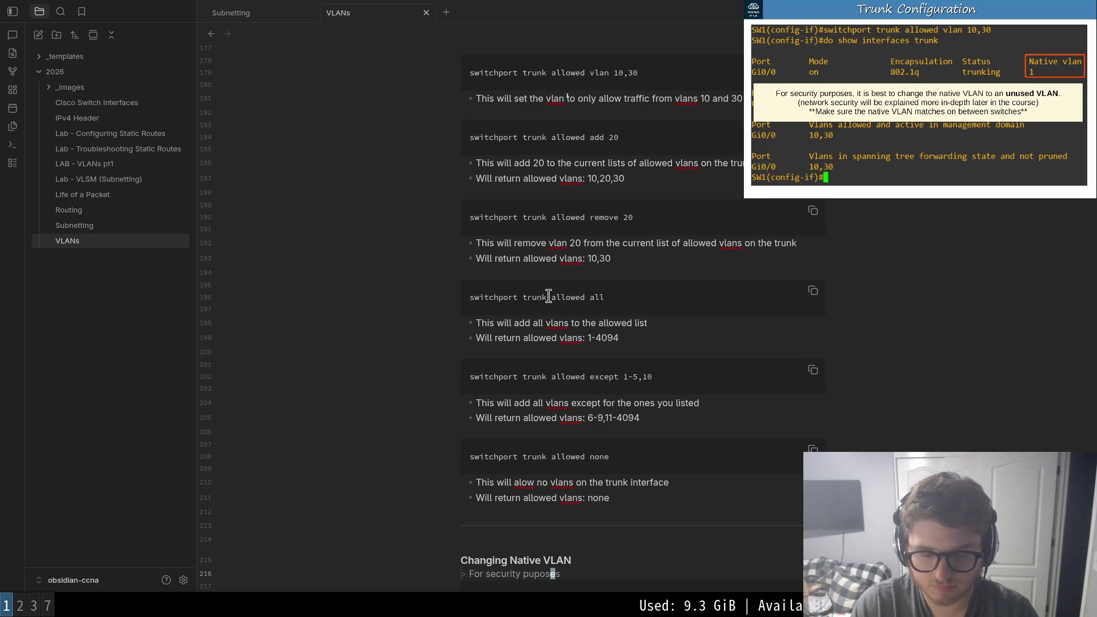
key(b)
key(b)
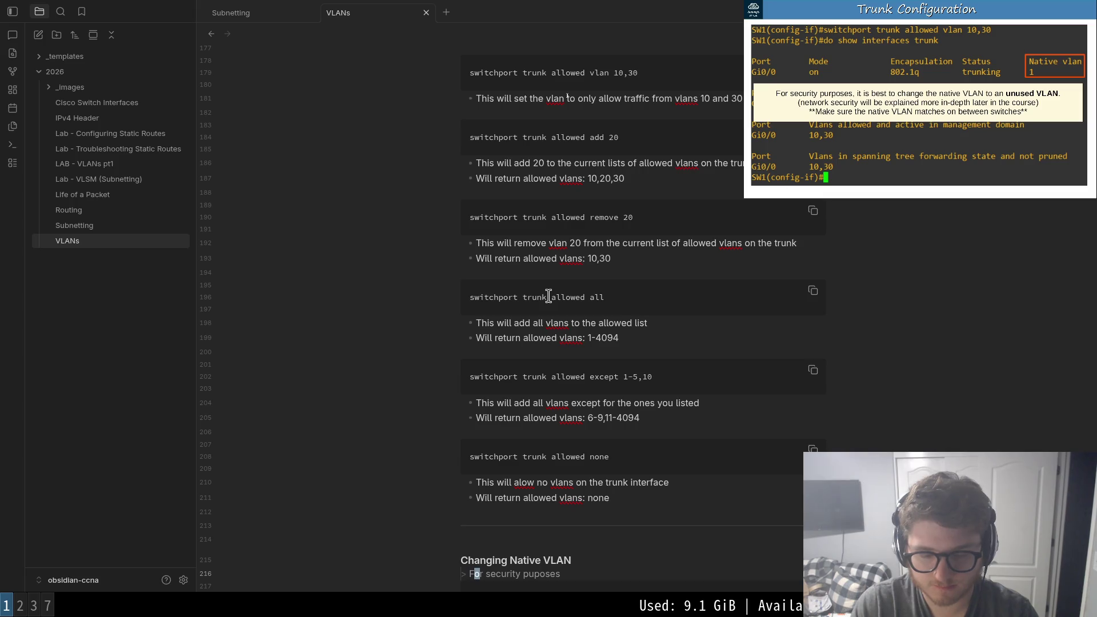
text(<s)
text(>)
key(Left)
text(span color)
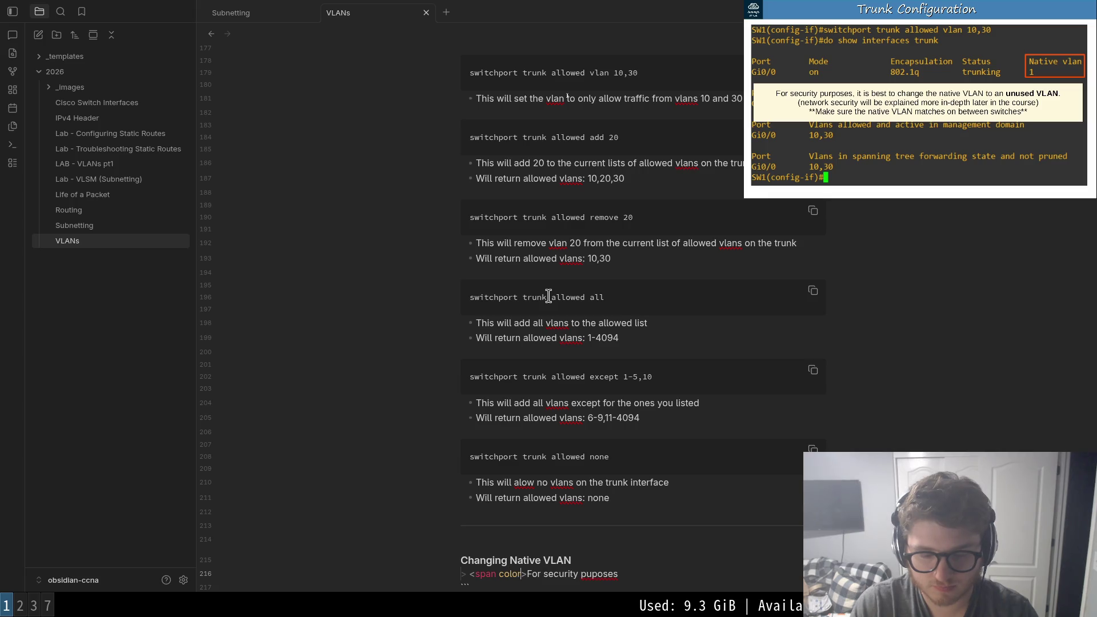
key(BackSpace)
key(BackSpace)
key(BackSpace)
text(s)
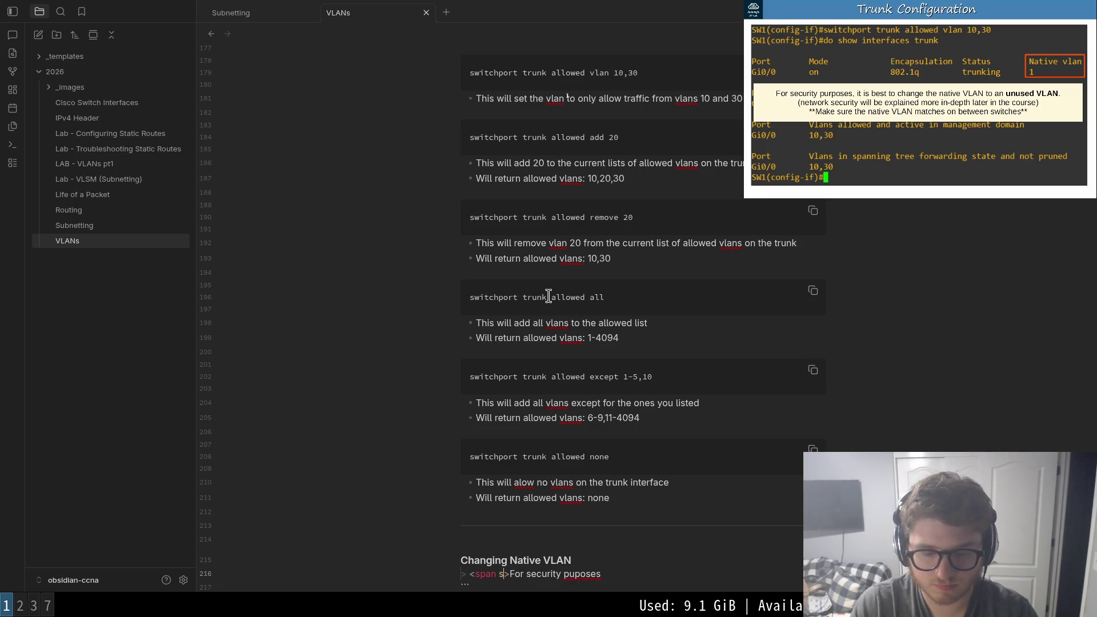
text(tyle)
text(="color)
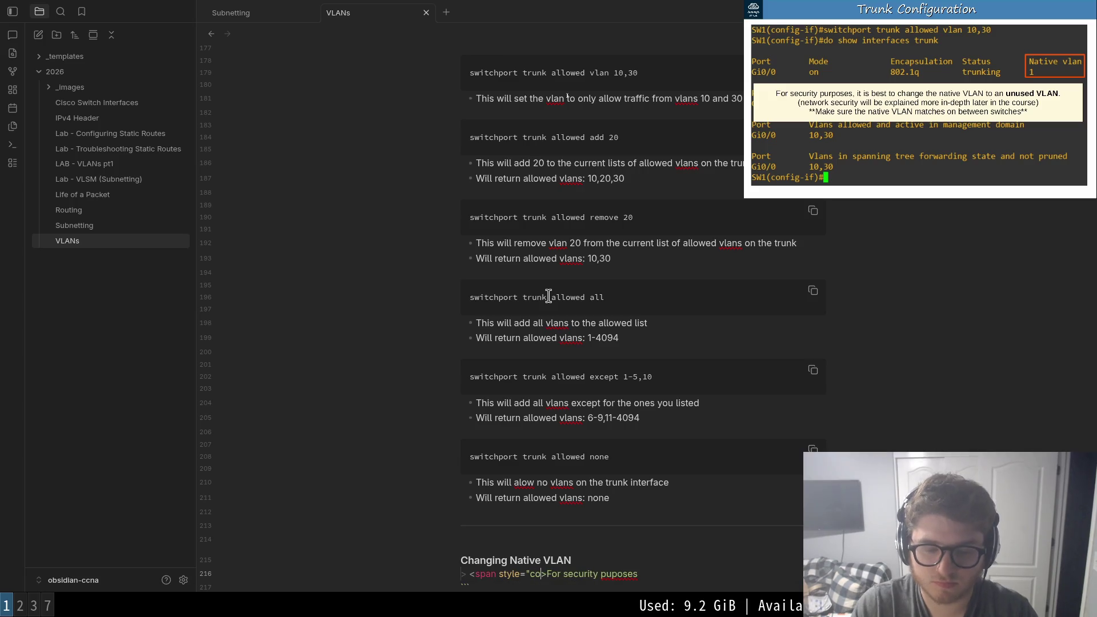
text(:red")
key(End)
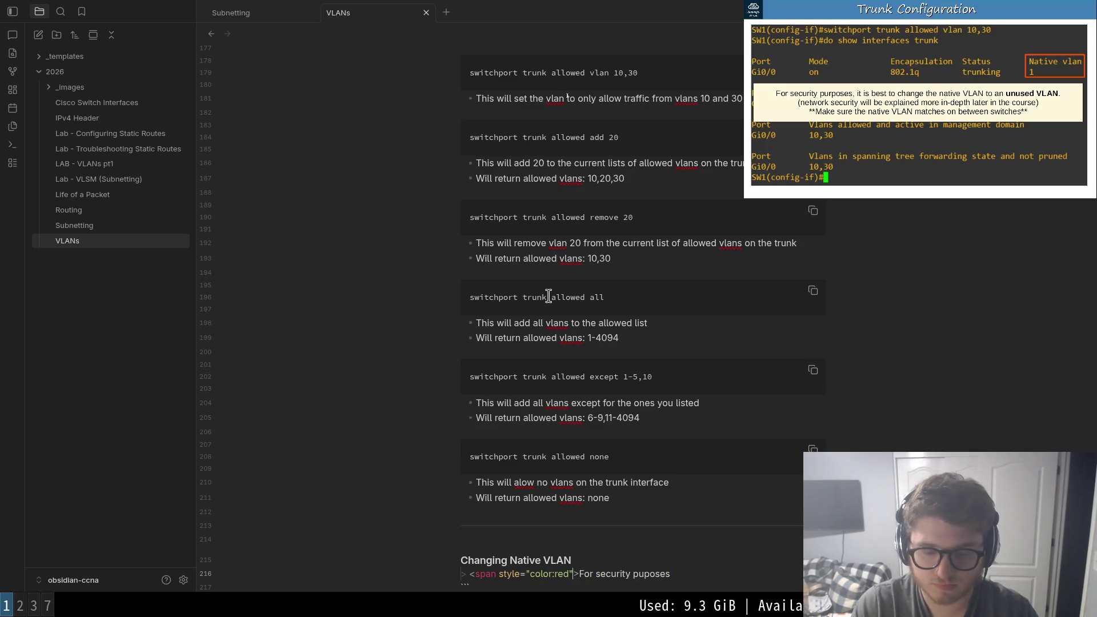
text(</)
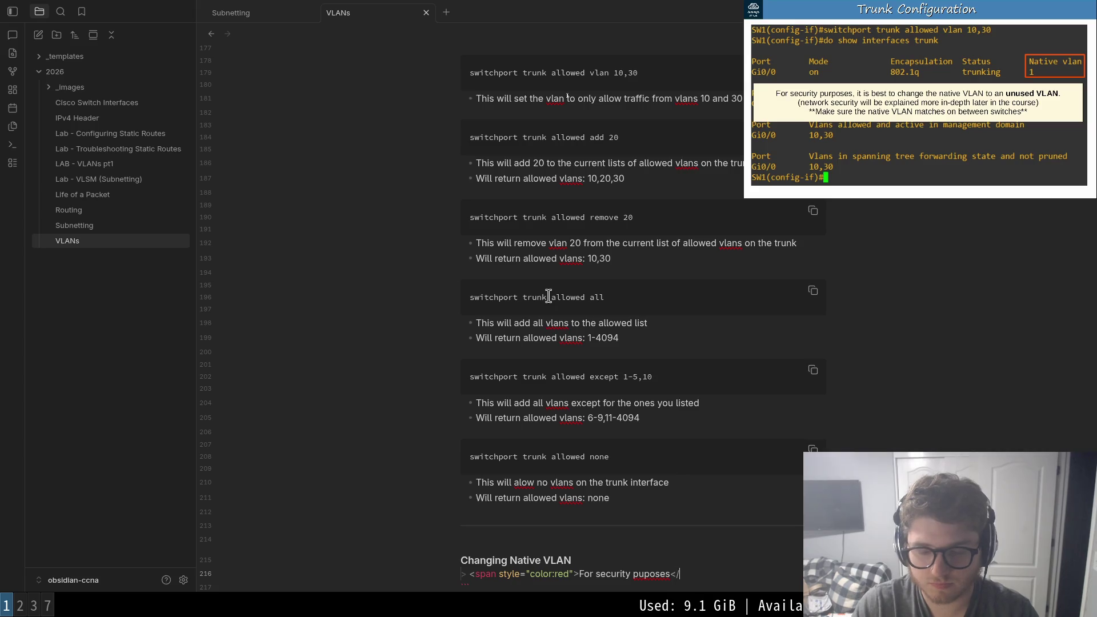
text(span>)
key(Left)
key(Left)
key(Left)
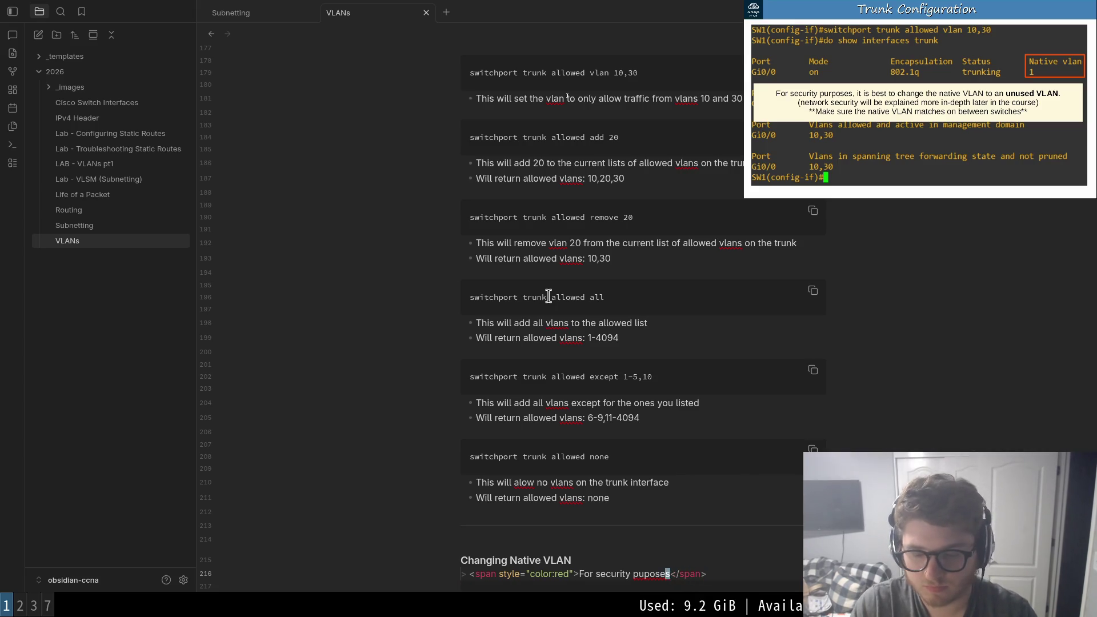
key(BackSpace)
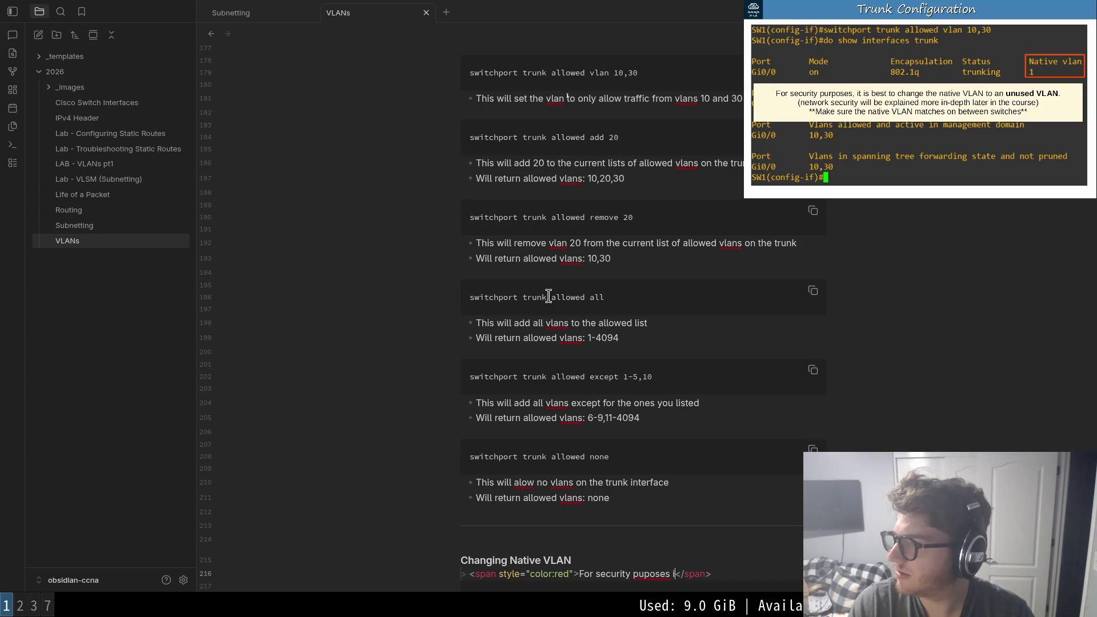
text(, it is b)
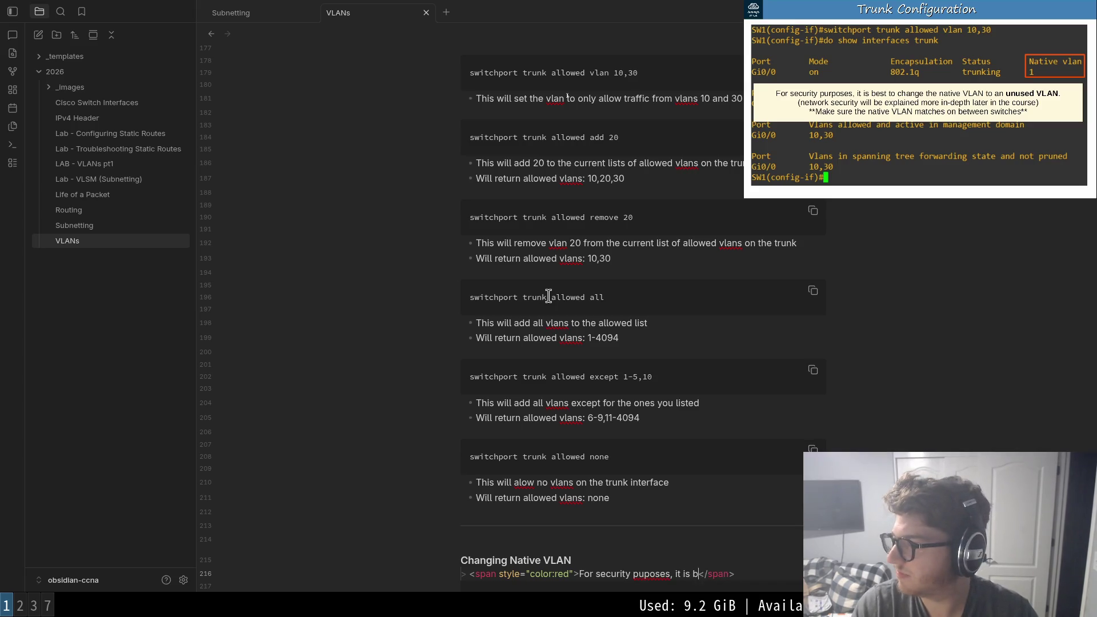
text(est to chan)
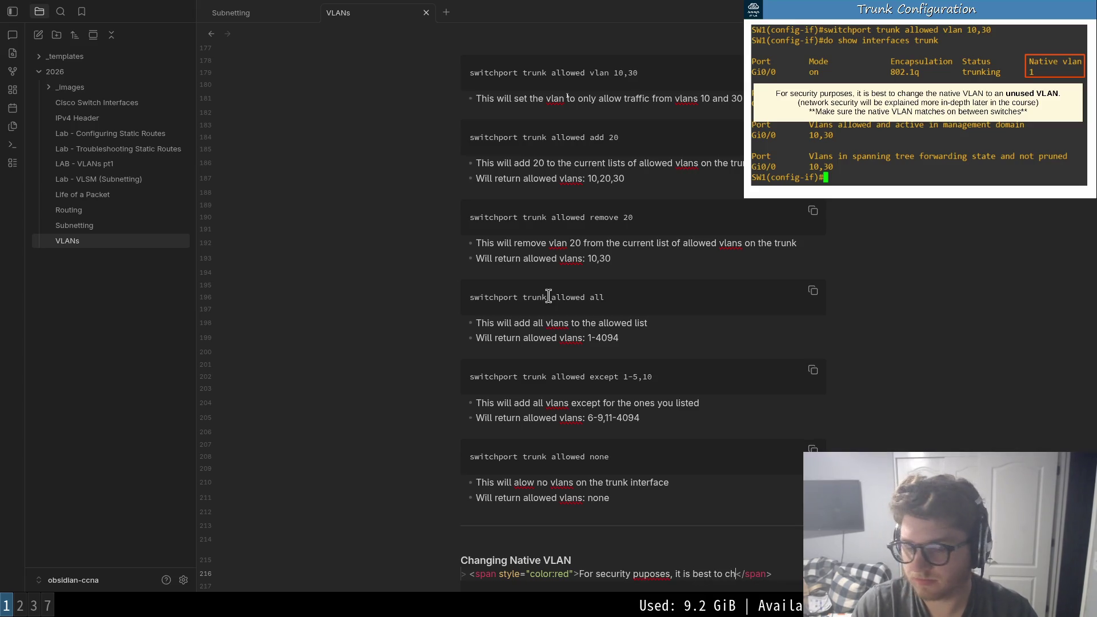
text(ge the secu)
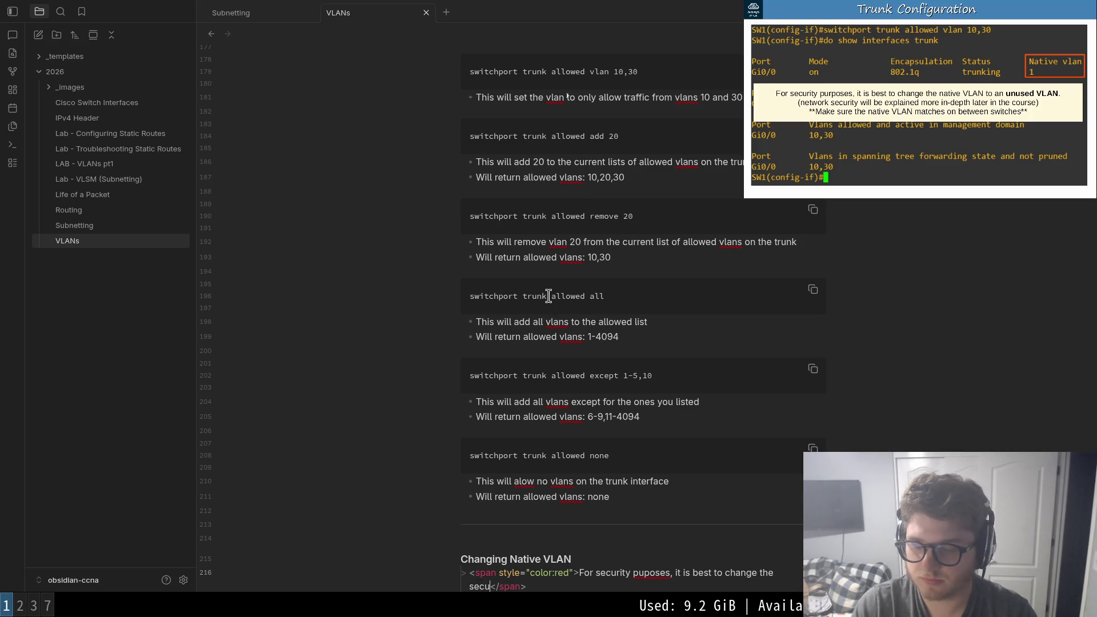
text( s)
text(nea)
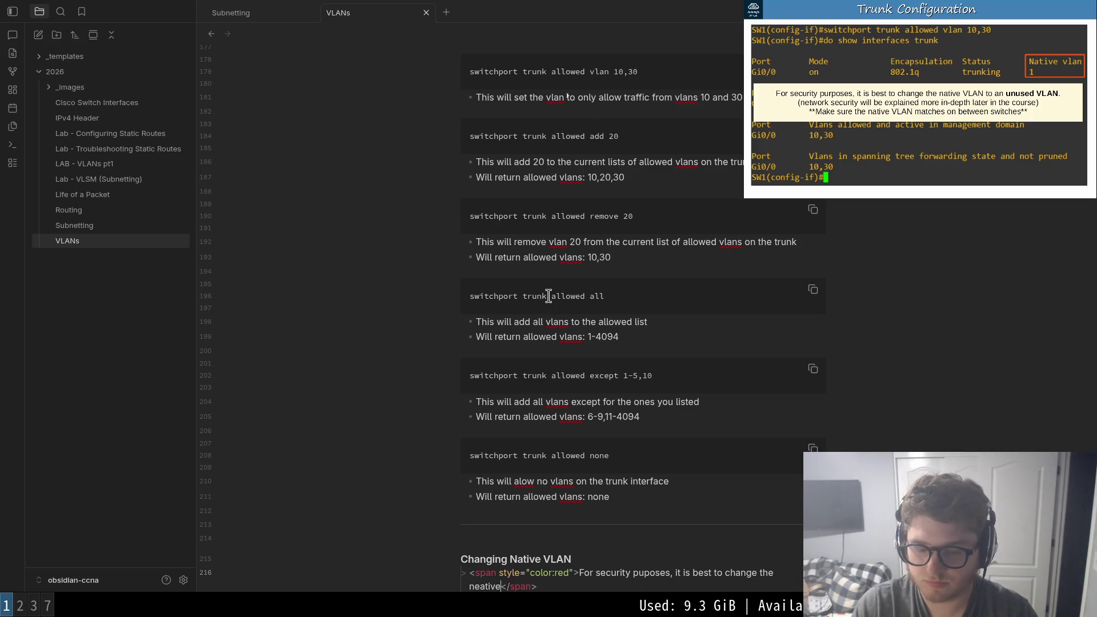
text(tive)
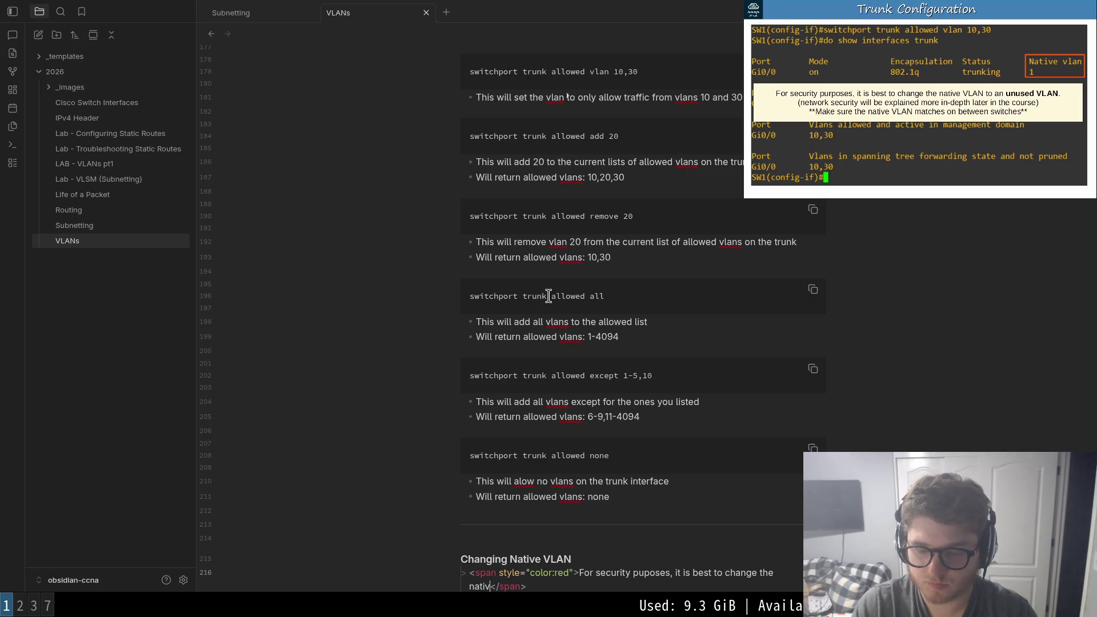
text( vlan)
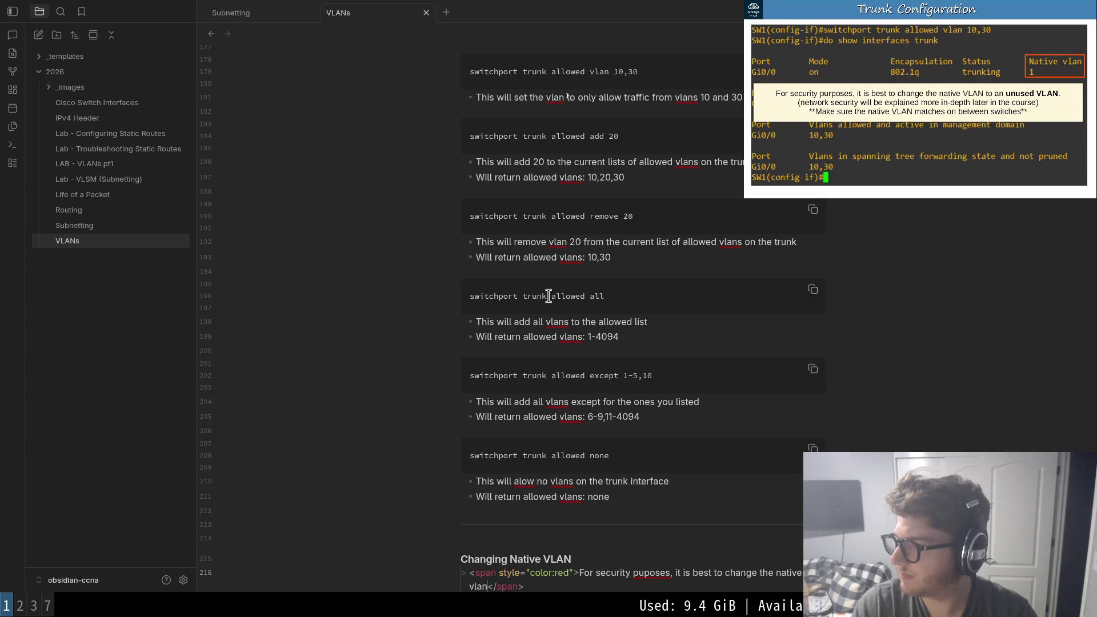
text( to )
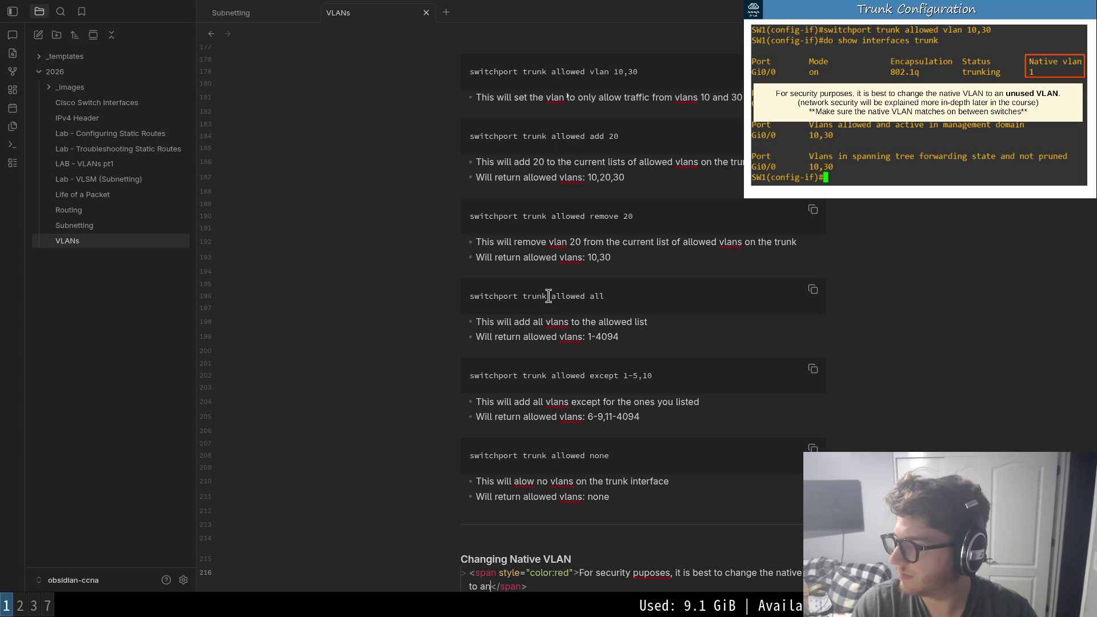
text(an unused VLAN)
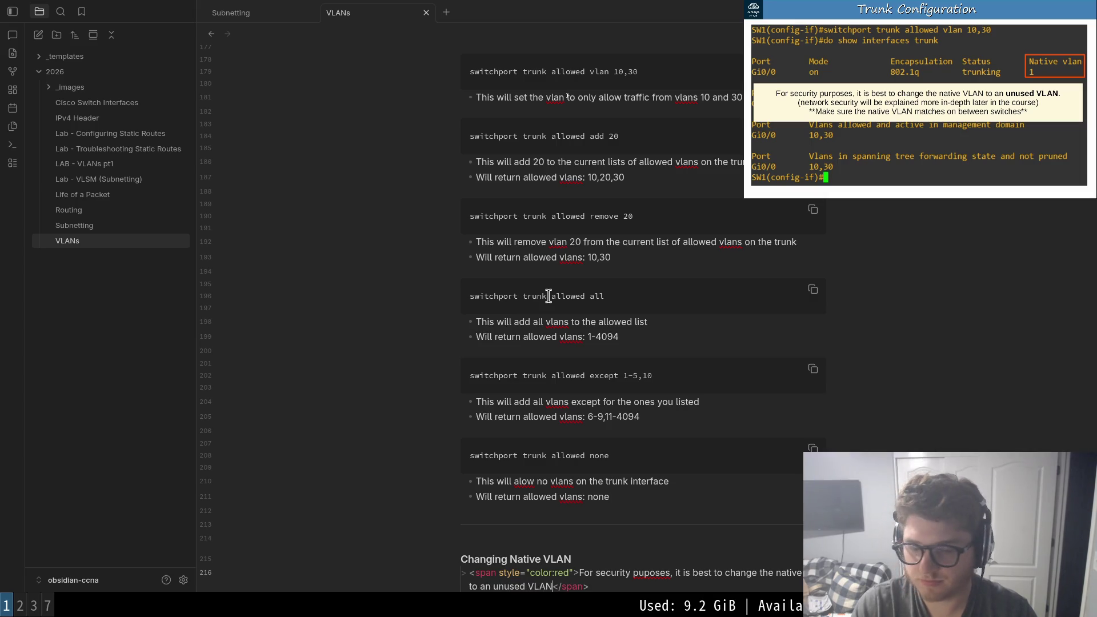
text(.)
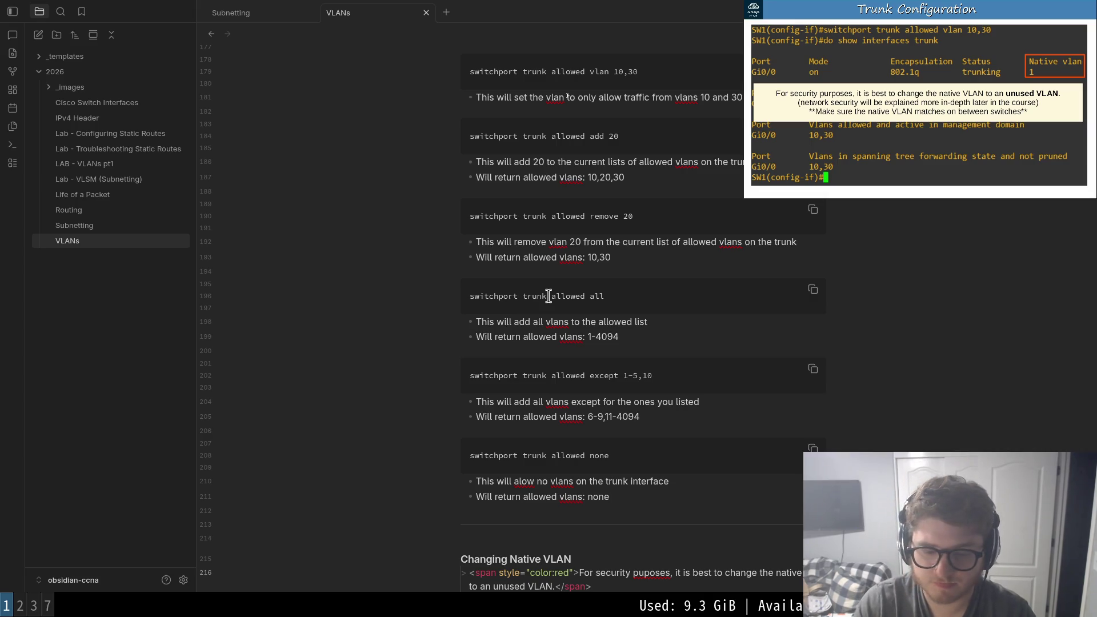
Repair the red span tag with vim edits so the note advises changing the native VLAN to an unused VLAN.
key(Escape)
key(w)
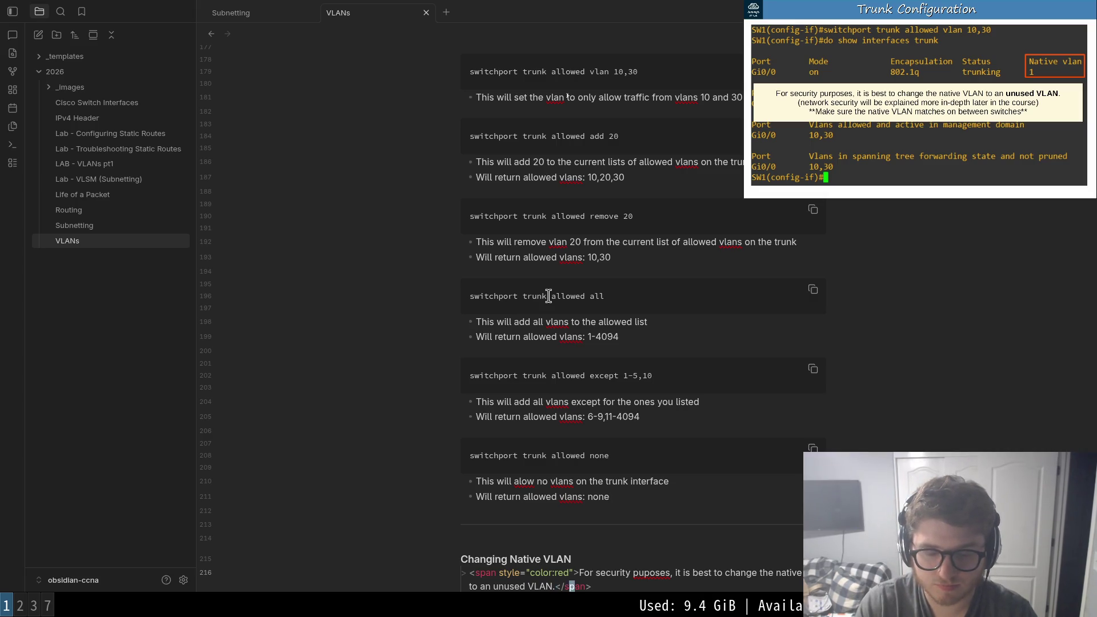
key(l)
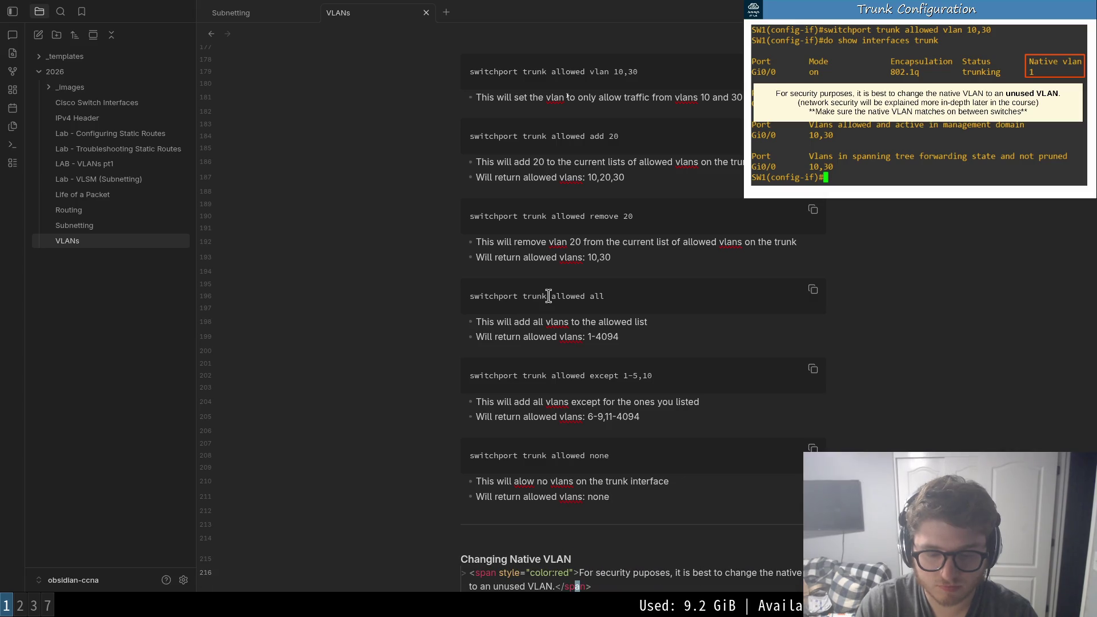
key(0)
key(w)
key(w)
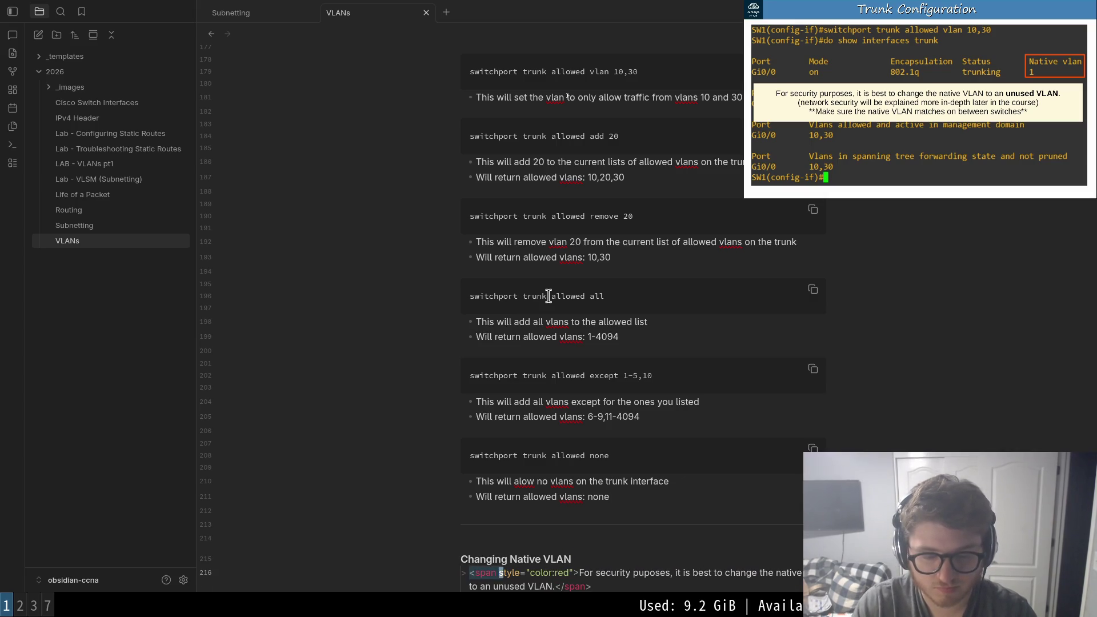
key(v)
key(e)
key(e)
key(e)
key(0)
key(y)
key(p)
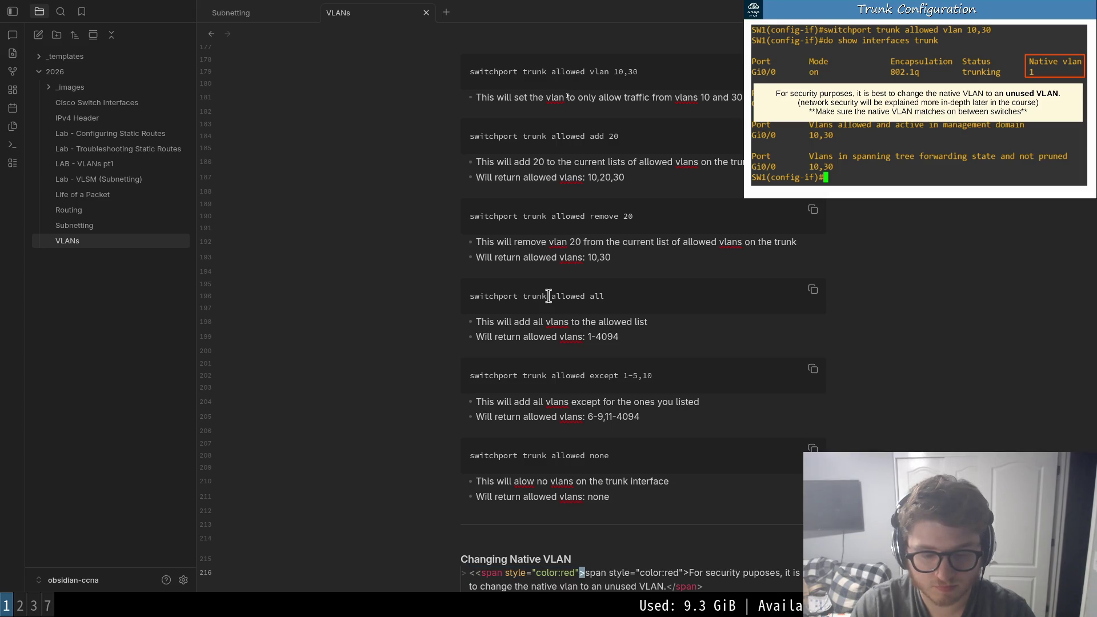
key(u)
key(o)
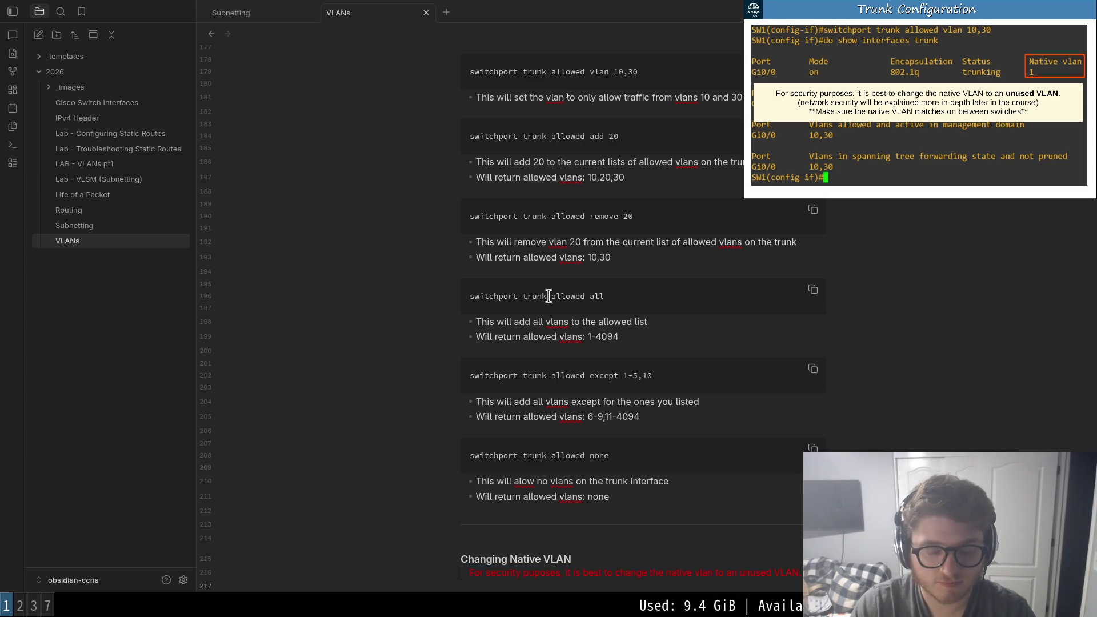
text(>)
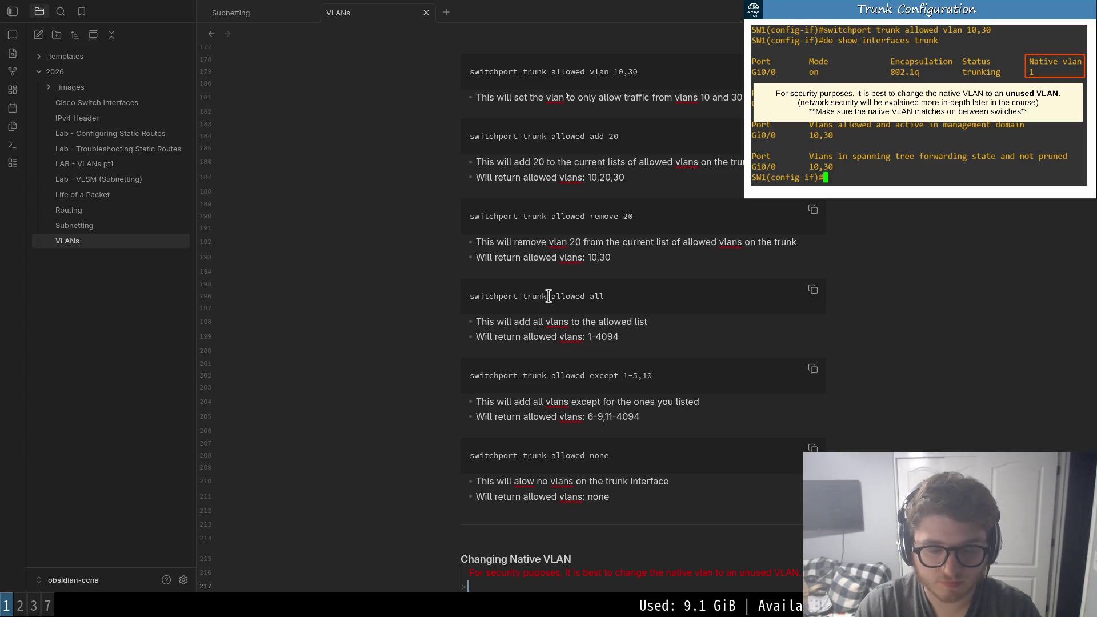
Add a second red span reading **Make sure the native VLAN matches on between switches**.
key(Escape)
text(p)
text(spa)
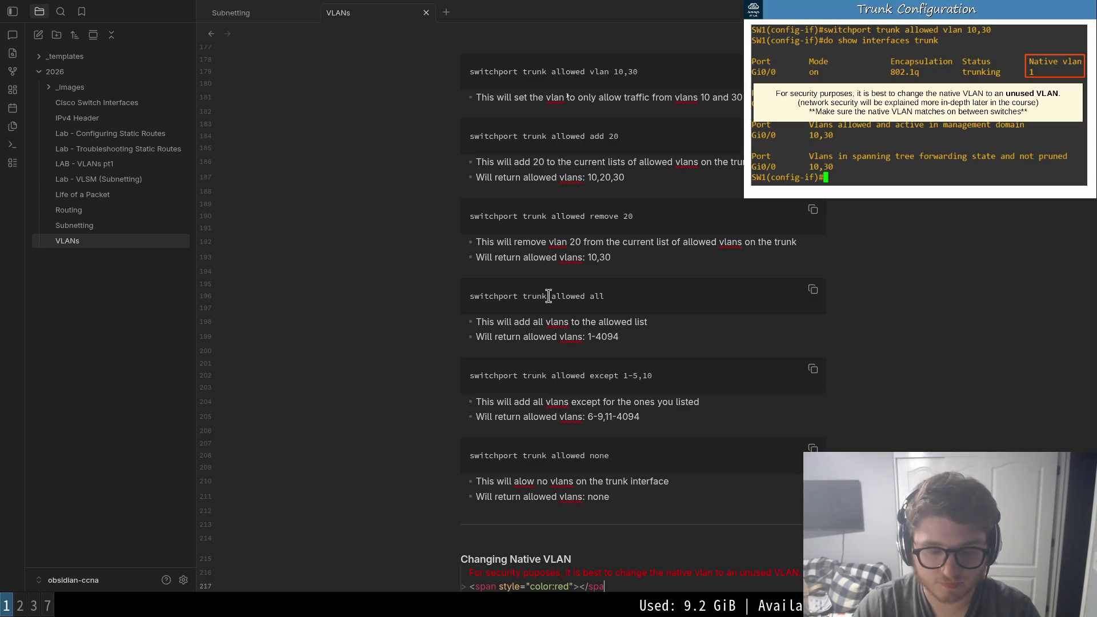
text(n>)
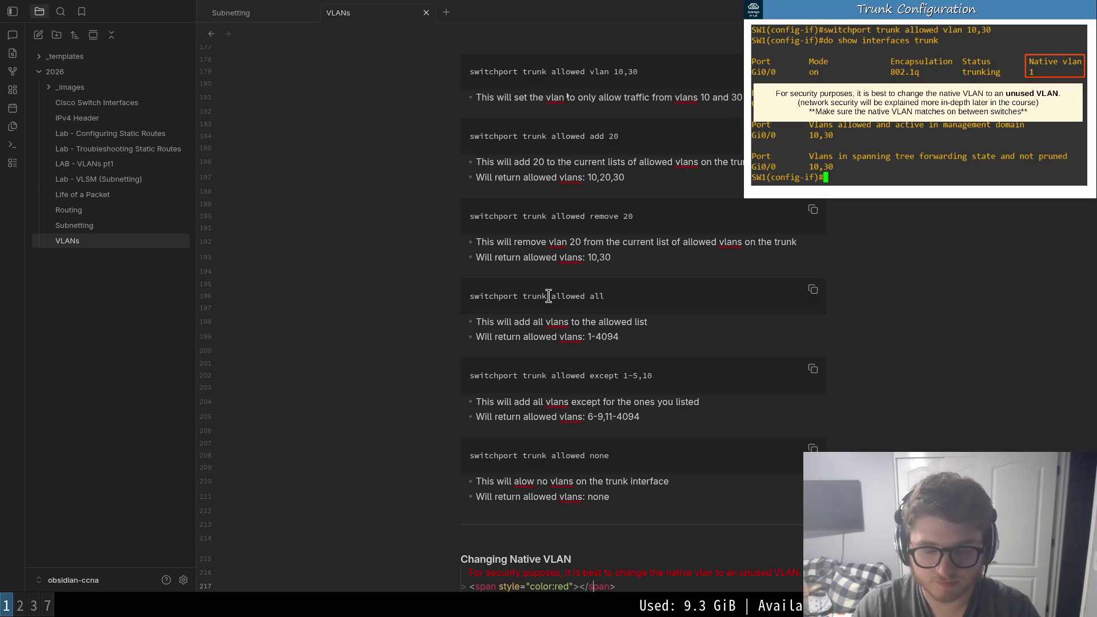
key(h)
key(h)
key(i)
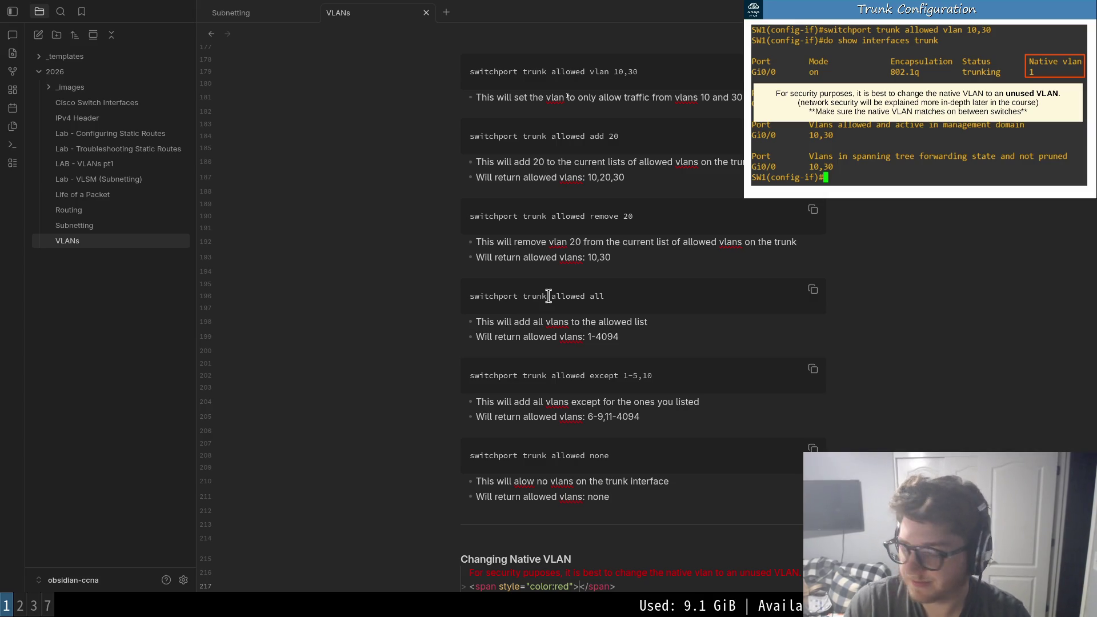
text(**)
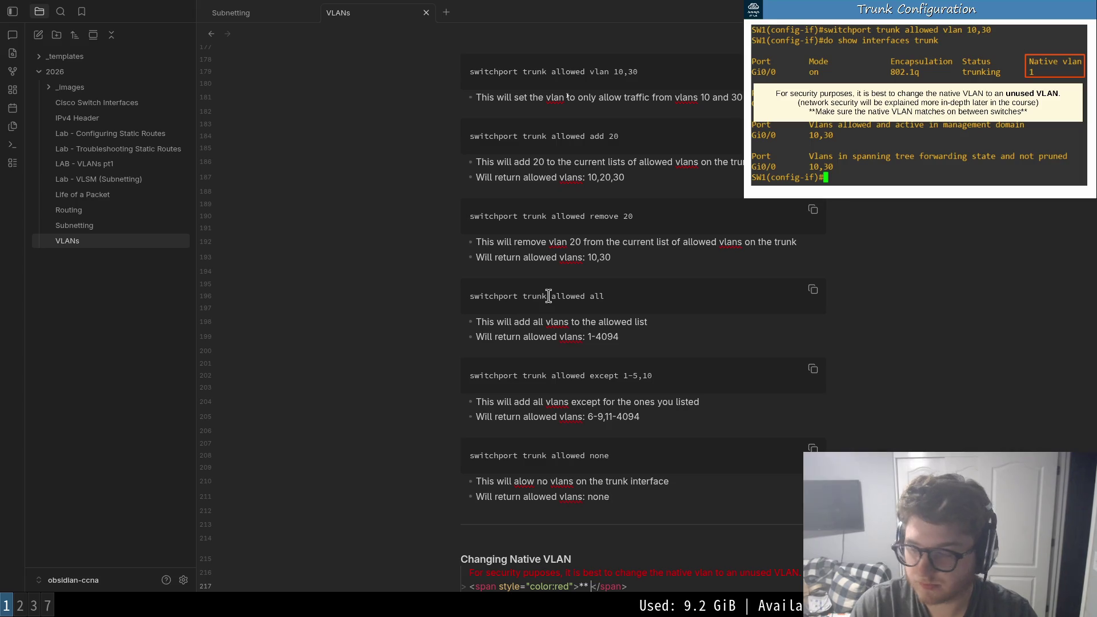
text(Make)
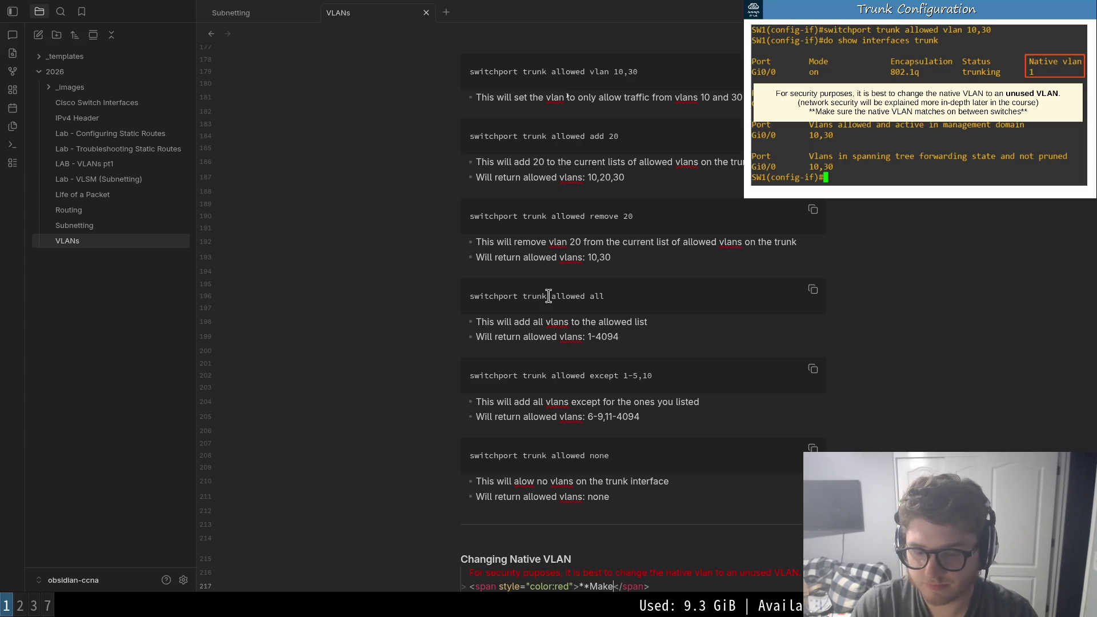
text( sure the na)
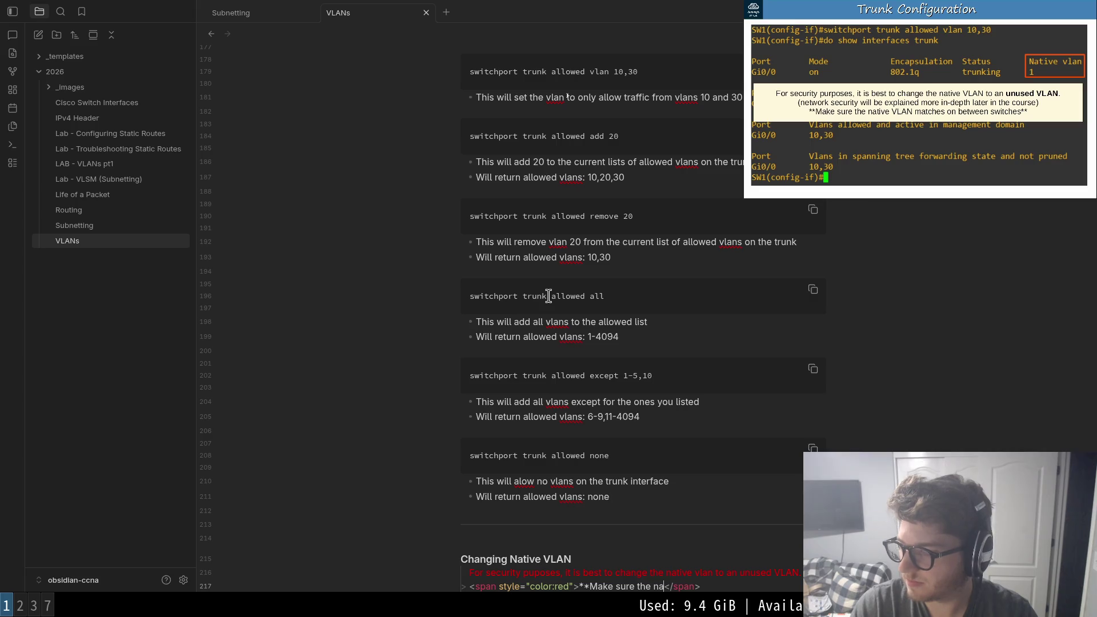
text(tive VLAN)
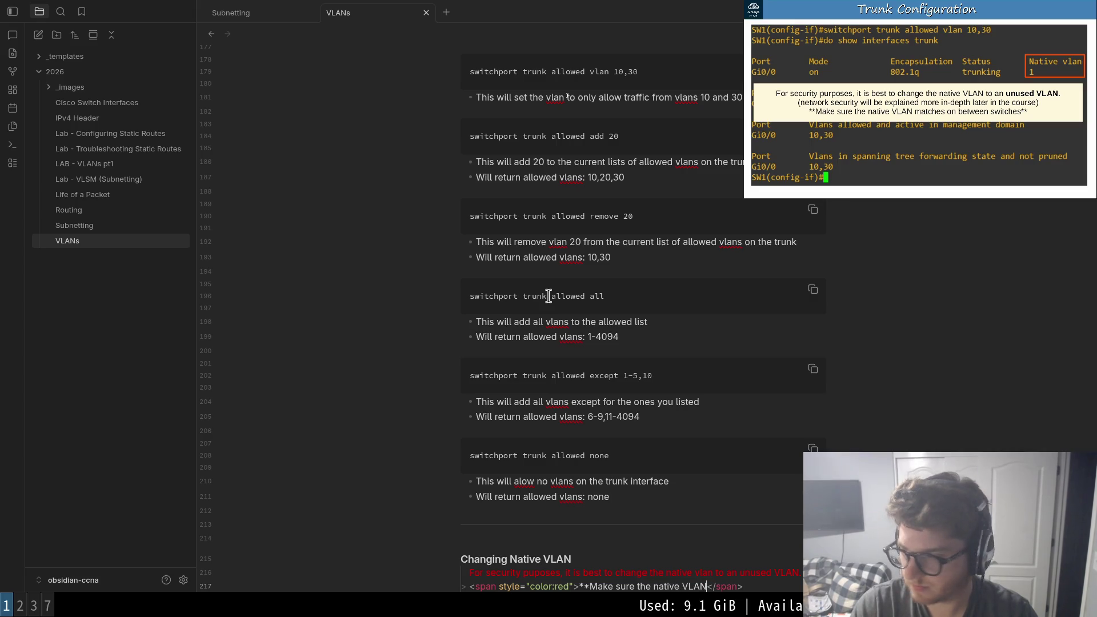
text( matches o)
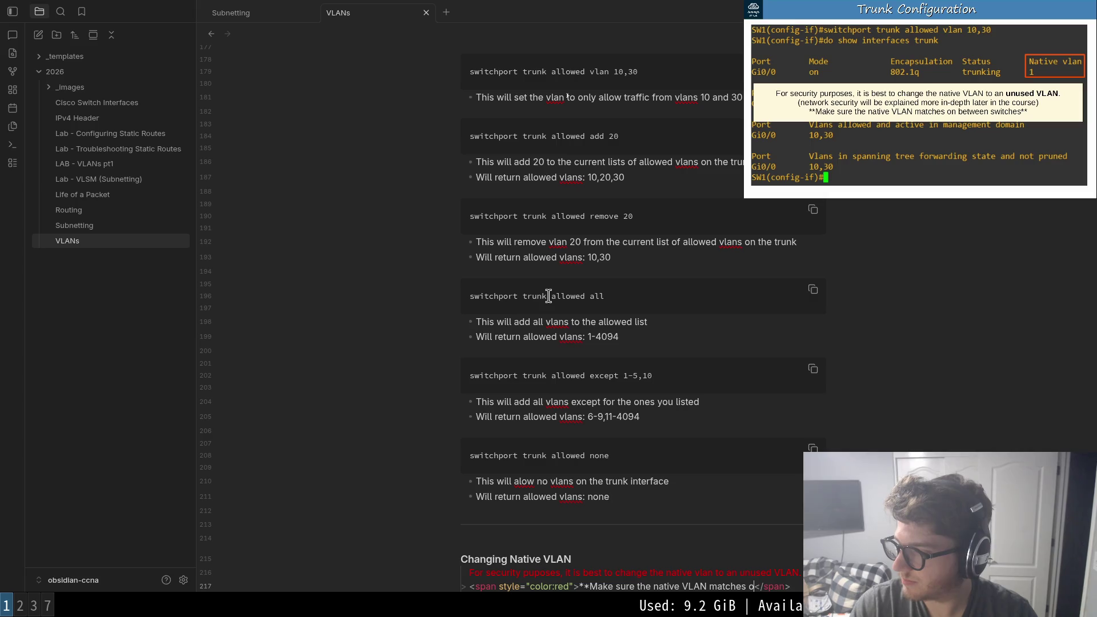
text(n between )
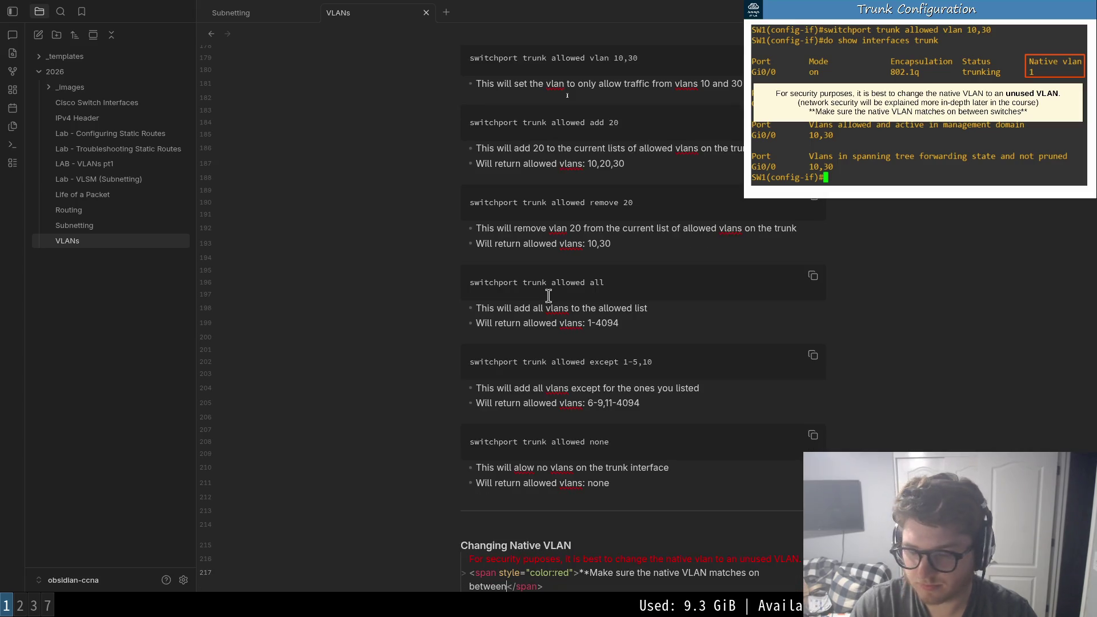
text(switches)
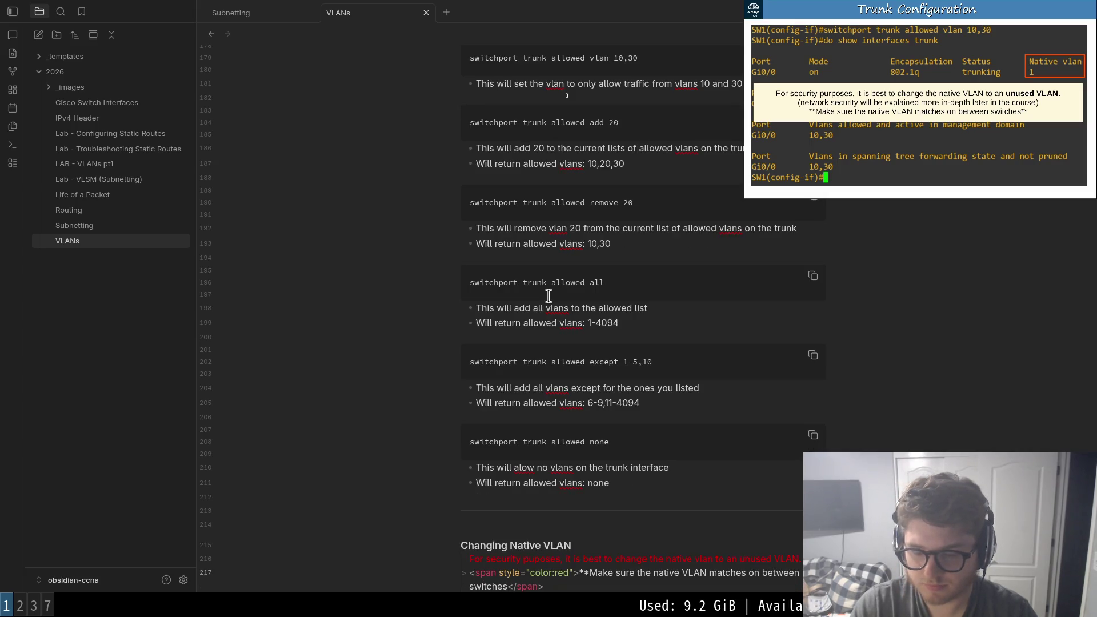
text(**)
key(End)
key(Return)
text(```)
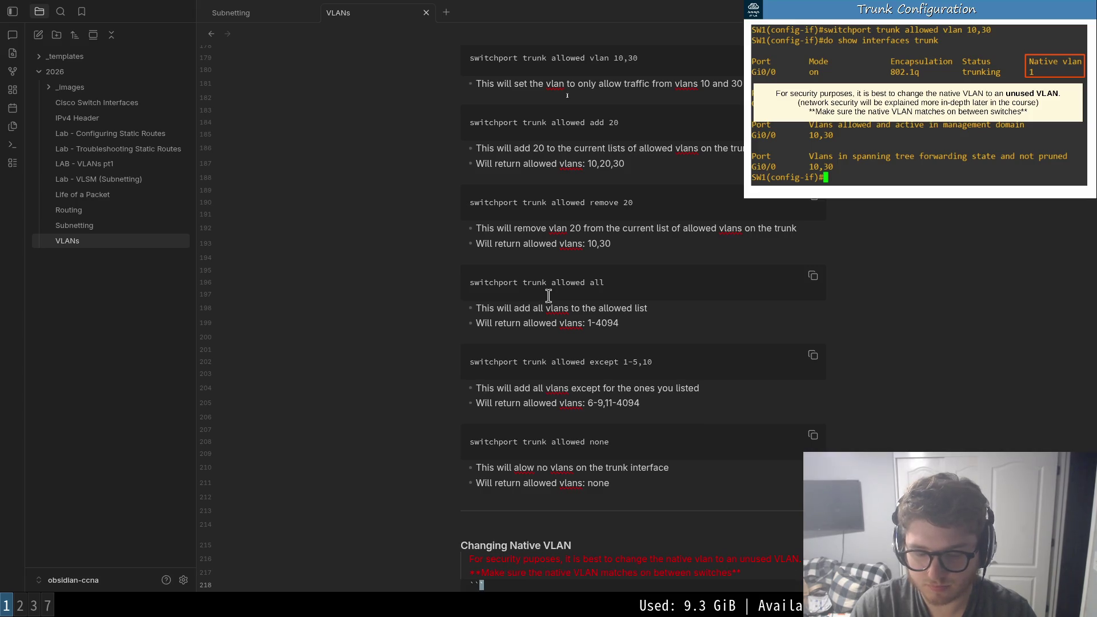
Start a ``` code block with blank lines beneath the red reminder.
key(Return)
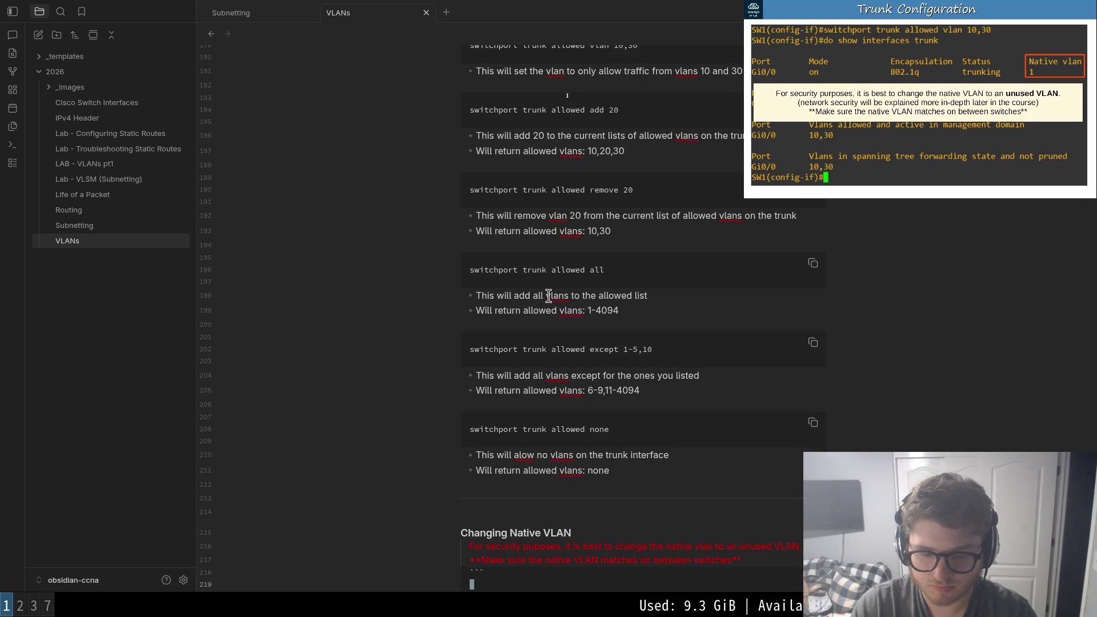
key(Return)
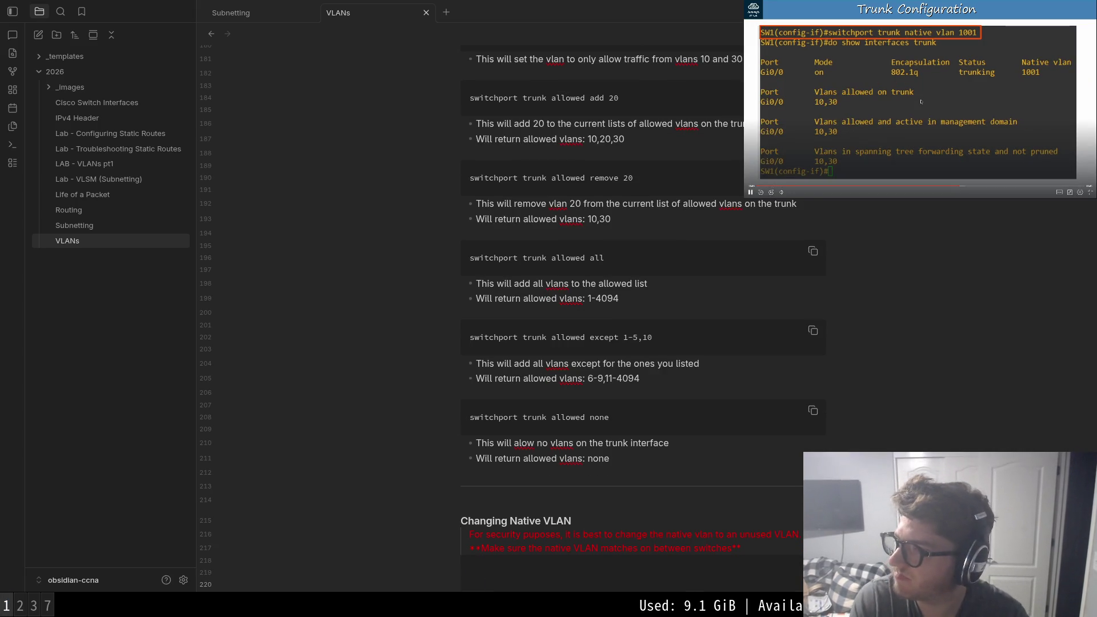
text(```)
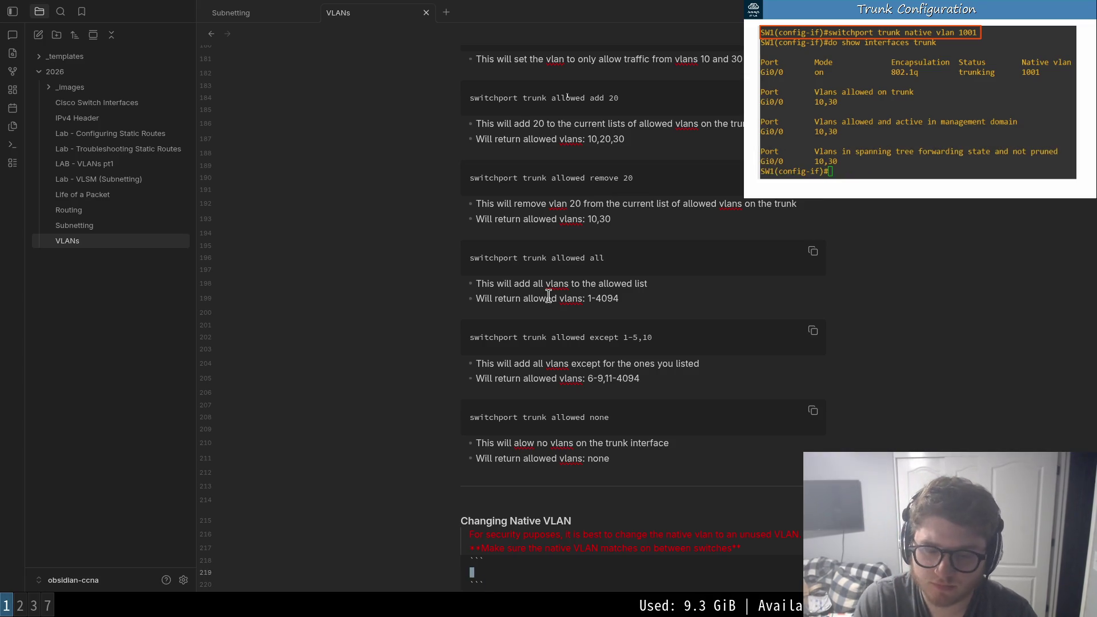
Enter 'switchport trunk native vlan 1001' in the code block and save the note with :w.
key(Up)
text(Sw1)
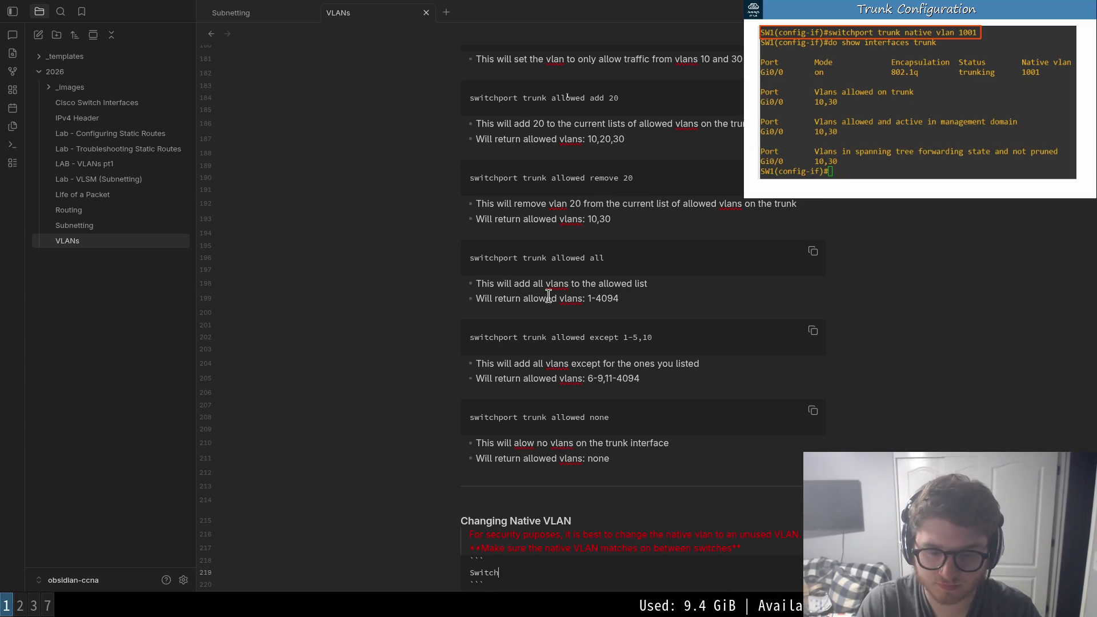
key(BackSpace)
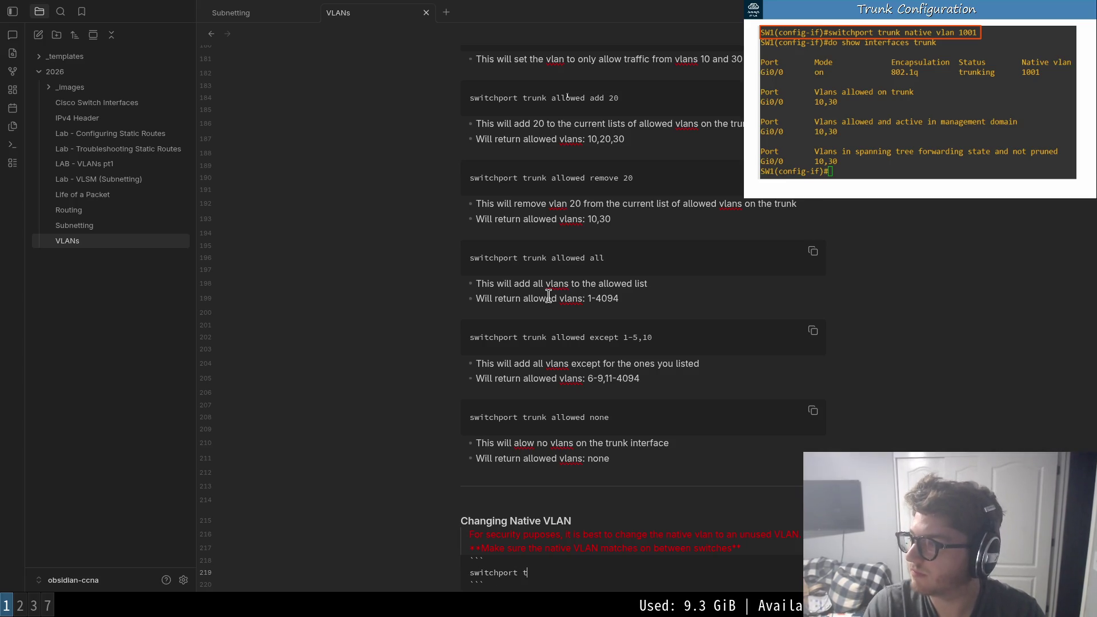
text(k native vlan 100)
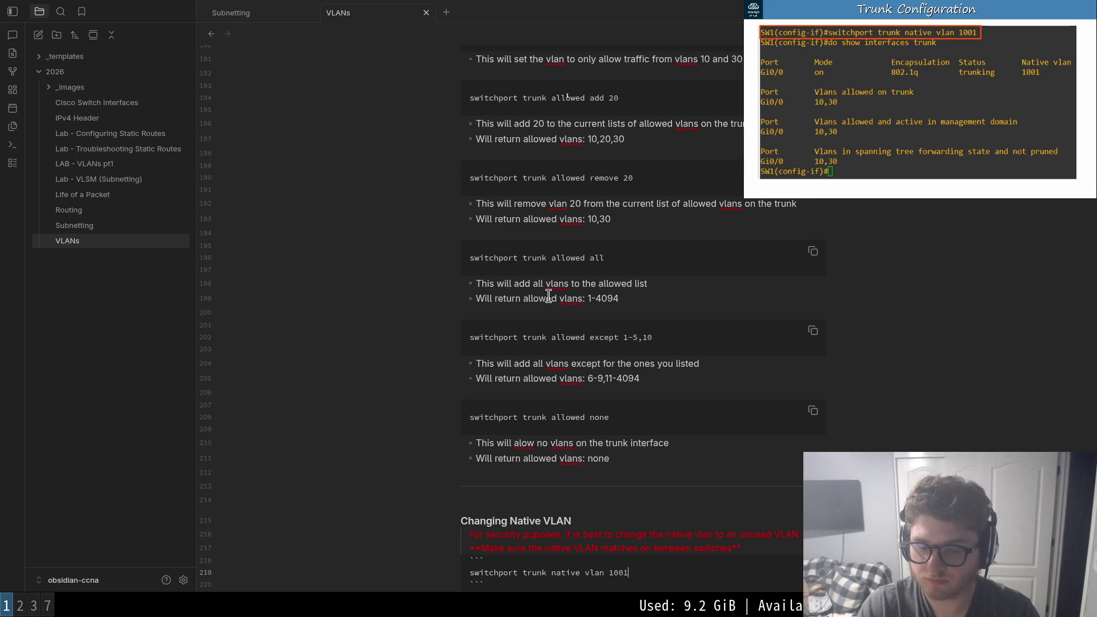
text(1)
key(Escape)
text(:w)
key(Return)
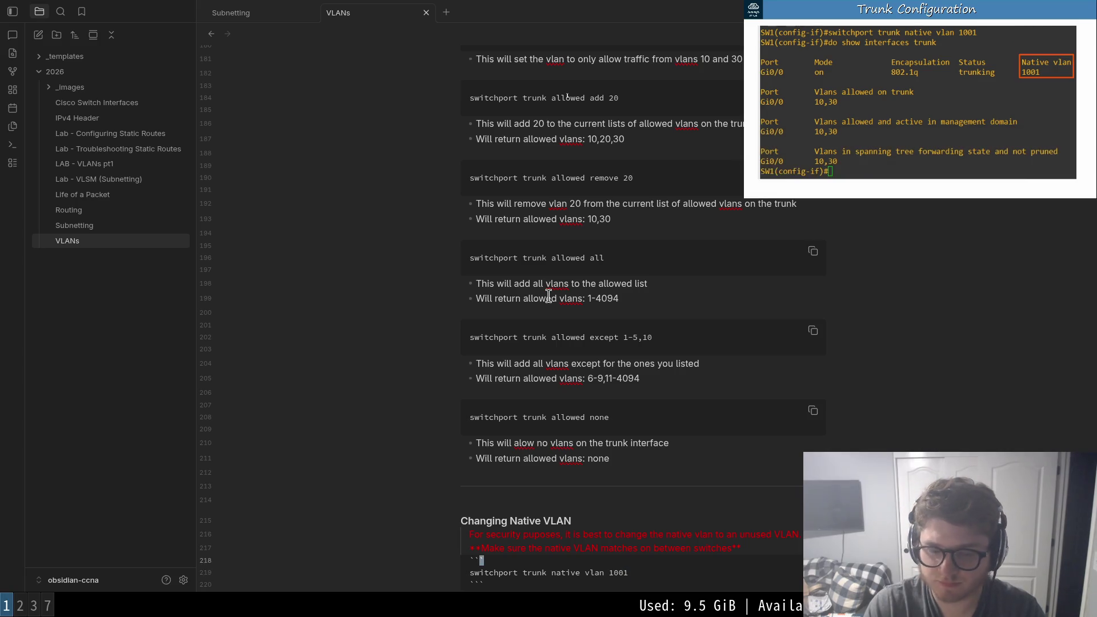
Delete the lines above Changing Native VLAN, remove its '# ' marker and open a line above it.
key(k)
key(k)
key(k)
key(k)
key(k)
key(d)
key(d)
key(d)
key(d)
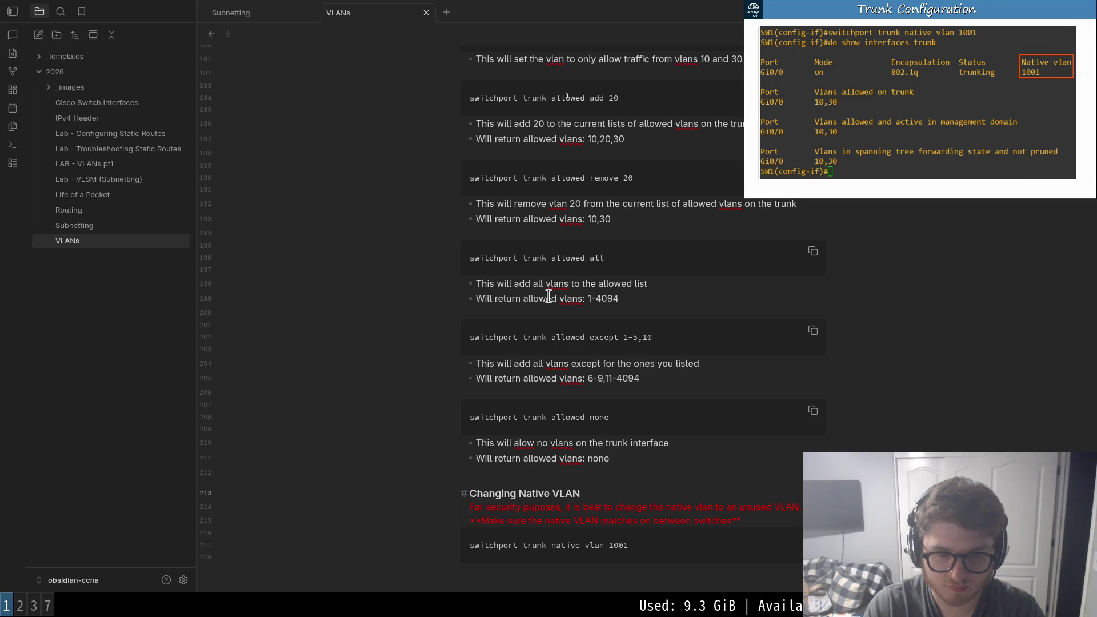
key(l)
key(x)
key(x)
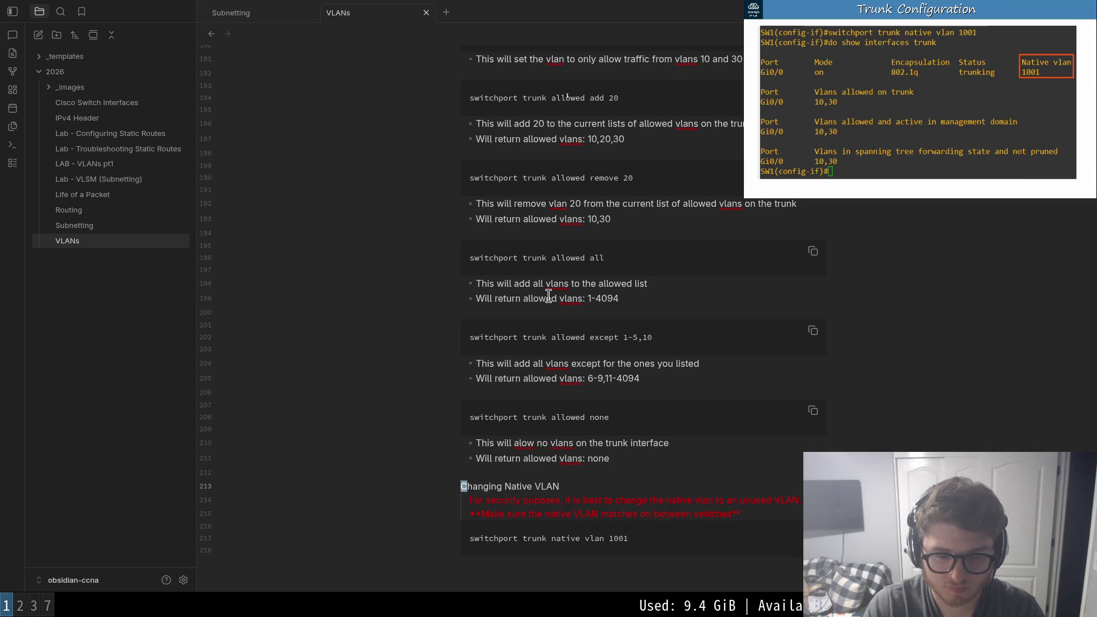
text(**)
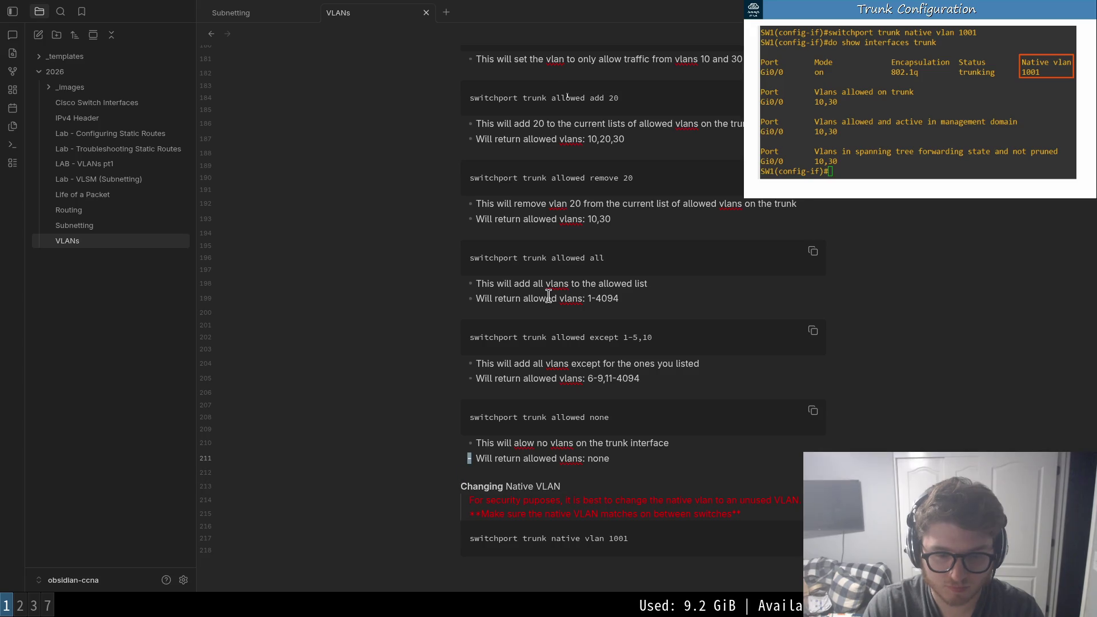
key(shift+o)
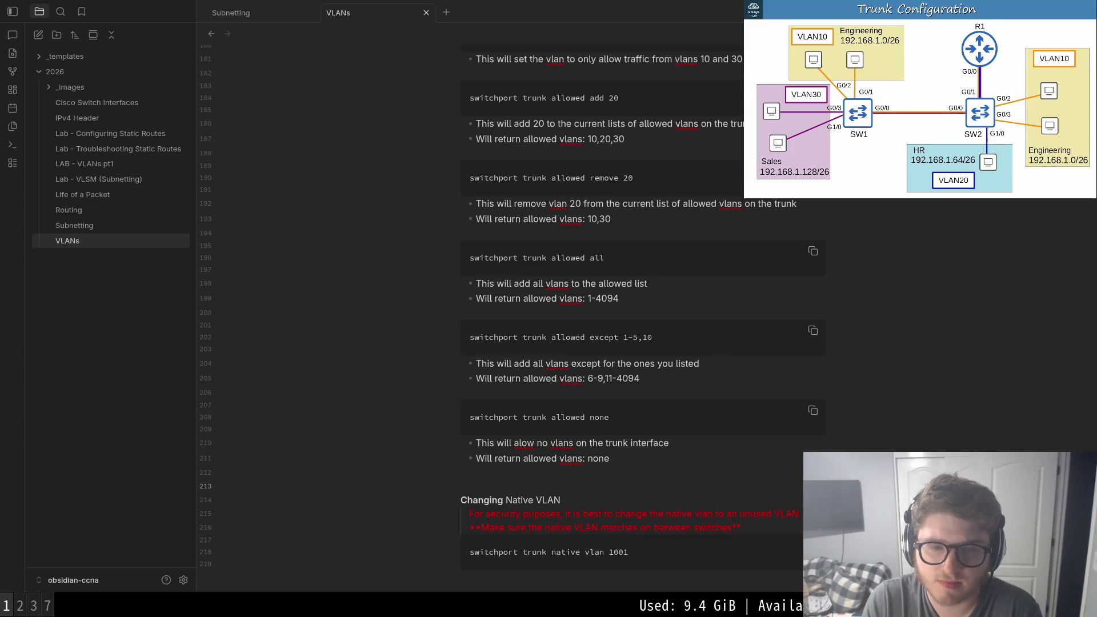
scroll(899, 221, up, 5)
scroll(899, 238, up, 5)
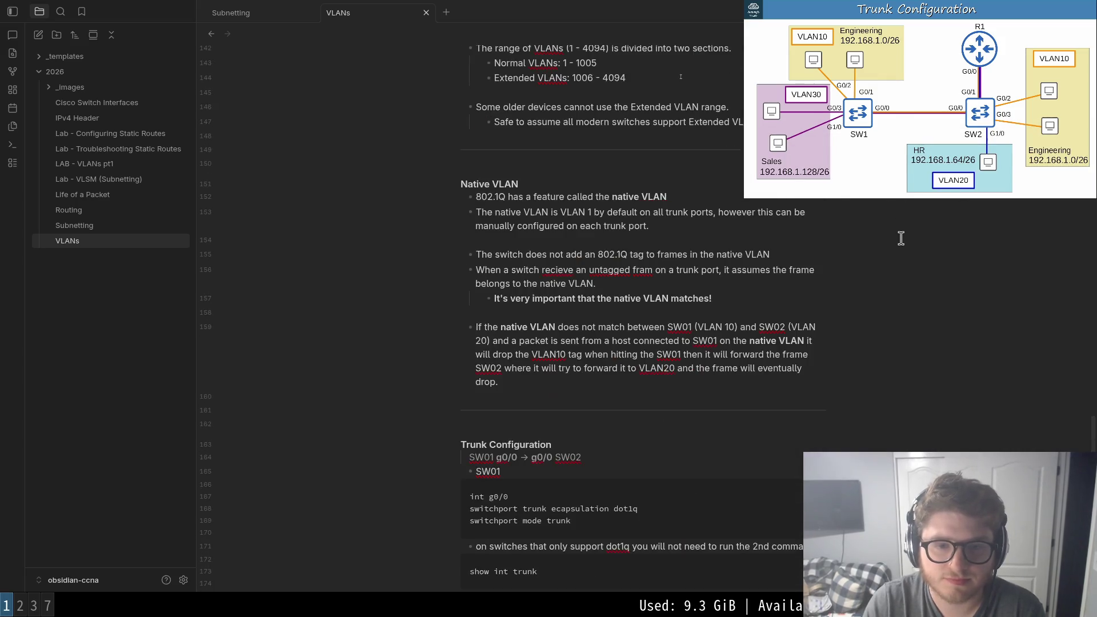
scroll(891, 242, up, 5)
scroll(891, 242, up, 5)
scroll(890, 239, up, 5)
scroll(889, 241, down, 5)
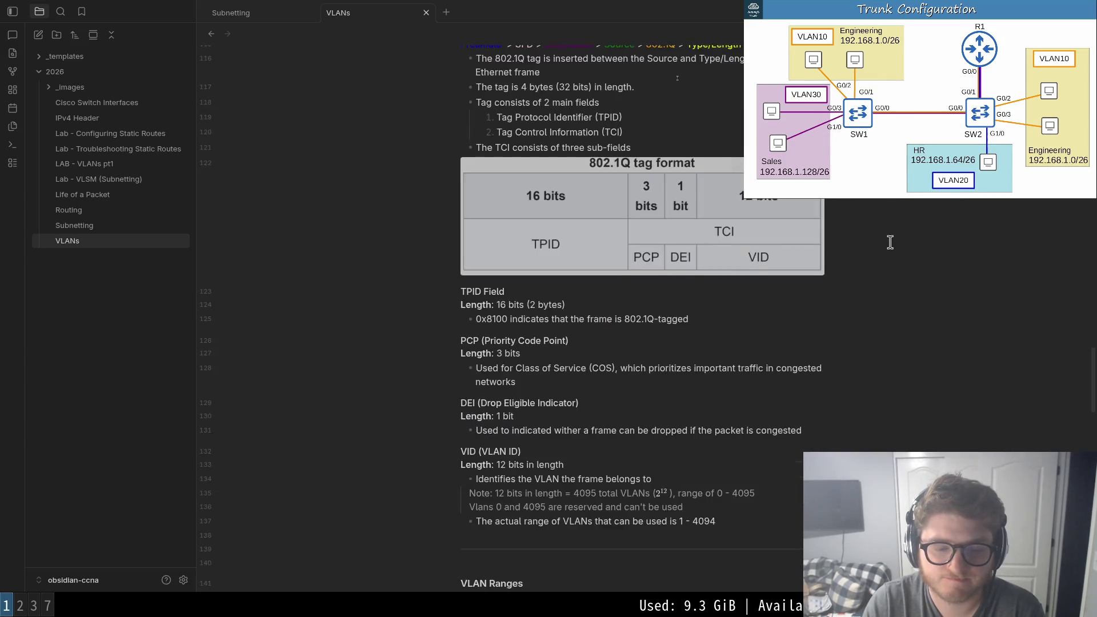
scroll(886, 245, down, 5)
scroll(886, 246, down, 5)
scroll(886, 245, down, 5)
scroll(886, 245, up, 4)
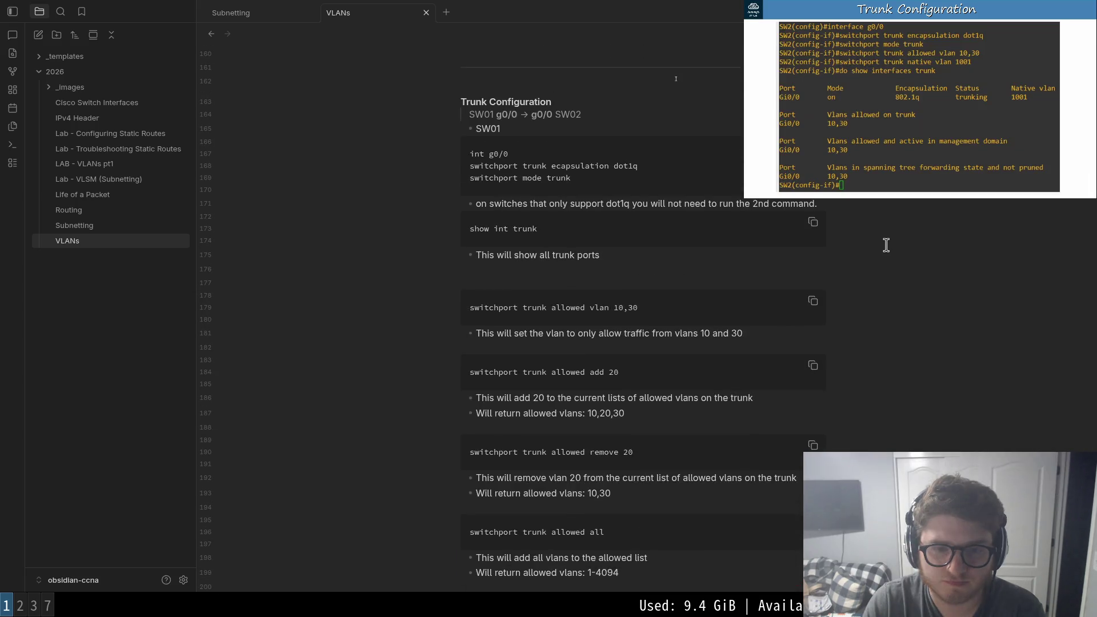
Add an SW02 bullet with an empty ``` code block after the trunk ports note.
click(669, 255)
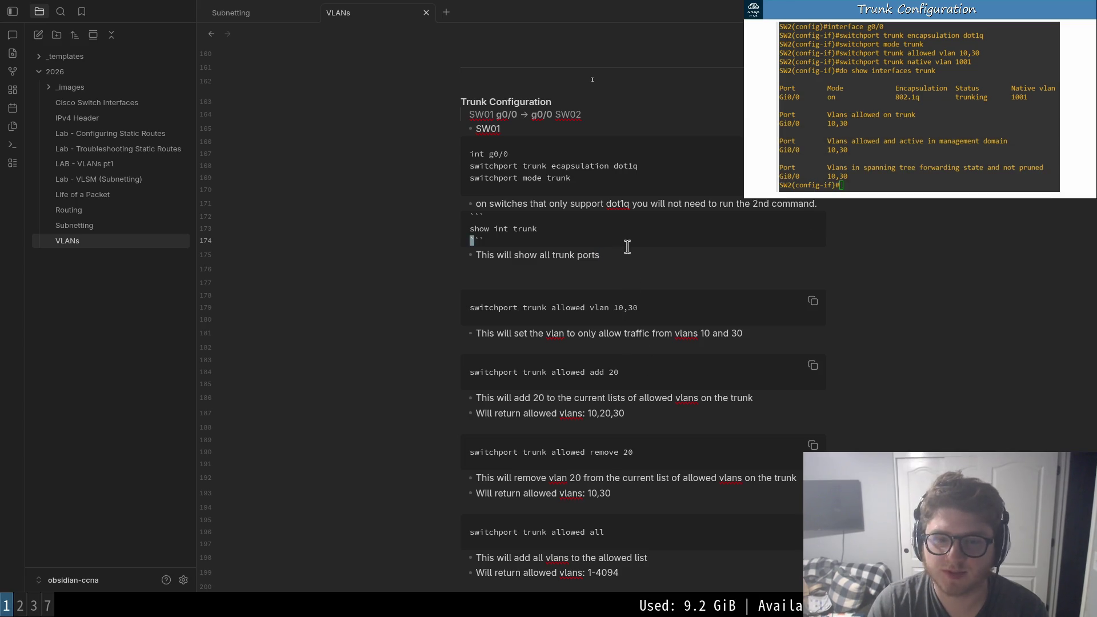
key(Return)
text(```)
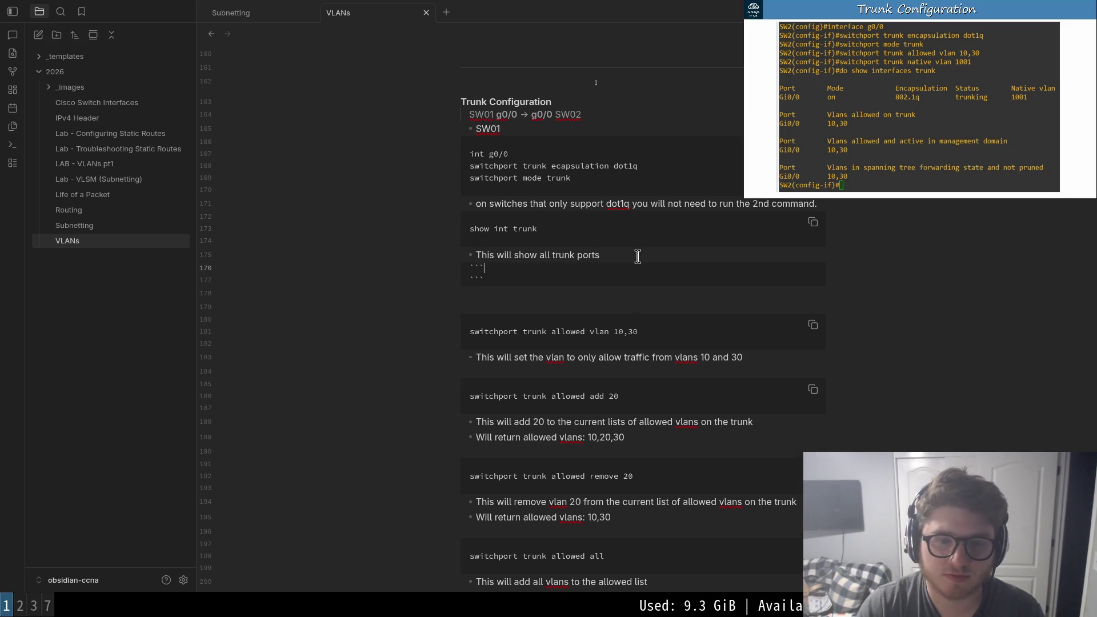
key(Return)
key(Up)
key(Up)
key(Return)
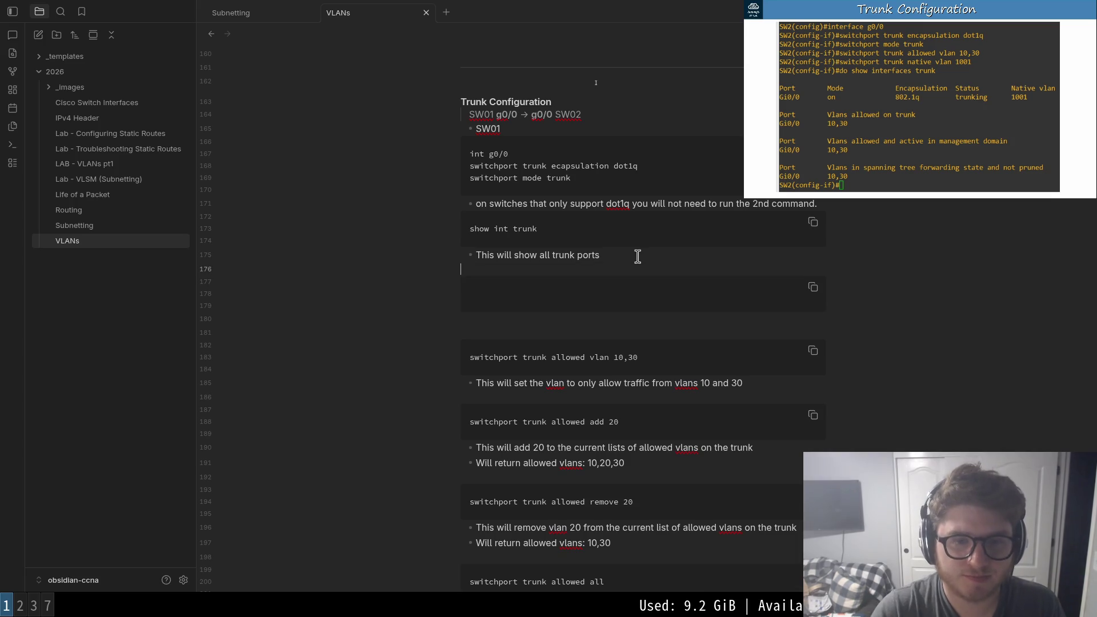
text(- Switc)
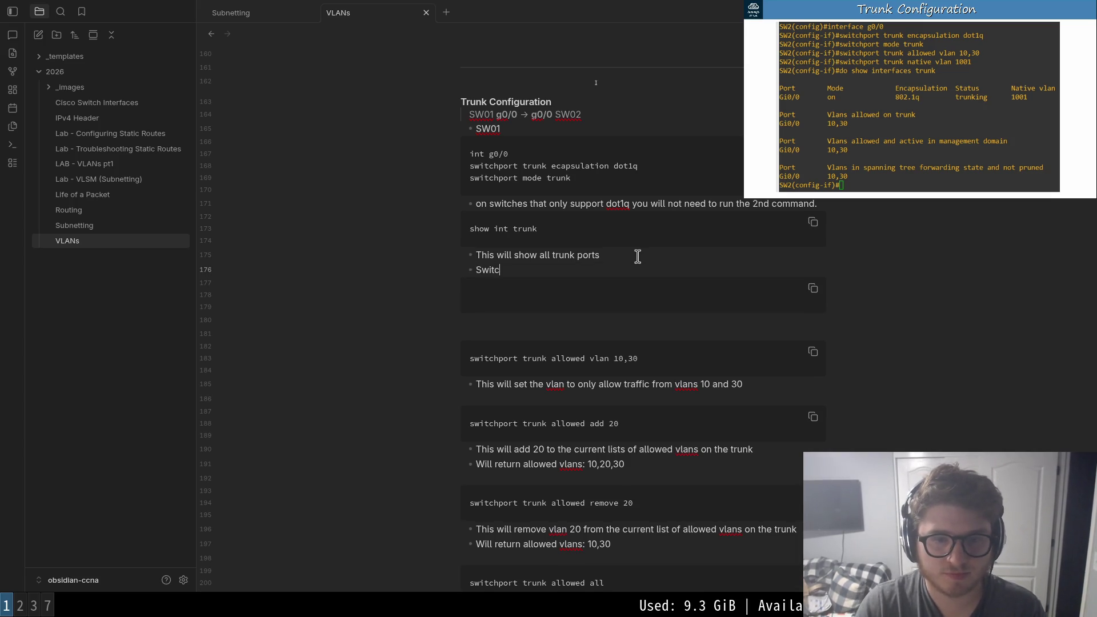
text(h)
key(BackSpace)
key(BackSpace)
key(BackSpace)
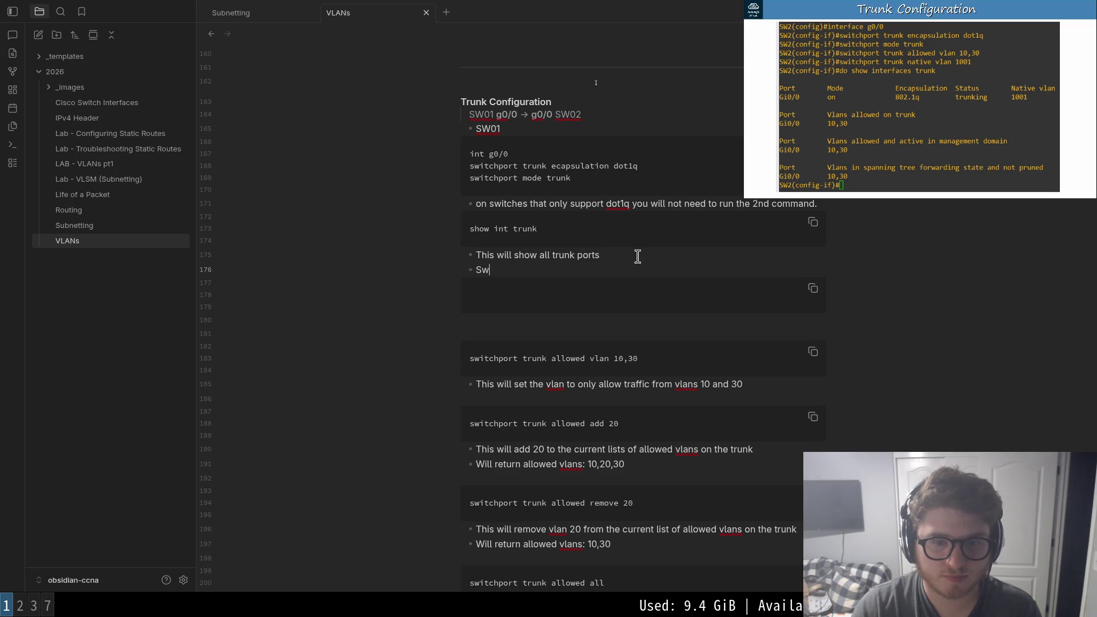
text(02)
key(Up)
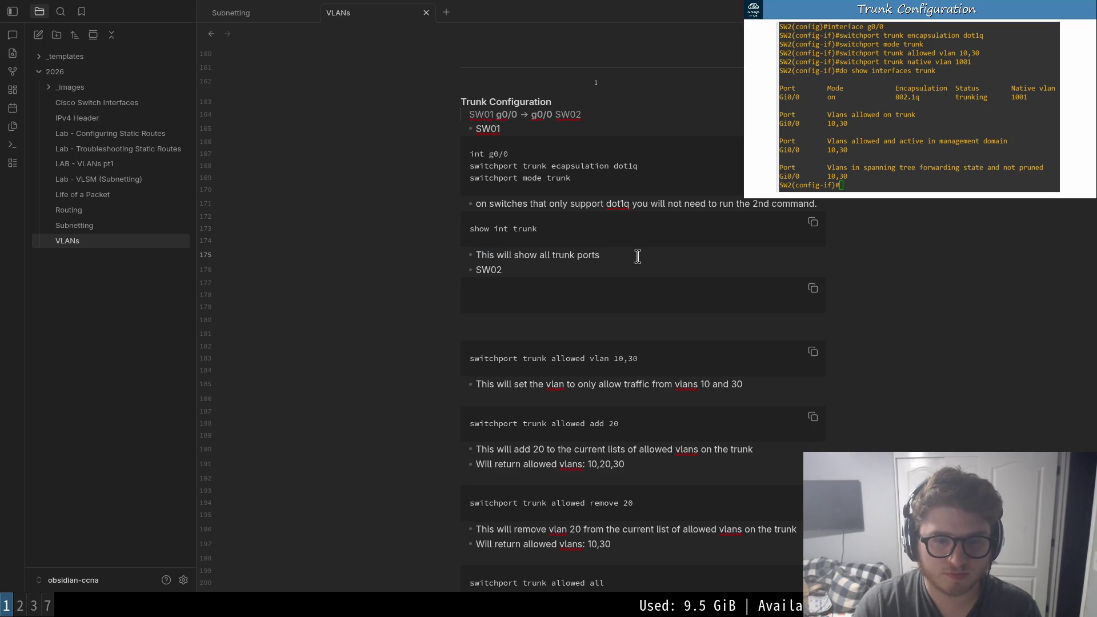
Indent the SW01 config and show int trunk code blocks under the SW01 bullet.
key(Up)
key(Up)
key(Up)
key(Up)
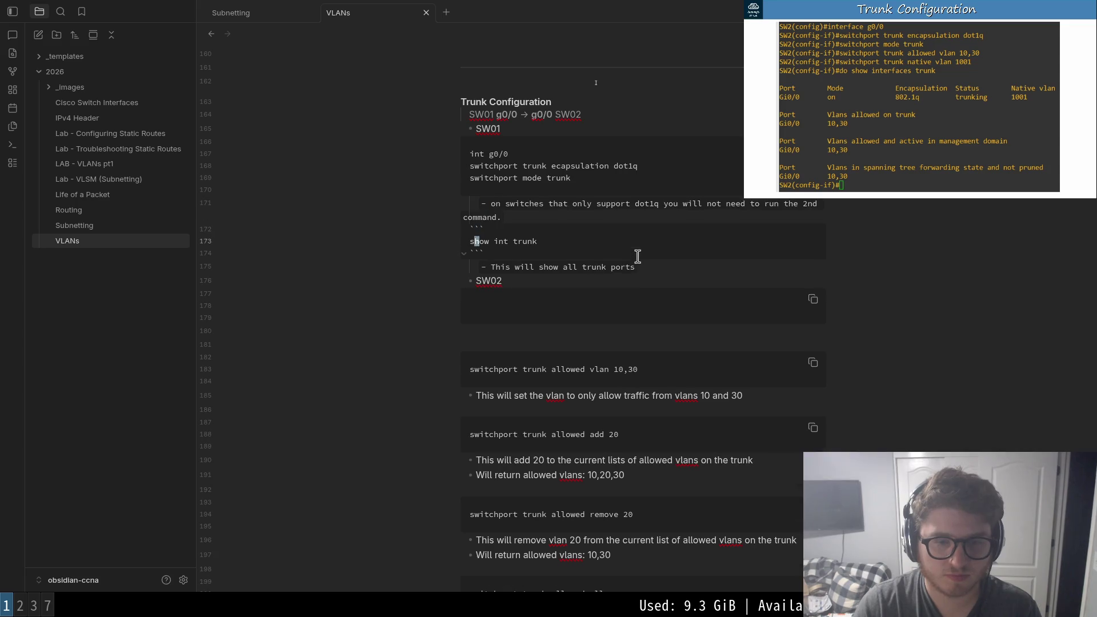
key(Down)
key(Down)
key(Down)
key(Up)
key(Up)
key(Up)
key(Up)
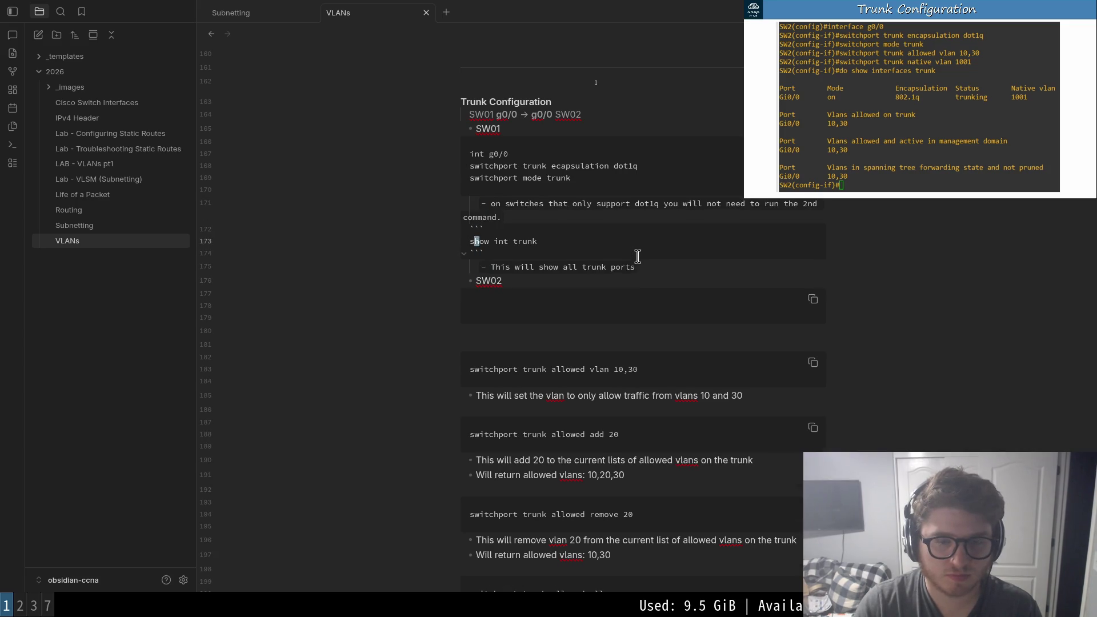
key(Up)
key(Up)
key(Up)
key(End)
key(shift+Up)
key(shift+Up)
key(shift+Up)
key(Left)
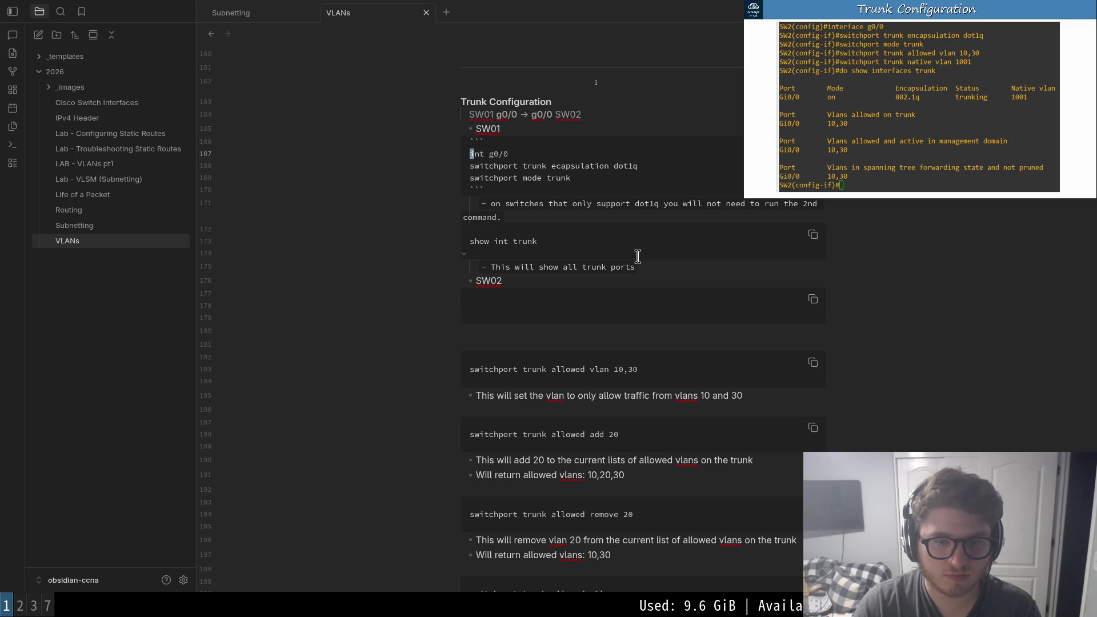
key(shift+Down)
key(shift+Down)
key(shift+Down)
key(shift+Down)
key(Tab)
key(Down)
key(Down)
key(Down)
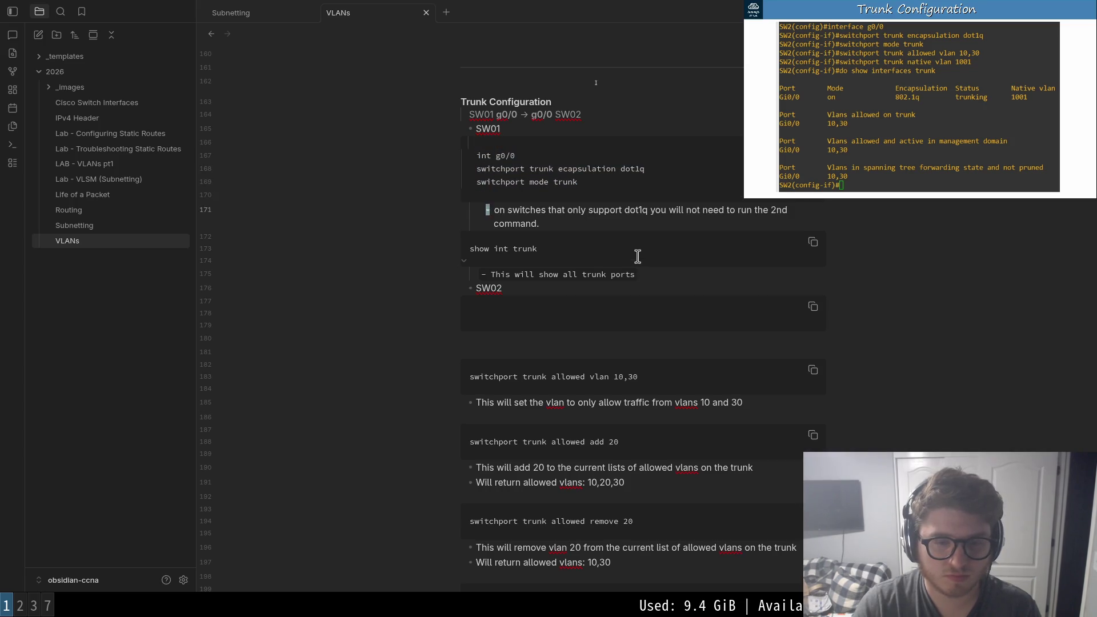
key(Down)
key(Down)
key(shift+Down)
key(shift+Down)
key(Tab)
key(Down)
key(Down)
key(Down)
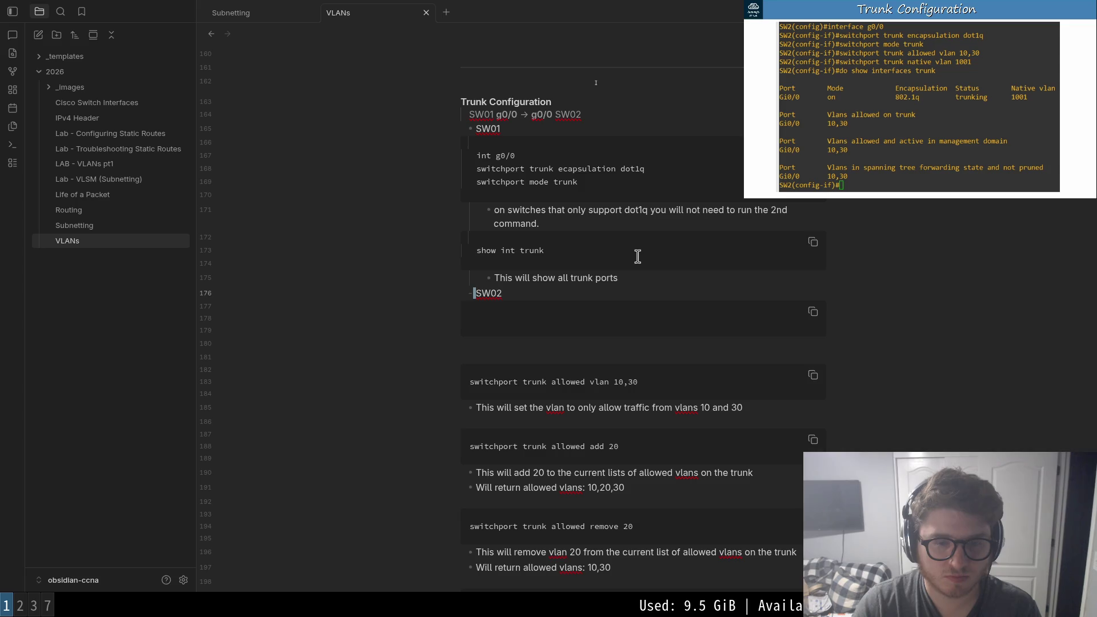
key(Up)
key(Up)
key(Up)
key(Up)
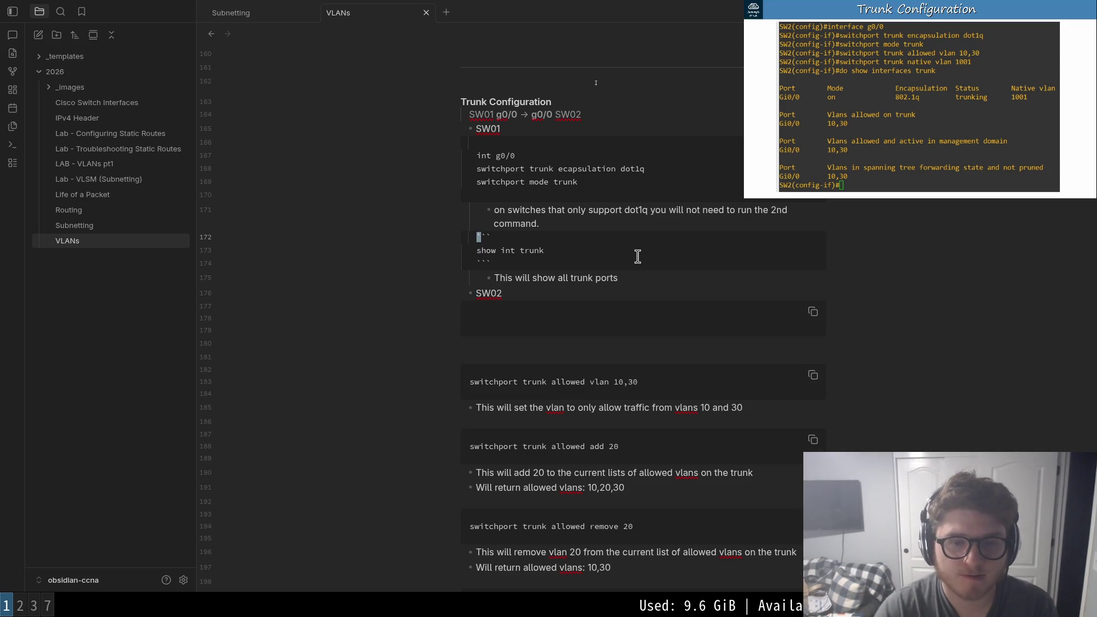
key(shift+Tab)
key(Down)
key(Down)
key(Down)
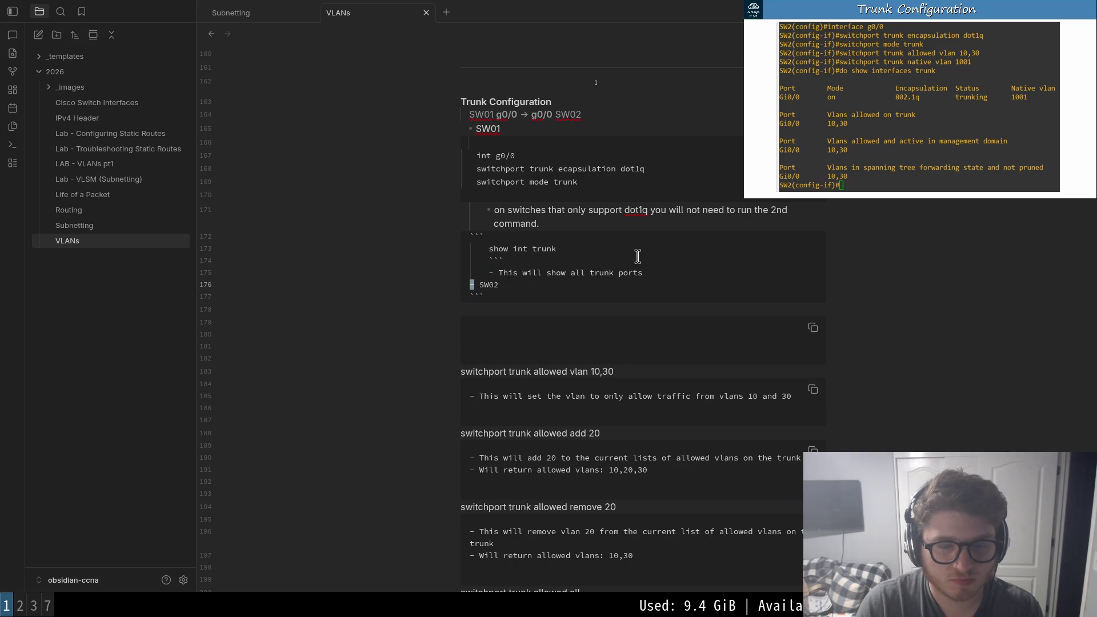
Reposition the SW02 bullet above its code block and restore the trunk ports note as a bullet.
key(ctrl+x)
key(Down)
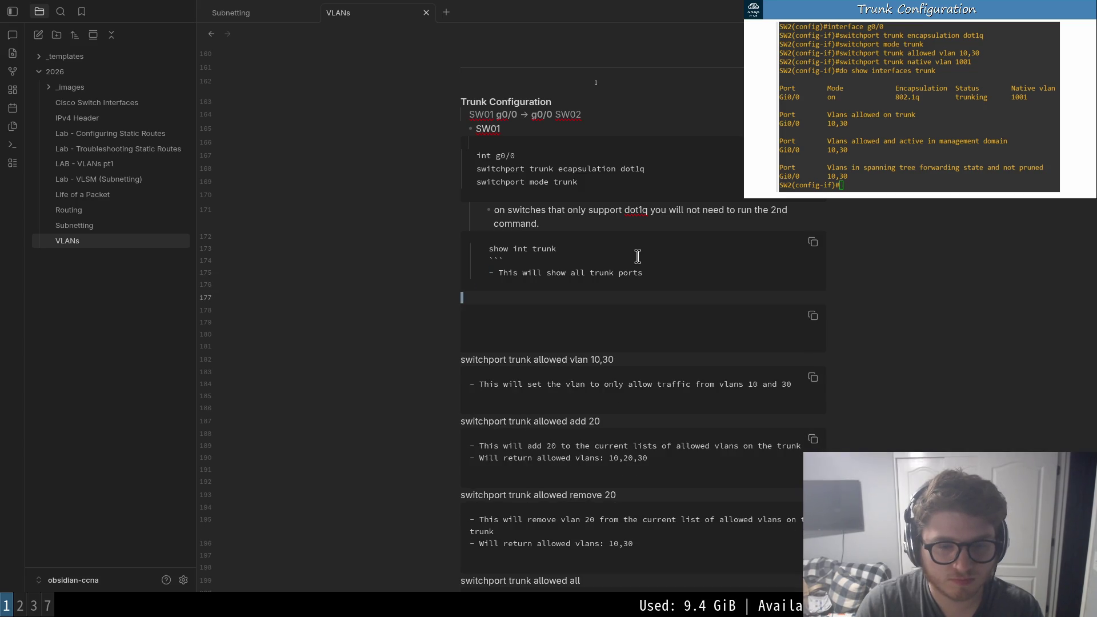
key(ctrl+v)
key(Up)
key(BackSpace)
key(Up)
key(Up)
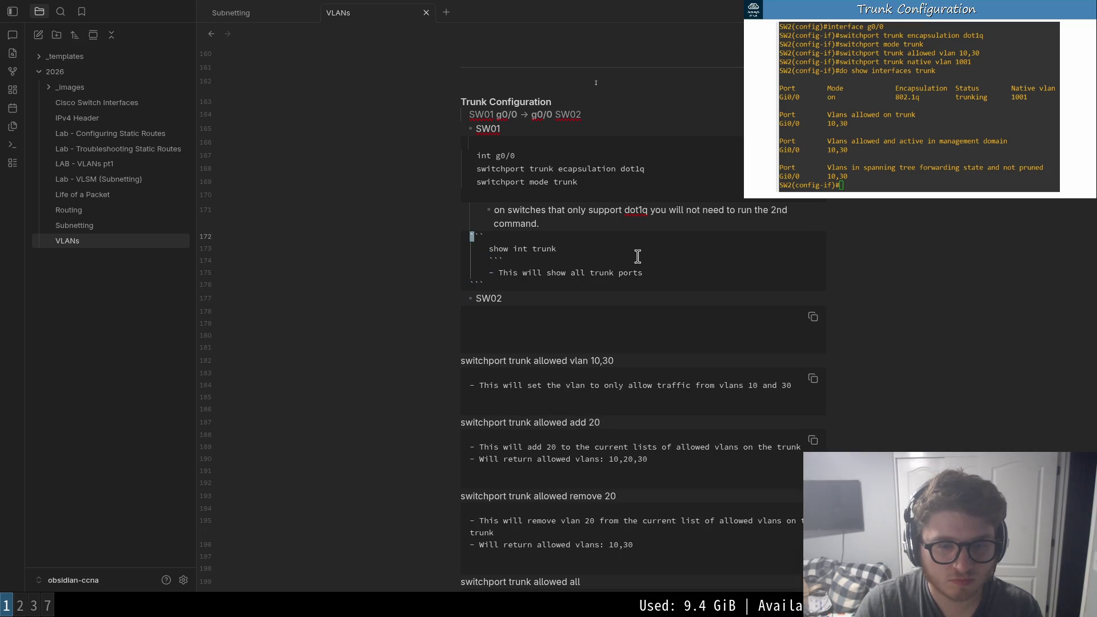
key(shift+Tab)
key(Down)
key(Down)
key(Down)
key(Down)
key(Down)
key(Down)
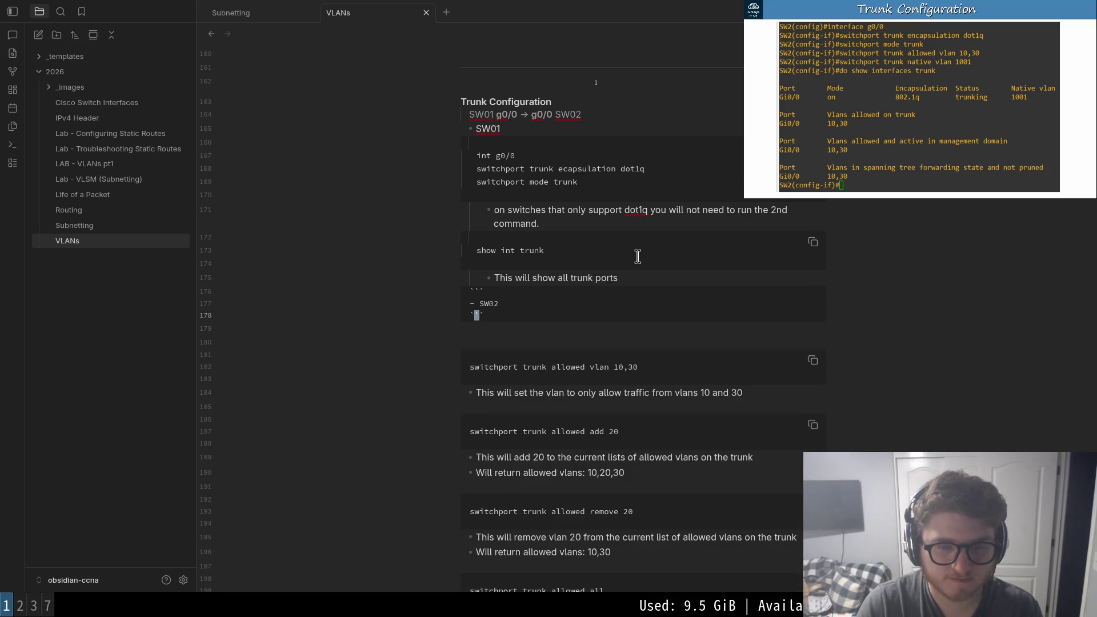
key(Up)
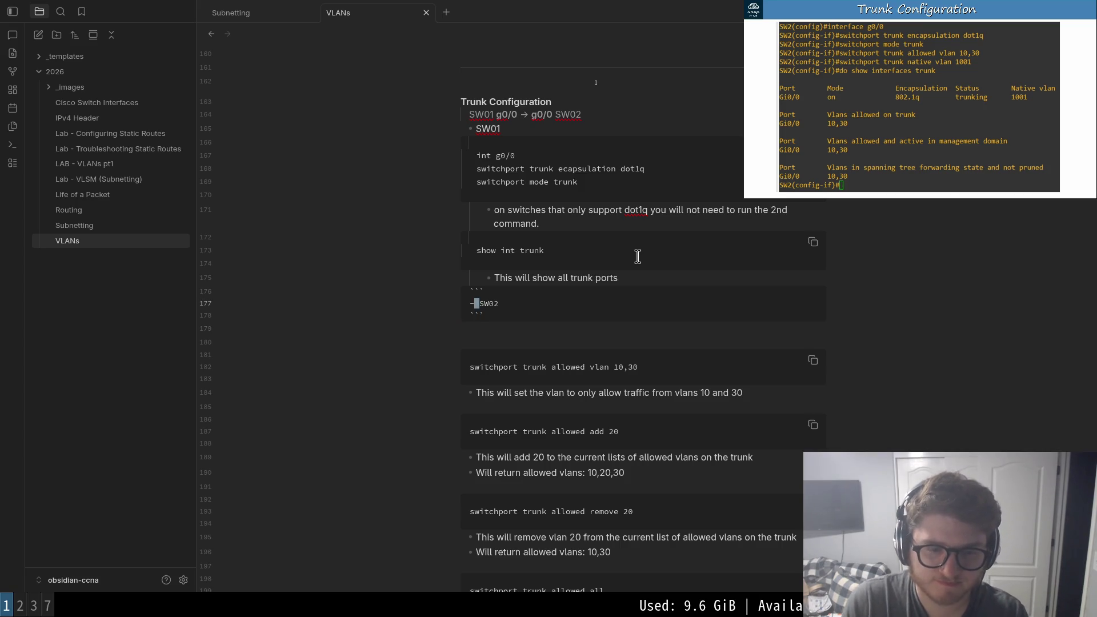
key(ctrl+x)
key(Up)
key(ctrl+v)
key(Up)
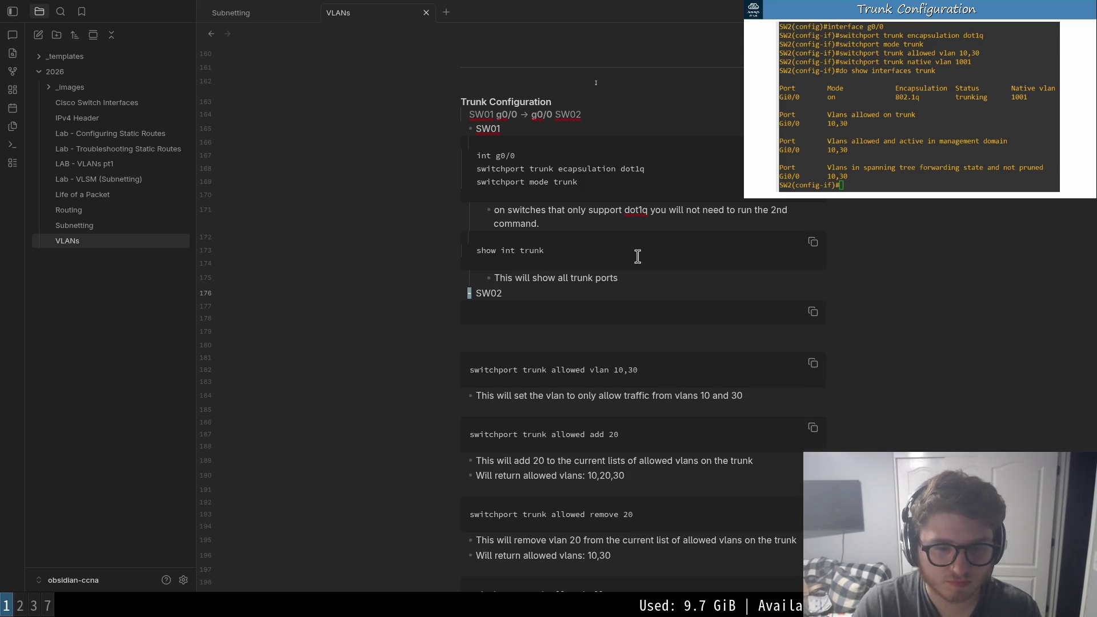
key(Down)
key(Down)
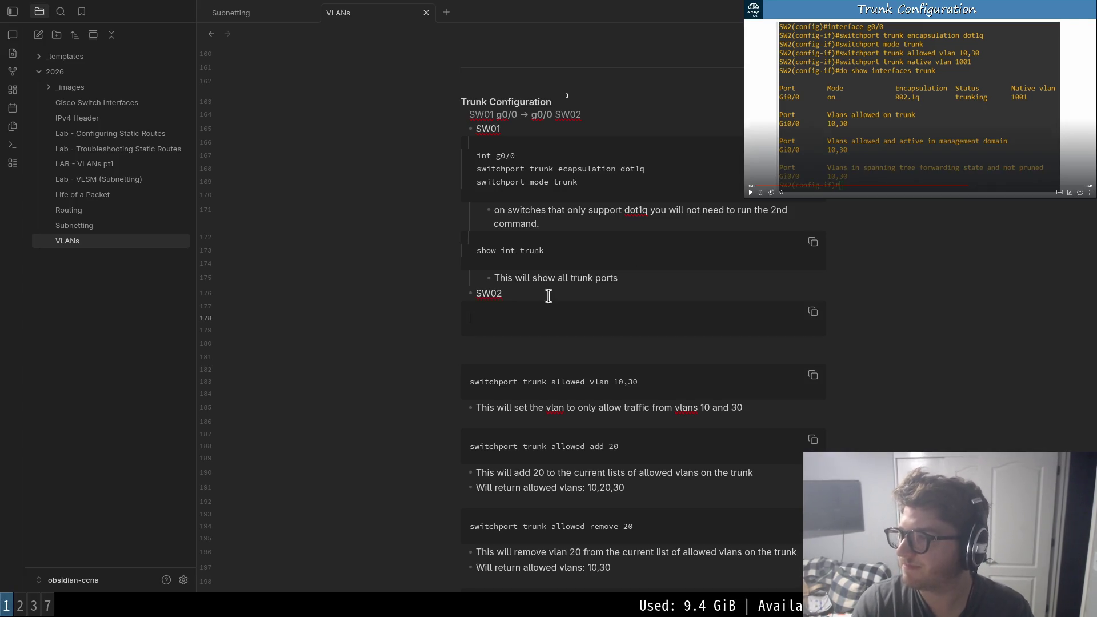
text(int g0/0)
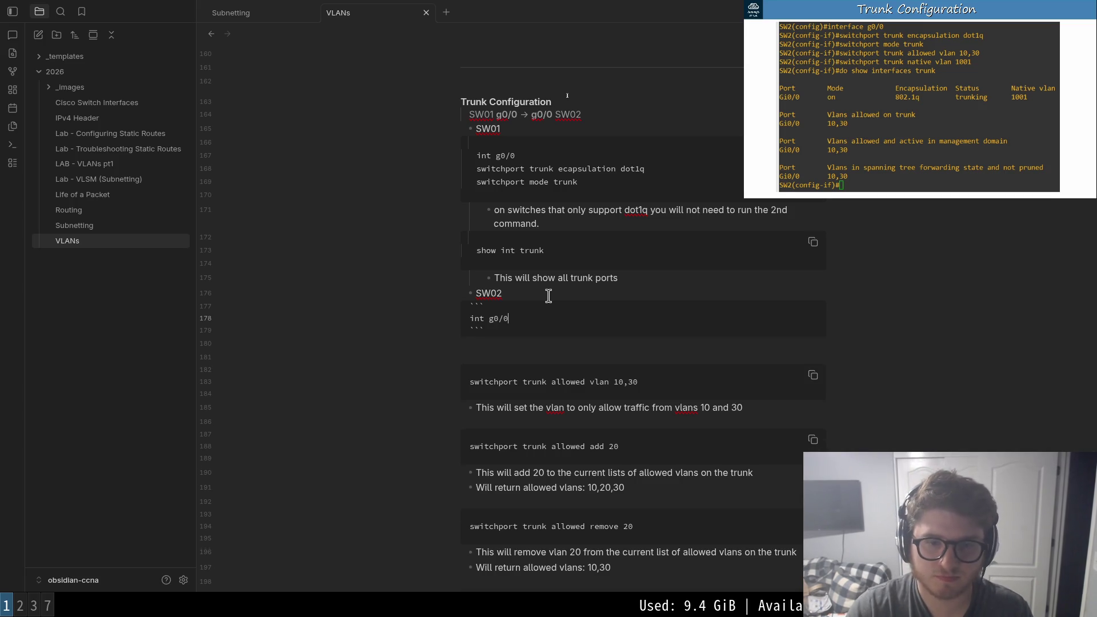
Write SW02's trunk commands including 'switchport trunk allowed vlan 10/30' and 'switchport trunk native vlan 1001'.
key(Return)
text(swit)
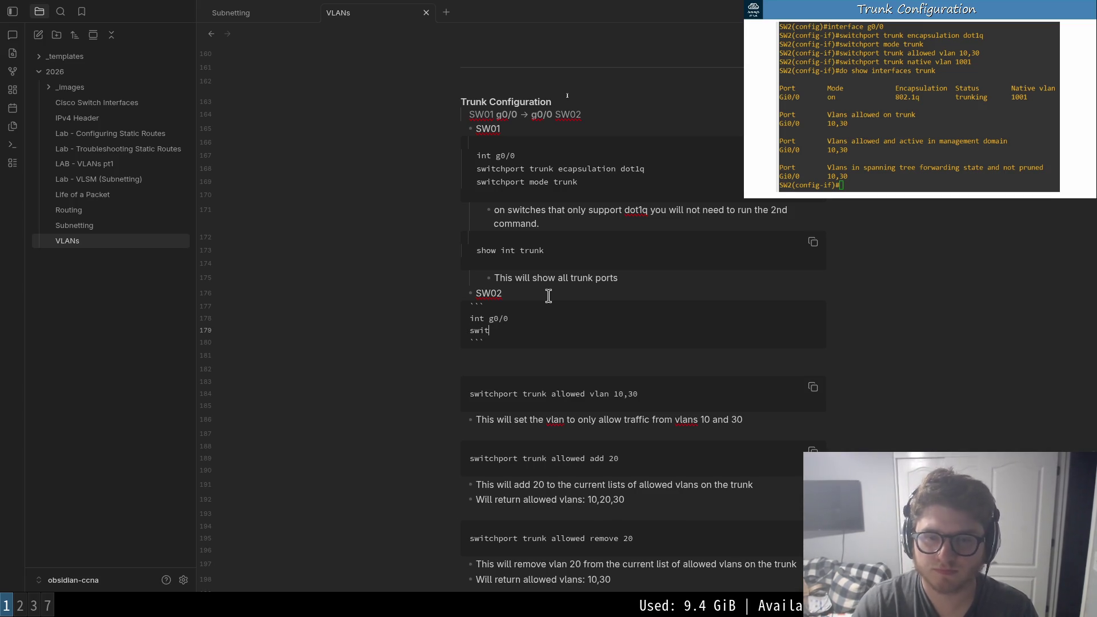
text(chport trunk encapsulation dot1q)
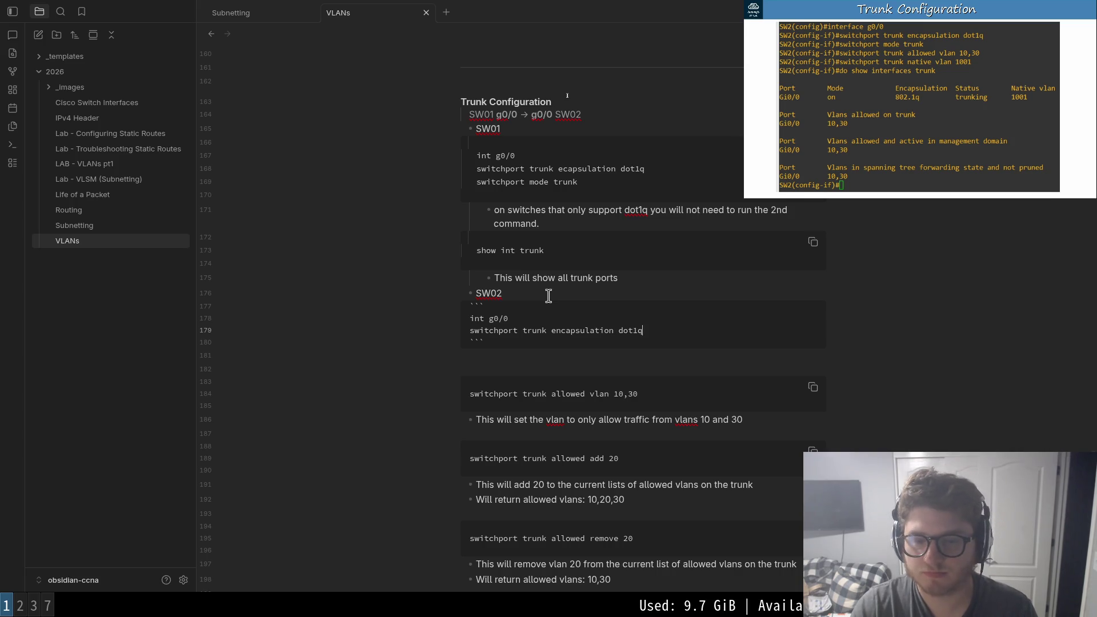
key(Return)
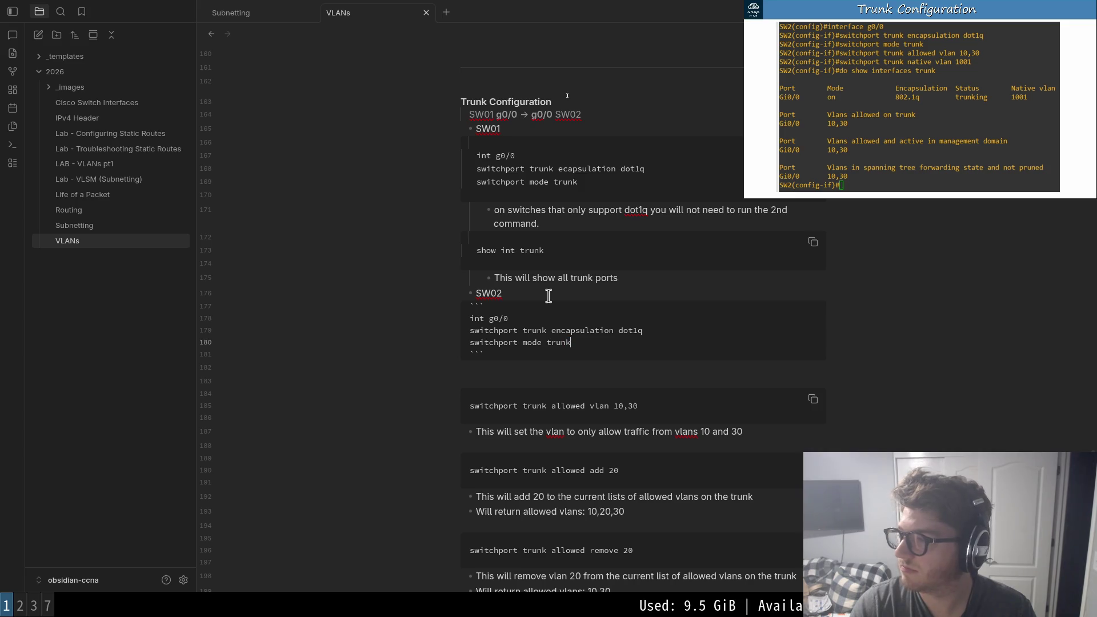
key(Return)
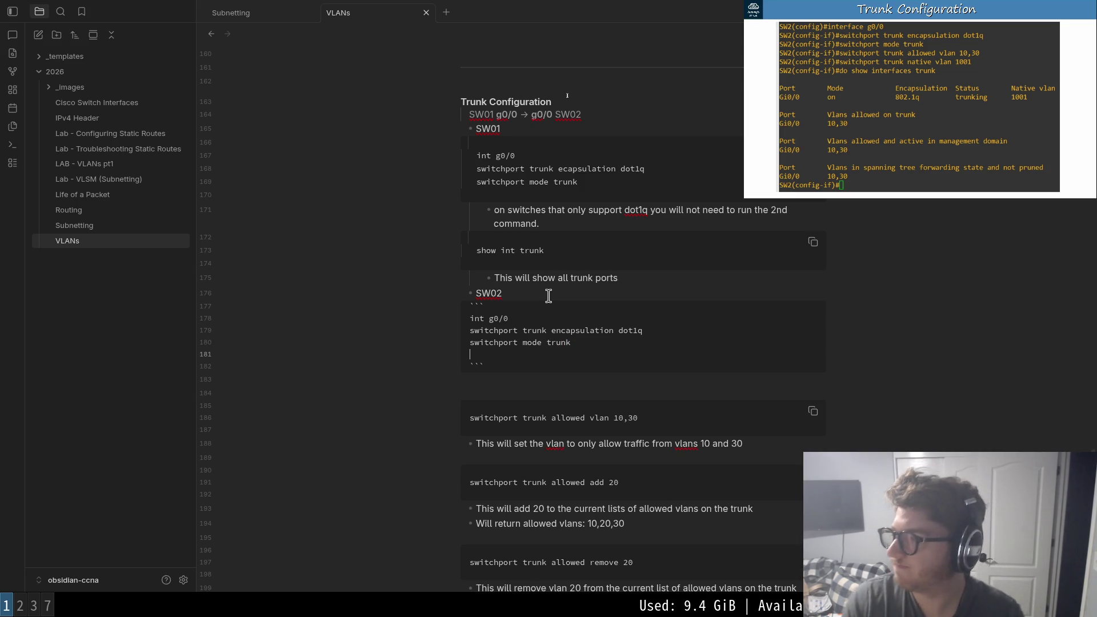
text(switchport trunk allowed)
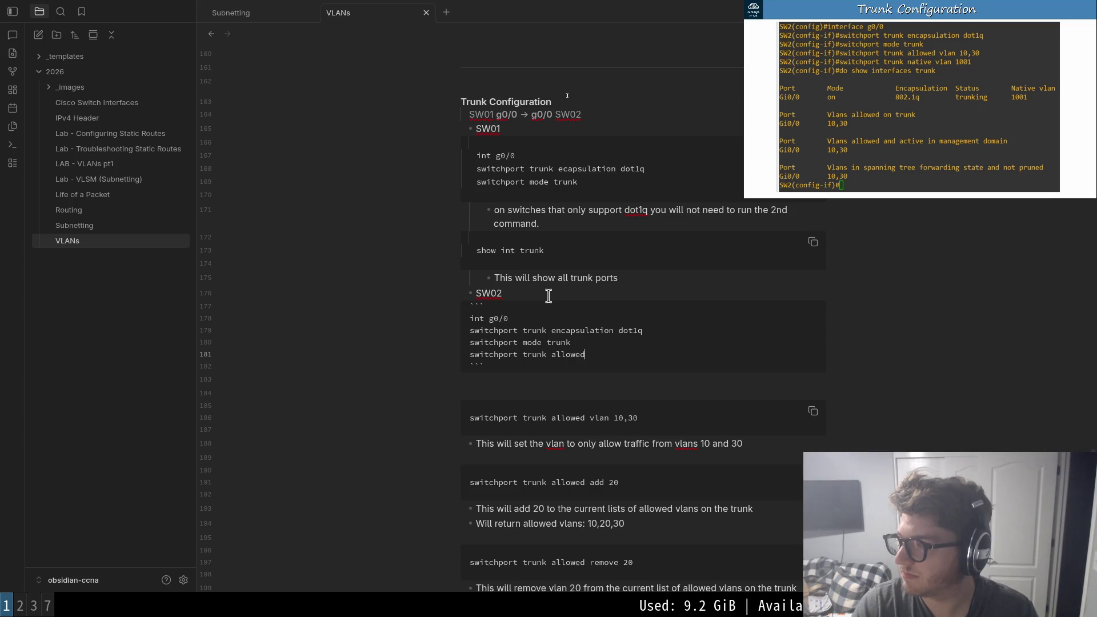
text(/)
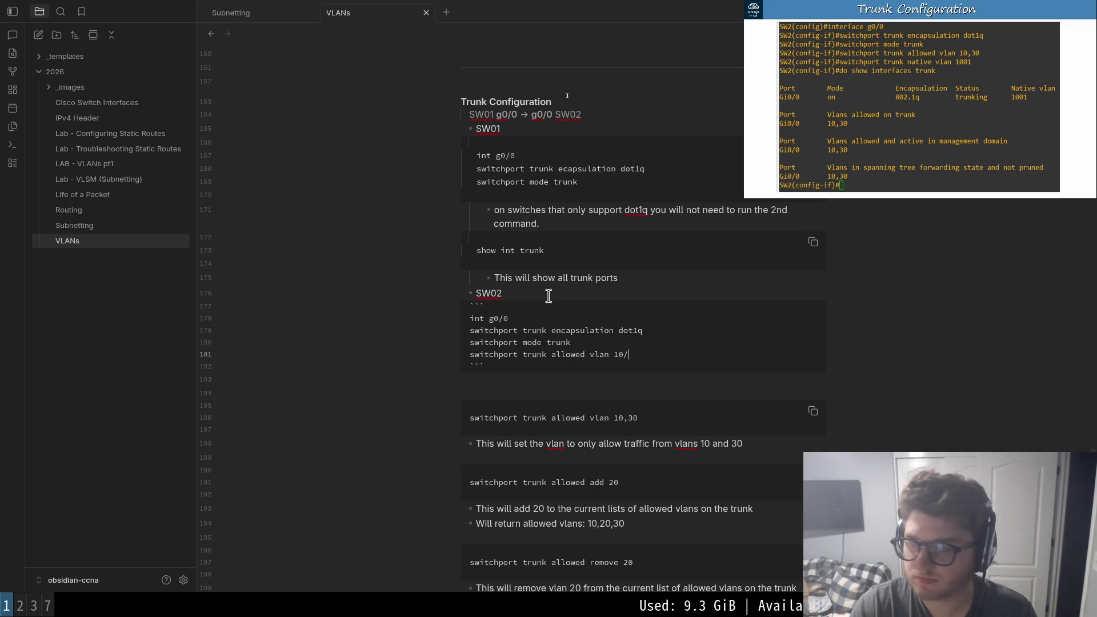
text(30)
key(Return)
text(swit)
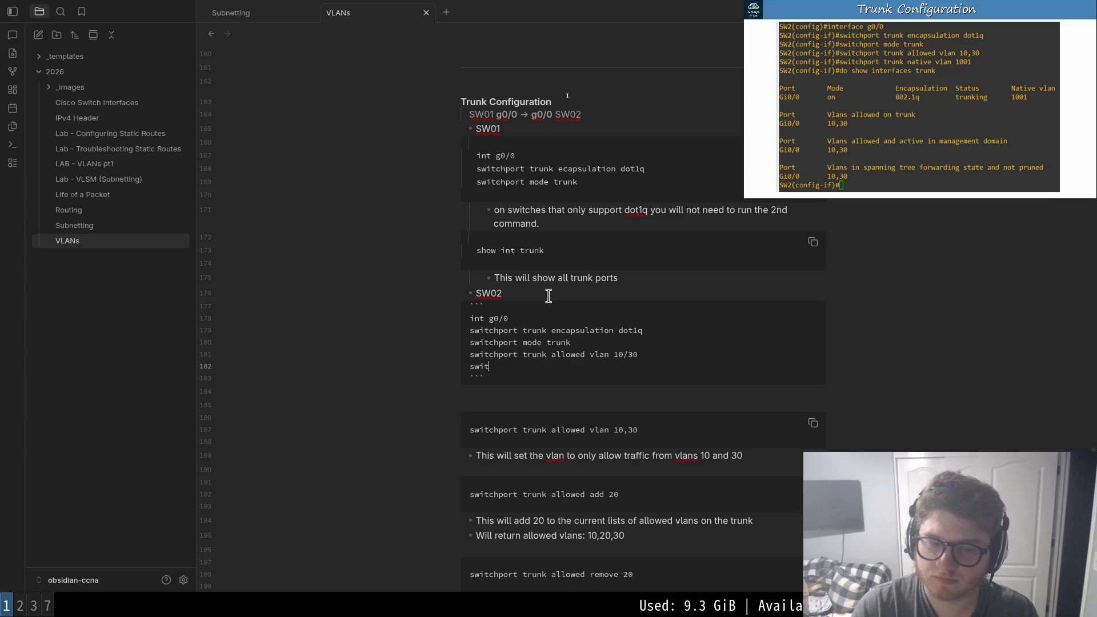
text(chport trunk allowed v)
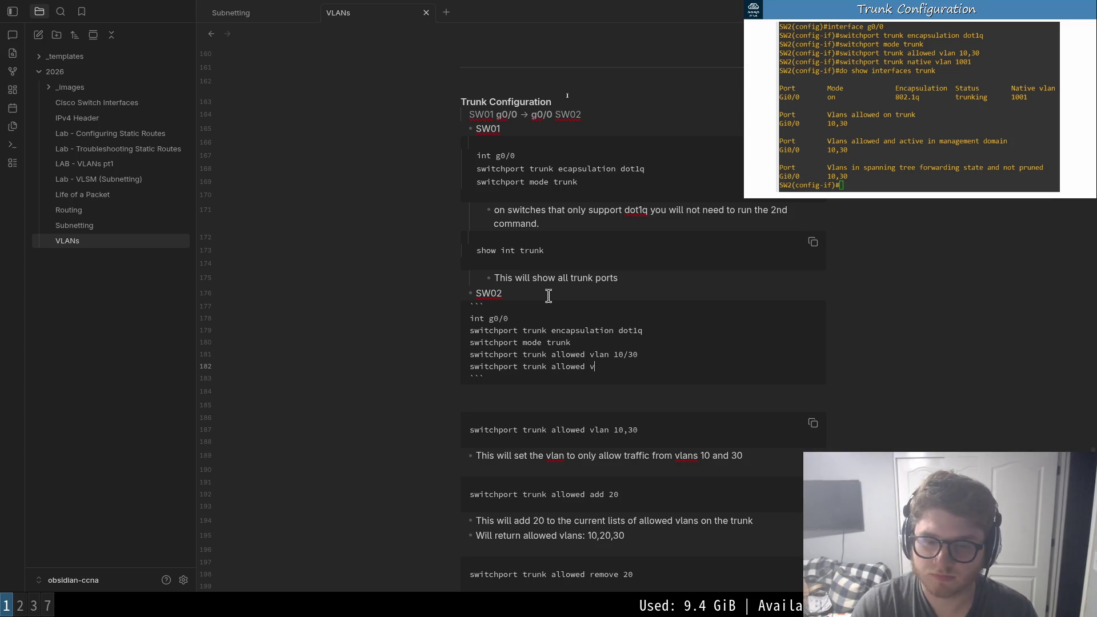
key(BackSpace)
key(BackSpace)
key(BackSpace)
text(nativ)
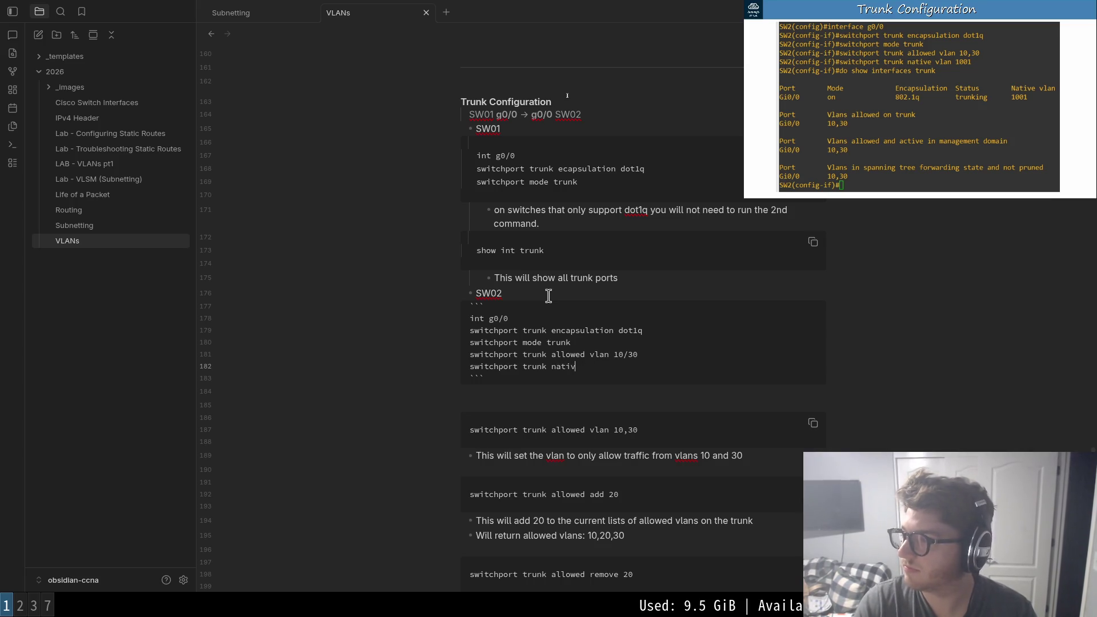
text(e vlan 1001)
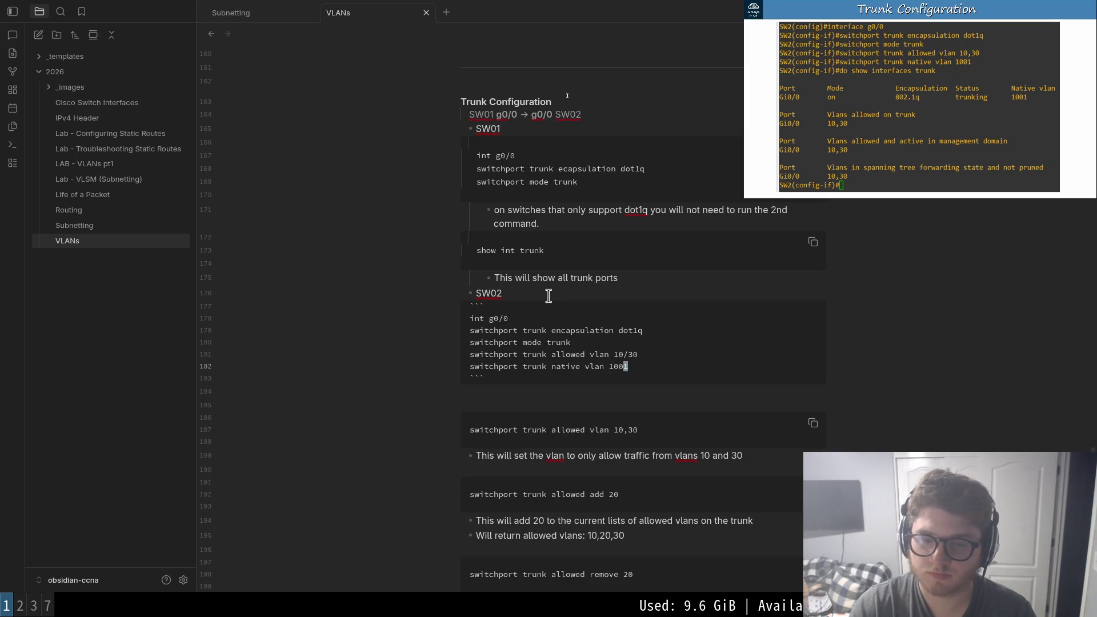
Copy the allowed and native vlan lines and paste them into the SW01 block.
key(shift+Up)
key(Up)
key(Up)
key(Up)
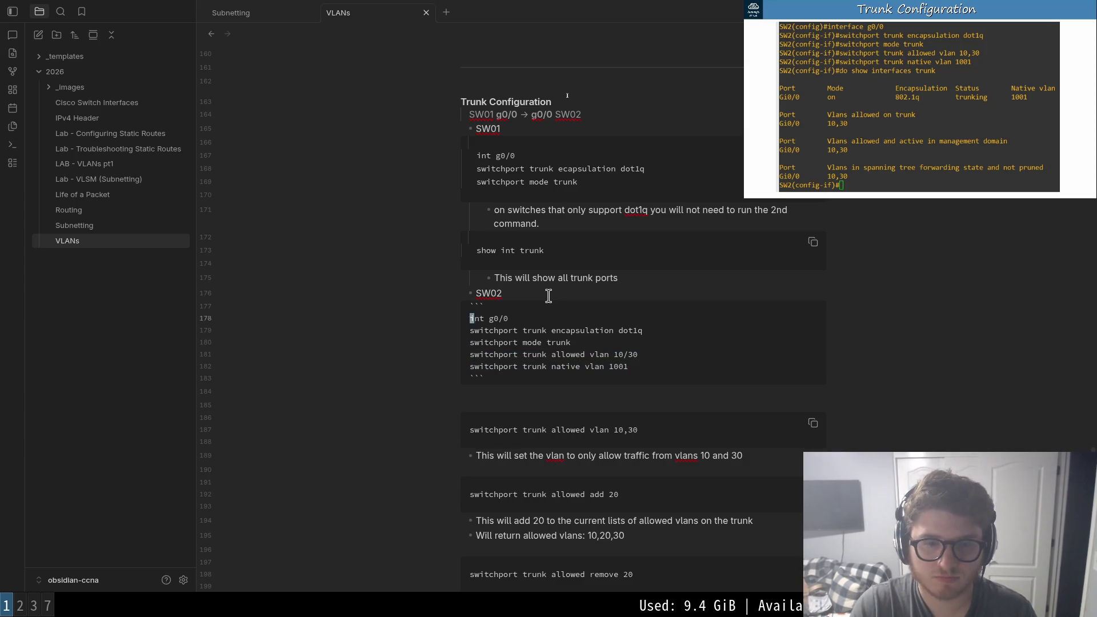
key(Up)
key(Up)
key(Up)
key(Down)
key(ctrl+v)
key(Up)
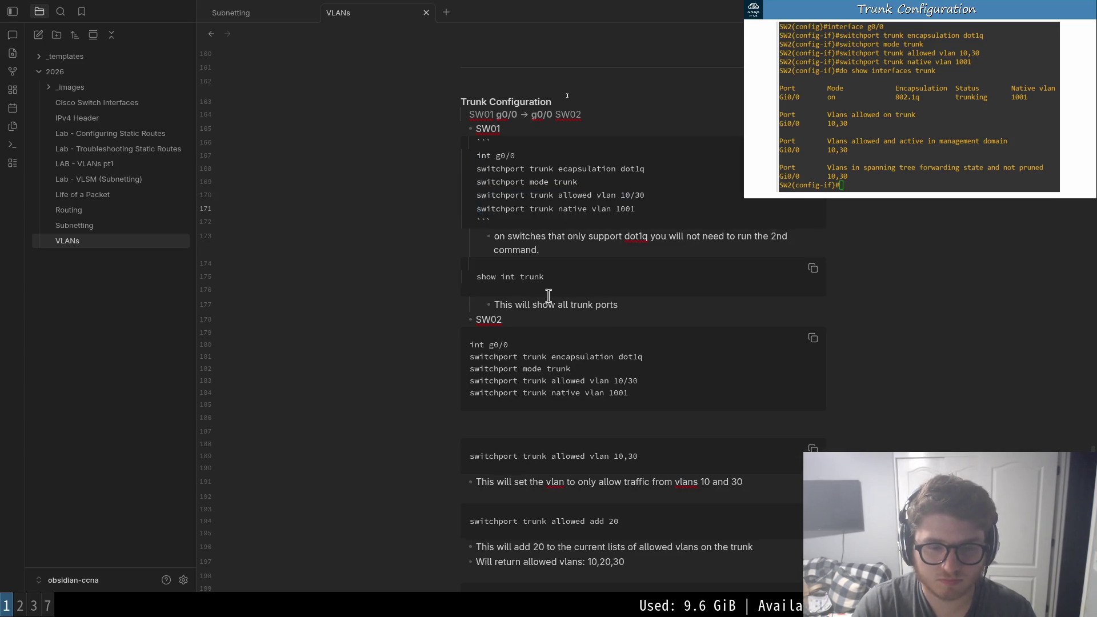
Indent the SW02 command block under its bullet, removing an extra indent level.
key(Down)
key(Down)
key(Down)
key(shift+Down)
key(shift+Down)
key(shift+Down)
key(shift+Down)
key(Tab)
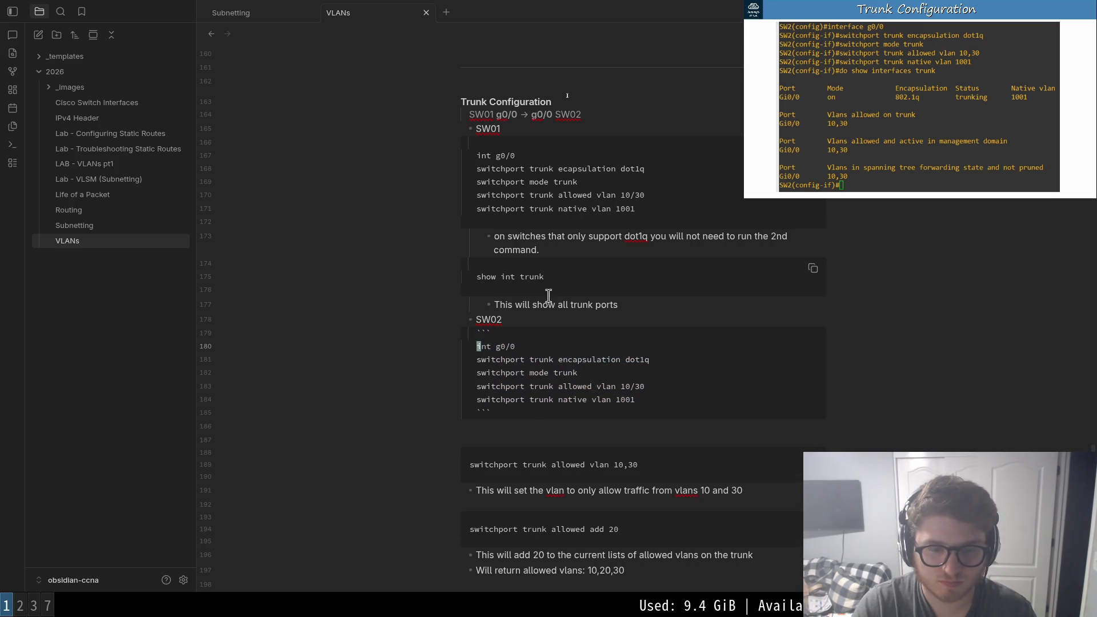
key(Down)
key(Down)
key(Down)
key(Down)
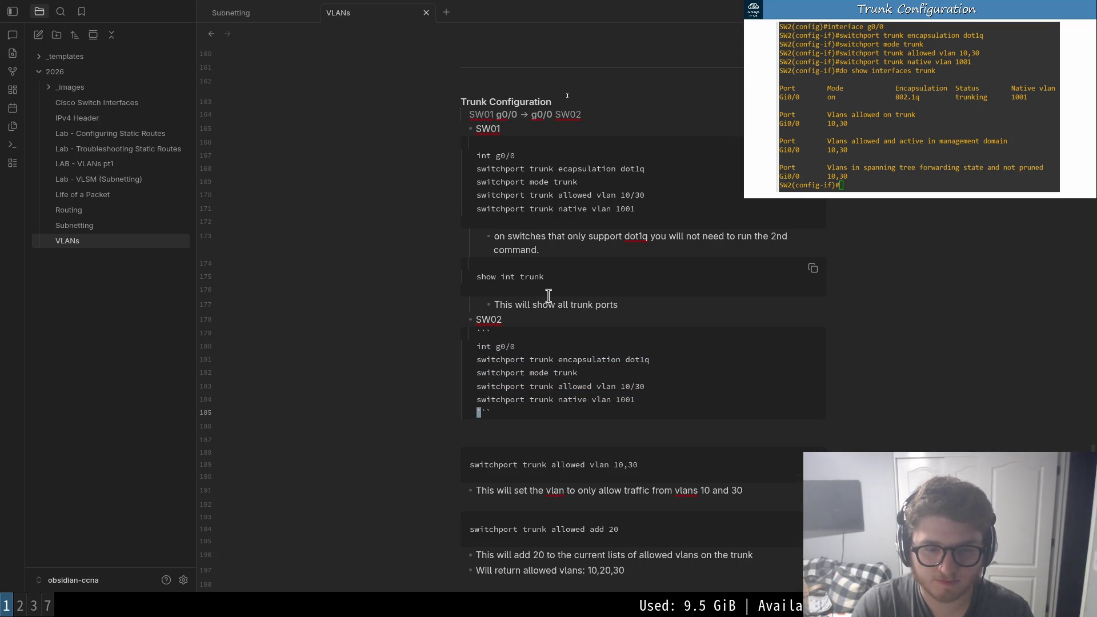
key(Up)
key(Up)
key(Up)
key(Tab)
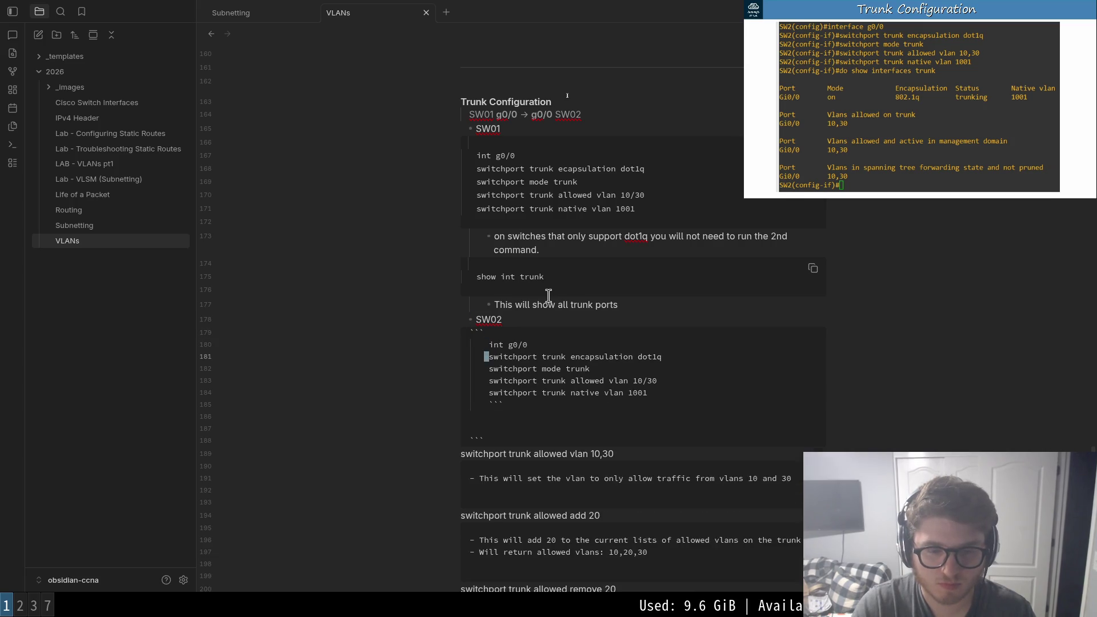
key(Down)
key(Down)
key(Down)
key(shift+Tab)
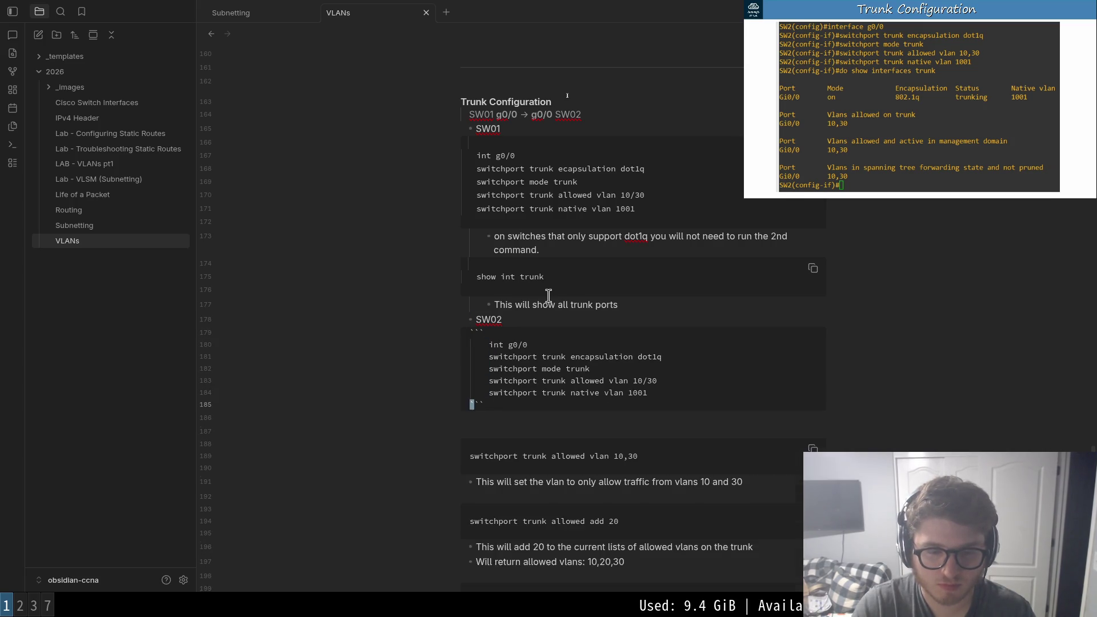
key(Up)
key(Up)
key(Up)
key(Up)
key(Up)
key(Up)
key(Up)
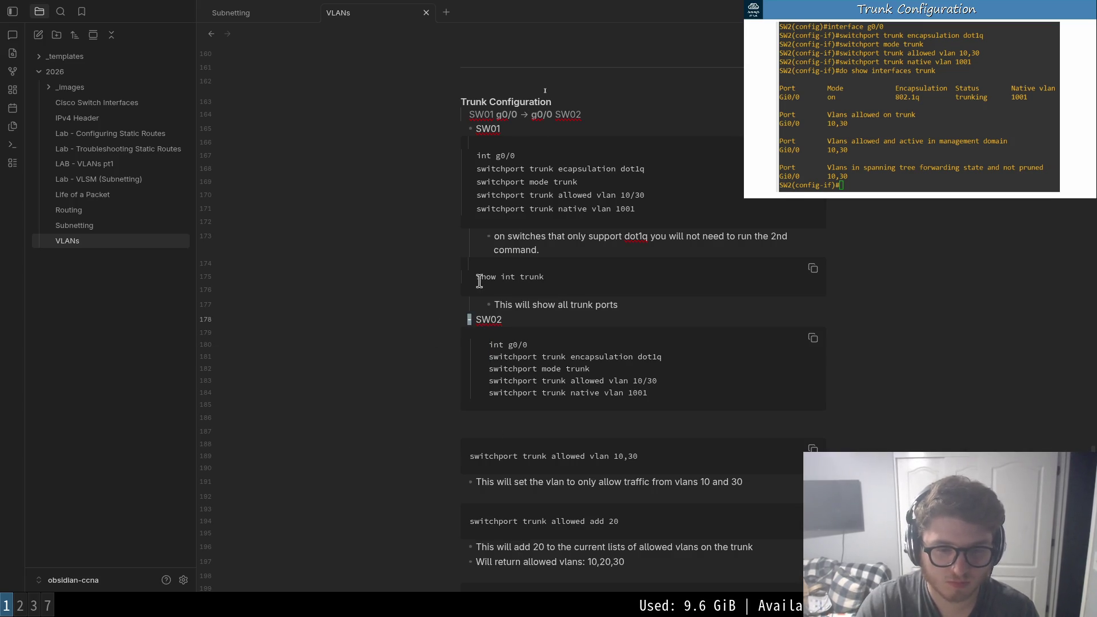
Re-indent the SW02 block to match SW01, then fold and unfold the SW01 section to check.
key(Down)
key(Tab)
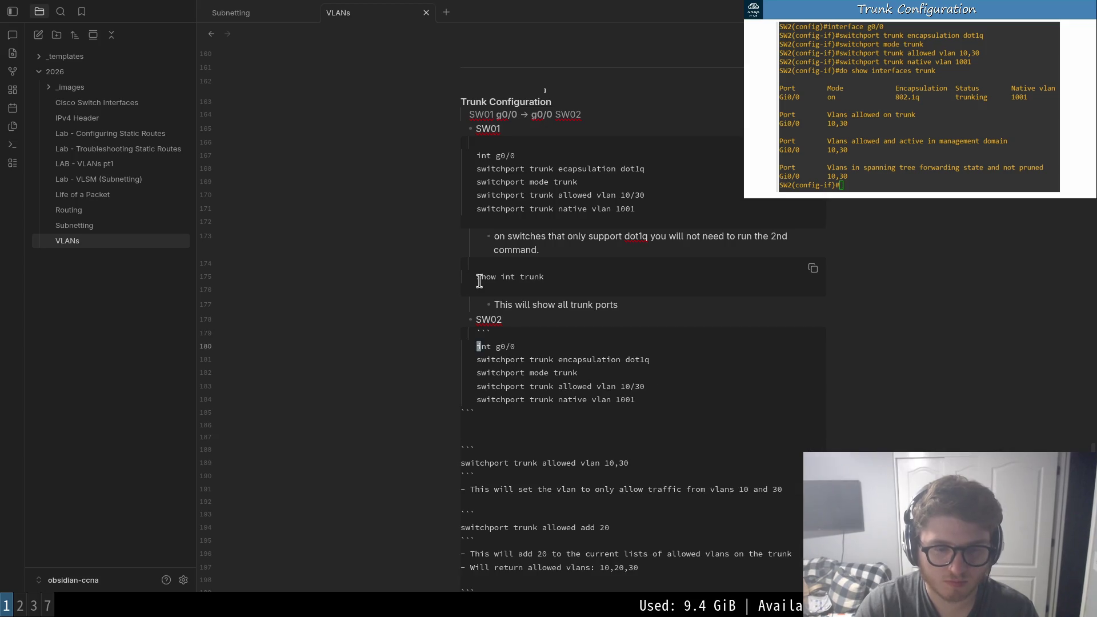
key(Down)
key(Down)
key(Down)
key(Down)
key(Tab)
key(Up)
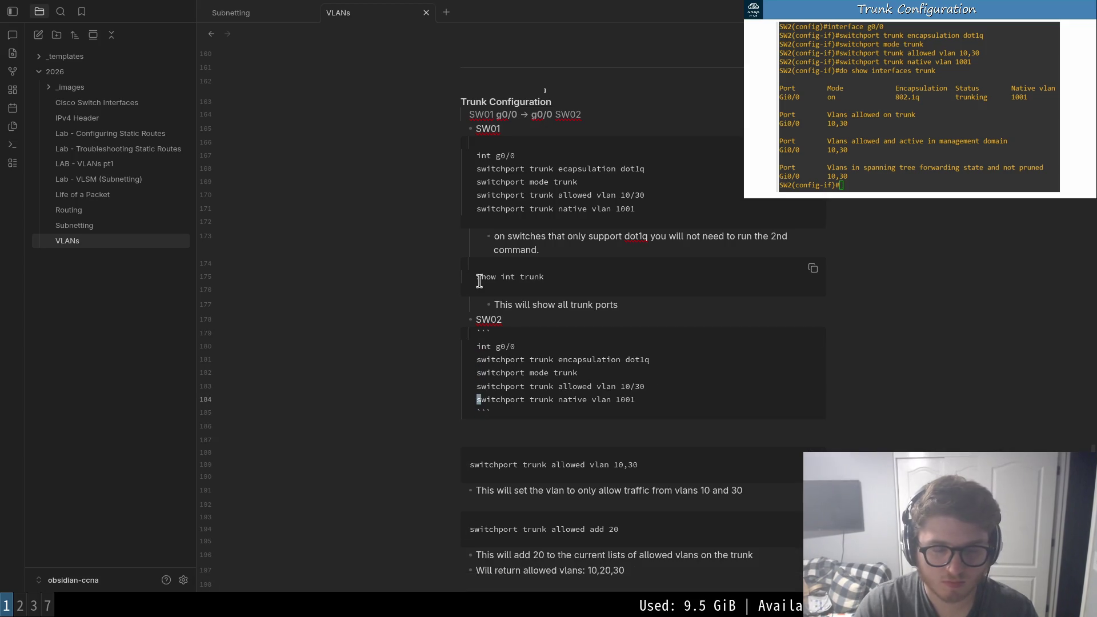
key(Up)
key(Up)
key(Up)
key(Up)
key(Up)
key(Up)
key(Down)
text(-)
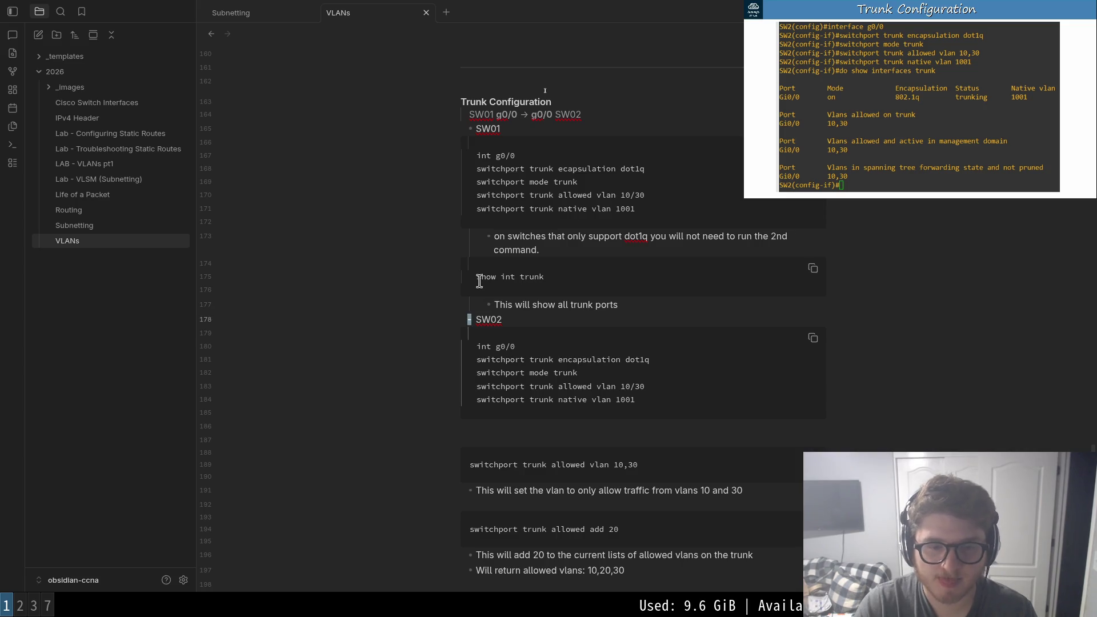
key(Up)
key(Up)
key(Up)
key(Up)
key(Up)
key(Up)
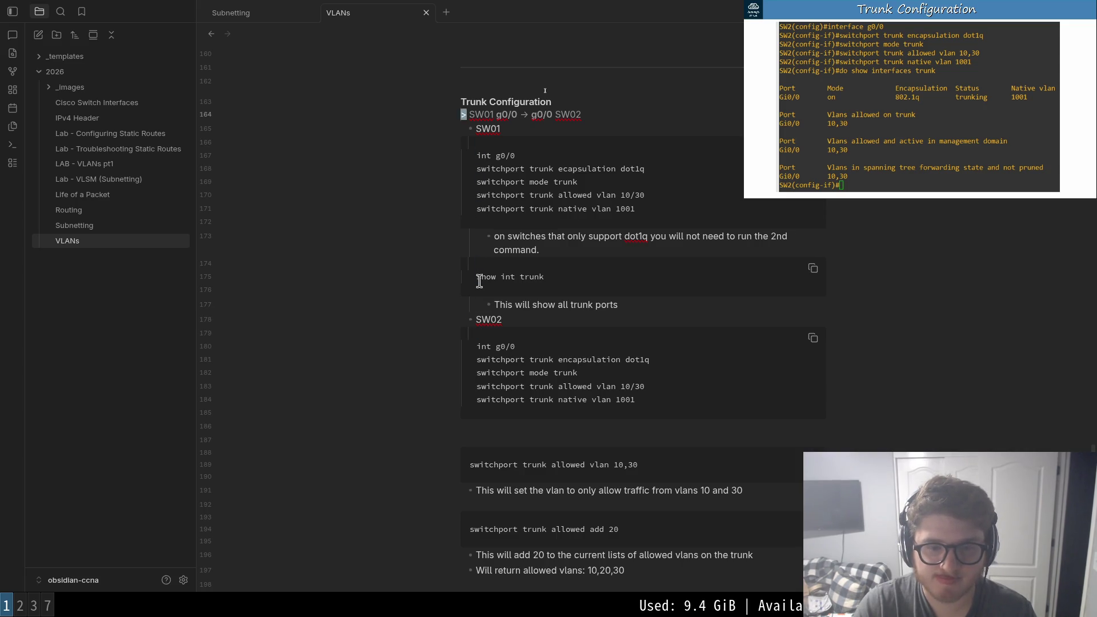
key(Up)
key(Down)
key(Down)
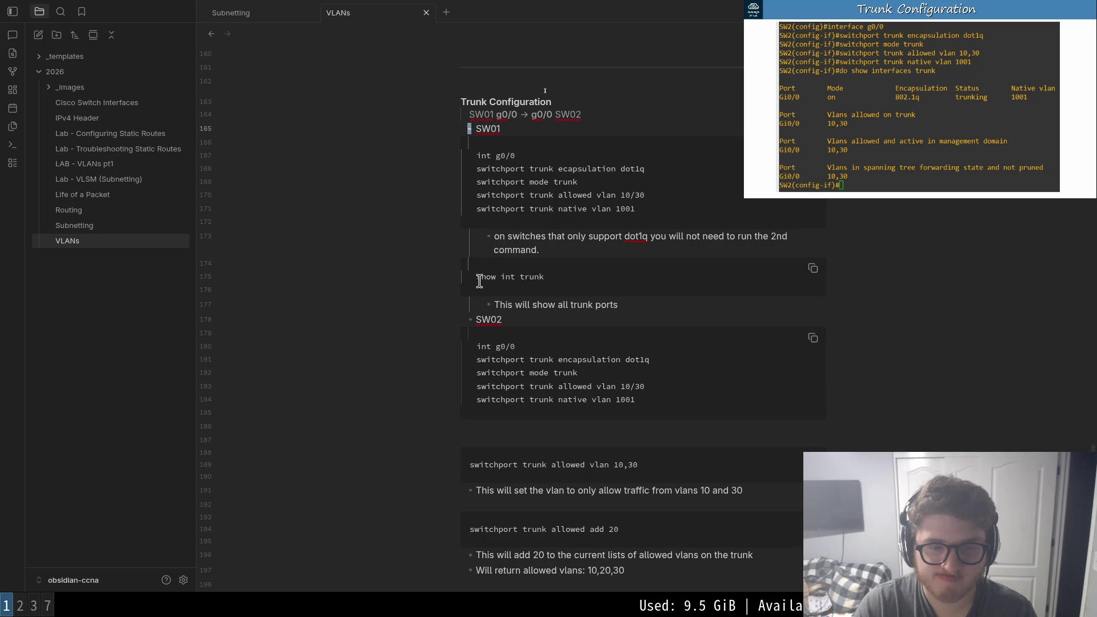
click(457, 130)
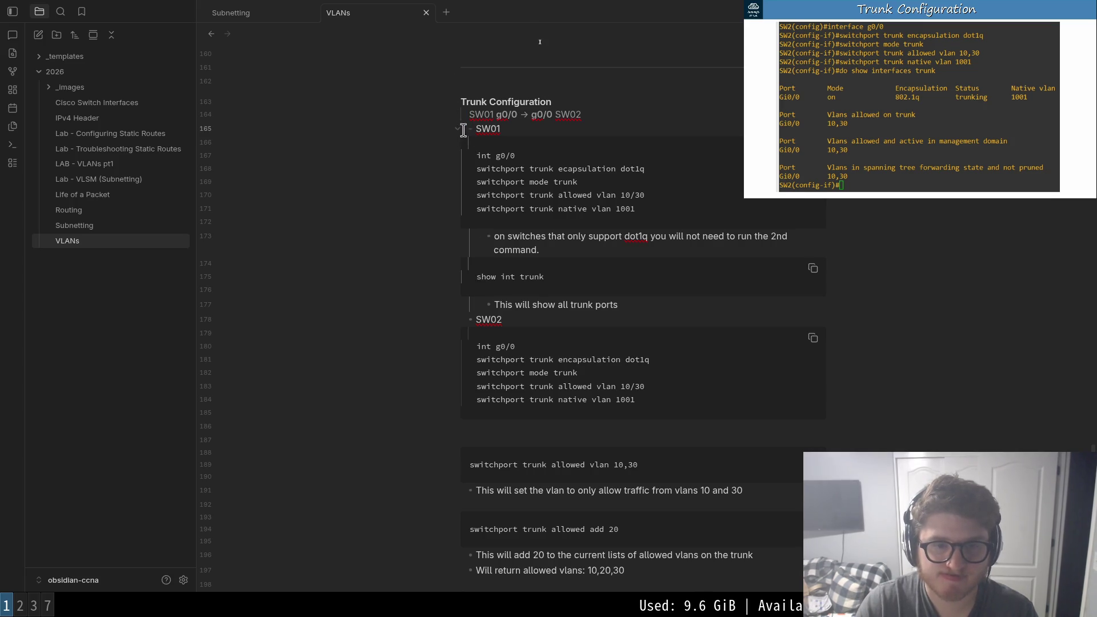
scroll(454, 130, up, 1)
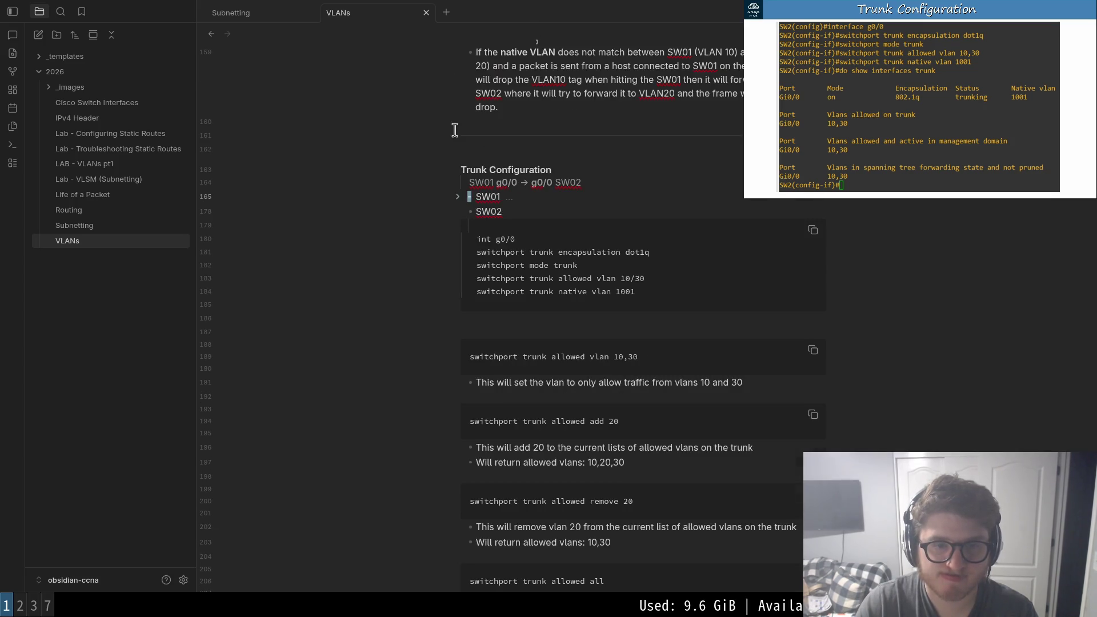
click(459, 198)
scroll(523, 271, down, 3)
scroll(523, 271, down, 3)
scroll(551, 289, down, 5)
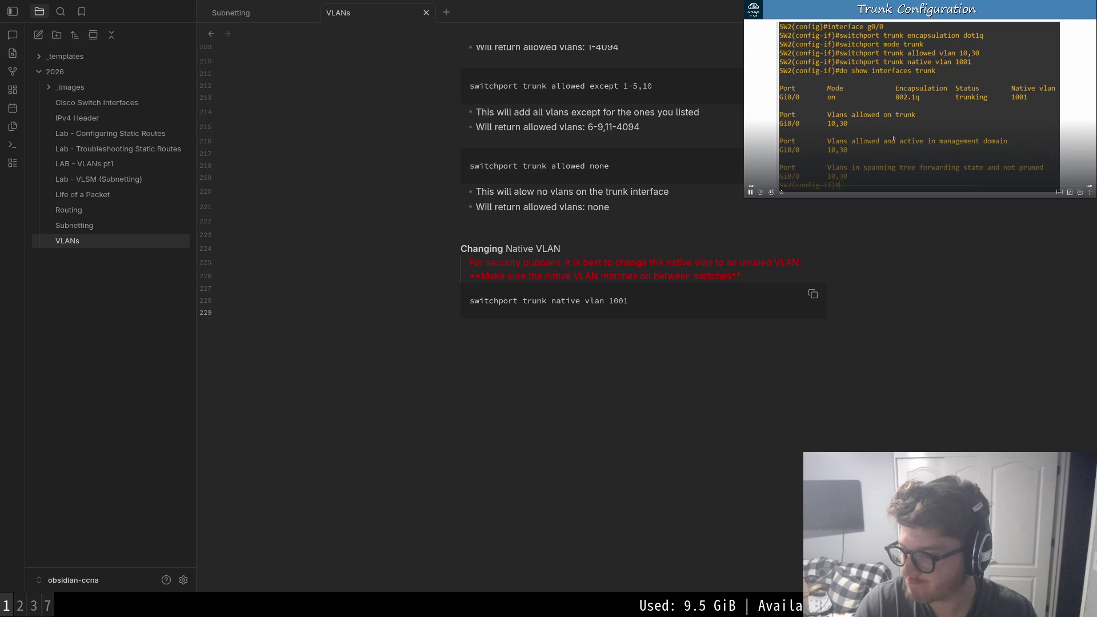
scroll(686, 189, up, 5)
scroll(677, 201, up, 5)
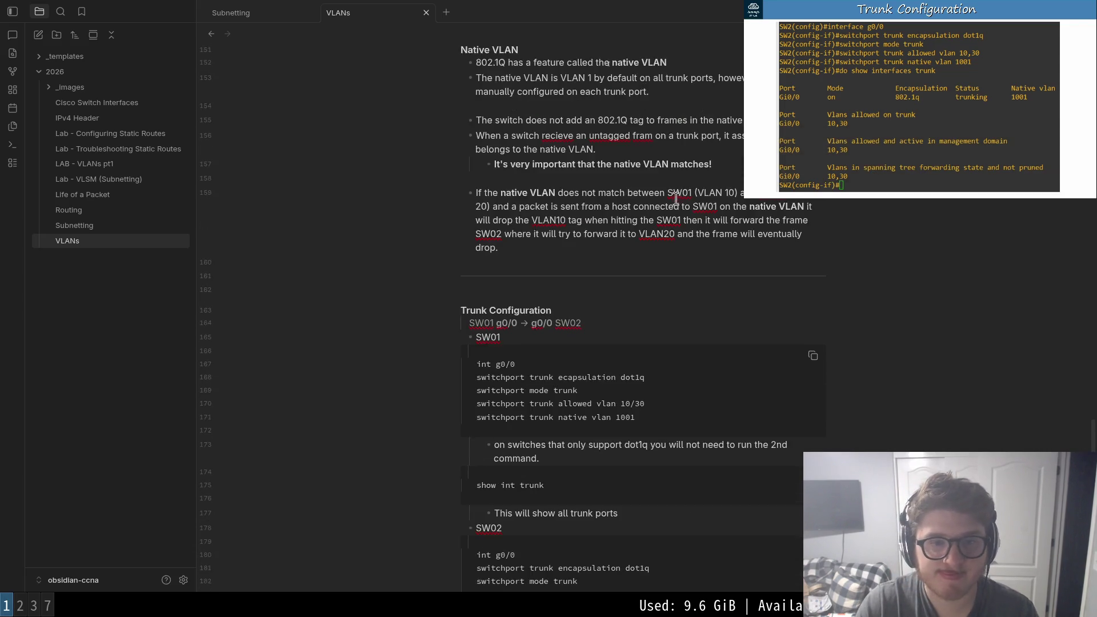
scroll(651, 211, up, 5)
scroll(584, 224, up, 5)
scroll(583, 224, up, 5)
scroll(566, 218, down, 8)
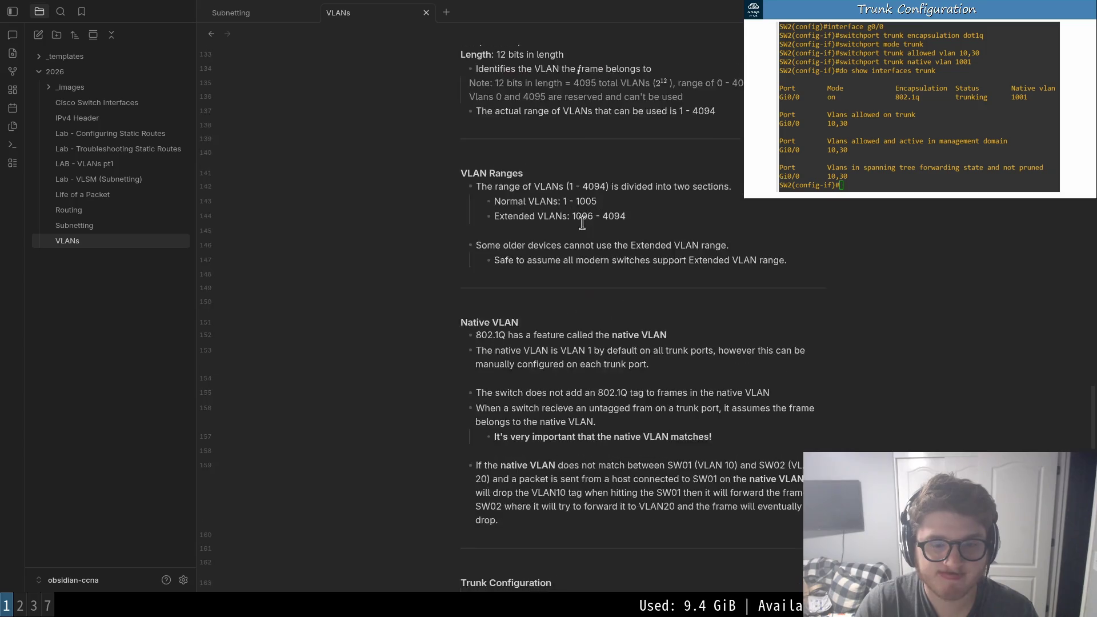
scroll(515, 210, down, 5)
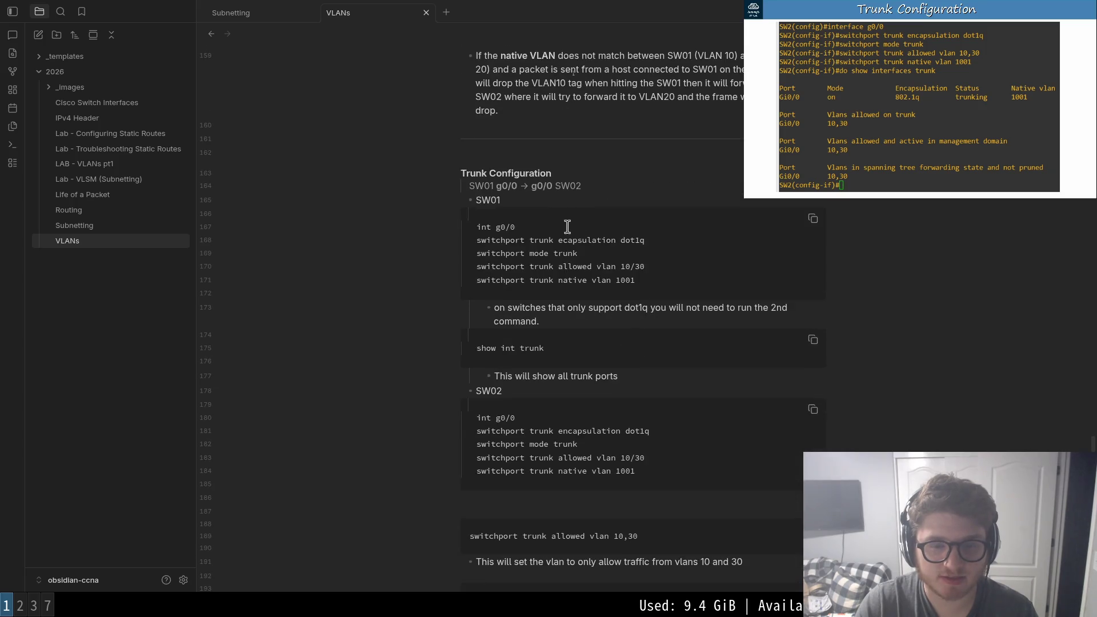
Outdent the SW01 block, drop its bullet and turn SW01 into a ## heading.
click(516, 211)
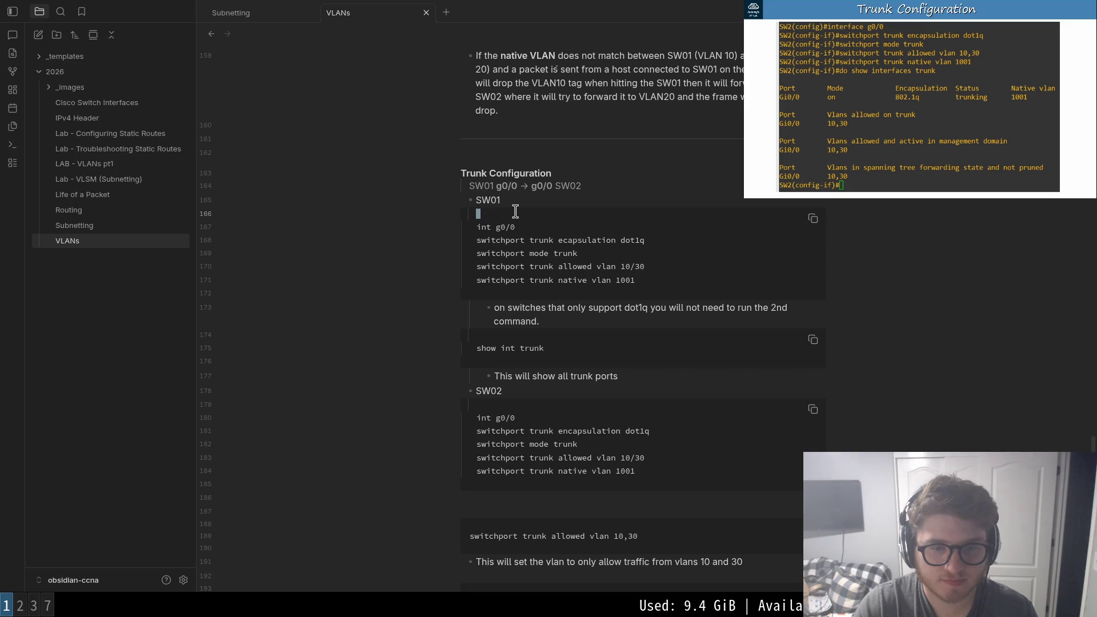
key(Up)
key(shift+Down)
key(shift+Down)
key(shift+Down)
key(shift+Down)
key(shift+Down)
key(shift+End)
key(shift+Down)
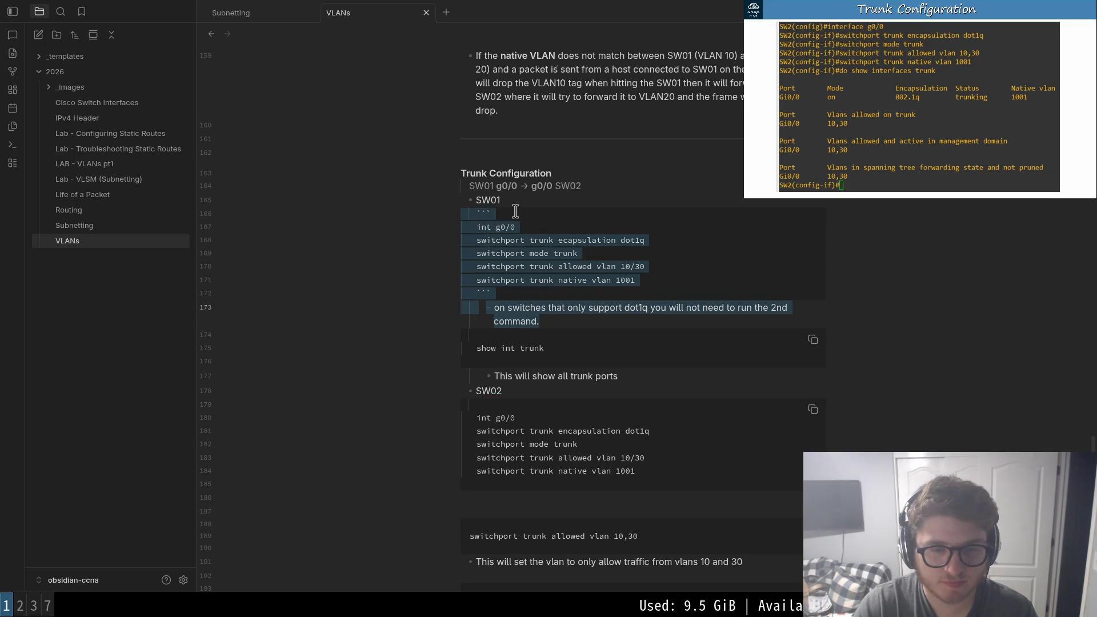
key(shift+Tab)
key(Up)
key(BackSpace)
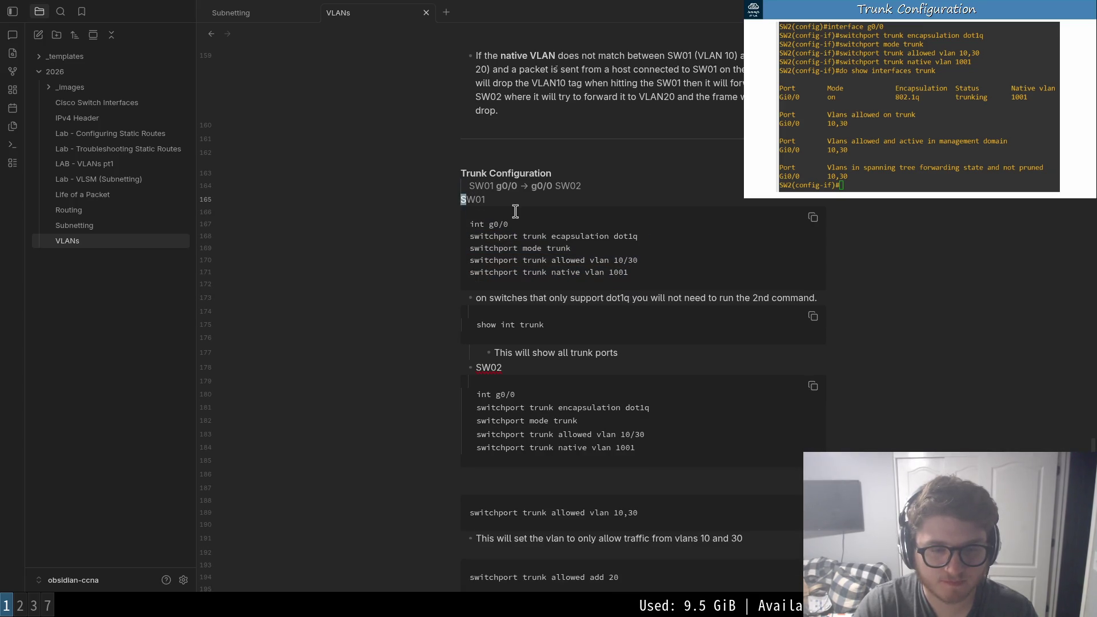
text(##)
key(Up)
key(Up)
key(Down)
key(Down)
key(Down)
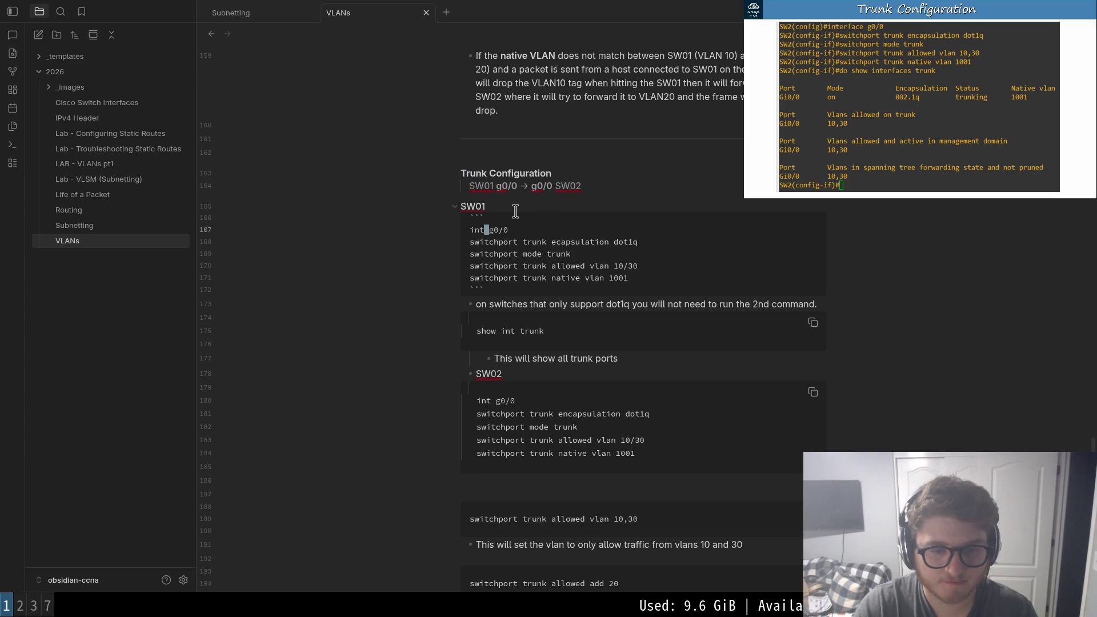
Make SW02 a top-level heading and unindent its command block.
key(Down)
key(Down)
key(Down)
key(Down)
key(Down)
key(Home)
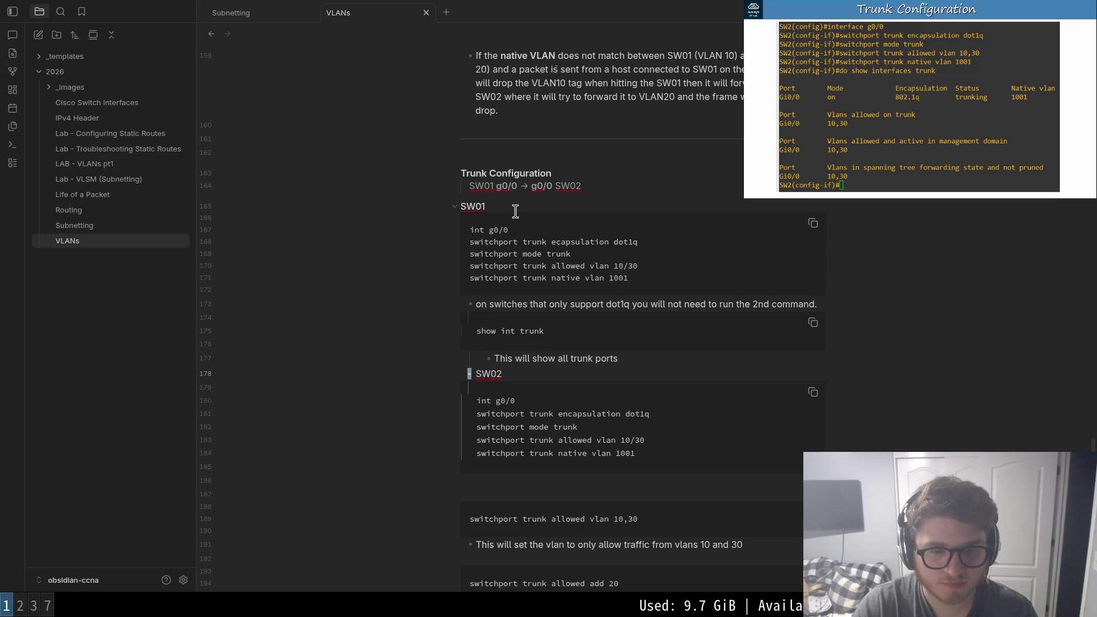
key(BackSpace)
text(##)
key(Down)
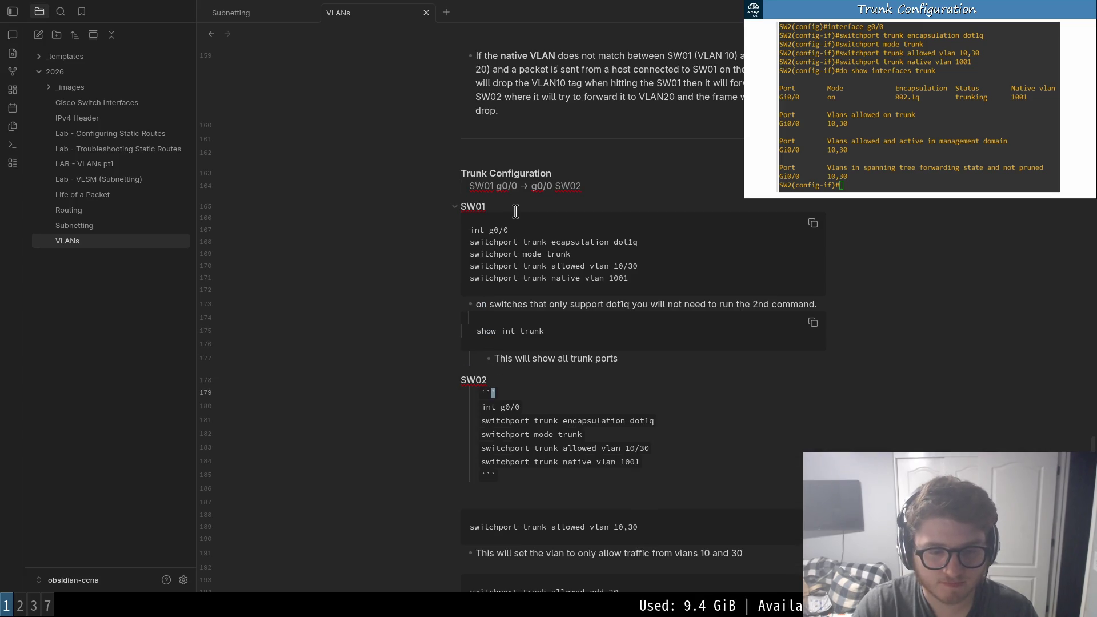
key(shift+Down)
key(shift+Down)
key(shift+Down)
key(shift+Down)
key(shift+Down)
key(shift+Down)
key(shift+Tab)
key(Left)
key(Down)
key(Down)
key(Down)
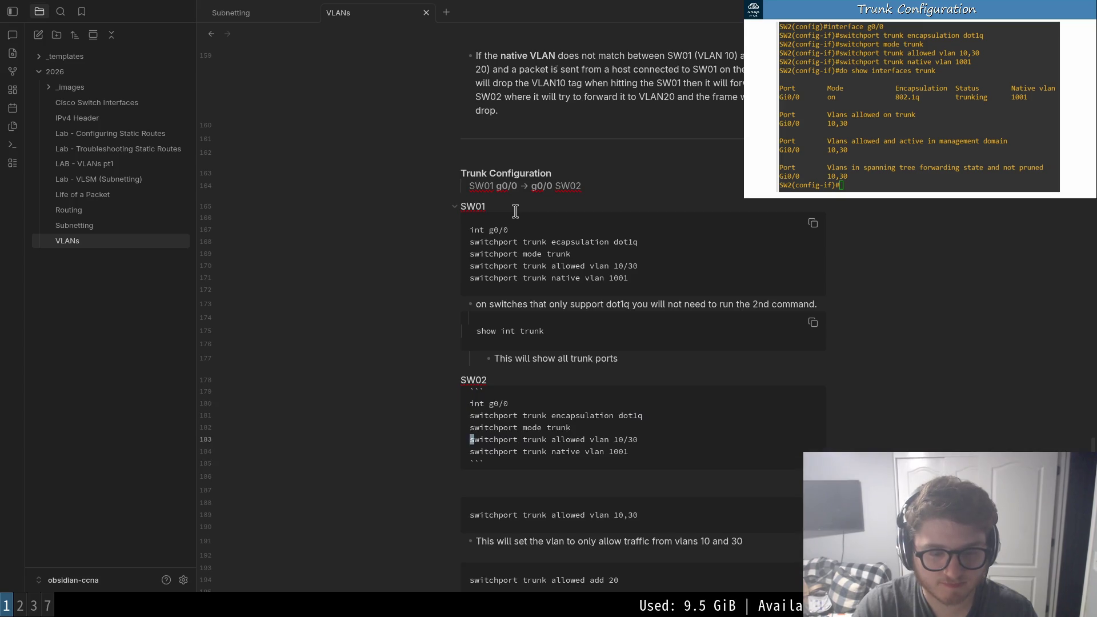
key(Down)
key(Down)
Adjust the trunk ports note's indentation, outdenting then re-indenting it under show int trunk.
key(Up)
key(Up)
key(Up)
key(Up)
key(Up)
key(Up)
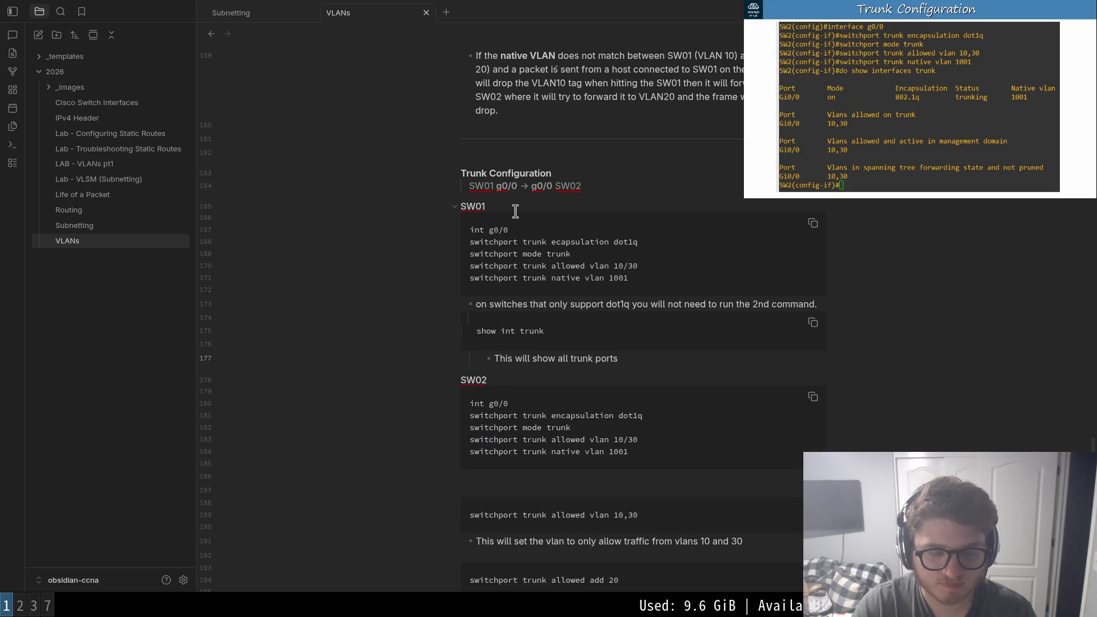
key(Up)
key(Up)
key(Up)
key(Up)
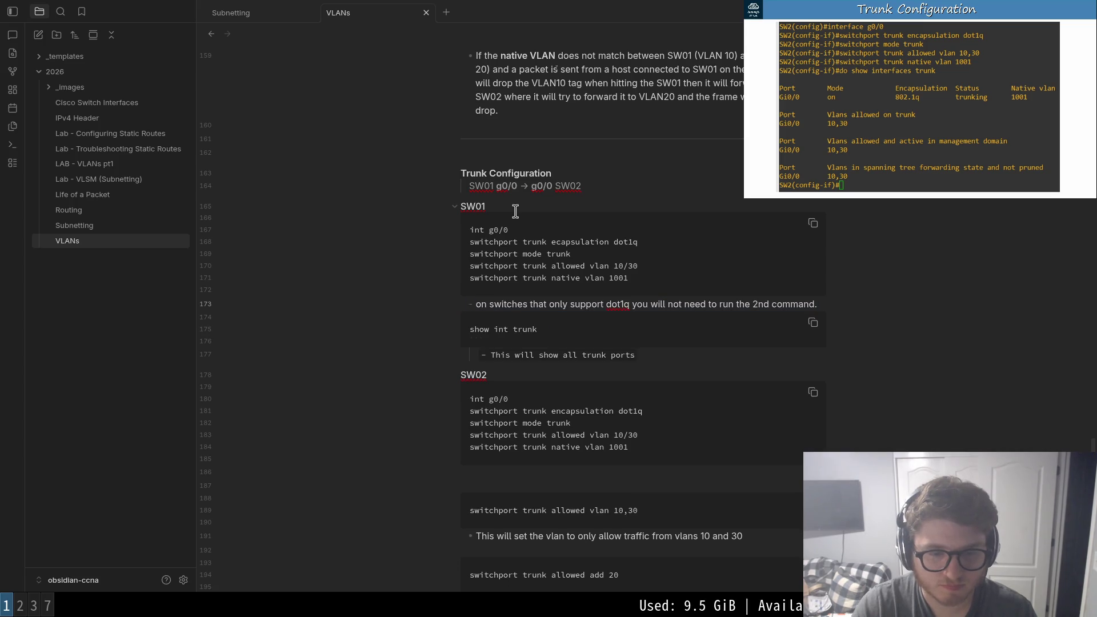
key(Down)
key(shift+Tab)
key(Down)
key(Down)
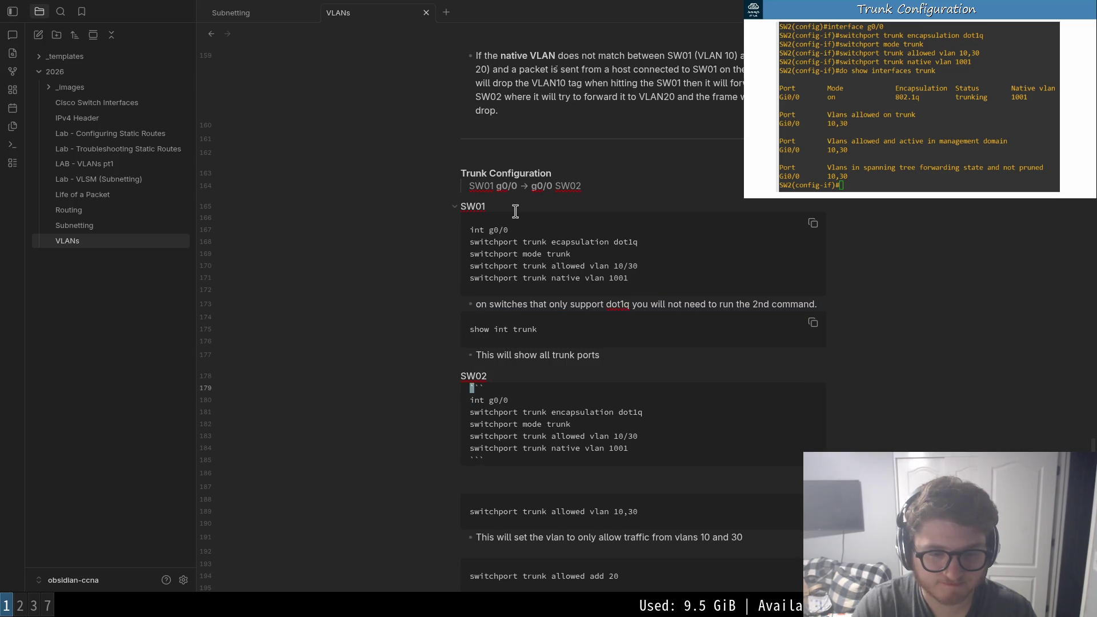
key(Up)
key(Up)
key(Up)
key(Down)
key(Tab)
key(Down)
key(Up)
key(Up)
Strip the stray bullet and indent so the trunk ports note sits as a bullet beneath show int trunk.
key(Down)
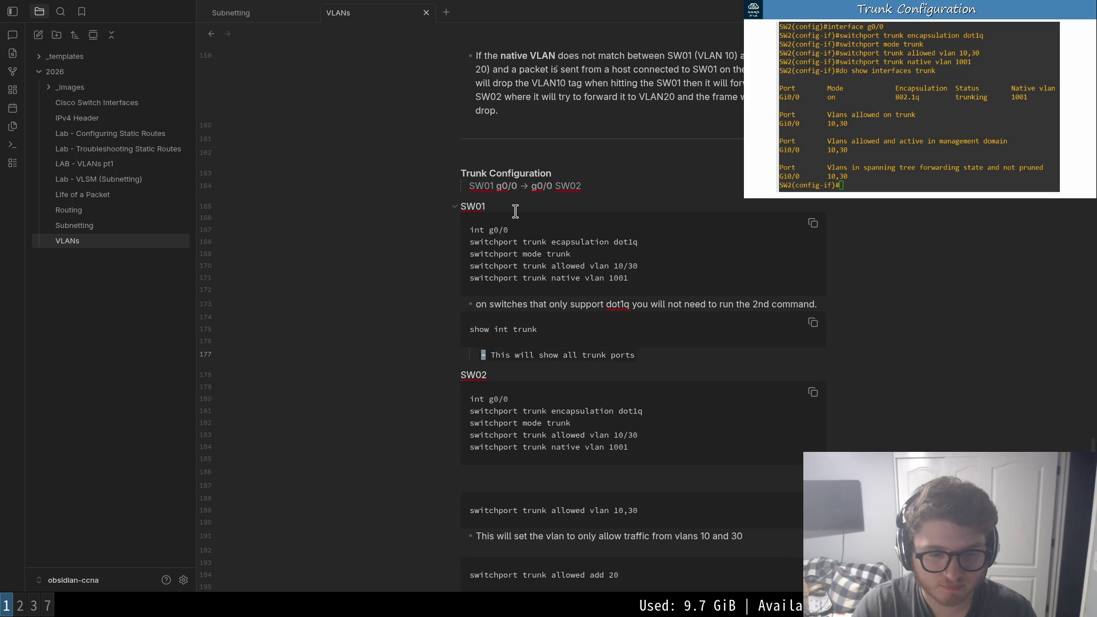
key(Delete)
key(Delete)
key(Down)
key(Up)
key(shift+Tab)
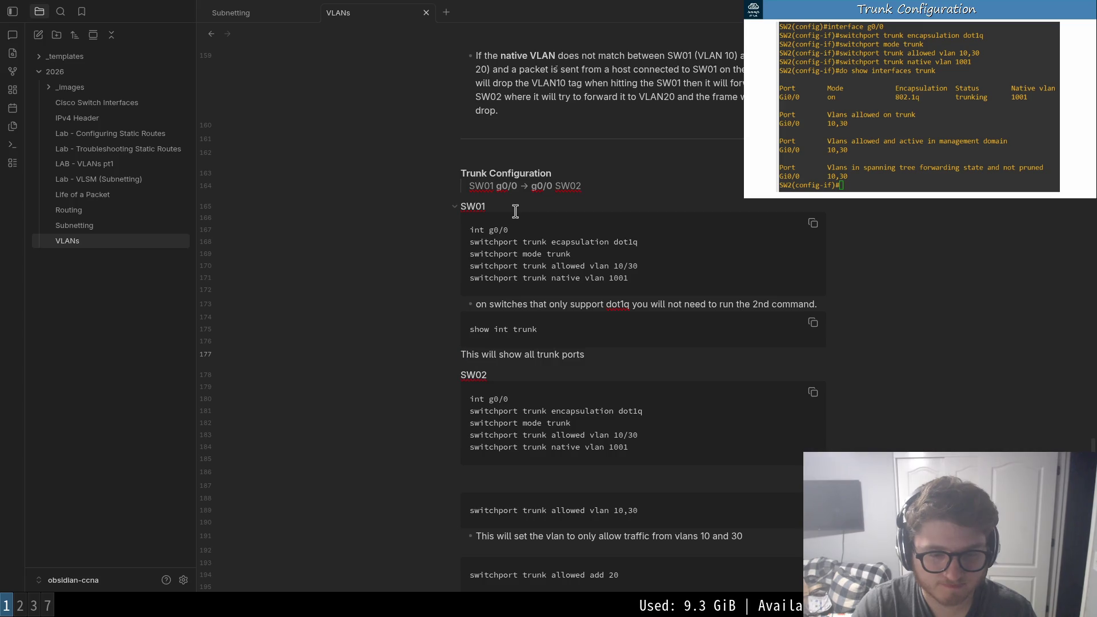
text(-)
key(Down)
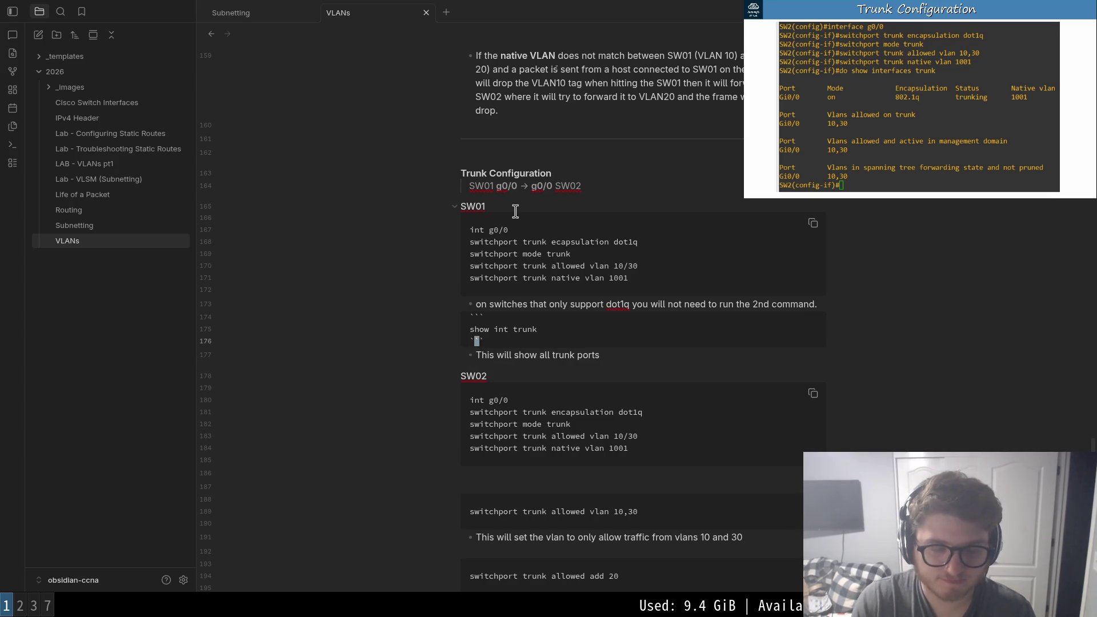
key(Up)
key(Up)
key(Down)
key(Down)
key(Down)
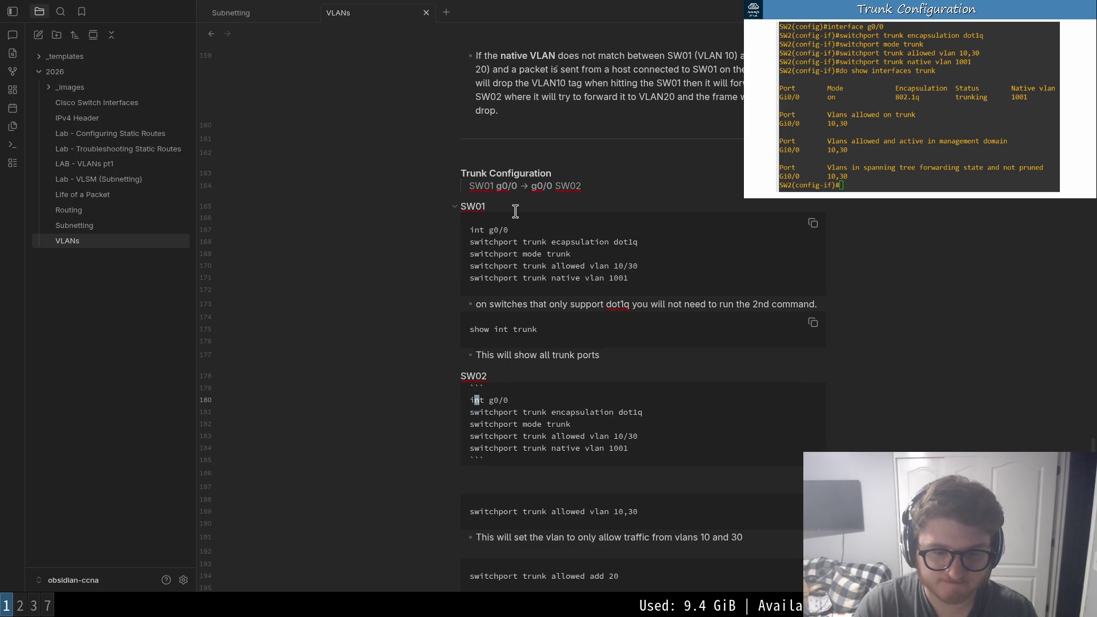
key(Up)
key(Up)
key(Up)
key(Down)
key(Up)
key(Up)
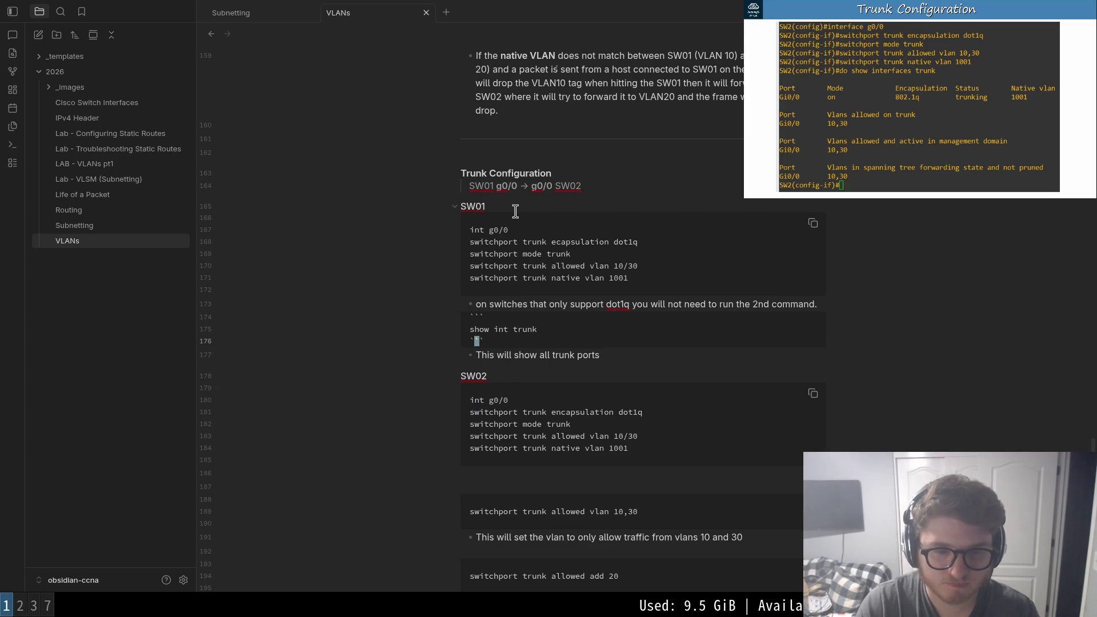
scroll(548, 385, down, 5)
scroll(540, 377, down, 2)
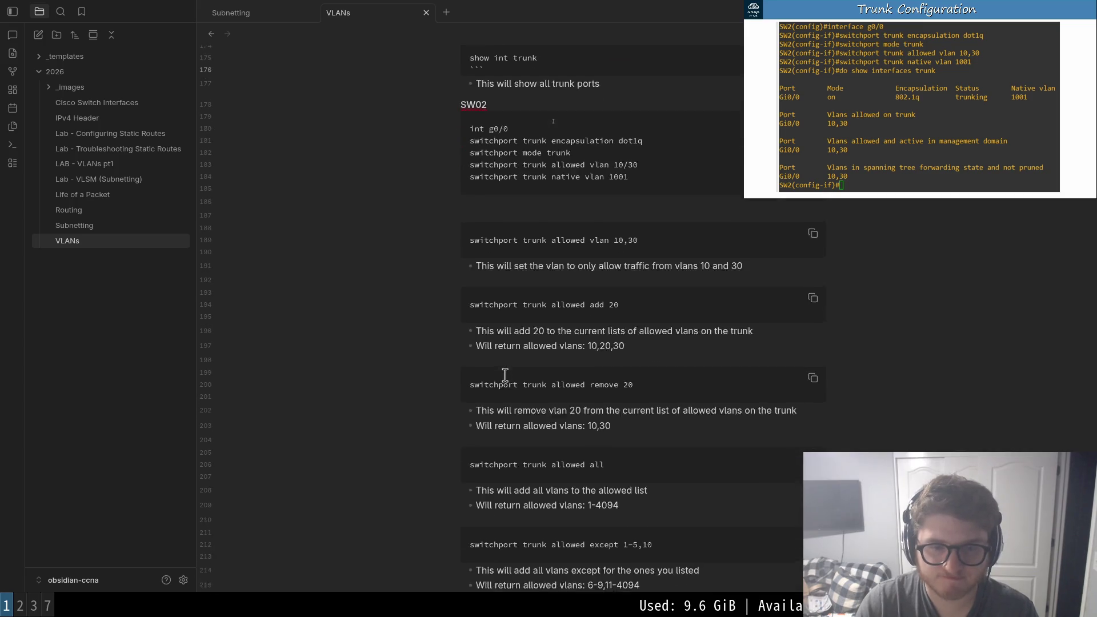
scroll(514, 375, up, 2)
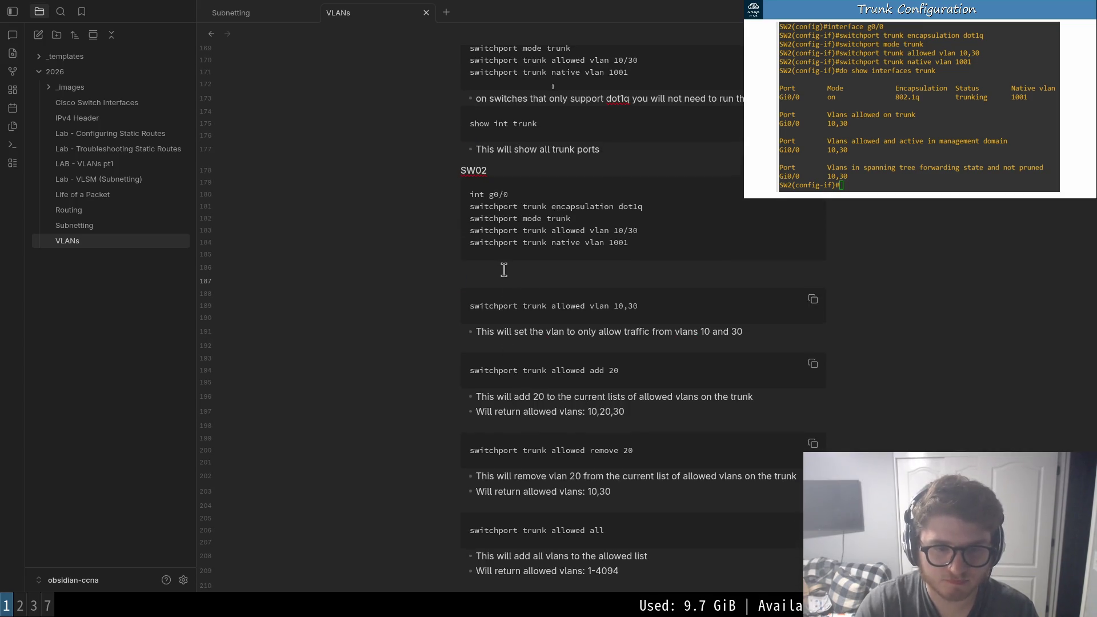
Change SW02's allowed vlan to 10,30 and SW01's allowed vlan to 10,20,30 using commas.
key(Return)
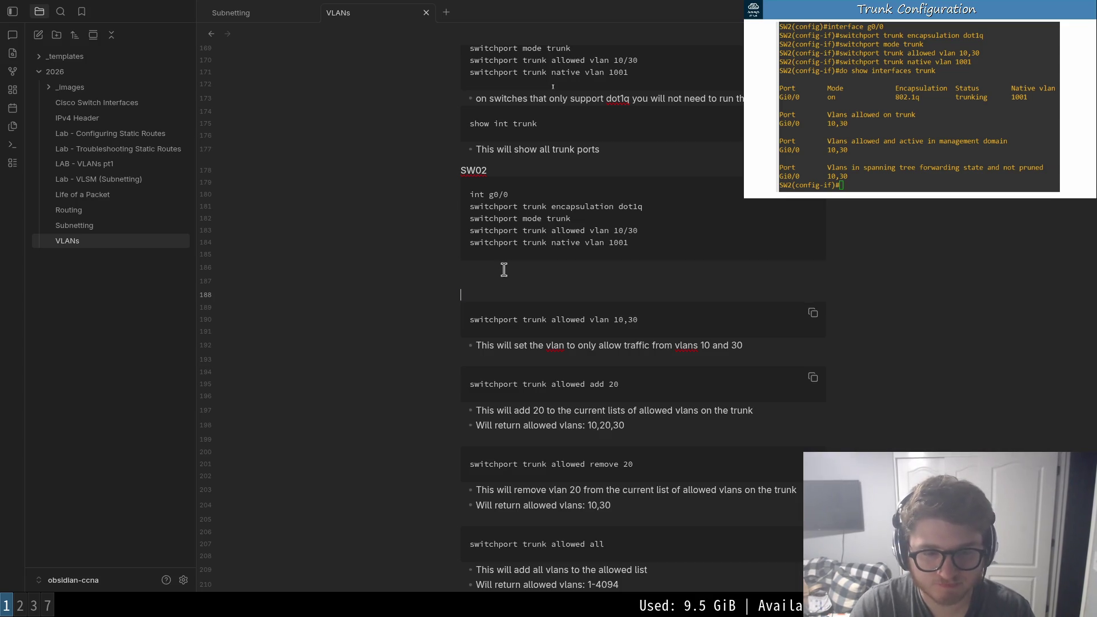
key(Up)
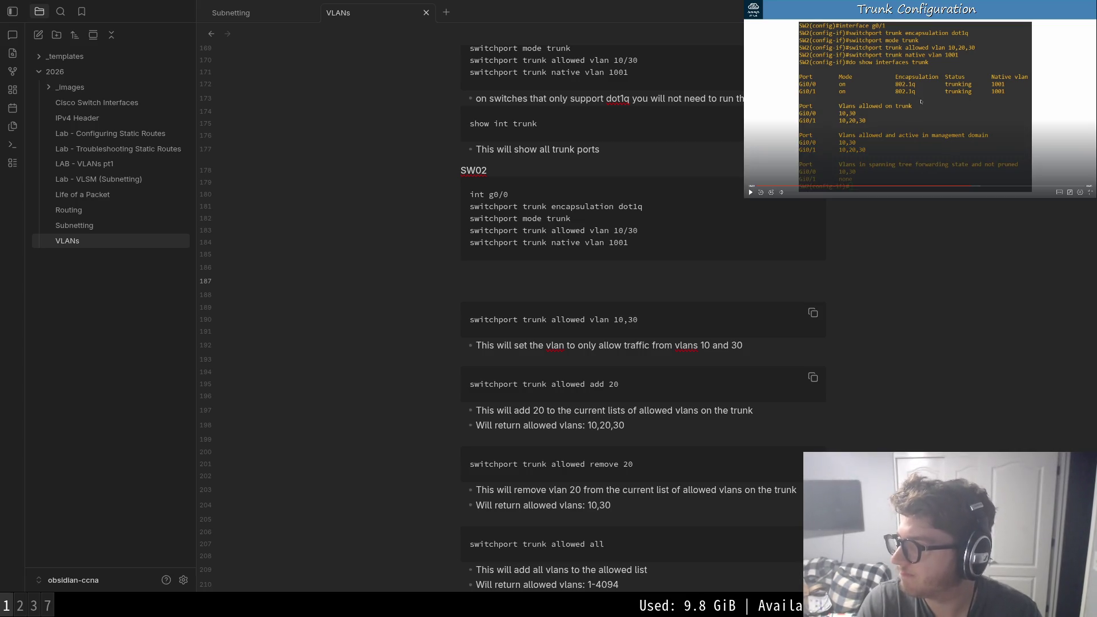
key(Up)
key(Up)
key(Up)
key(Up)
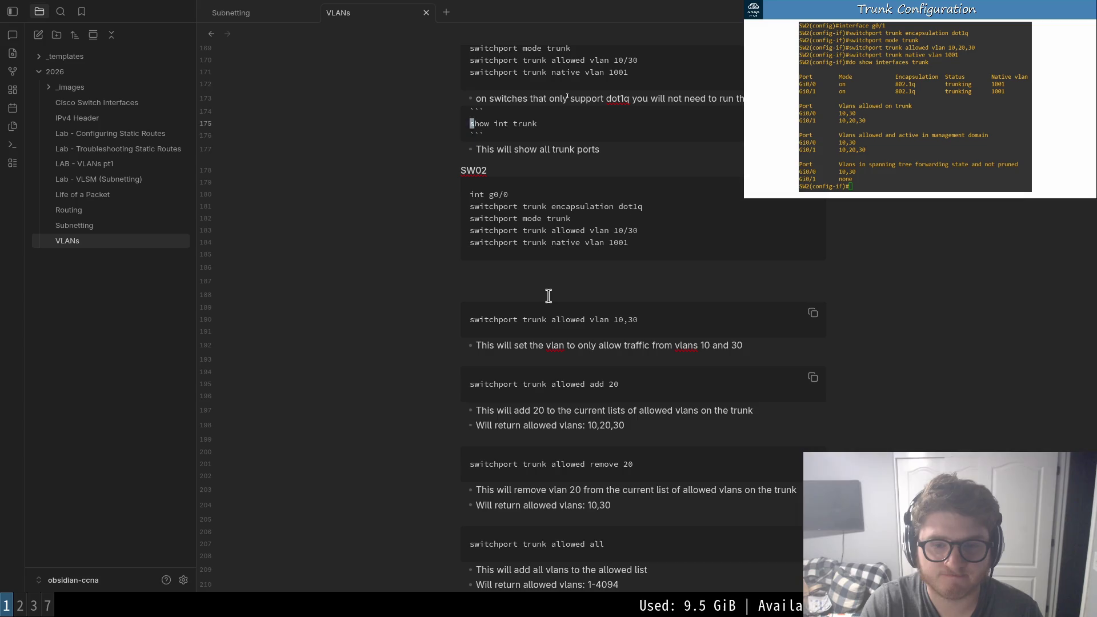
key(Up)
key(Up)
key(Up)
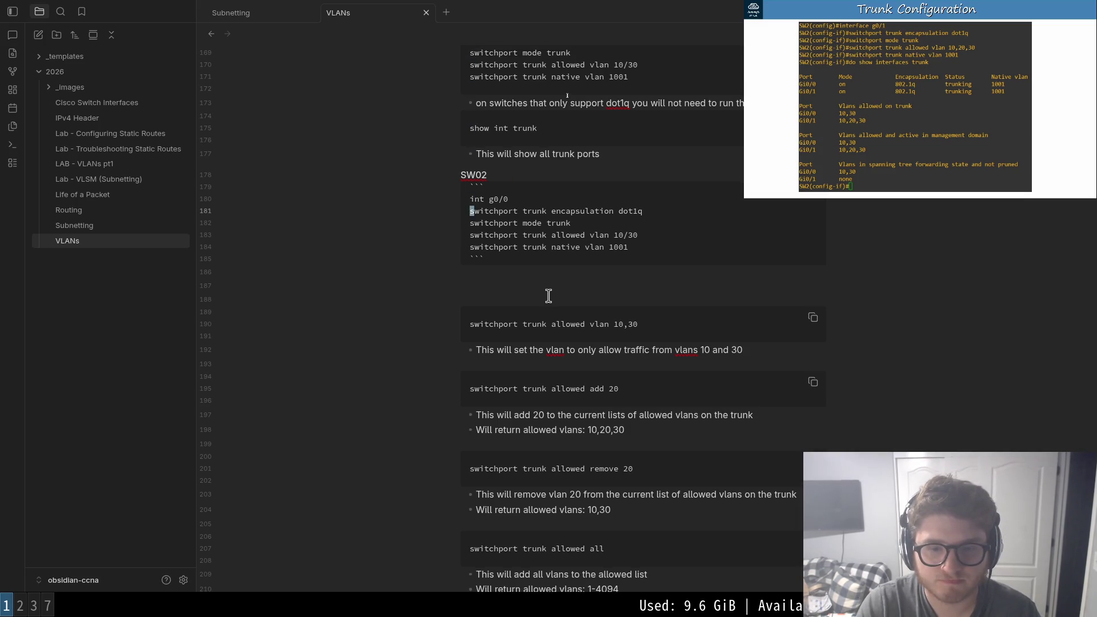
key(Down)
key(Down)
key(End)
key(Left)
key(Left)
text(,)
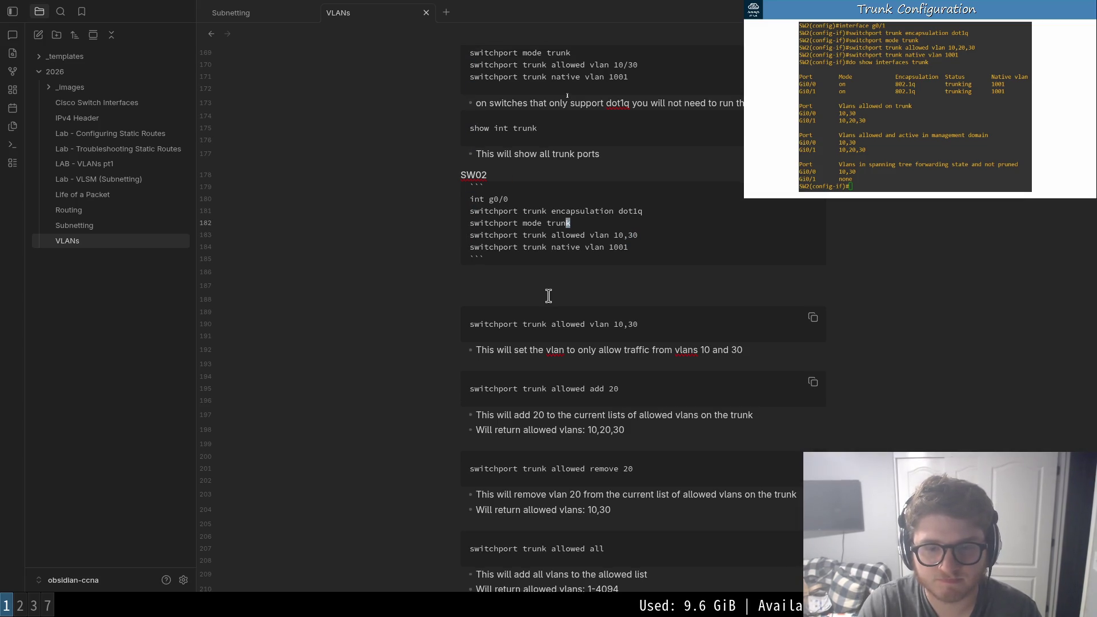
key(Up)
key(Up)
key(Up)
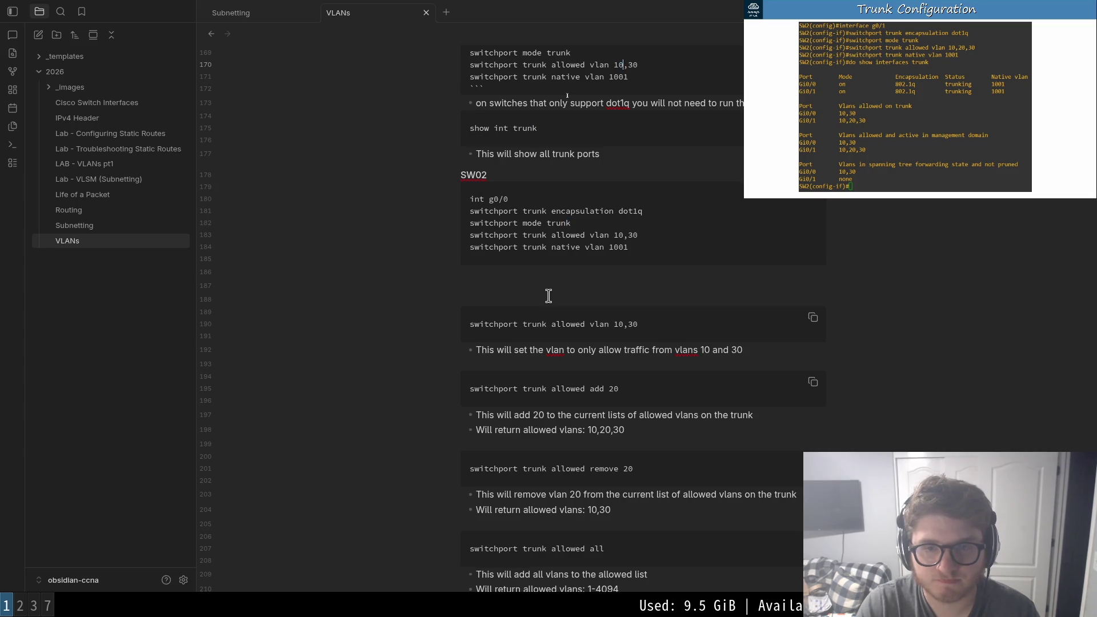
key(Left)
key(Left)
text(,)
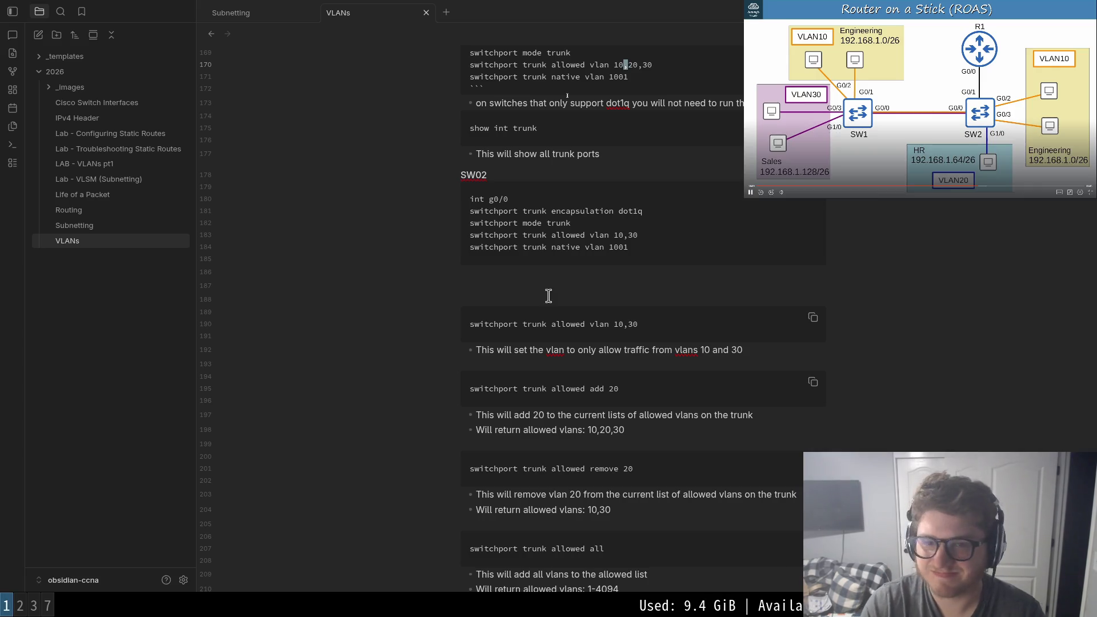
scroll(549, 296, down, 3)
Add a --- divider after the native VLAN section and a '## Router on a Stick (ROAS)' heading.
key(Return)
key(Return)
key(Return)
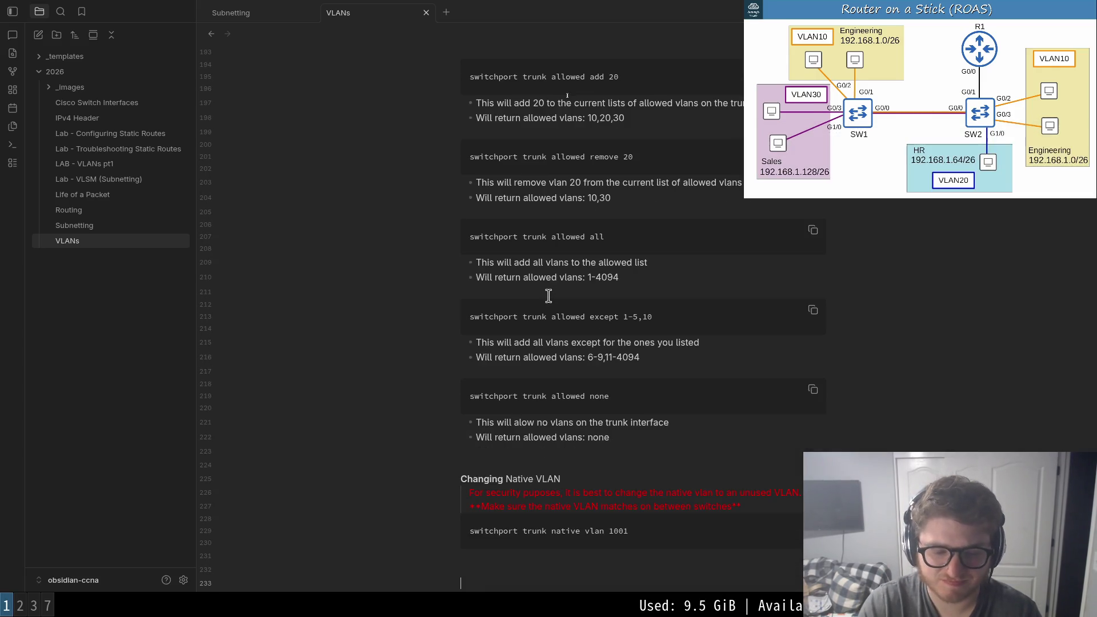
key(Return)
key(Return)
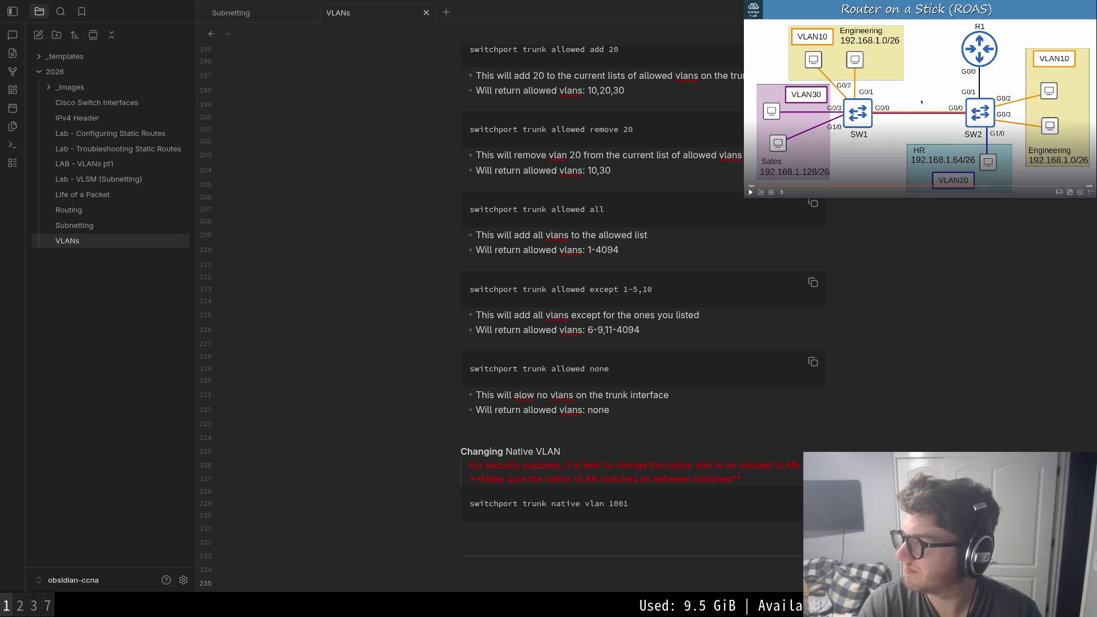
text(#)
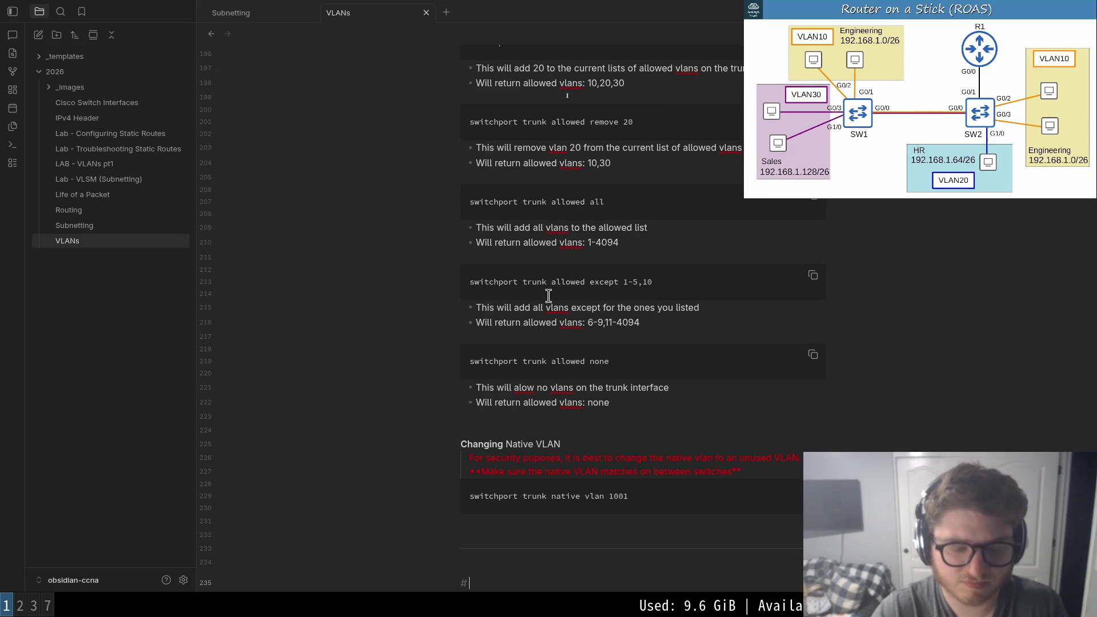
text(# Router opn)
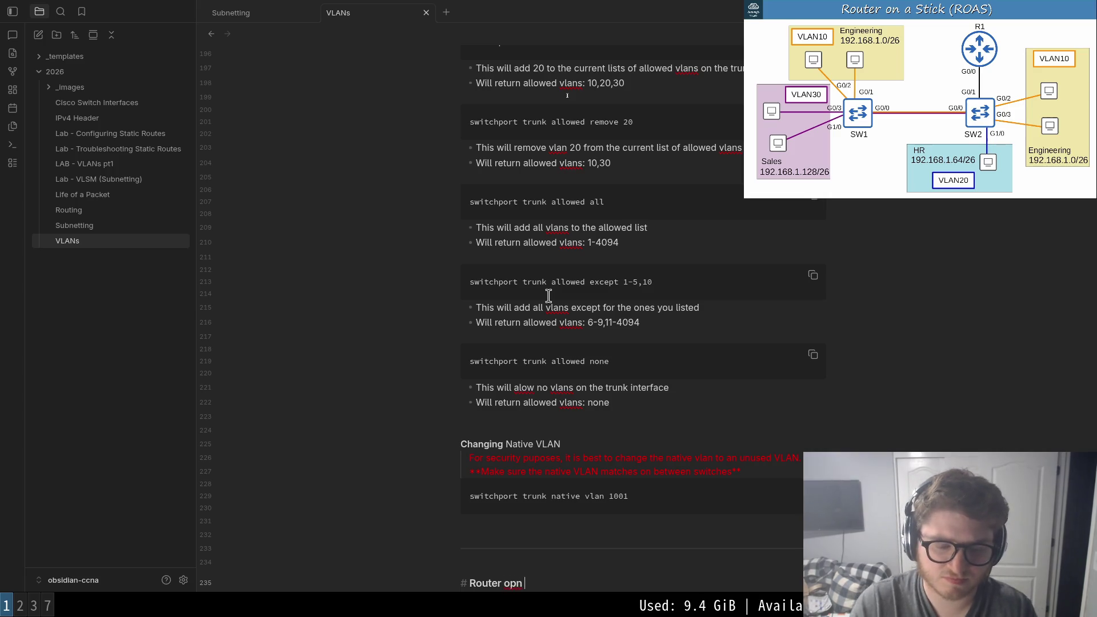
key(BackSpace)
key(BackSpace)
text(n a)
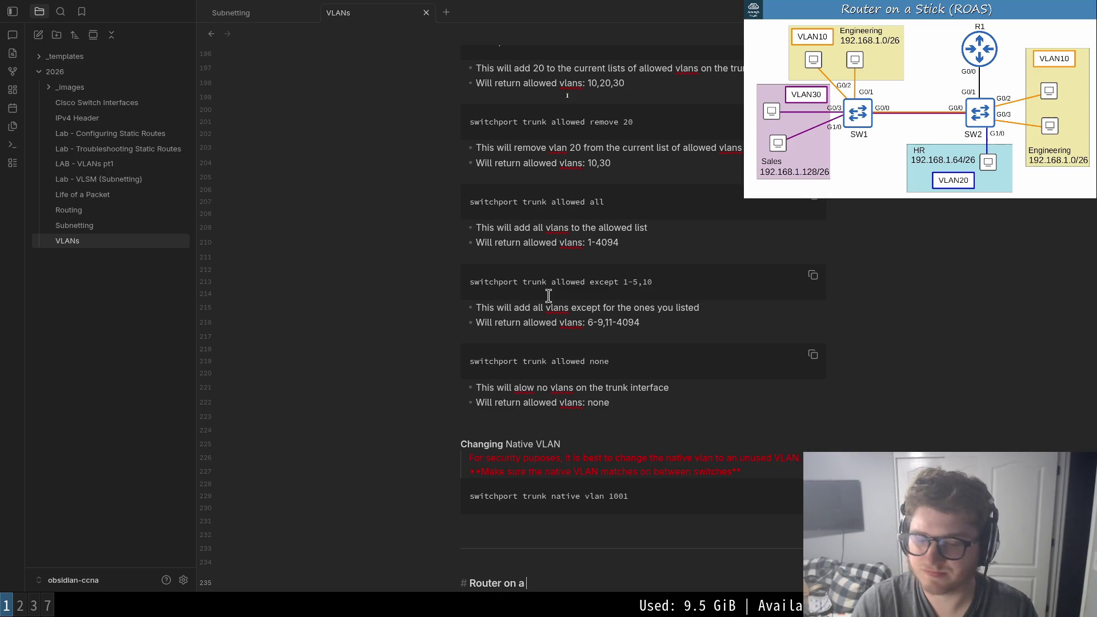
text(()
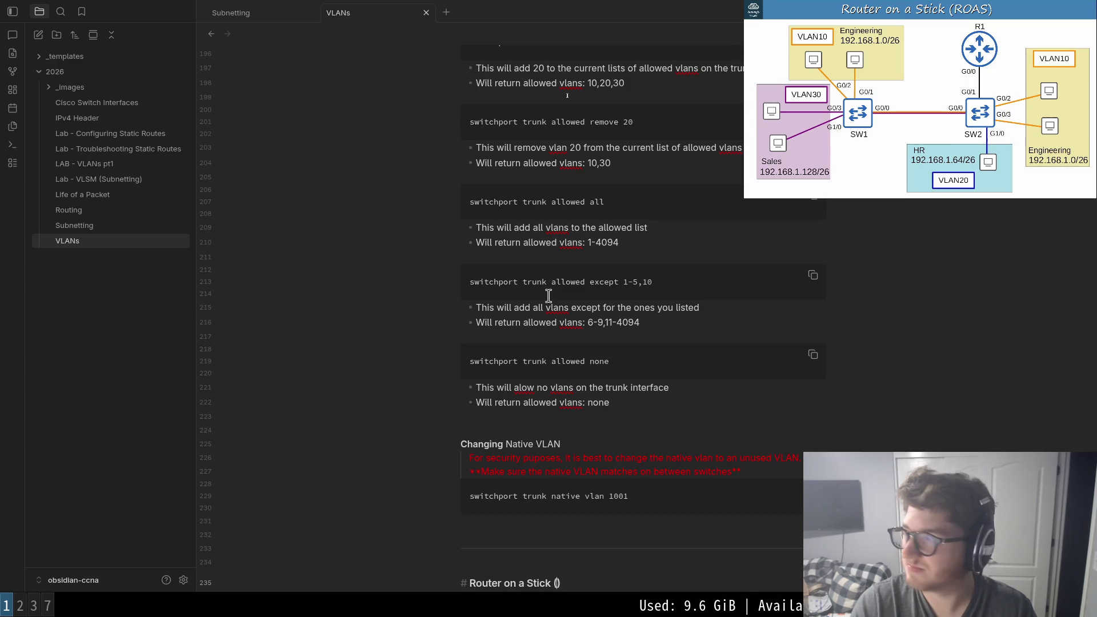
text(ROAS))
key(Return)
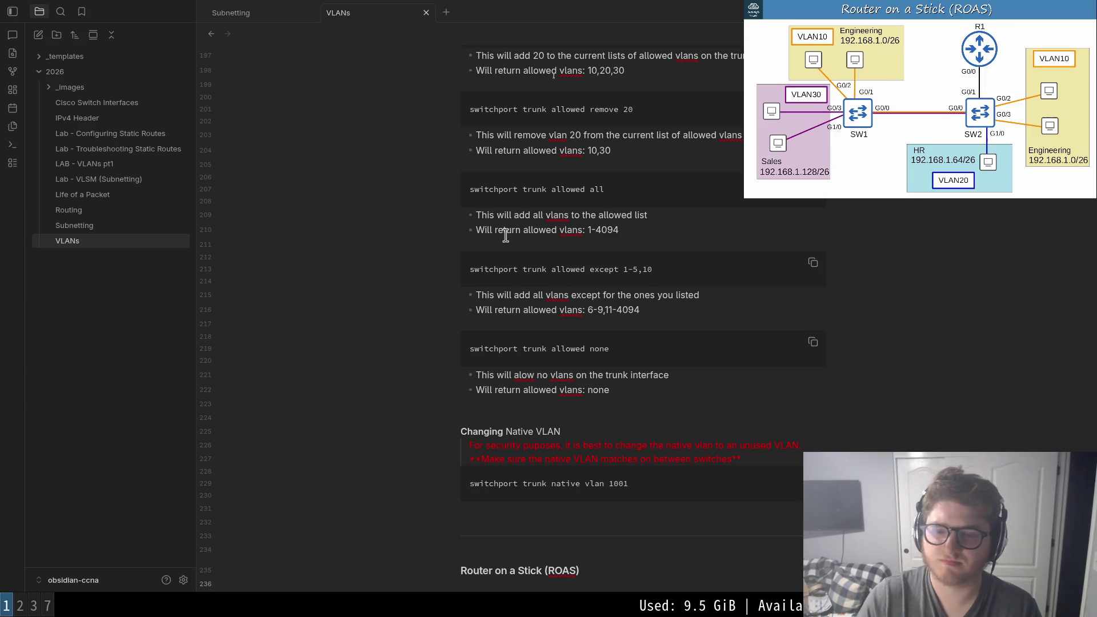
scroll(503, 225, down, 3)
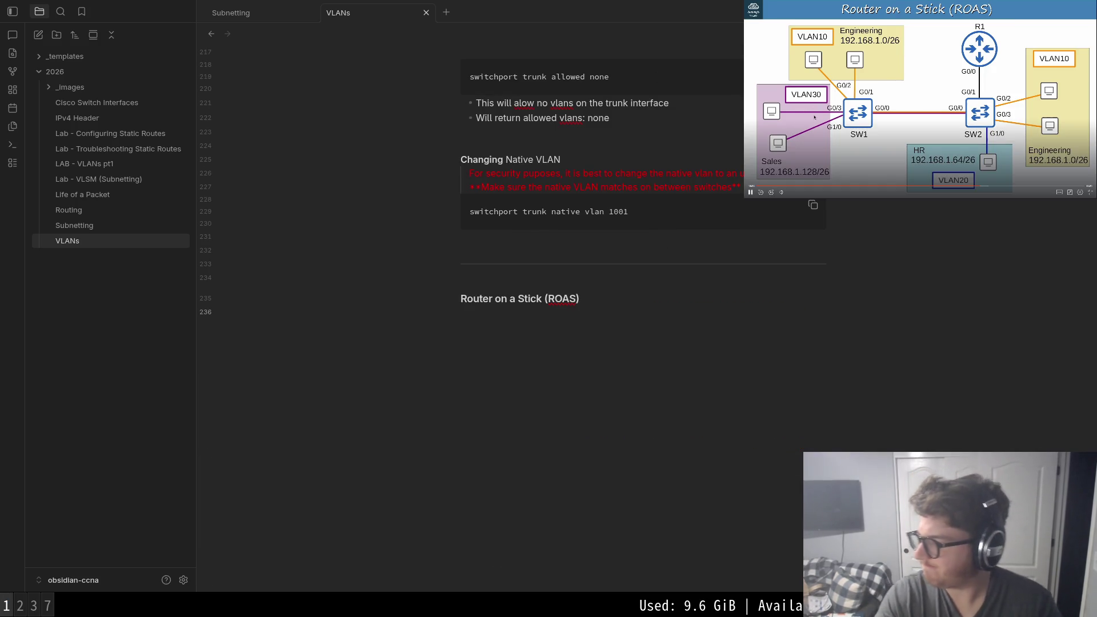
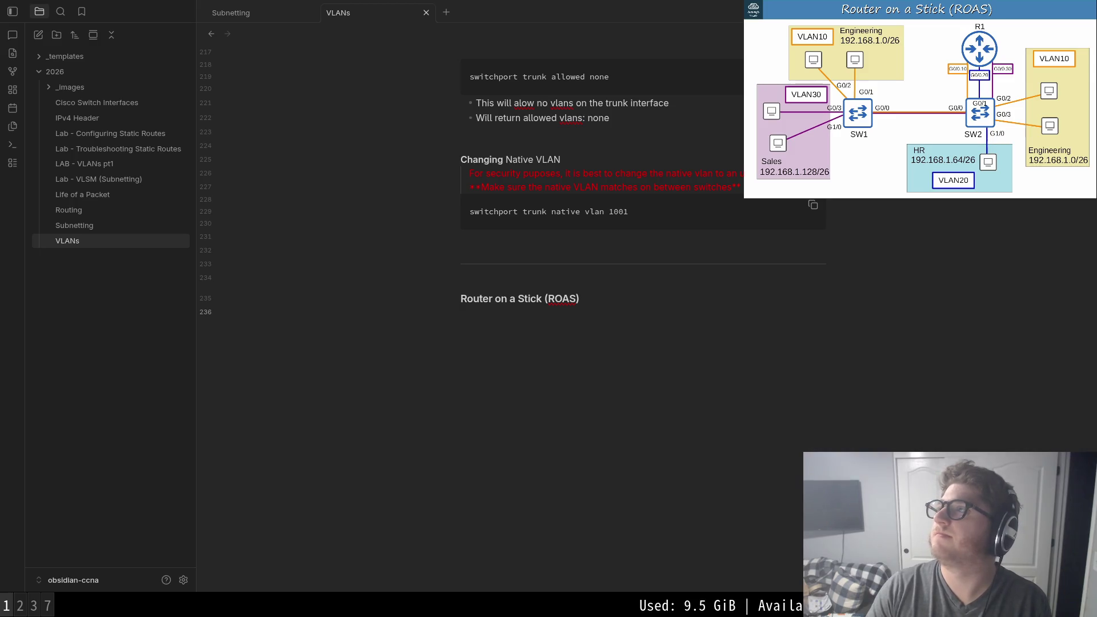
Pause the ROAS video and delete an empty line below the native VLAN command.
click(890, 115)
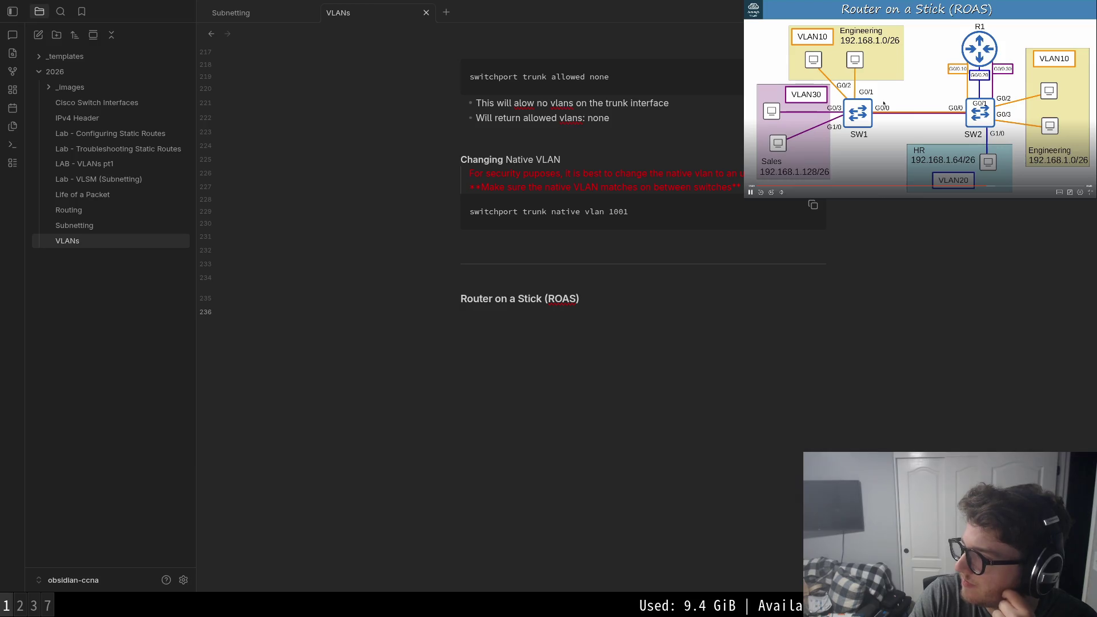
click(888, 101)
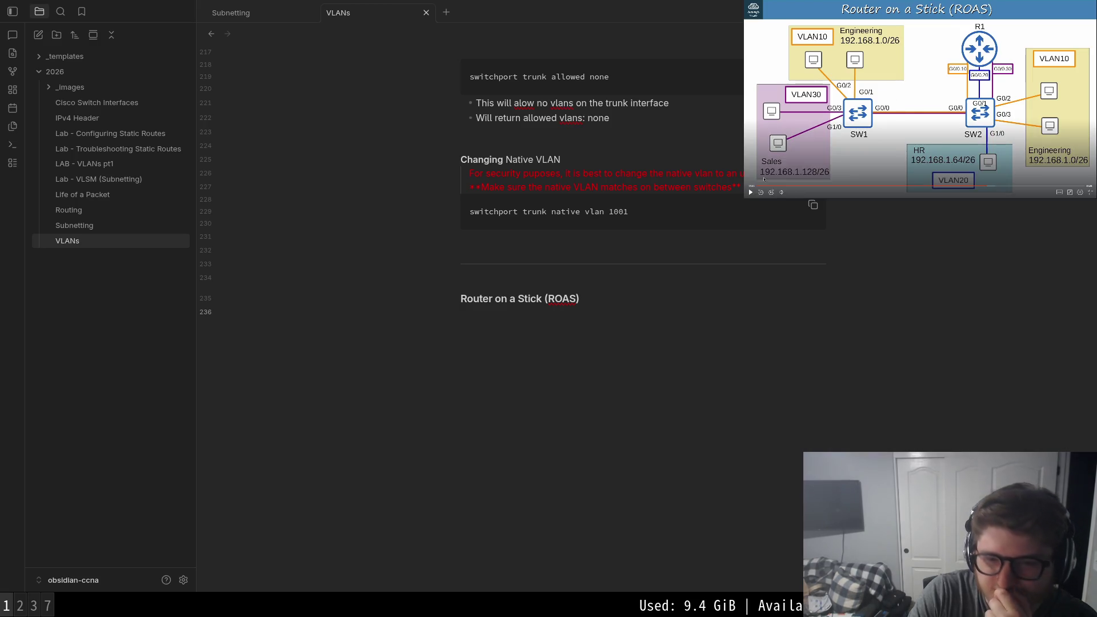
click(652, 418)
drag(658, 416, 457, 165)
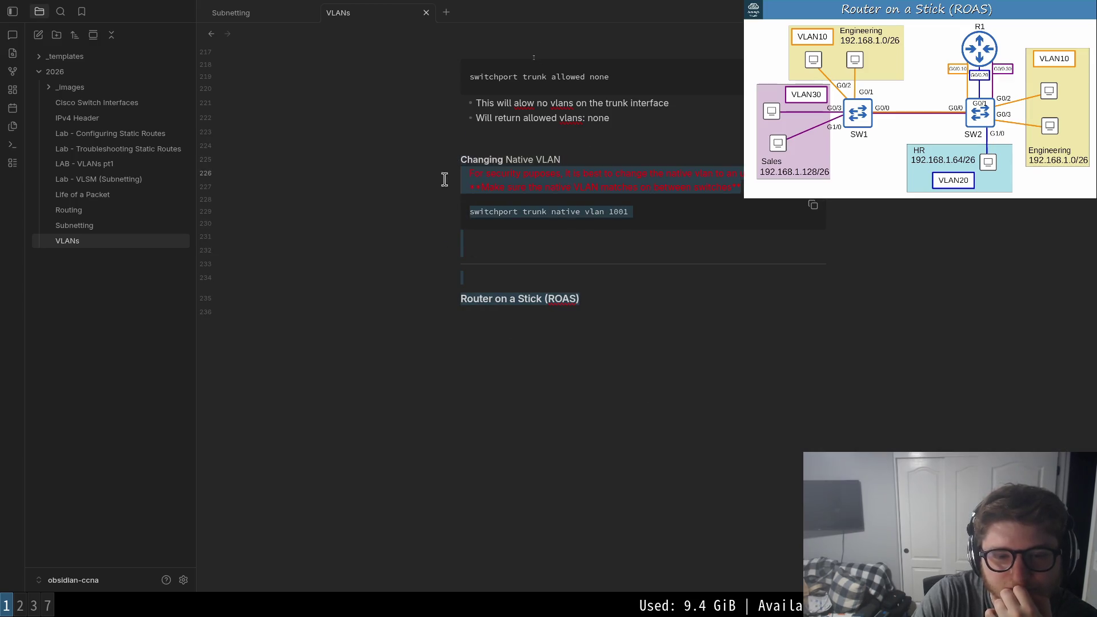
click(469, 234)
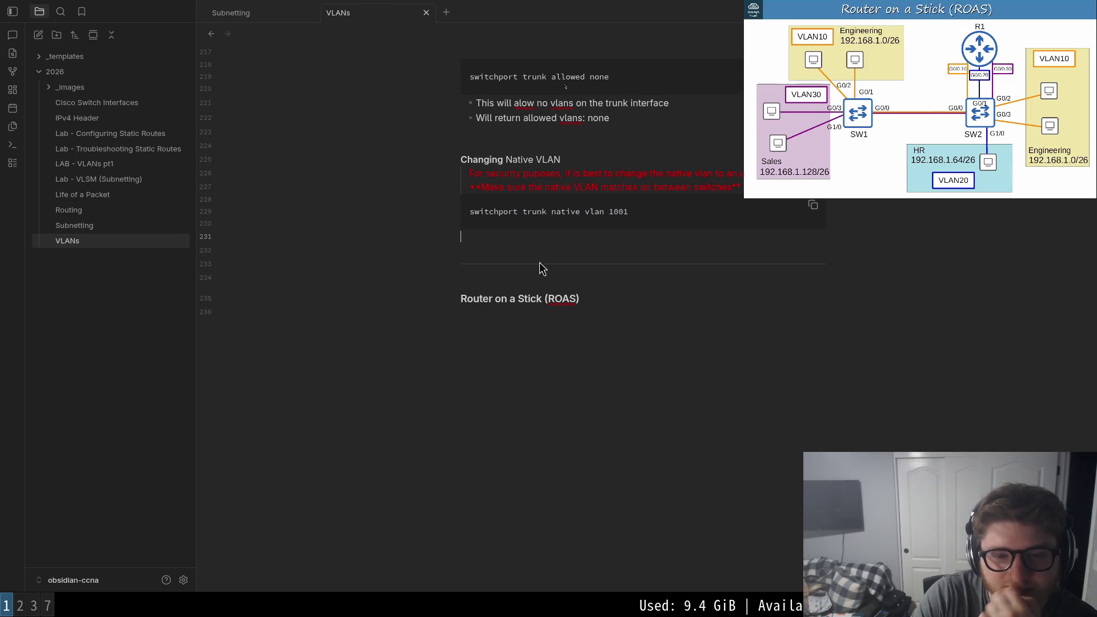
key(Delete)
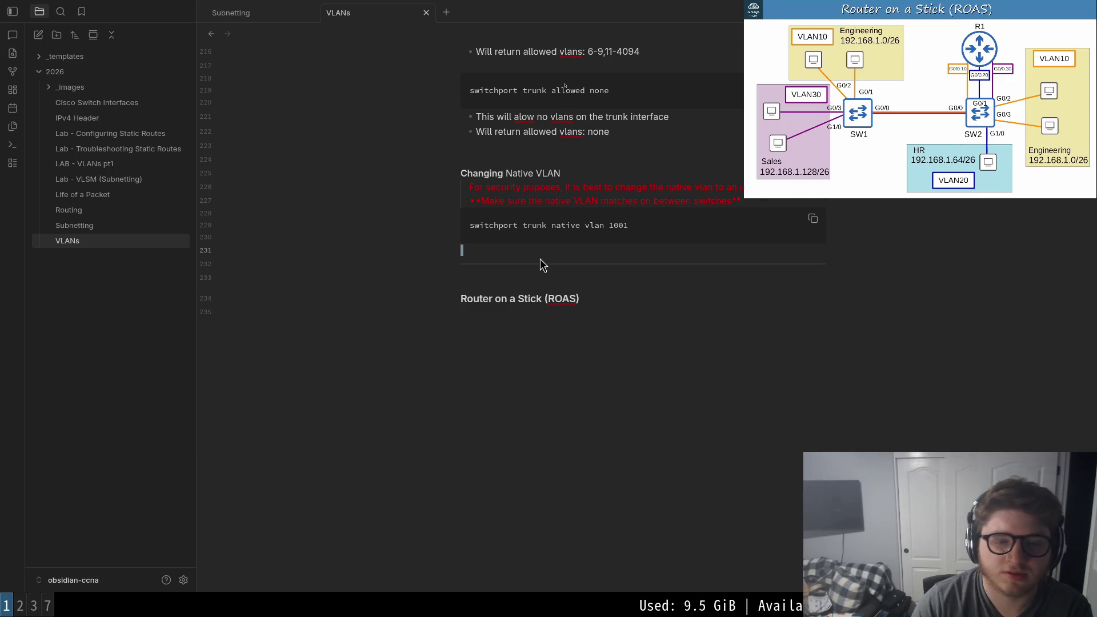
Move the cursor through the allowed-VLAN and native VLAN notes to review them, and pause the video.
key(Down)
key(Down)
key(Down)
key(Down)
key(Up)
key(Up)
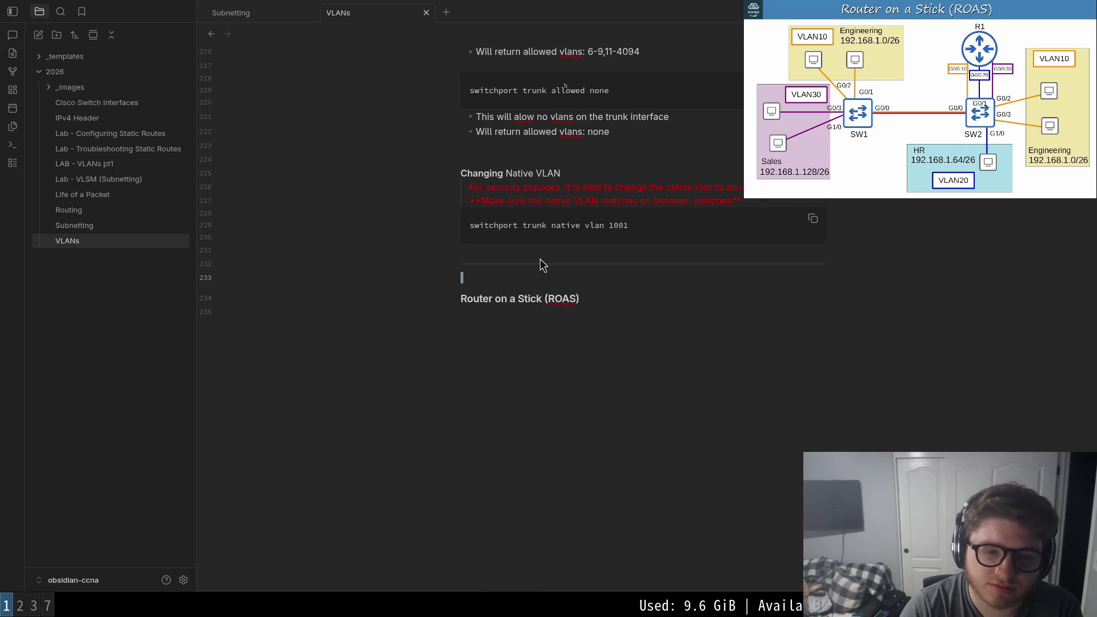
key(Down)
key(Up)
key(Up)
key(Up)
key(Down)
key(Down)
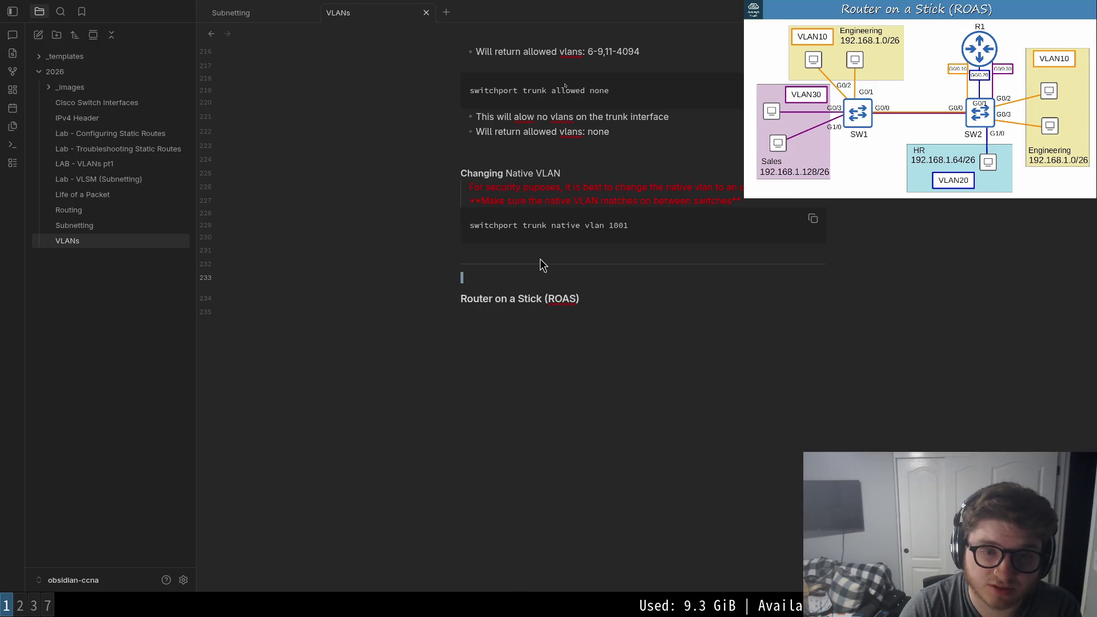
key(Up)
key(Up)
key(Up)
key(Up)
key(Up)
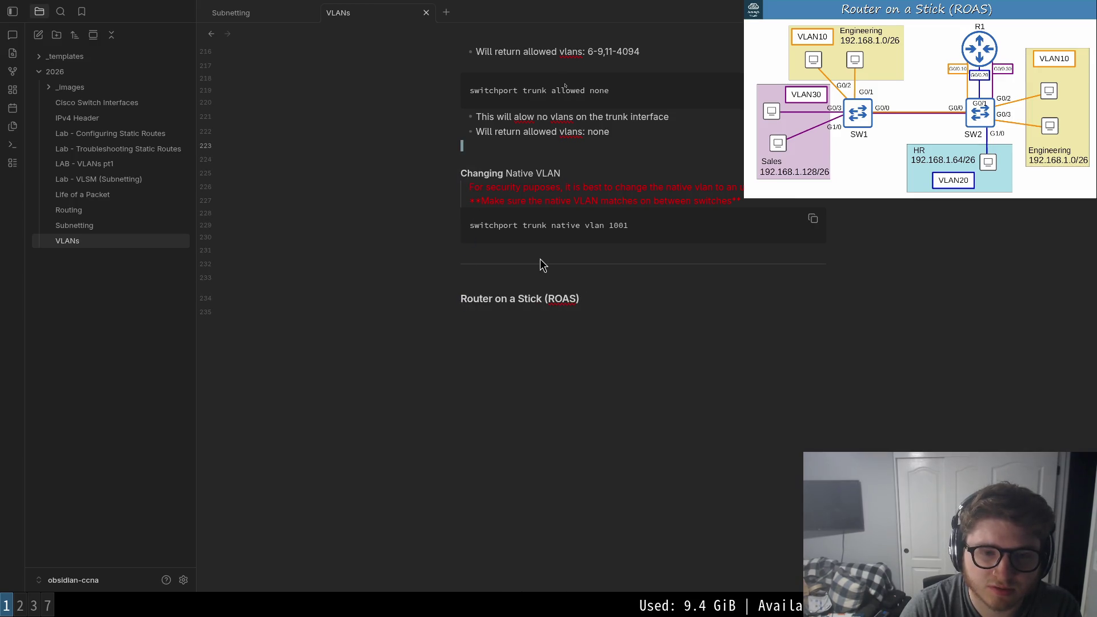
key(Down)
key(Up)
key(Up)
key(Up)
key(Up)
key(Up)
key(Up)
key(Up)
key(Up)
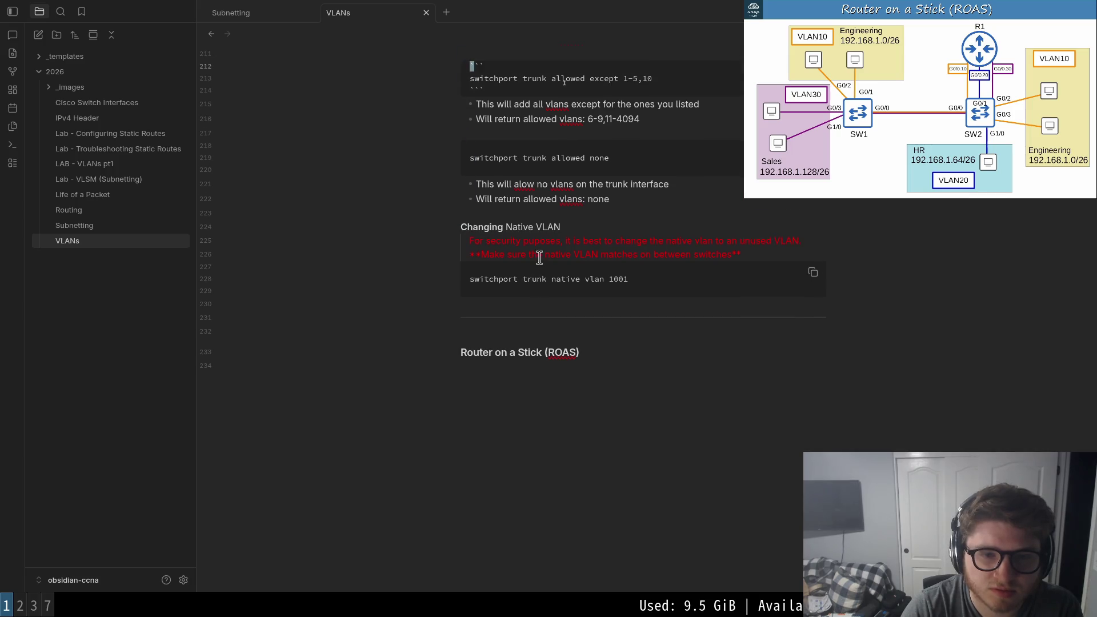
key(Up)
key(Up)
key(Up)
key(Up)
key(Up)
key(Up)
key(Down)
key(Down)
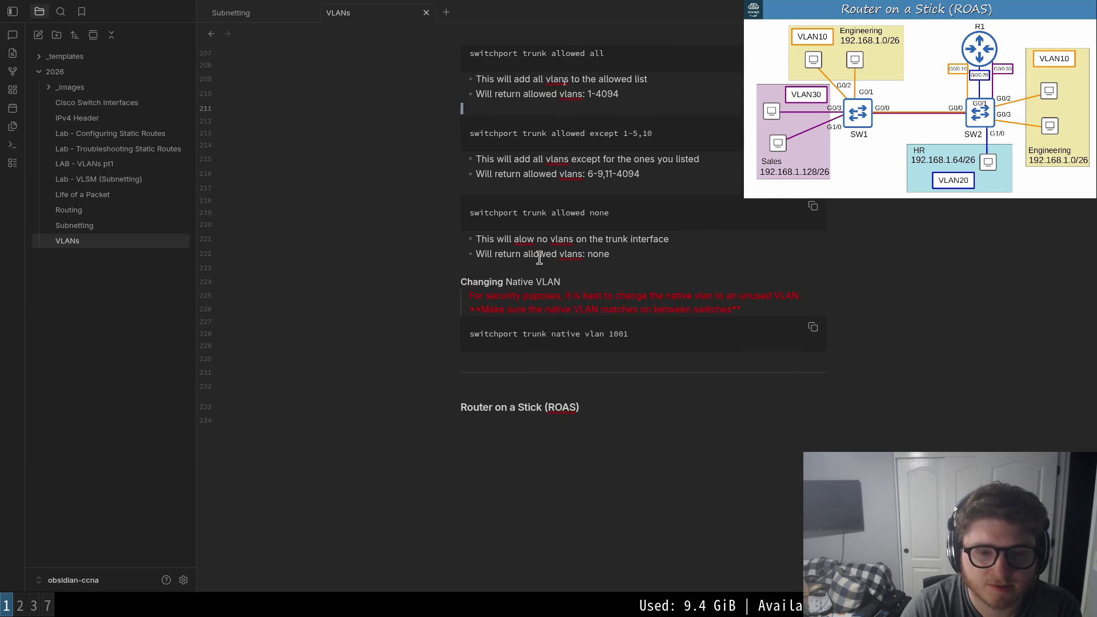
key(Down)
key(Down)
key(Down)
key(Down)
key(Down)
key(Down)
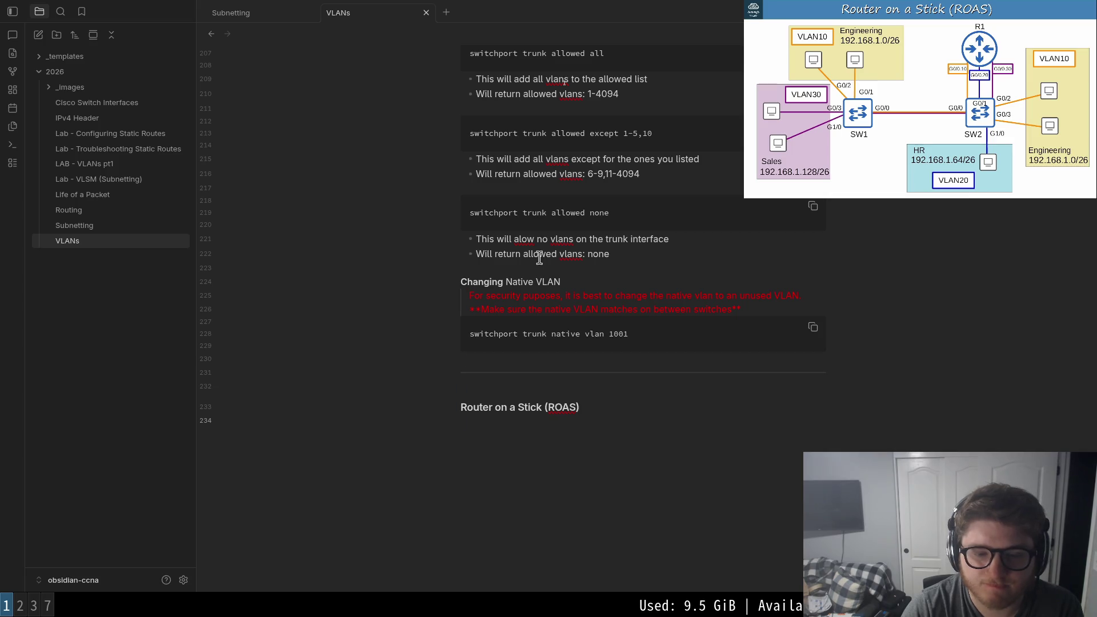
click(921, 102)
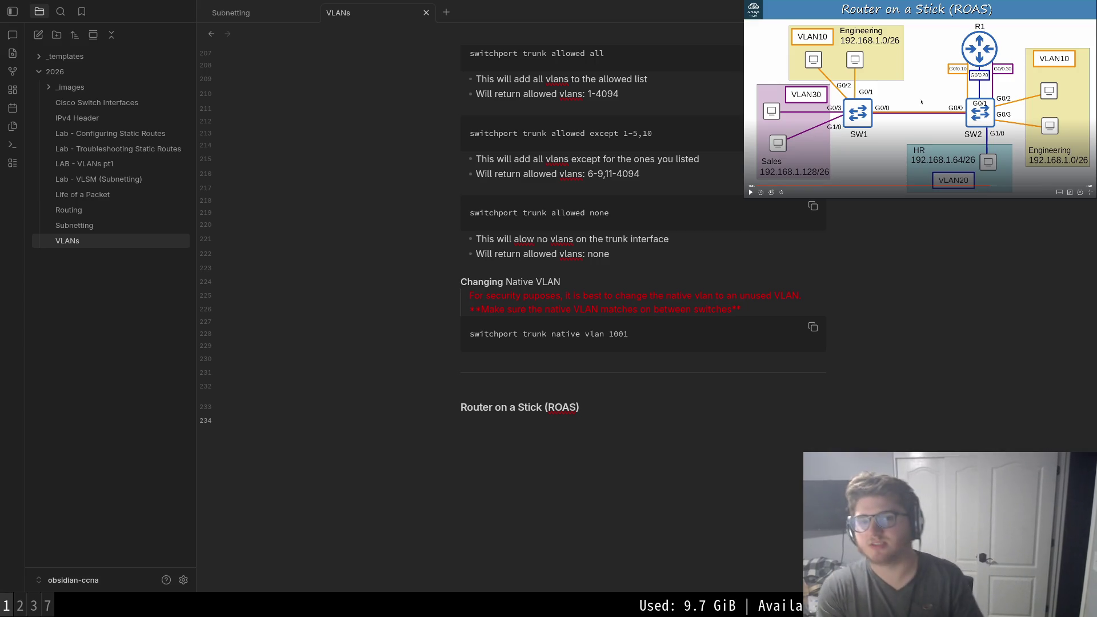
From a new terminal on workspace 4, SSH to 192.168.50.1, resubmitting the password after one denial.
key(super+4)
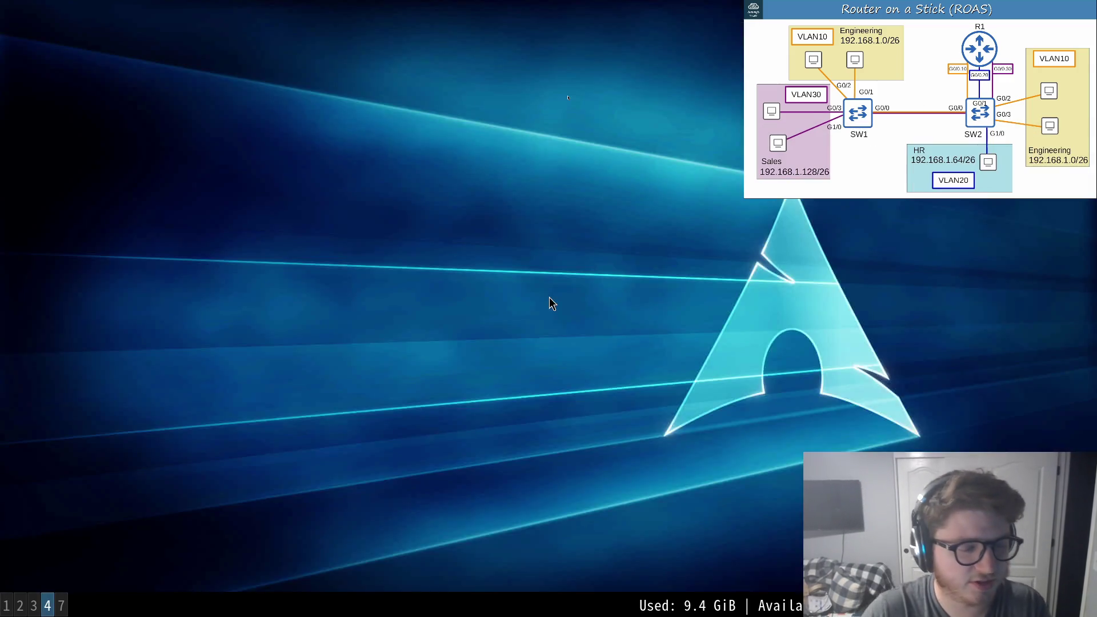
key(super+Return)
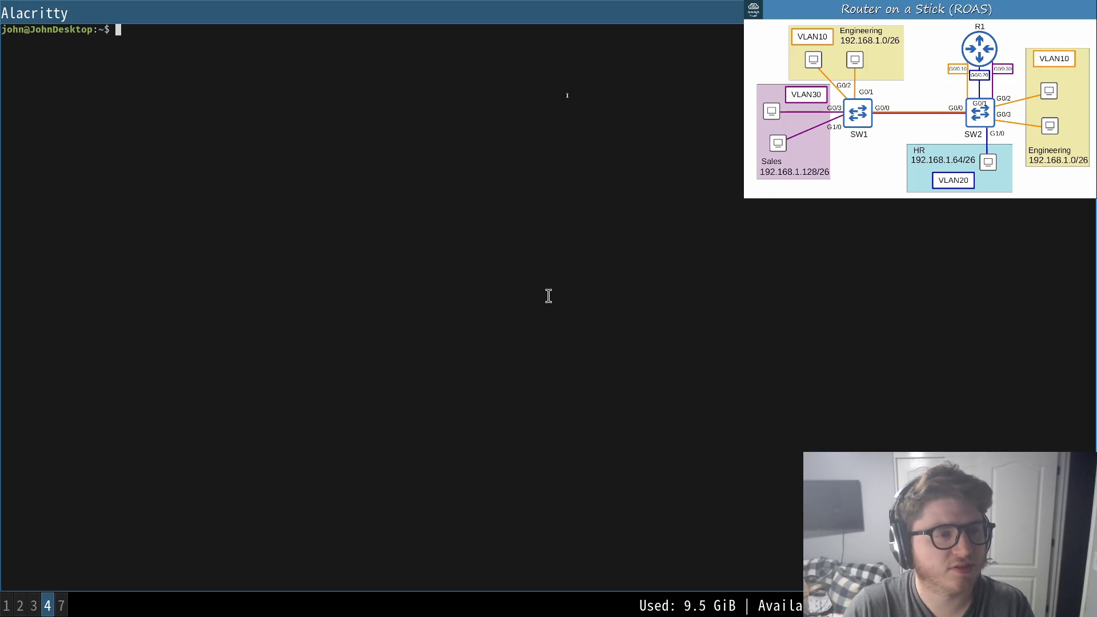
text(ssh john@192.)
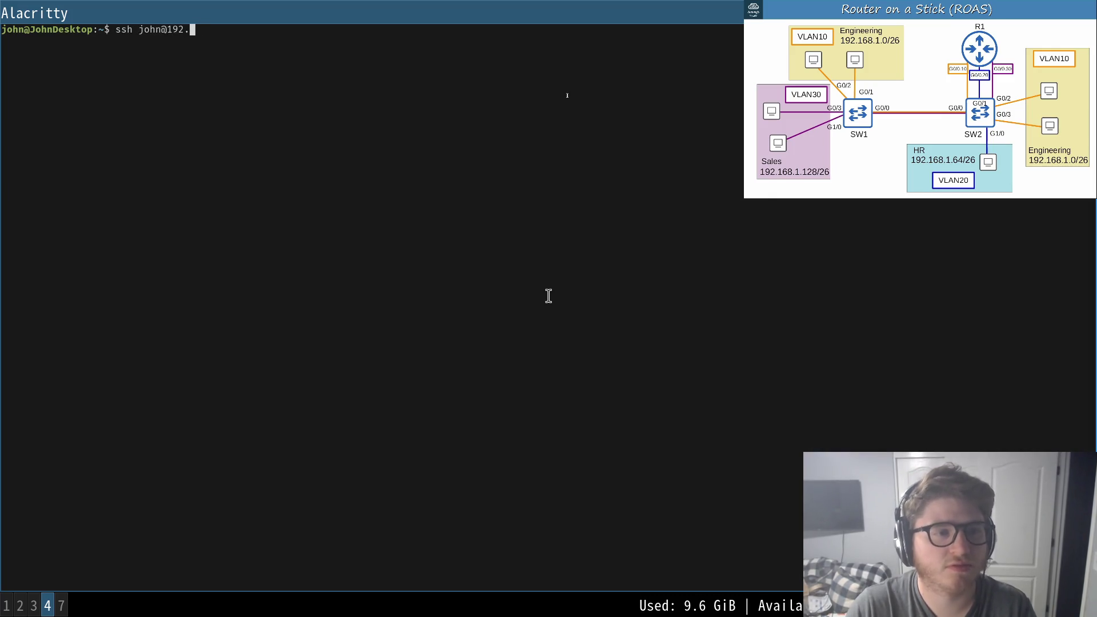
text(168.50.1)
key(Return)
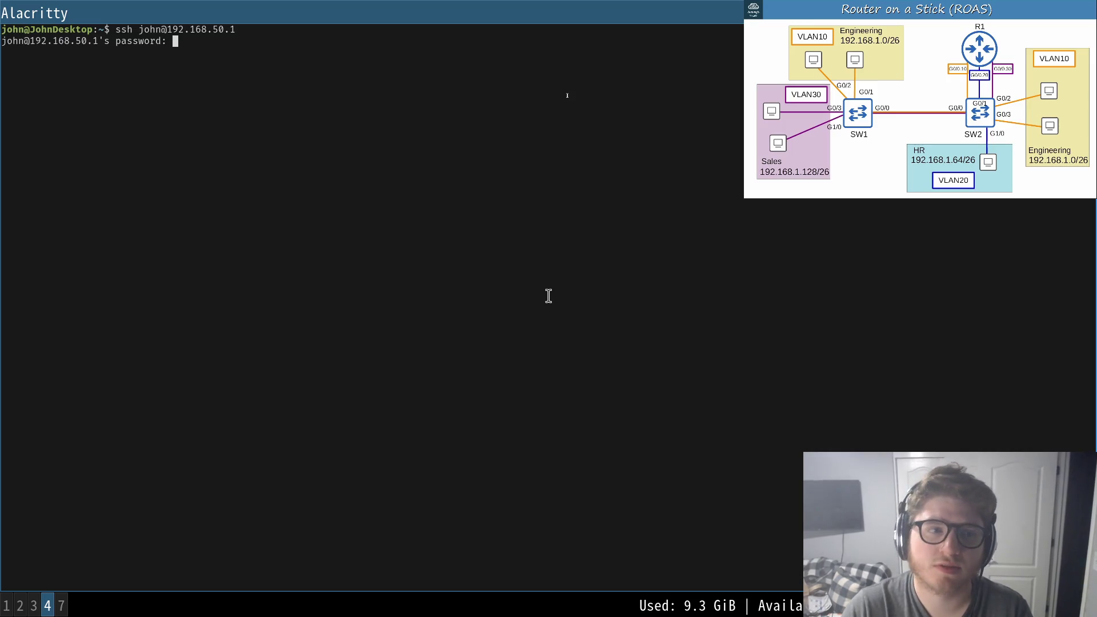
key(Return)
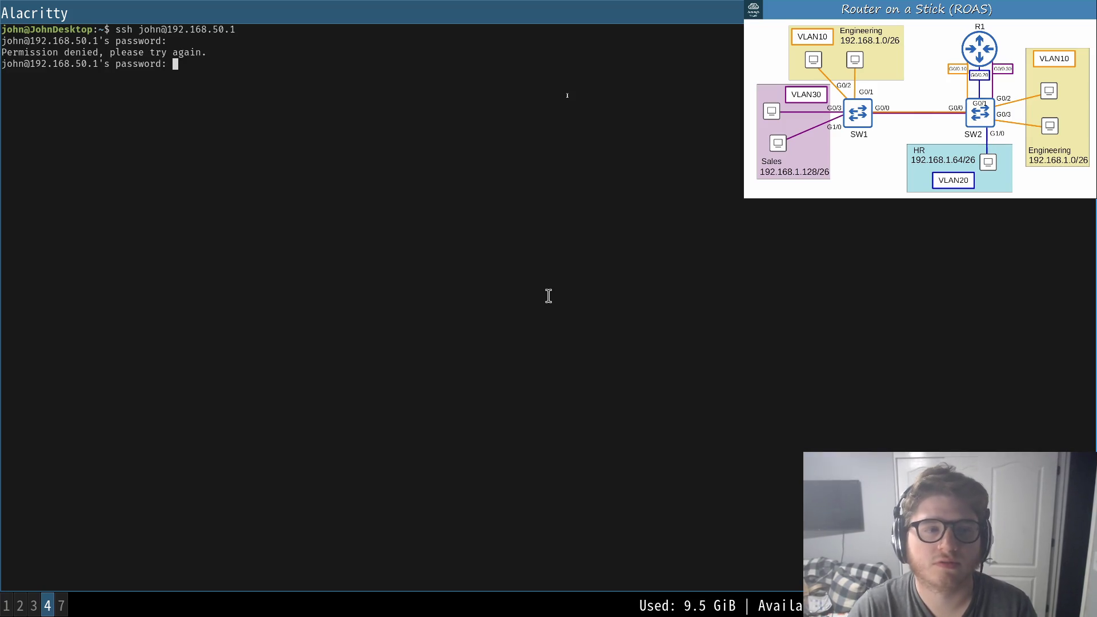
key(Return)
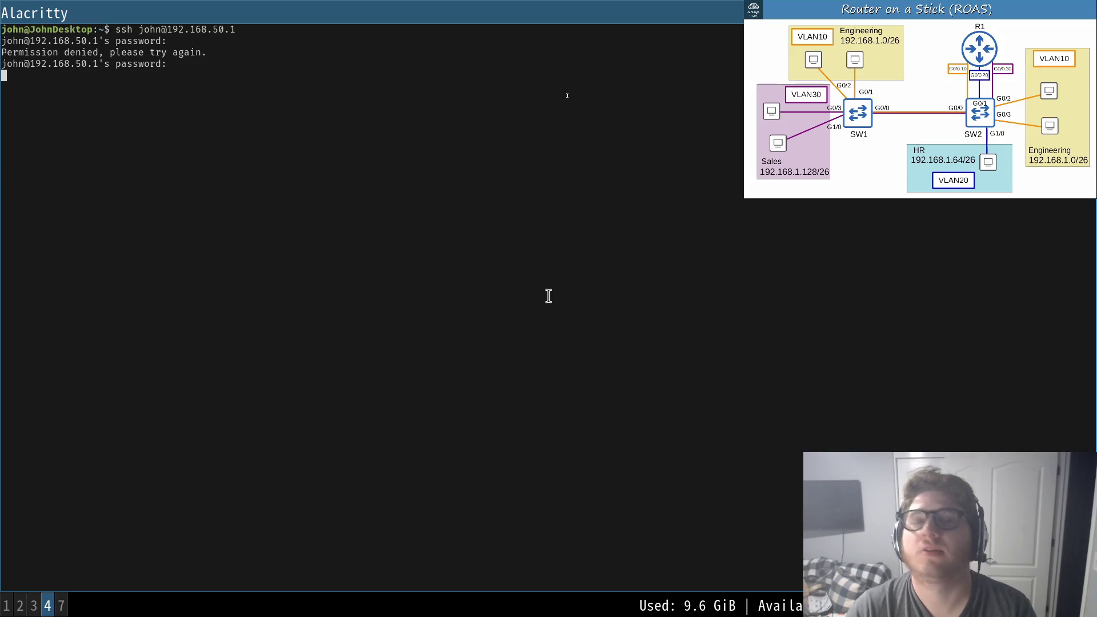
text(conf)
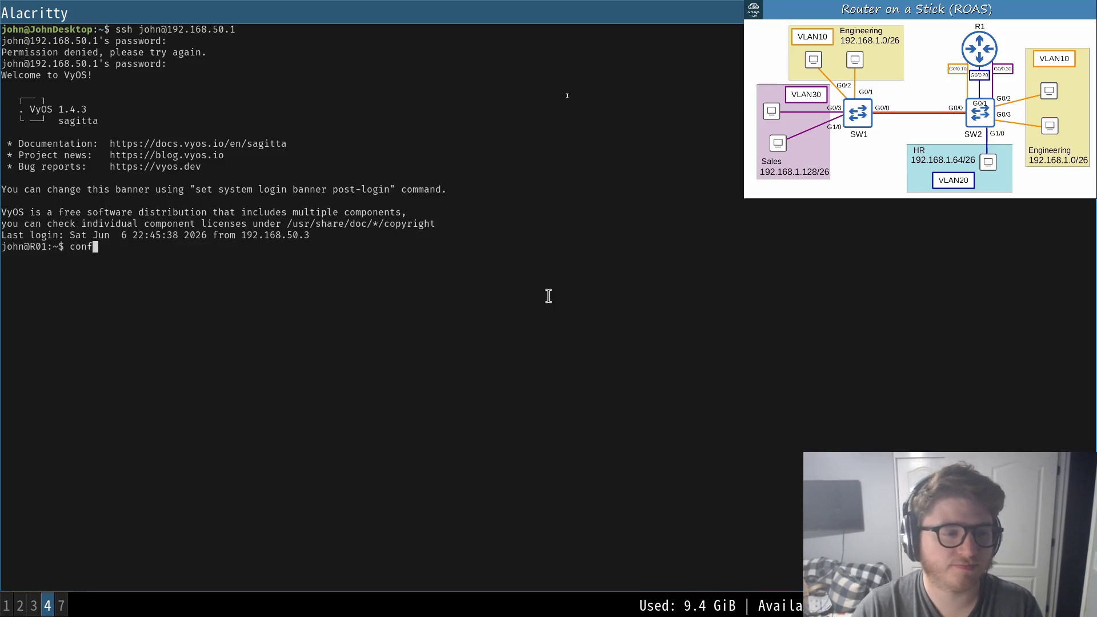
Enter configuration mode and Tab-complete 'set interfaces ethernet eth0' to list its options.
key(Return)
text(int g)
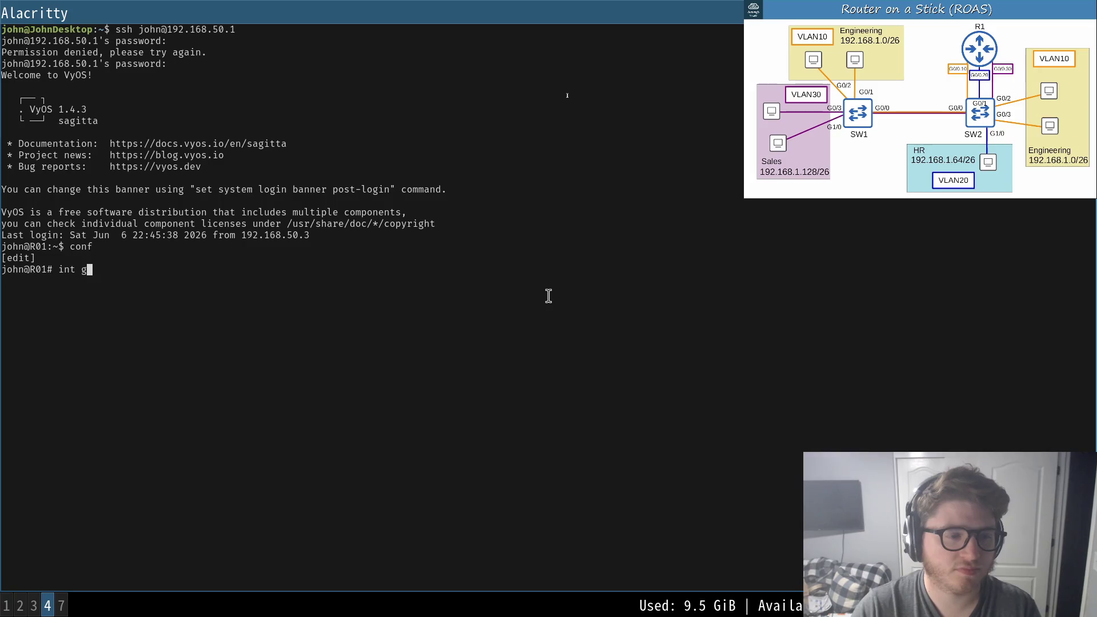
key(BackSpace)
text(.)
key(Tab)
key(Tab)
key(BackSpace)
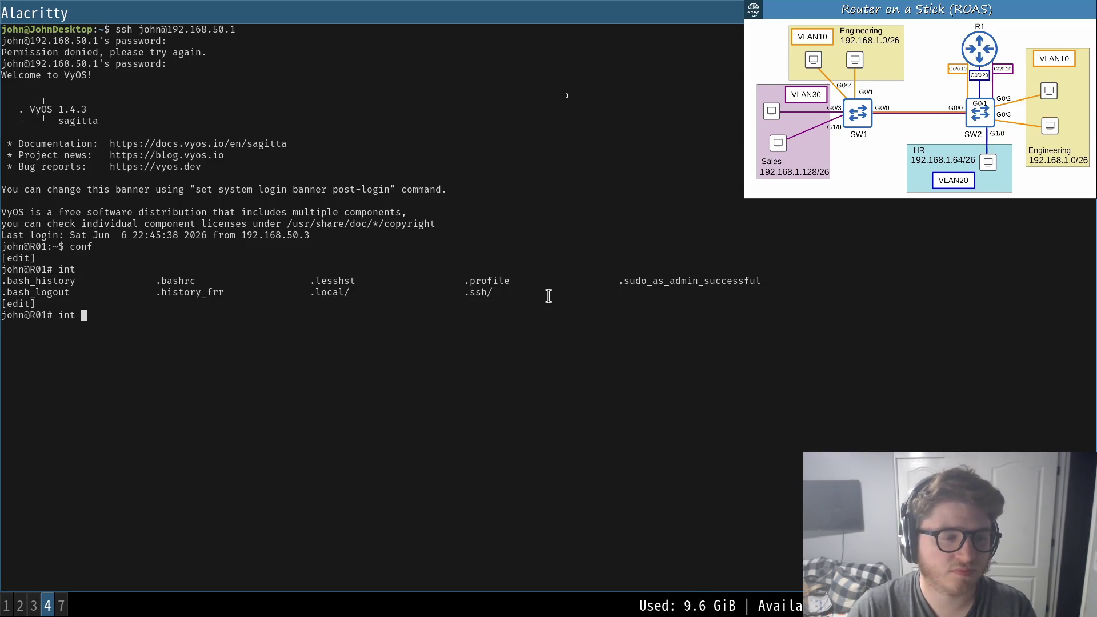
key(BackSpace)
key(BackSpace)
key(BackSpace)
key(BackSpace)
text(se)
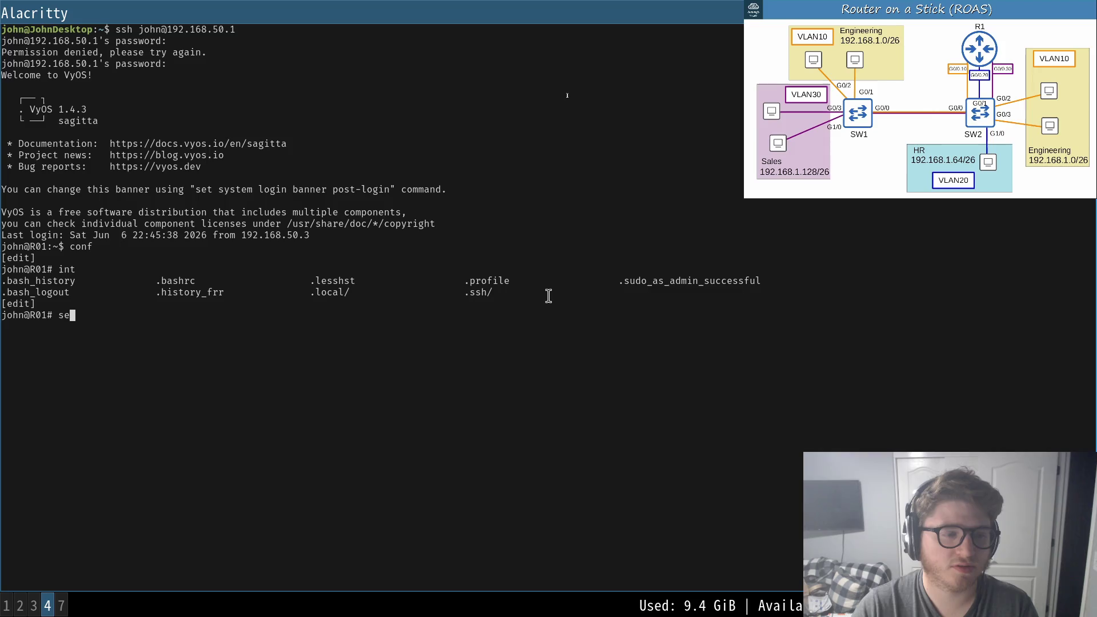
text(t int)
key(Tab)
key(Tab)
key(Tab)
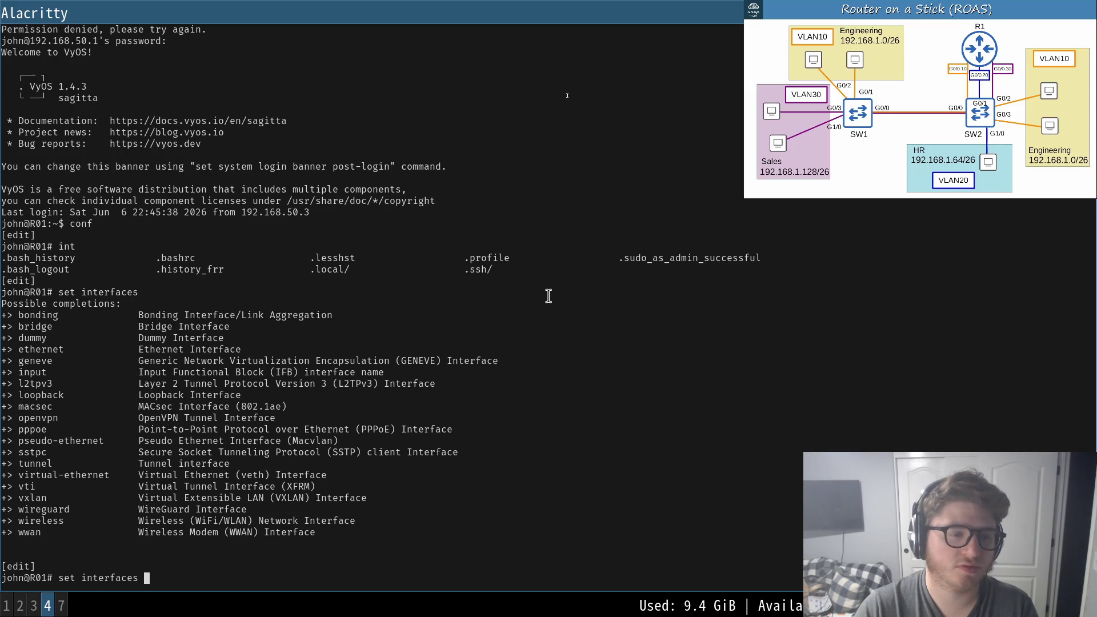
text(th)
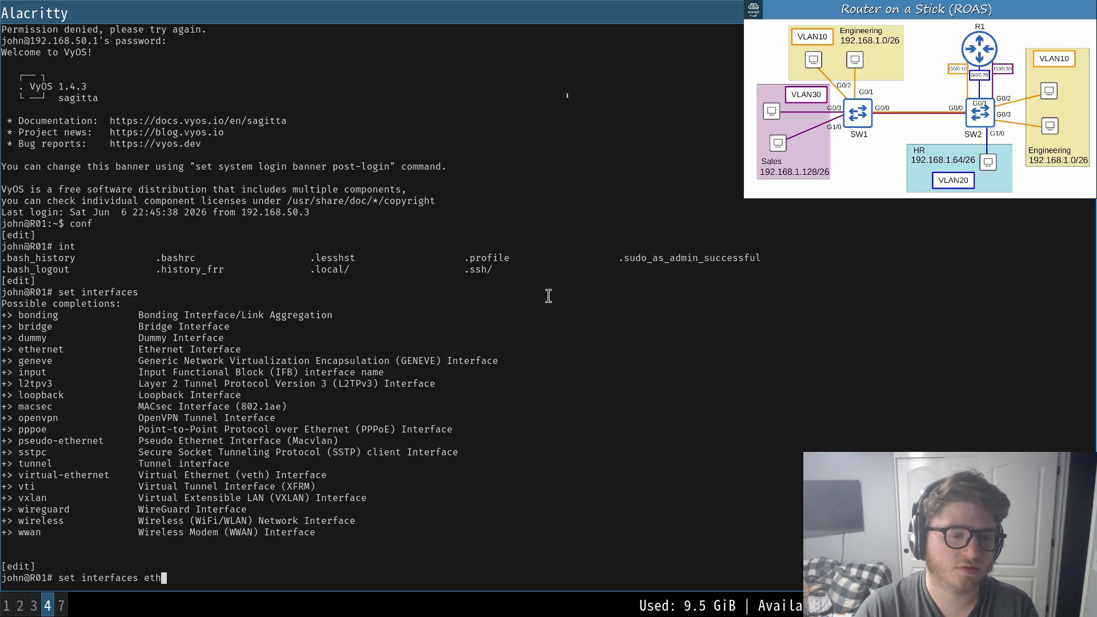
key(Tab)
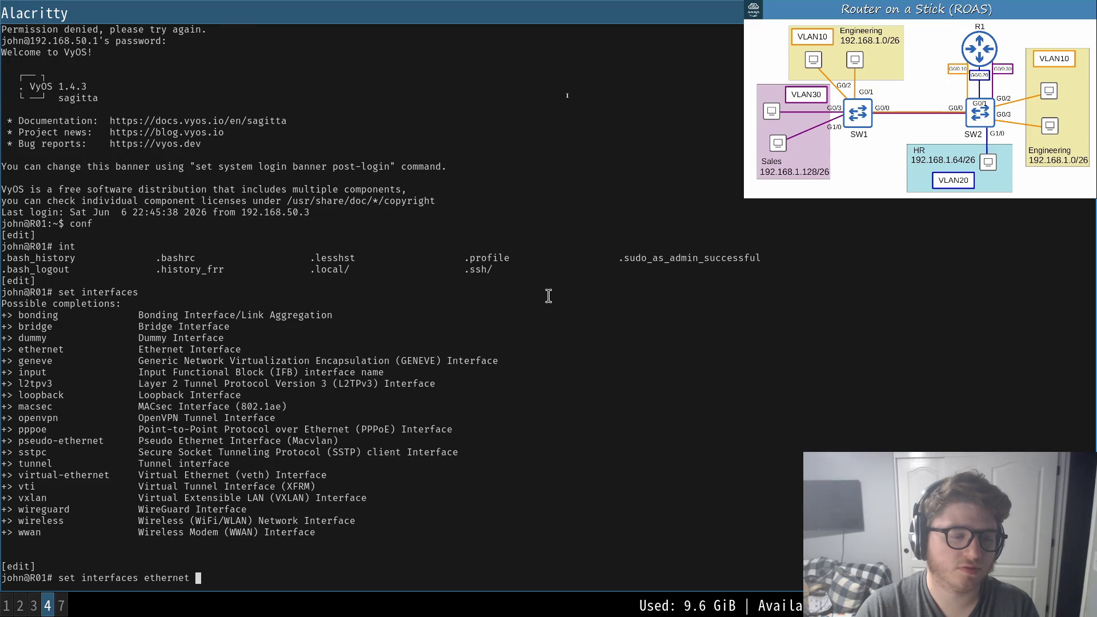
key(Tab)
text(eth)
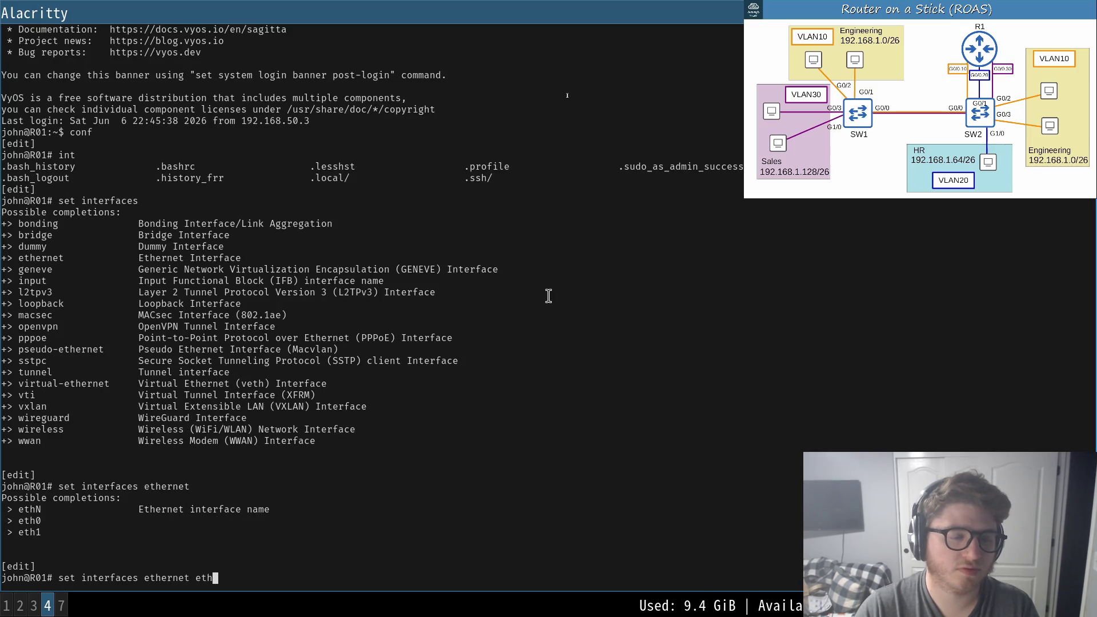
text(0)
key(Tab)
key(Tab)
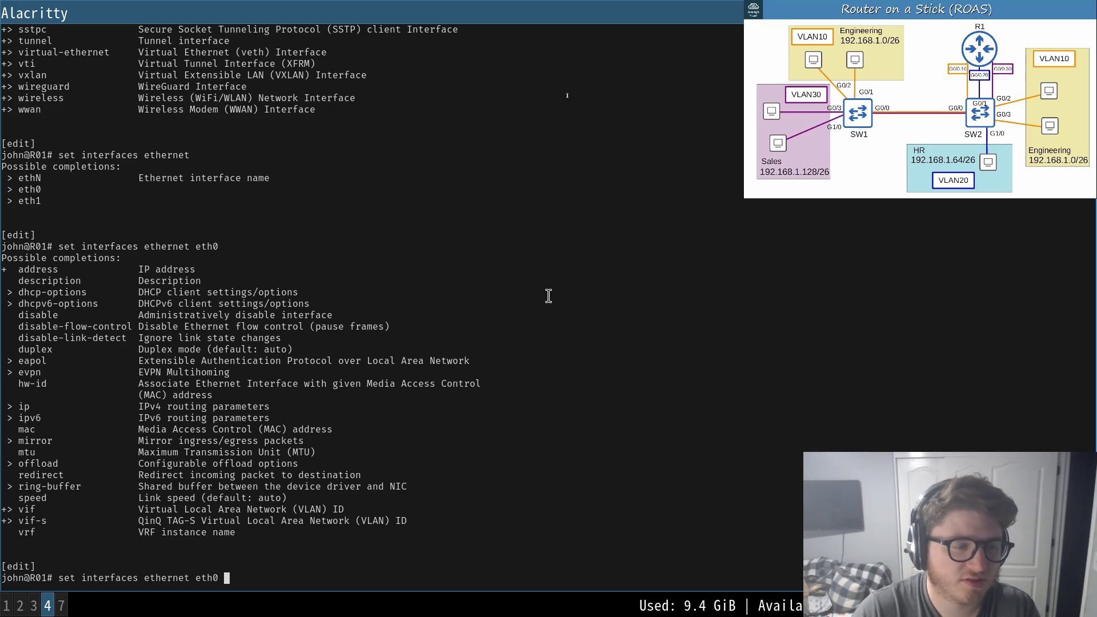
Clear the unfinished eth0 command, leave configuration mode and end the SSH session.
key(BackSpace)
key(BackSpace)
key(BackSpace)
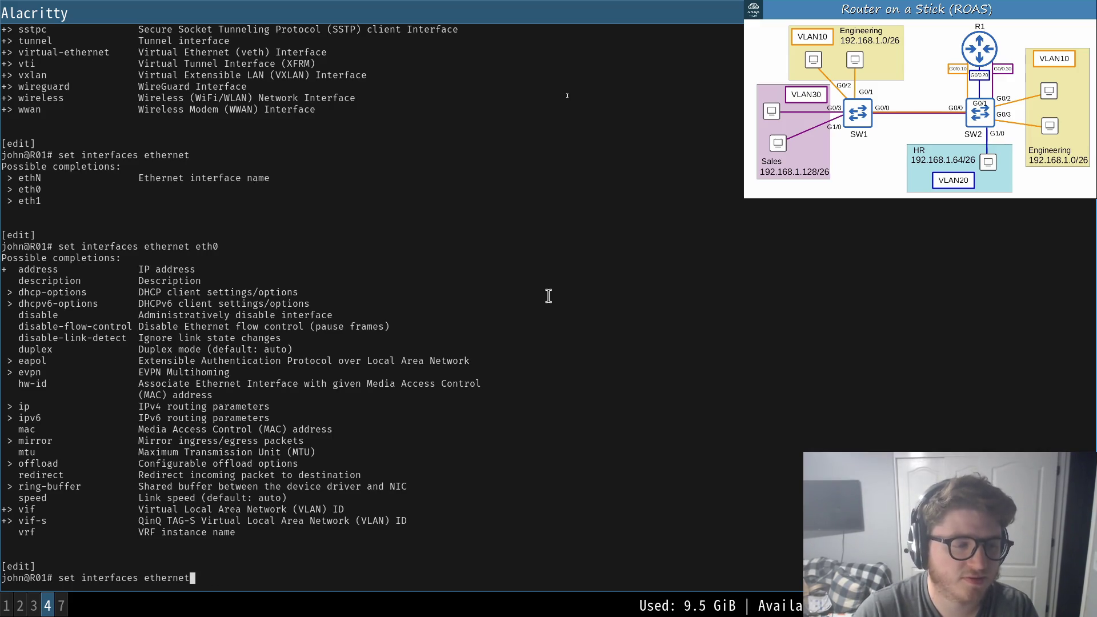
key(BackSpace)
key(BackSpace)
key(BackSpace)
key(BackSpace)
key(BackSpace)
key(BackSpace)
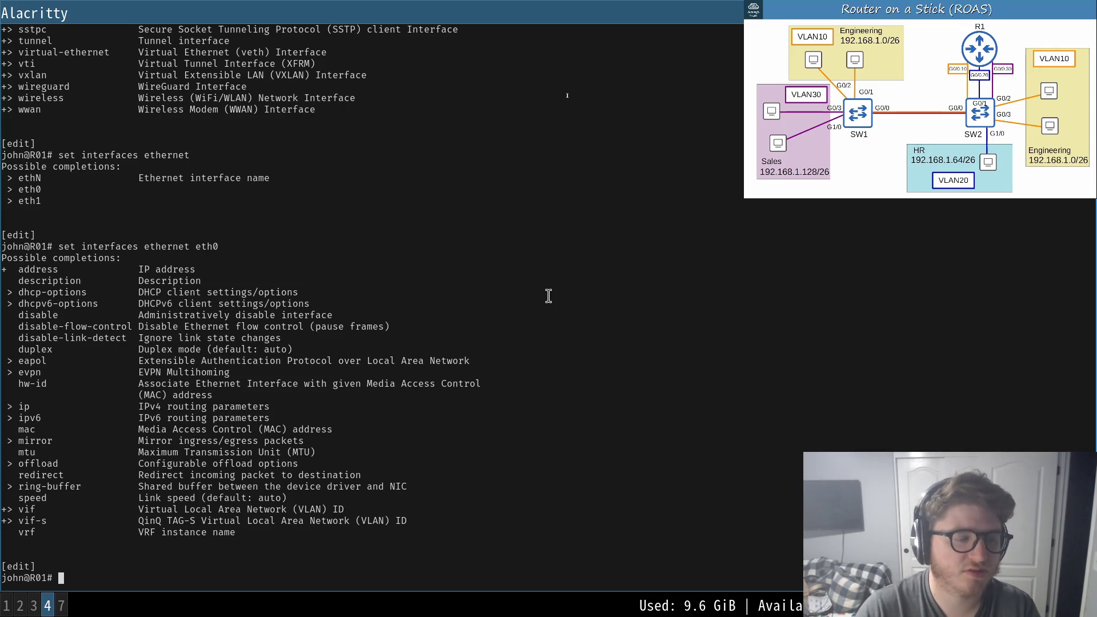
text(exit)
key(Return)
text(exit)
key(Return)
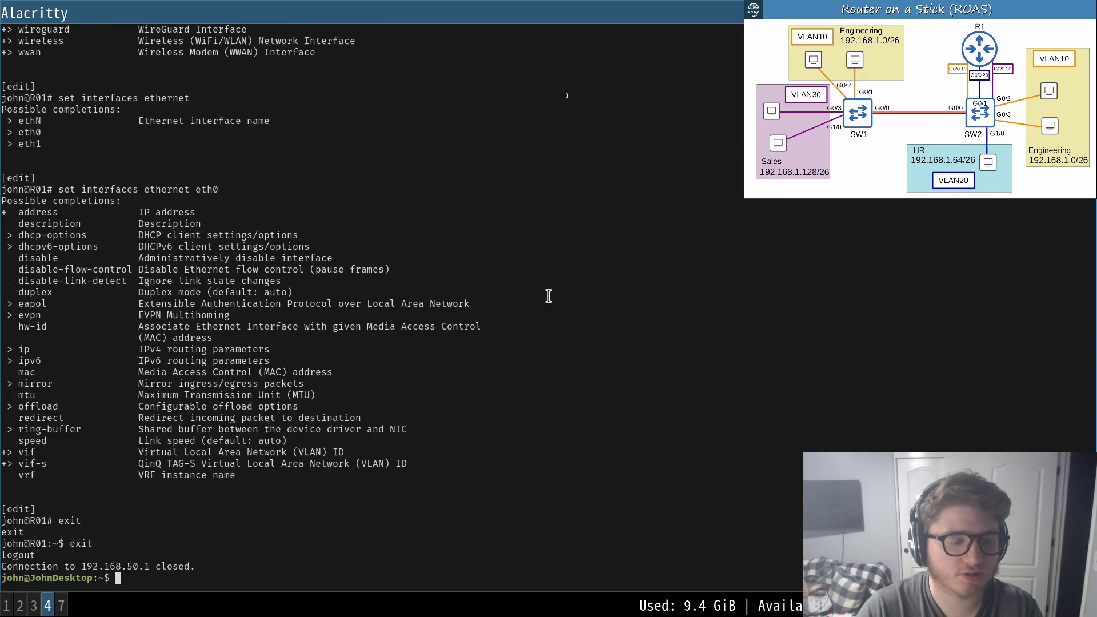
Close the Alacritty terminal window with Ctrl+D.
key(ctrl+d)
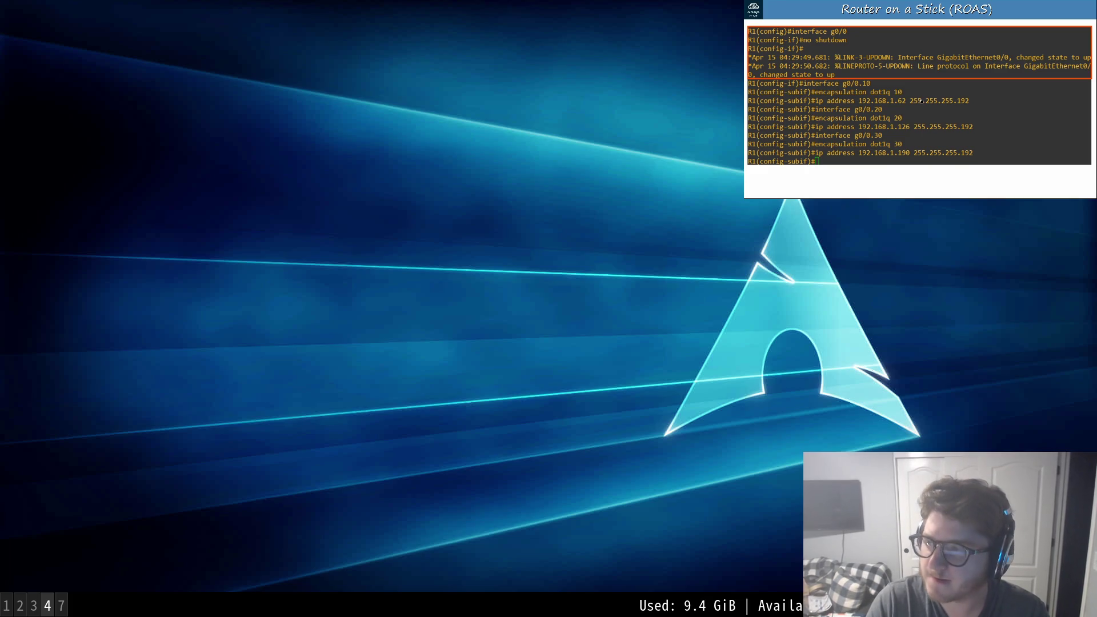
Switch to the notes workspace and start a ROAS code block with int g0/0 and a separator line.
key(super+2)
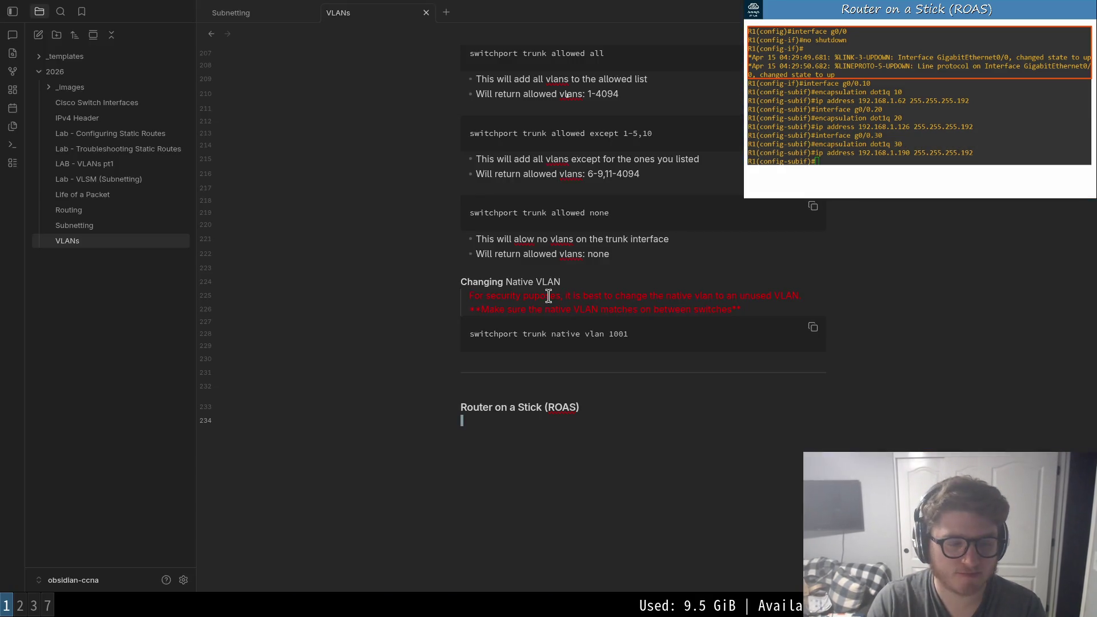
key(super+3)
key(super+2)
key(super+1)
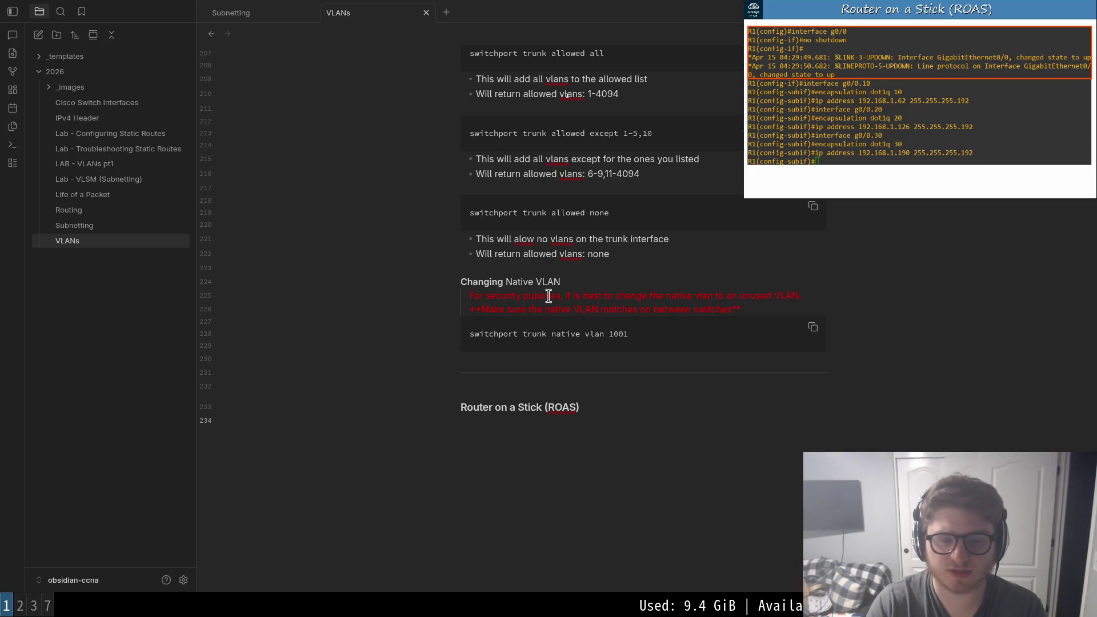
text(```)
key(Return)
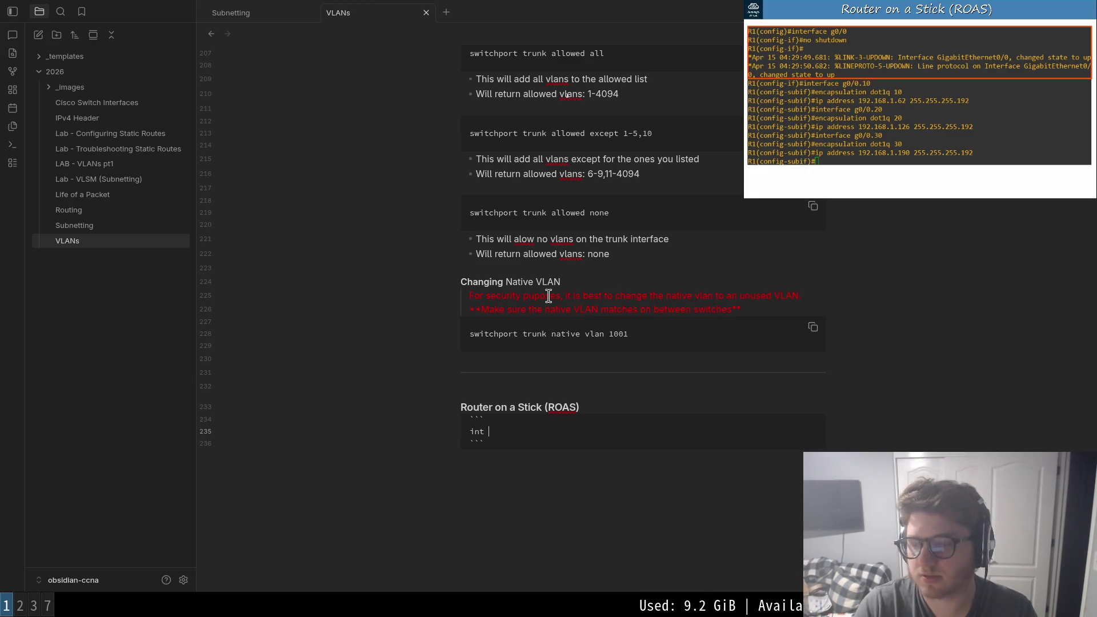
text(0/)
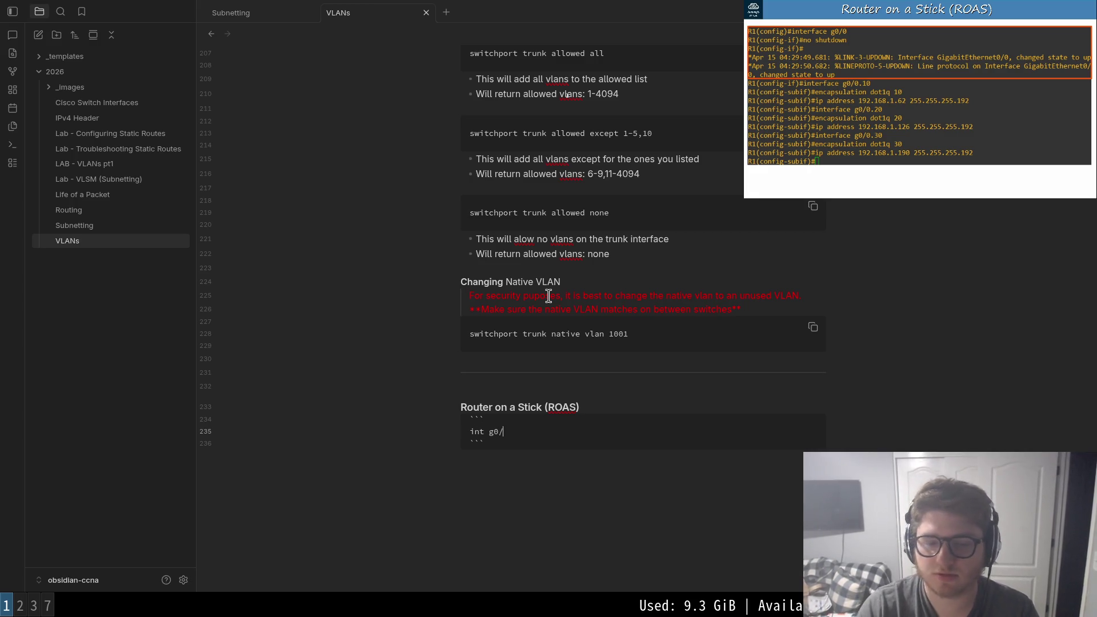
text(0)
key(Return)
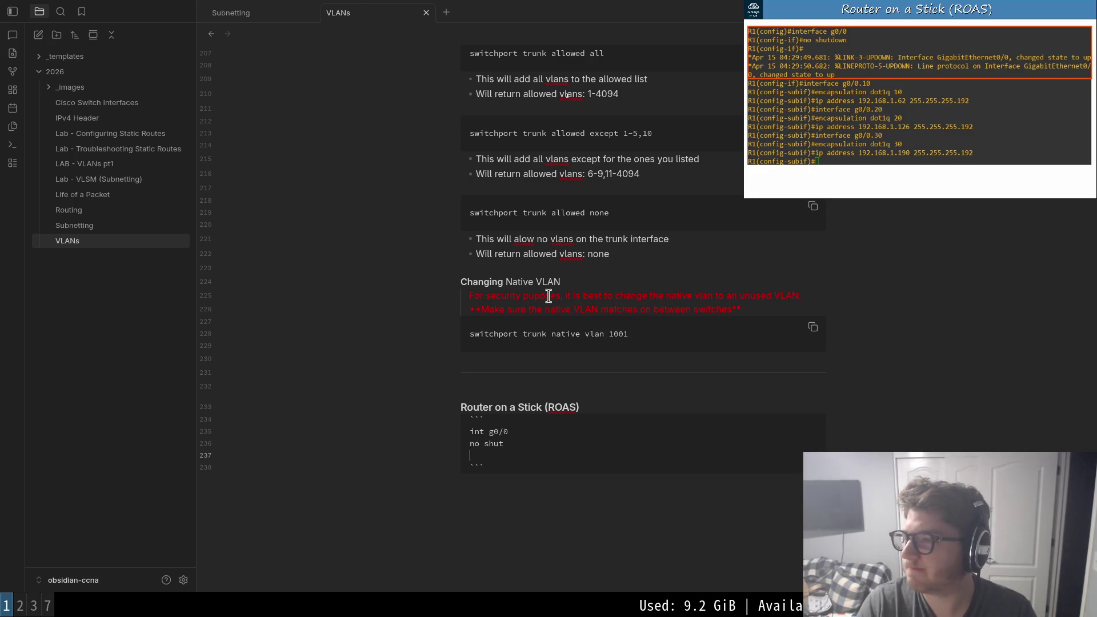
key(Return)
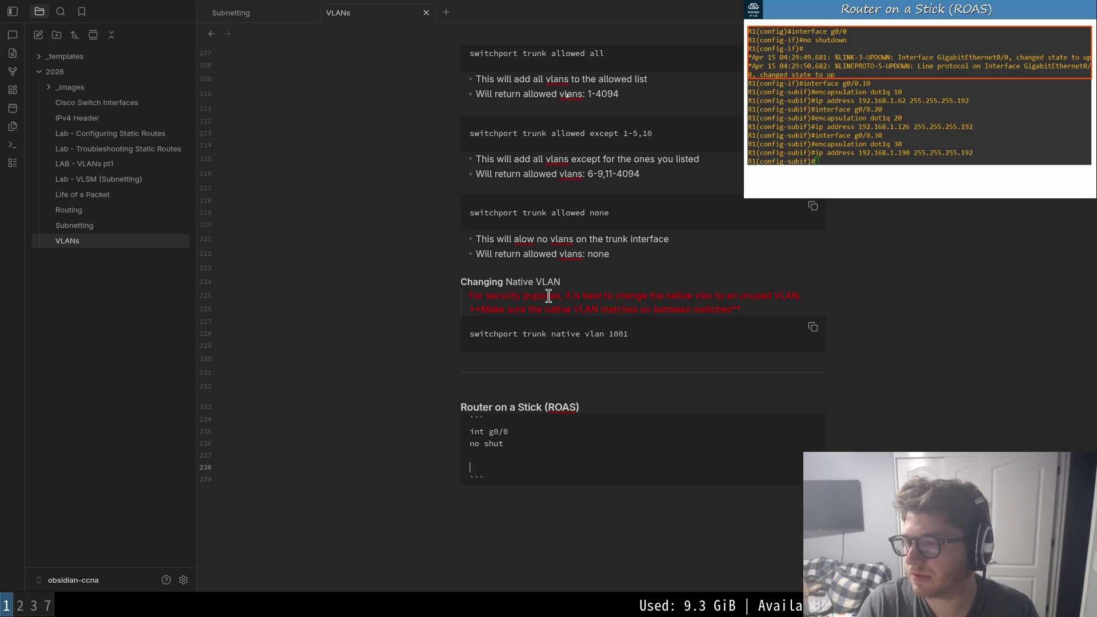
key(Up)
text(#)
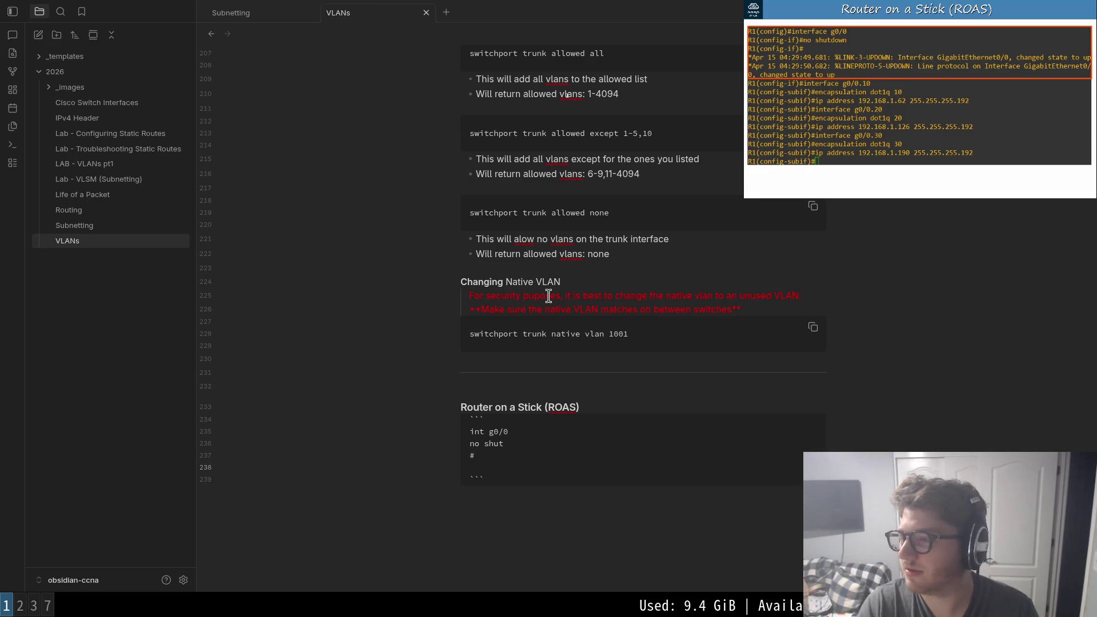
text(int )
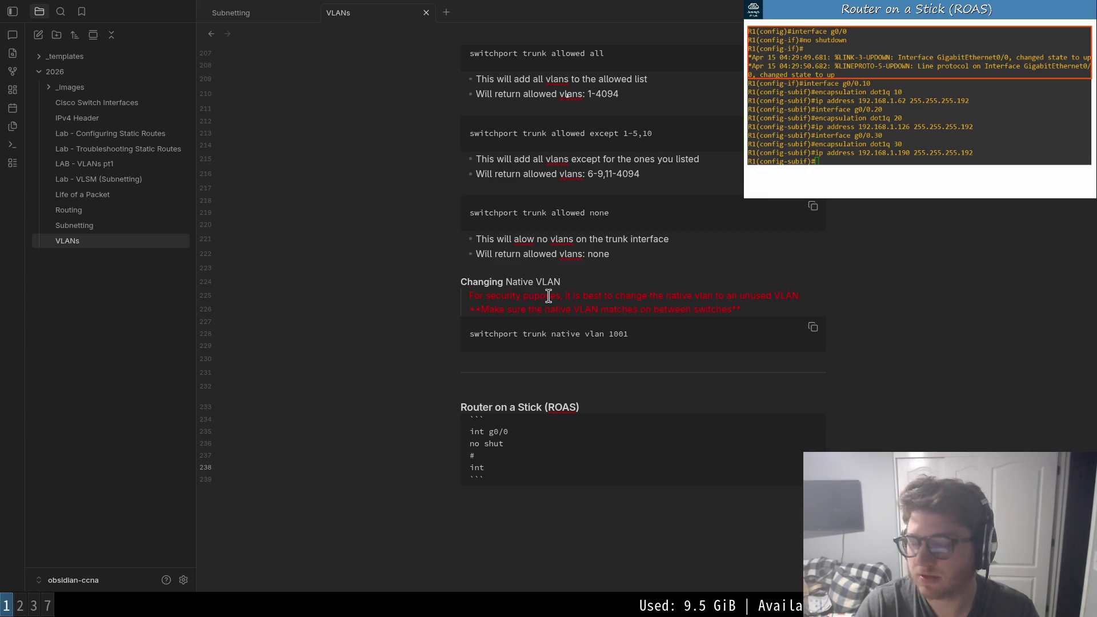
text(g0/0.10p)
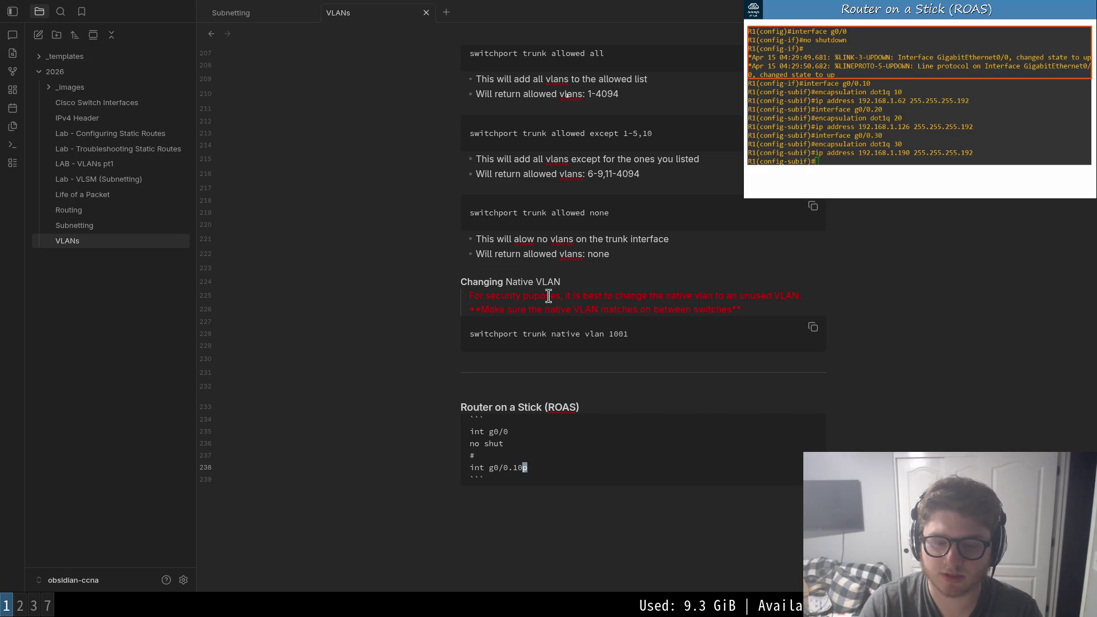
text(jk)
Fix the stray text after encapsulation on the g0/0.10 subinterface and start the next separator line.
key(shift+v)
key(k)
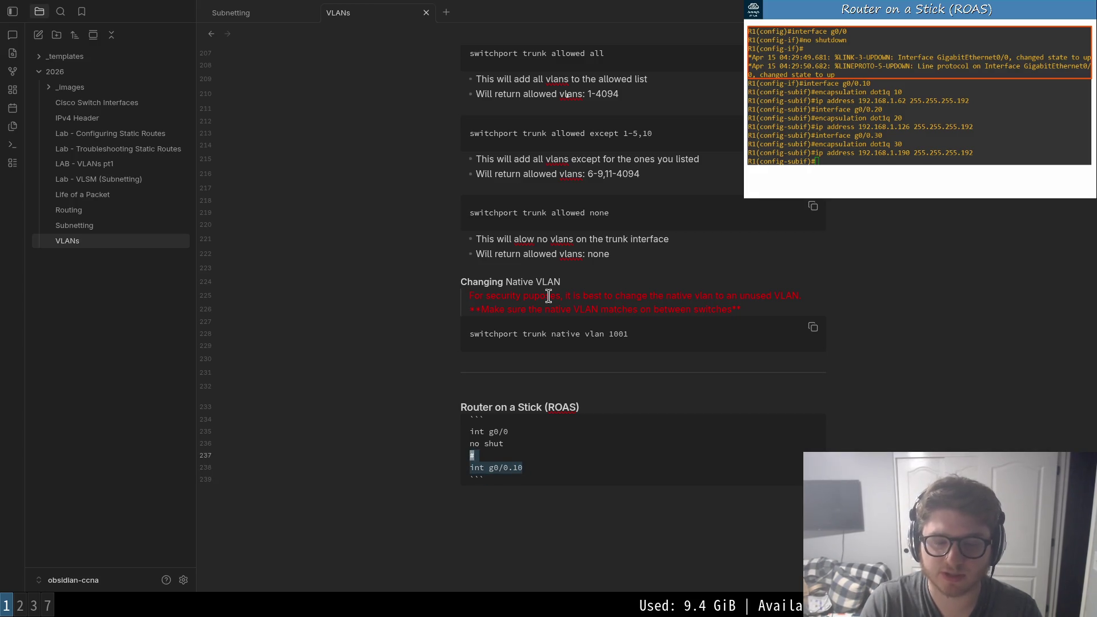
key(Escape)
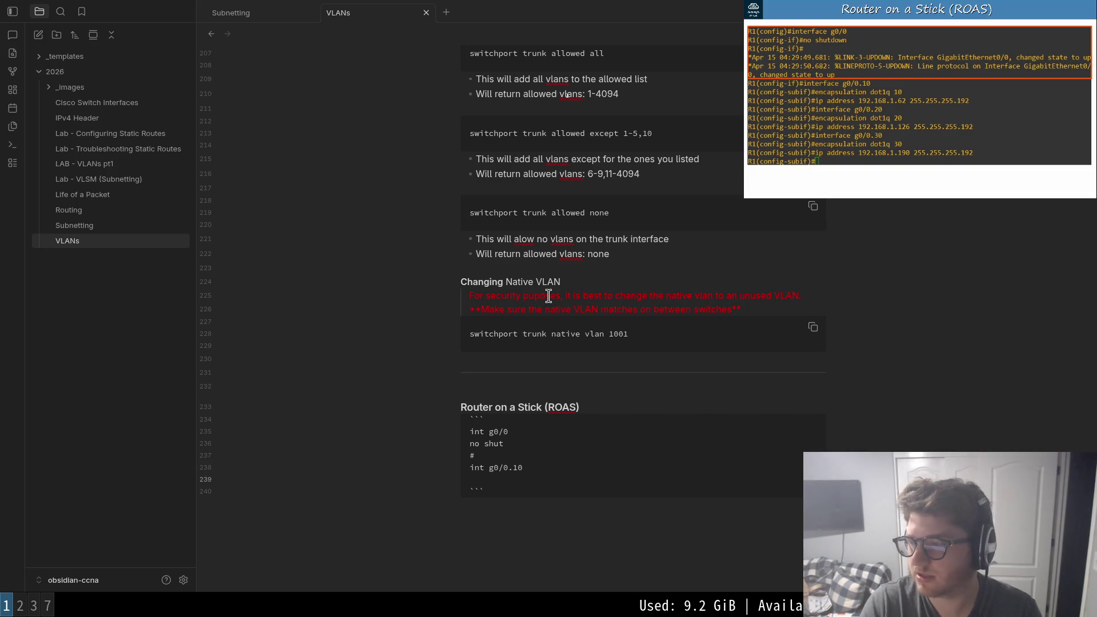
text(encap)
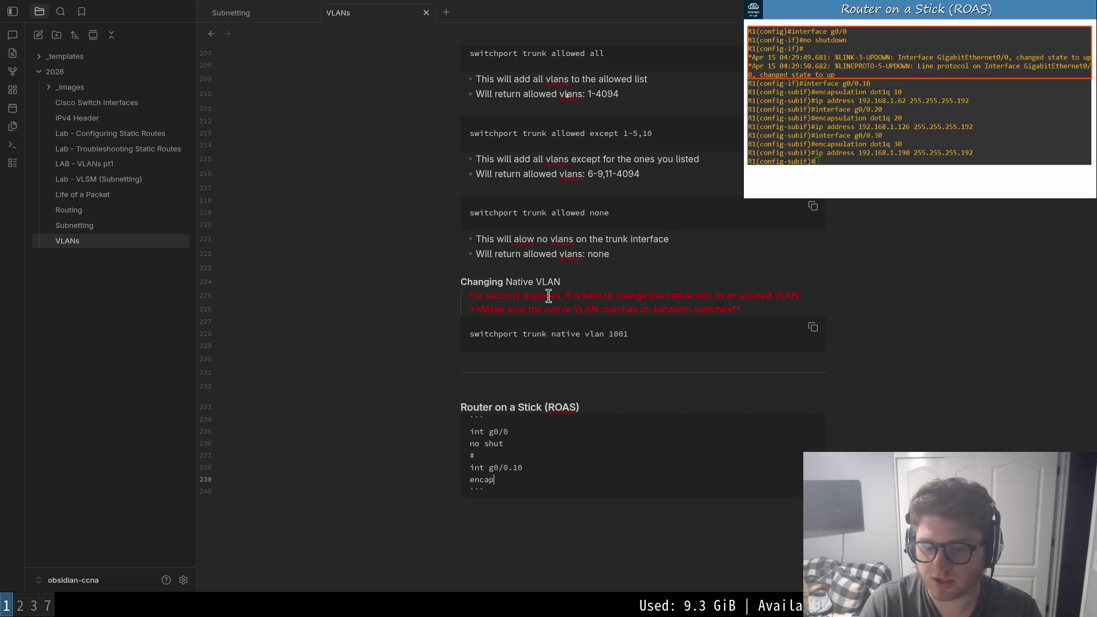
text(n )
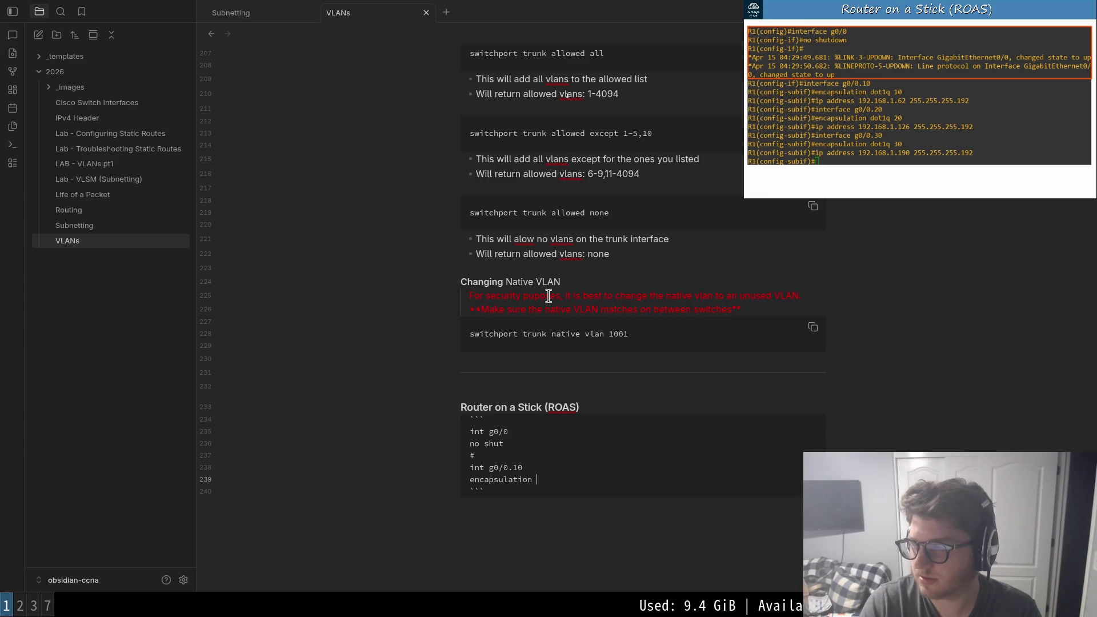
text(g0)
key(BackSpace)
key(BackSpace)
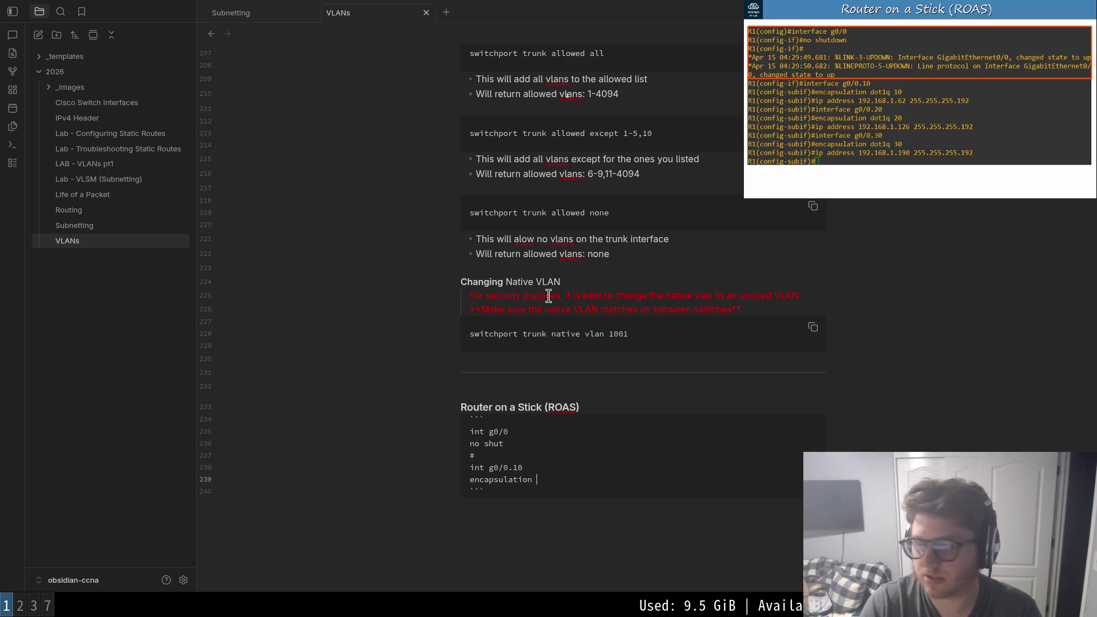
key(BackSpace)
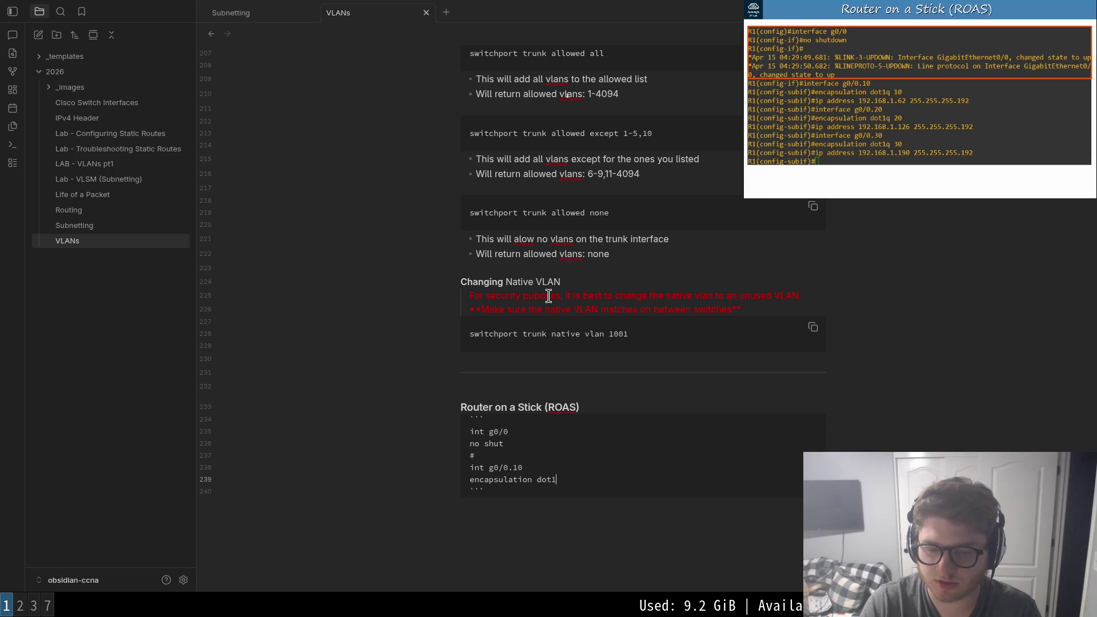
text(q)
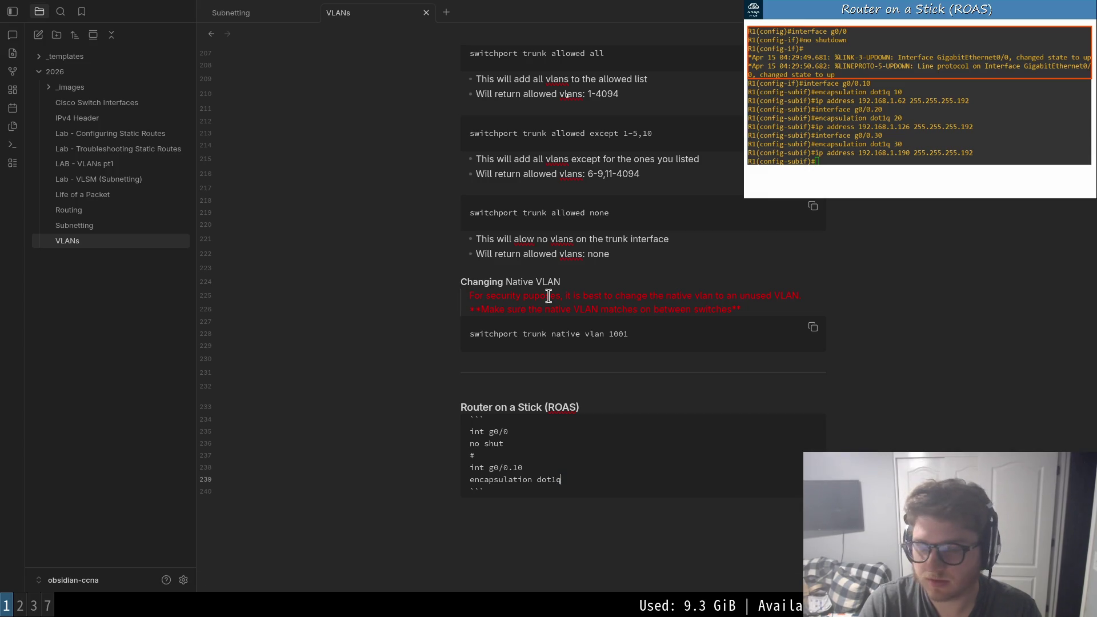
text( 10)
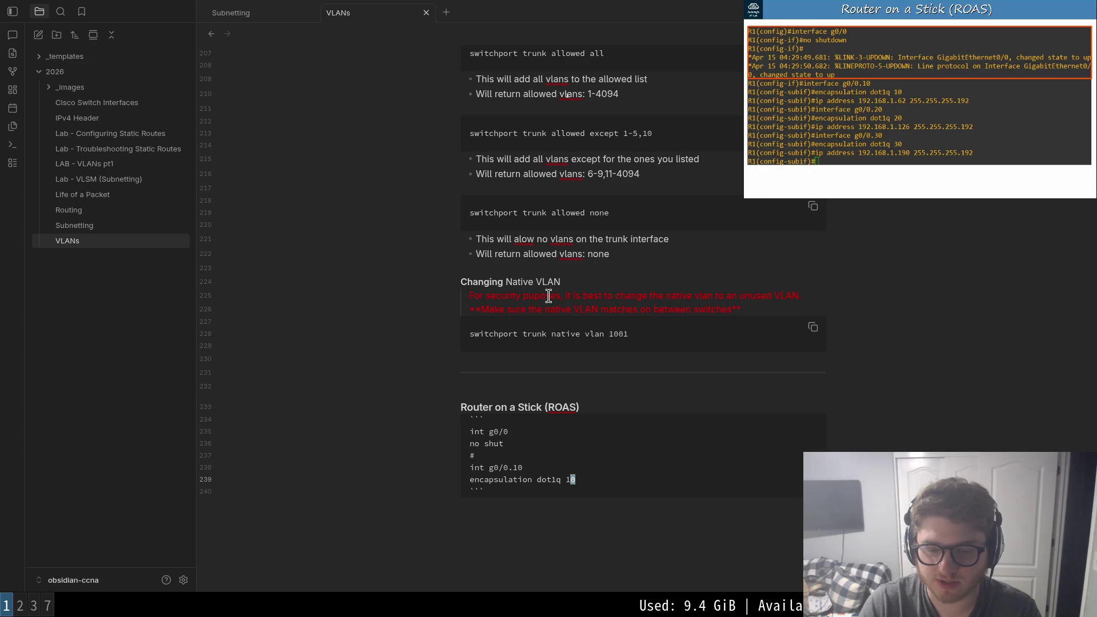
key(shift+v)
key(k)
key(j)
key(Escape)
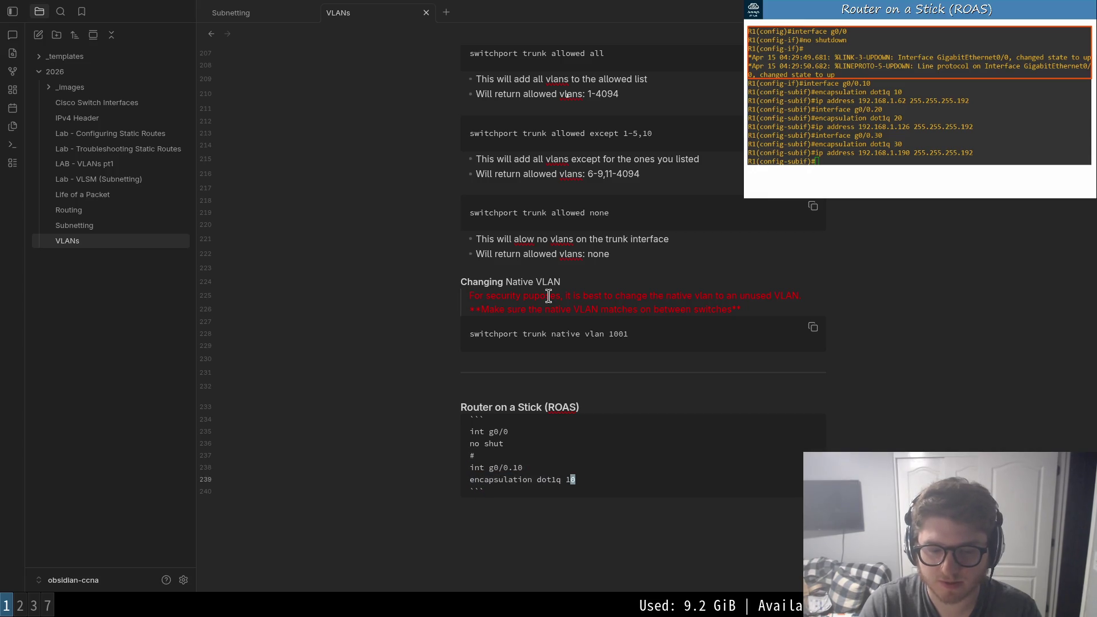
key(k)
key(shift+v)
key(Escape)
key(shift+v)
key(Escape)
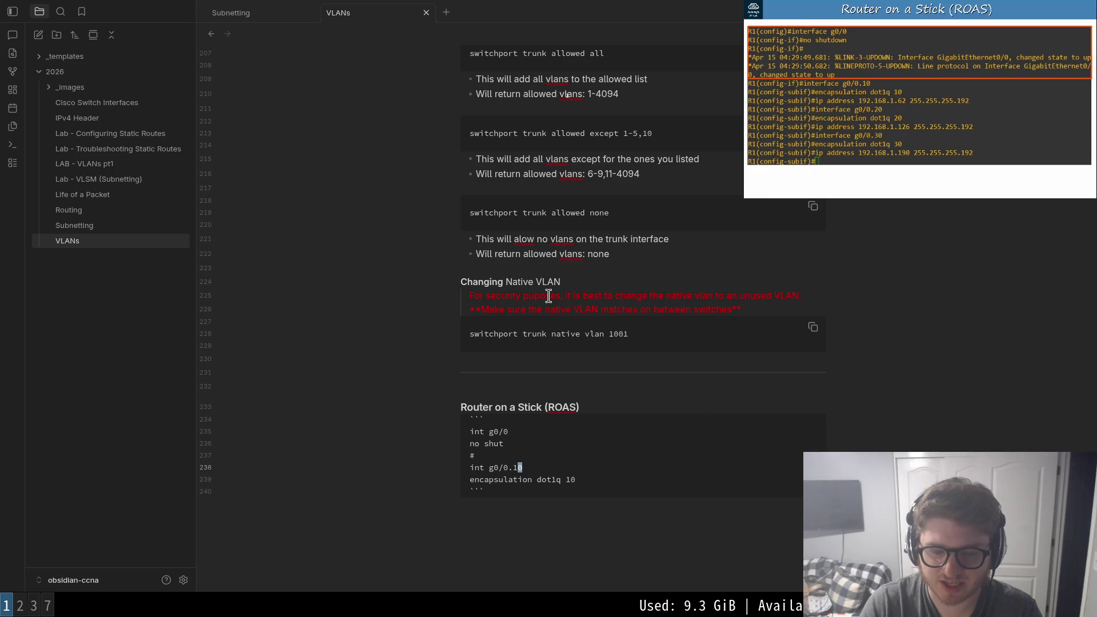
key(j)
key(o)
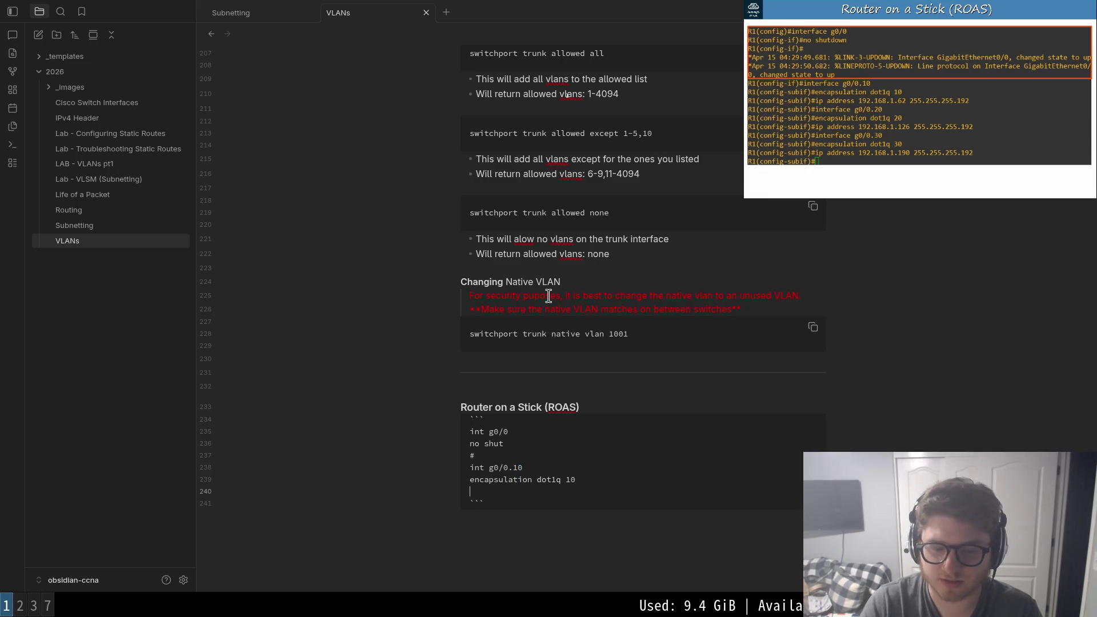
text(#)
key(Return)
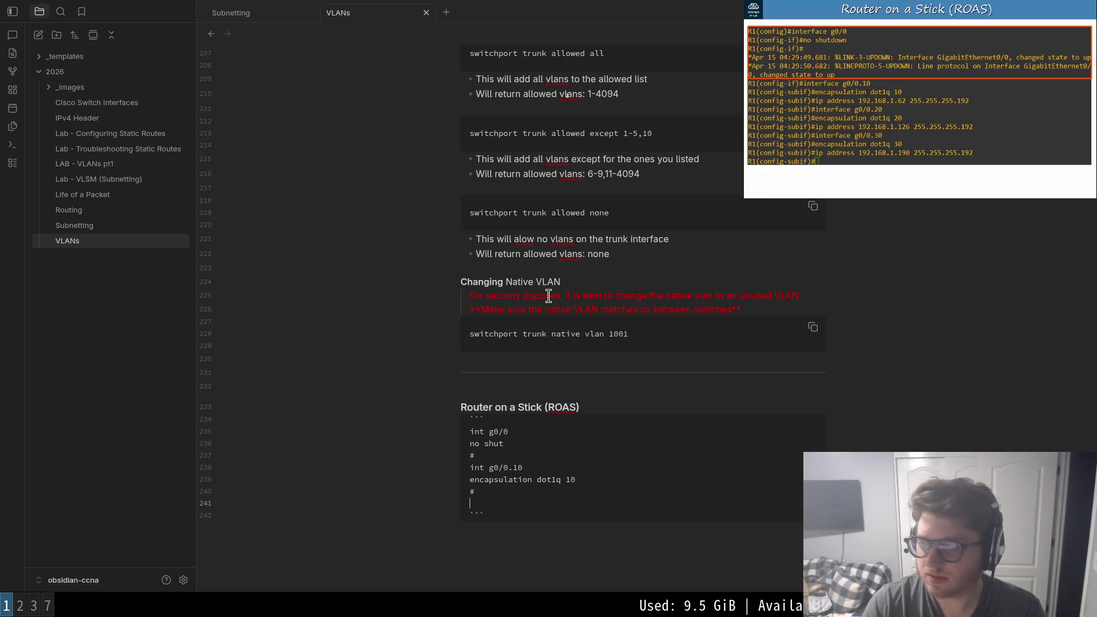
text(int g0/0)
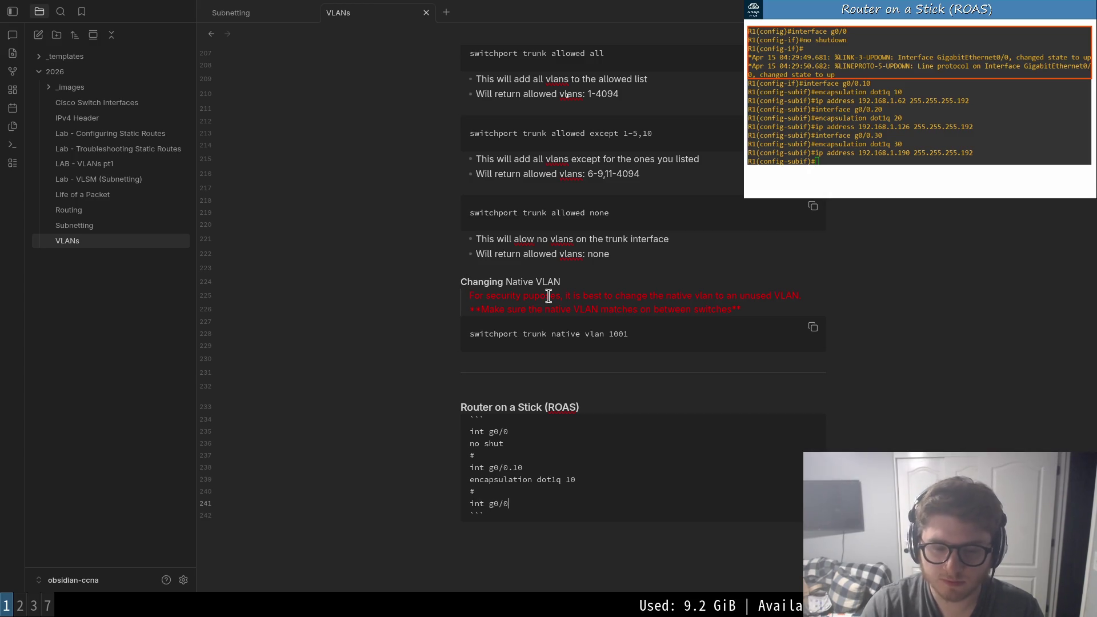
text(.20 )
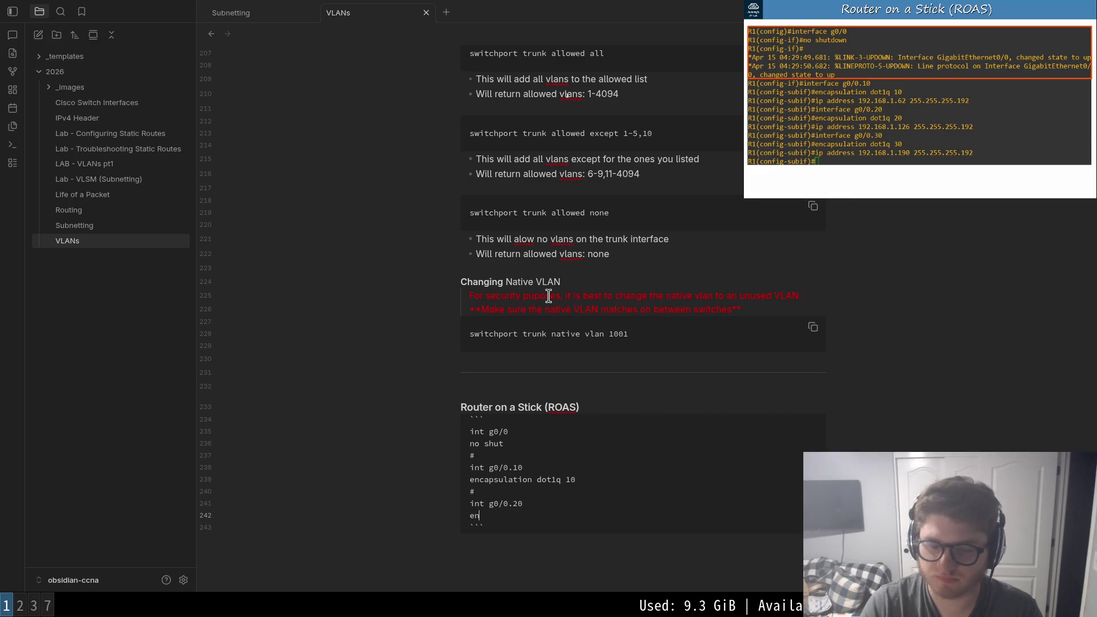
text(encpsulation dot)
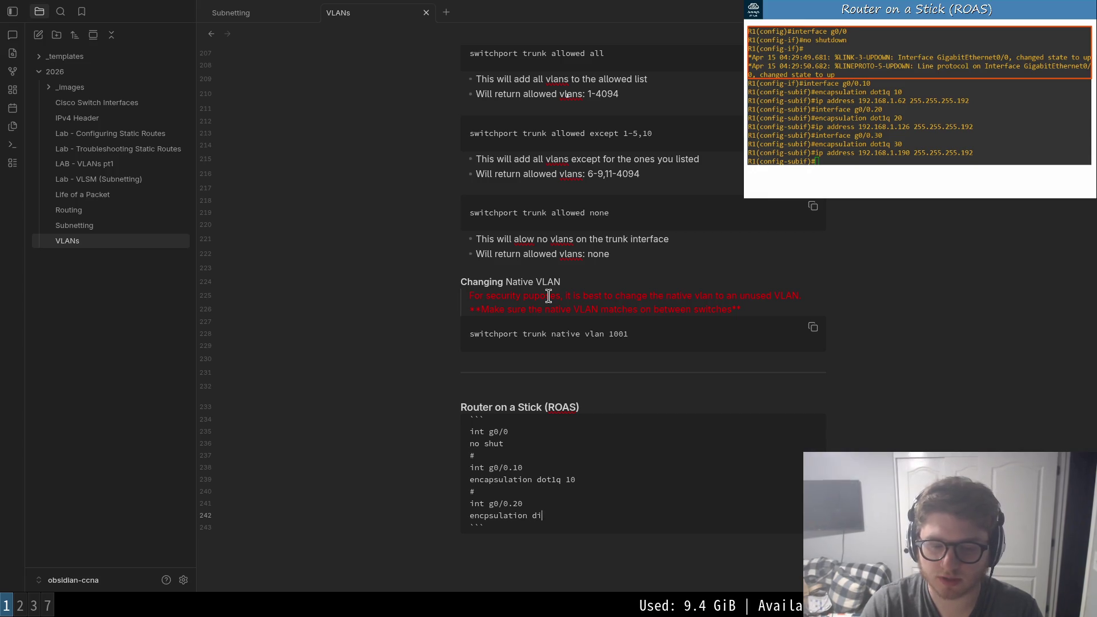
text(1q 2)
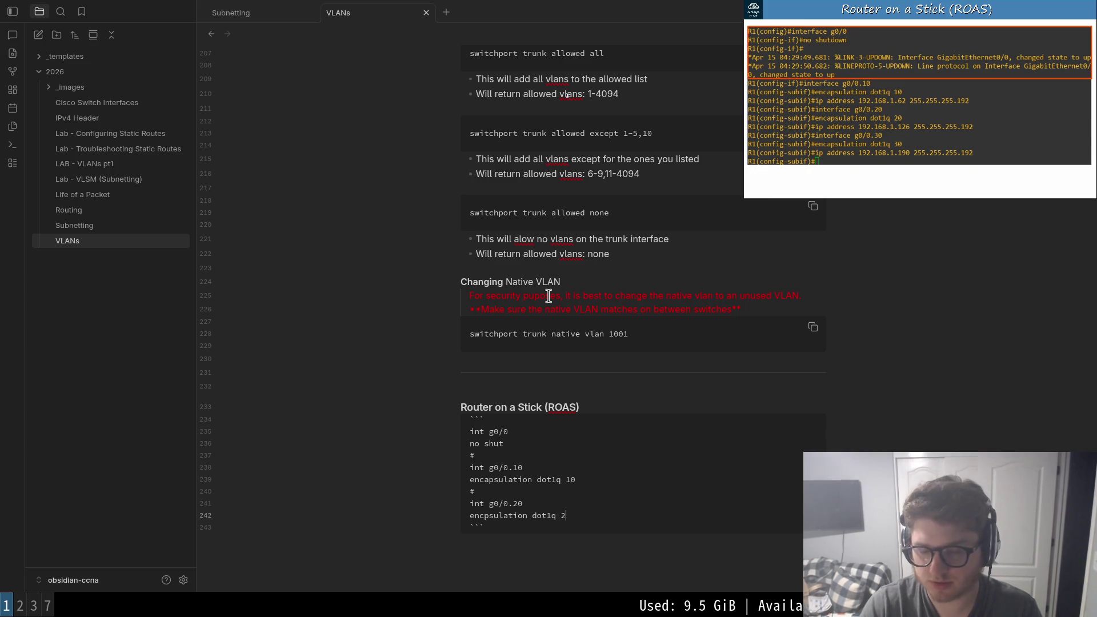
text(0)
Add the g0/0.20 and g0/0.30 subinterfaces with encapsulation dot1q 30, and return below the dot1q 10 line.
key(Return)
text(#)
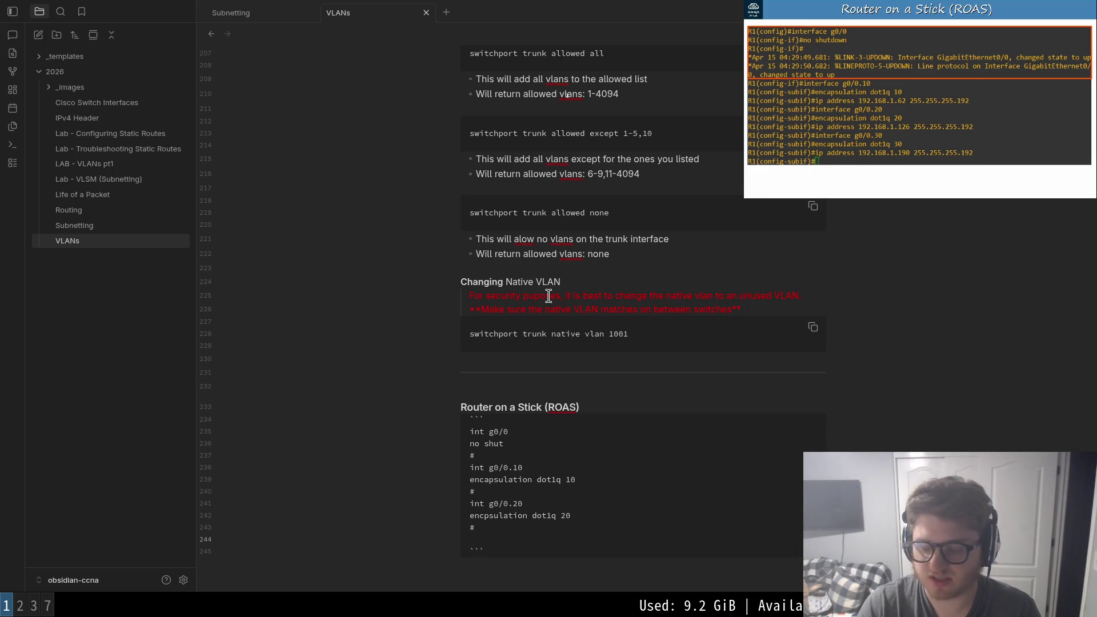
key(Return)
text(int)
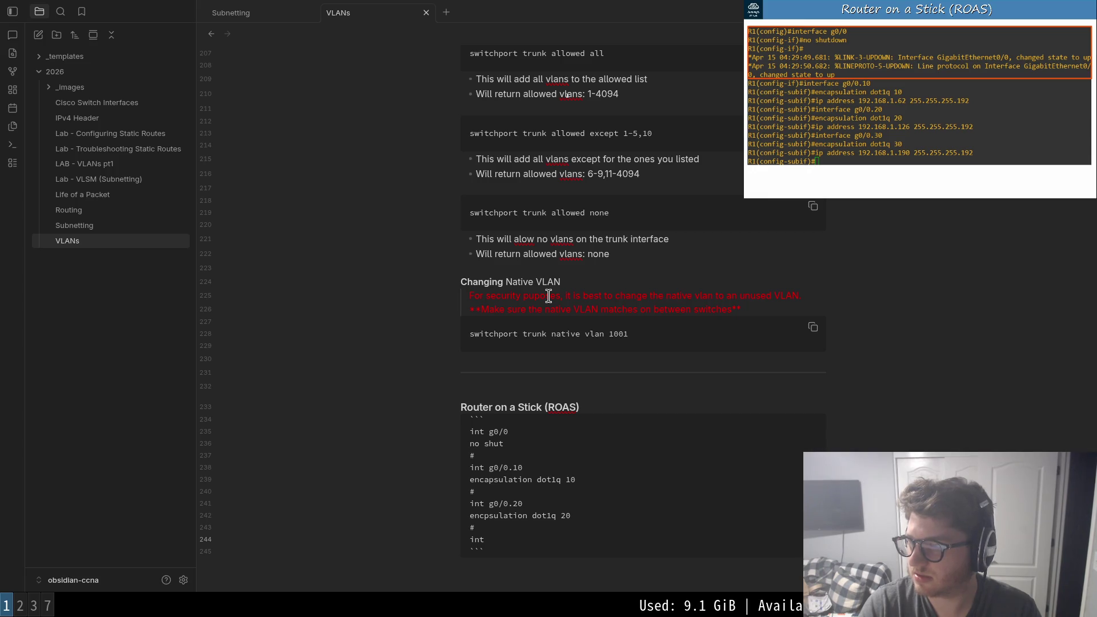
key(BackSpace)
key(BackSpace)
key(BackSpace)
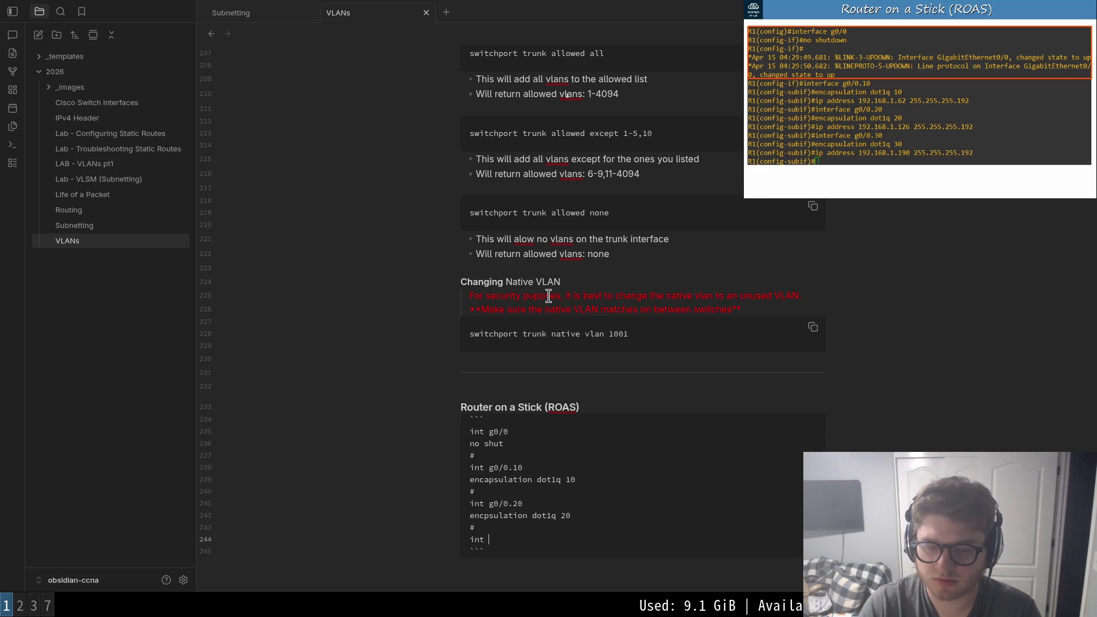
text(/0.)
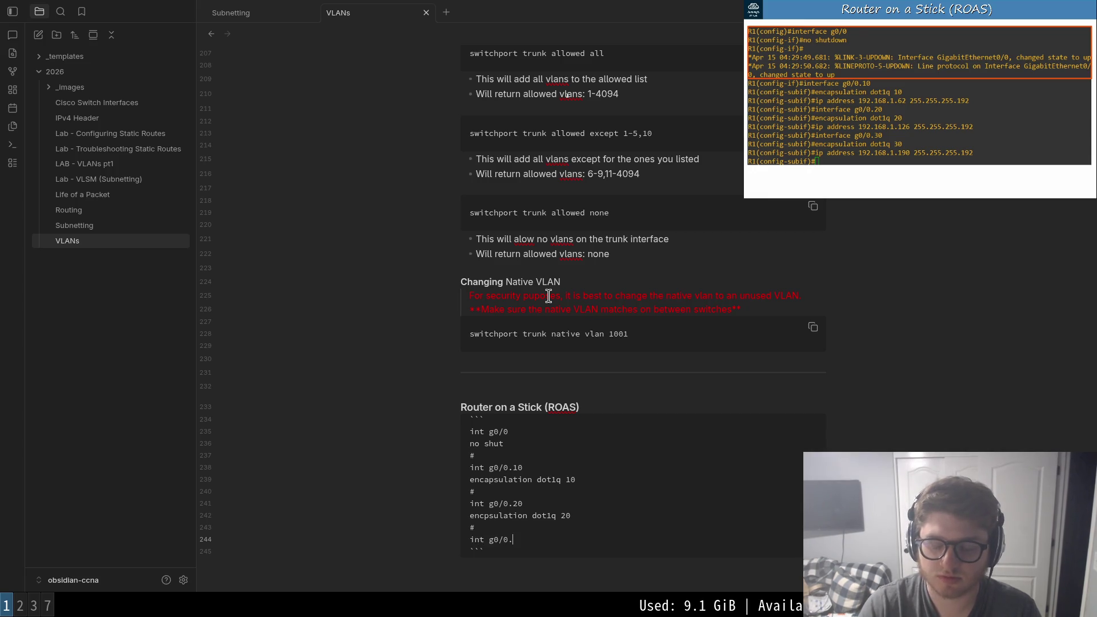
text(30)
key(Return)
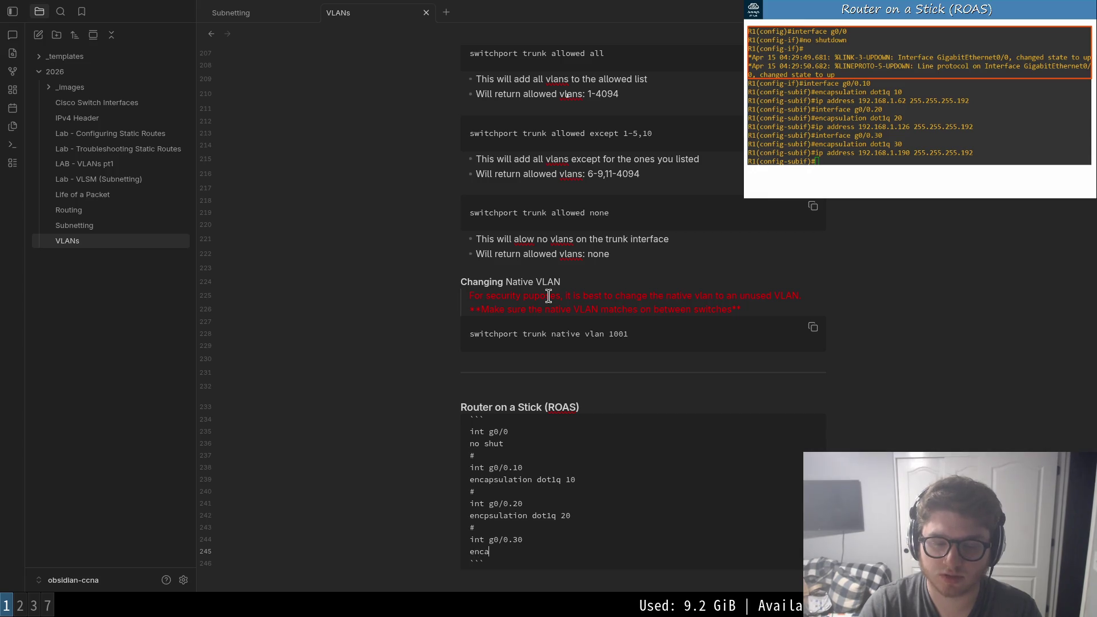
key(k)
key(k)
key(k)
text(ia)
key(Escape)
key(j)
key(j)
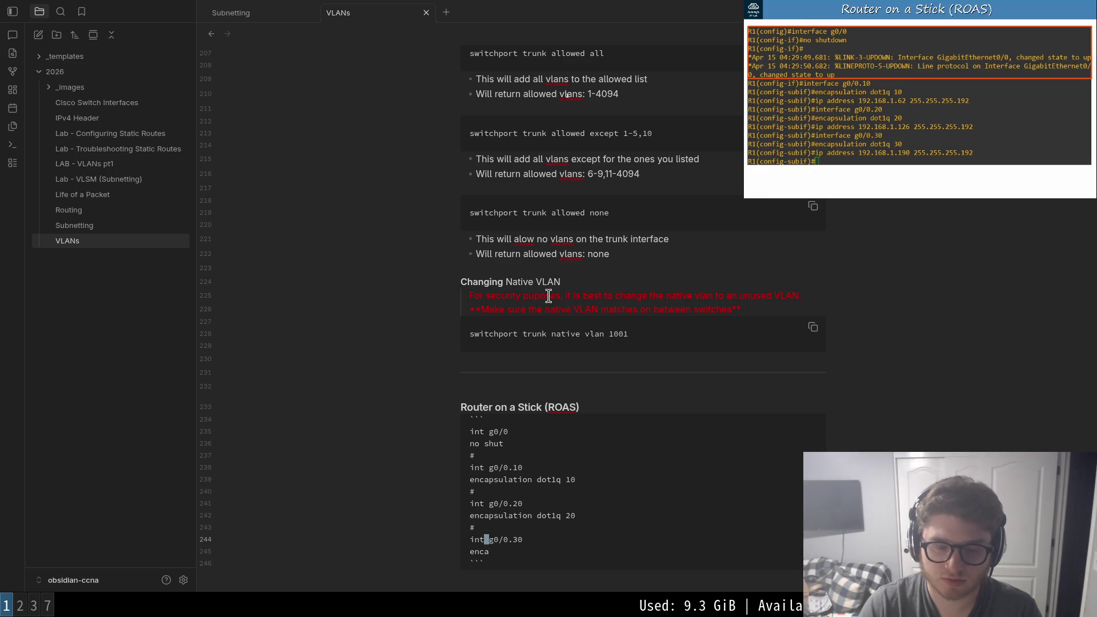
text(jApsu)
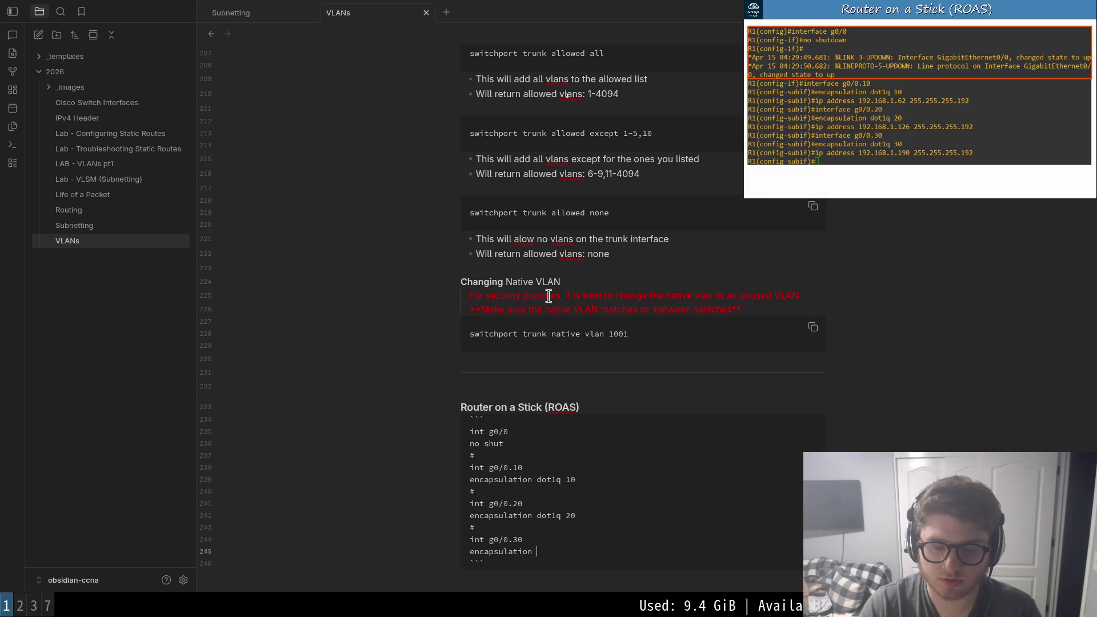
text( dot1q)
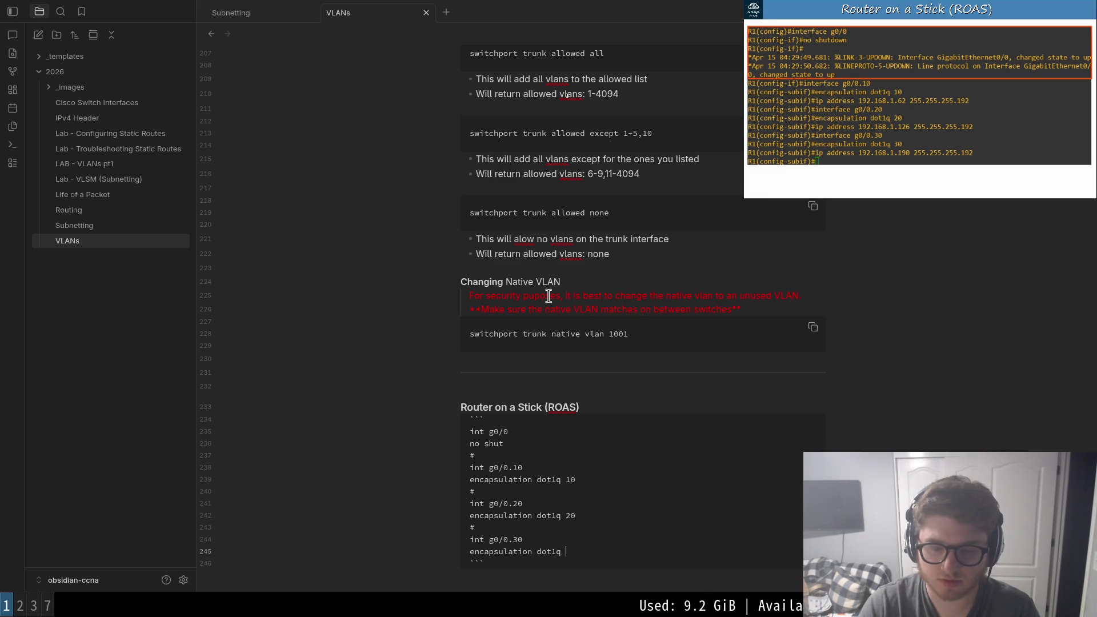
text(k)
key(k)
key(k)
key(k)
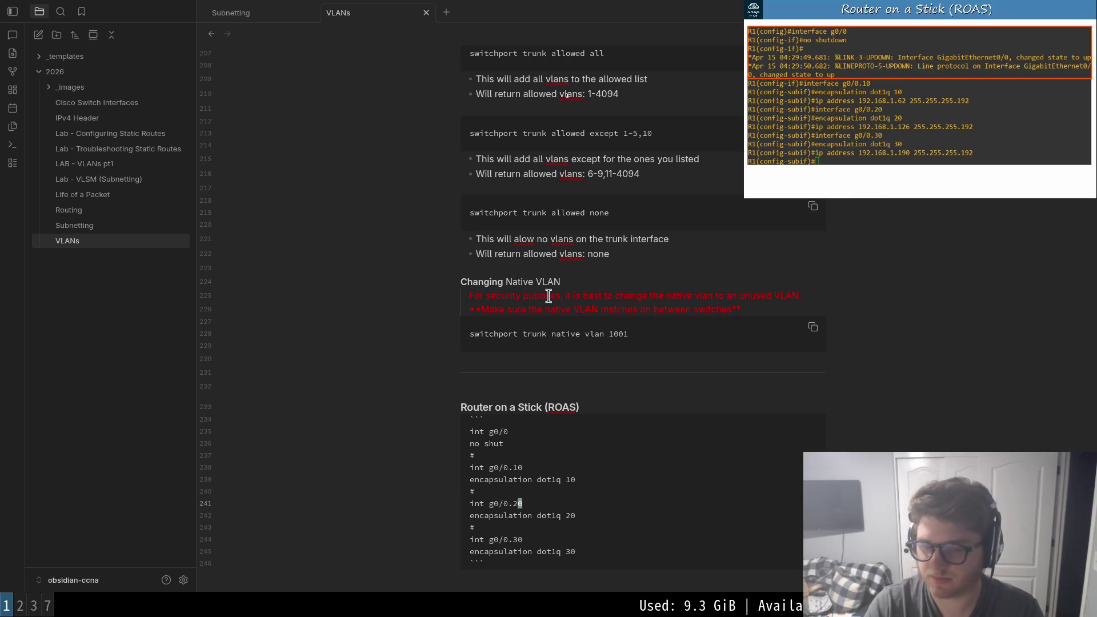
key(k)
key(k)
key(o)
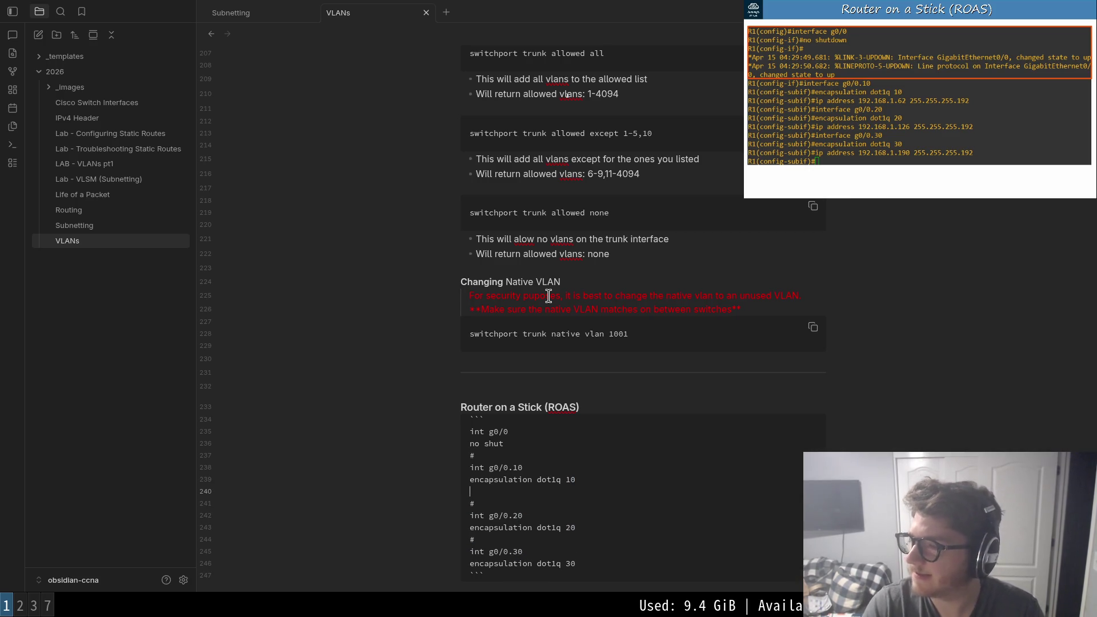
text(ip addr)
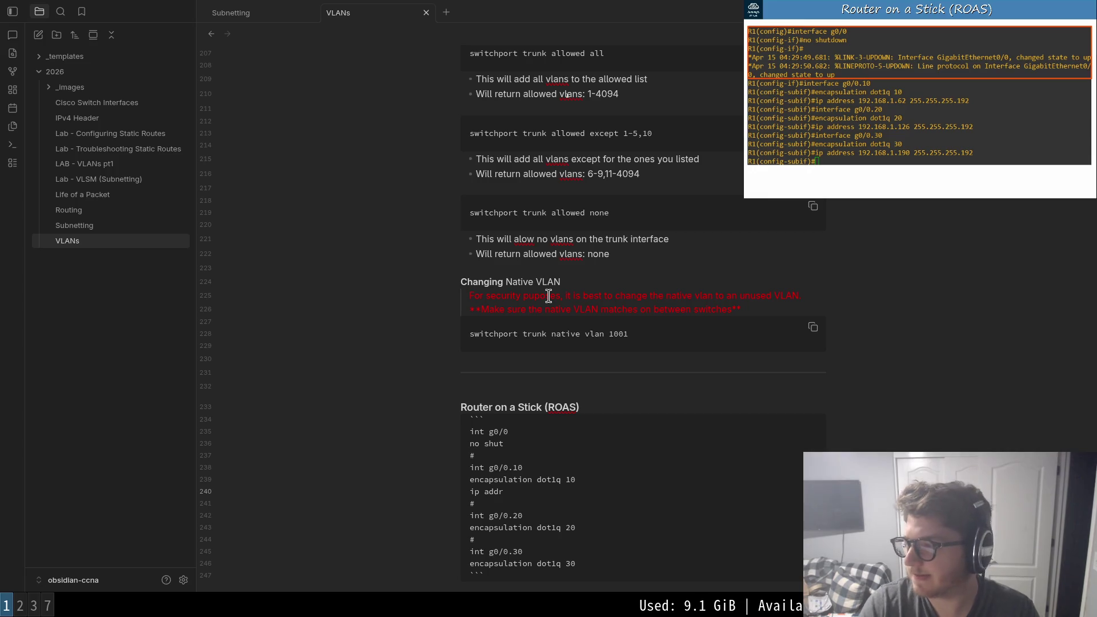
text( 192.168.1.)
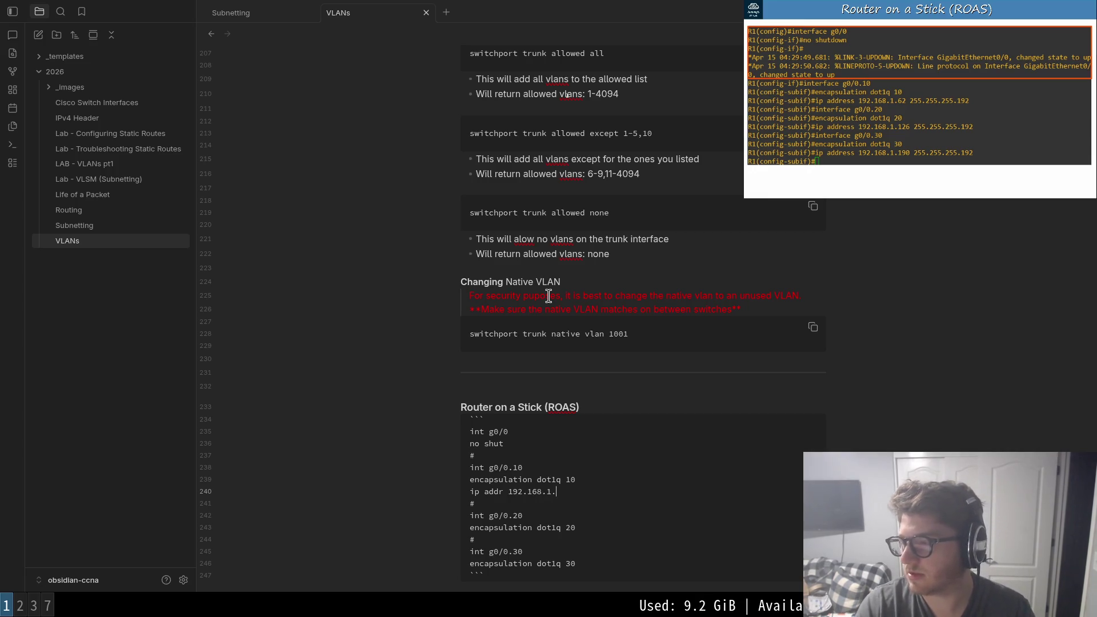
text(162 )
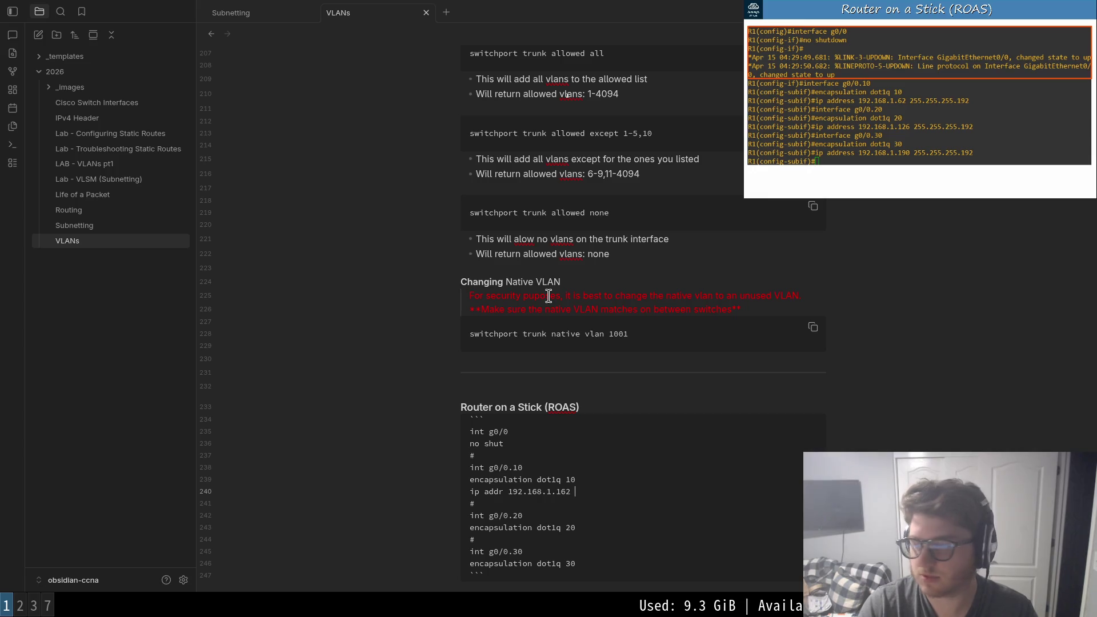
text(255.)
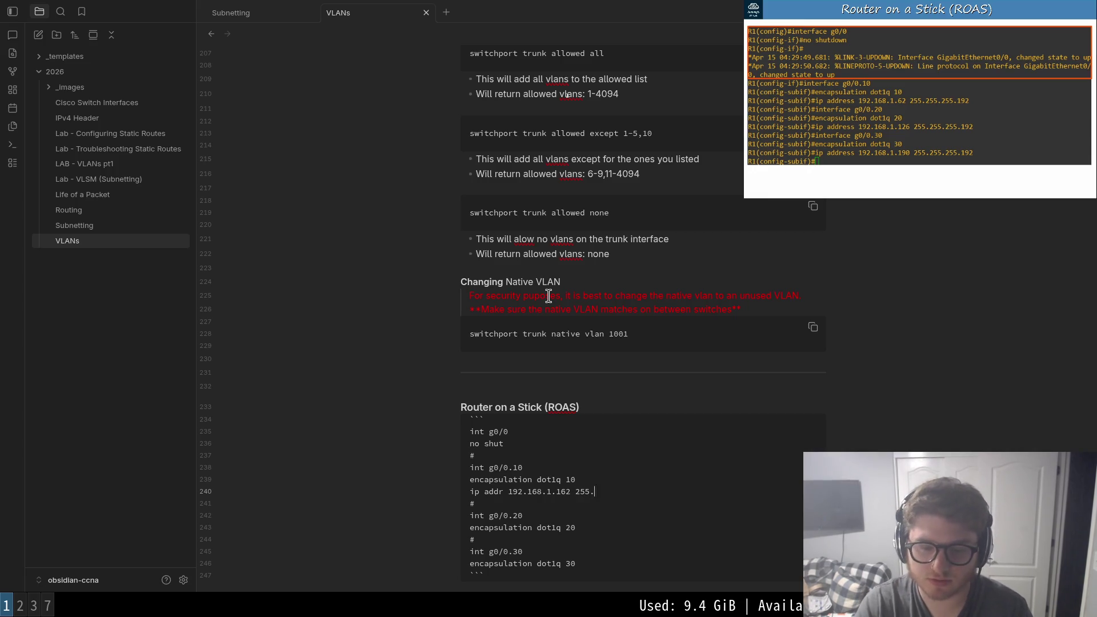
text(255.255.192)
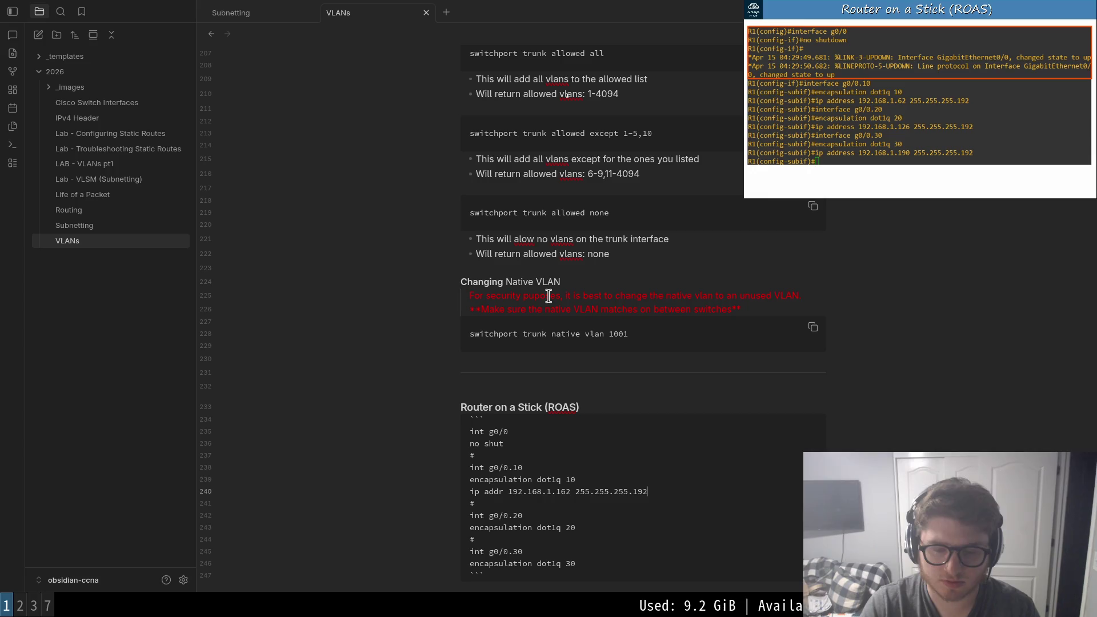
Add ip addr lines 192.168.1.62, .126 and .190 mask 255.255.255.192 under each subinterface, correcting .162 to .62.
key(Down)
key(Down)
key(Down)
key(Return)
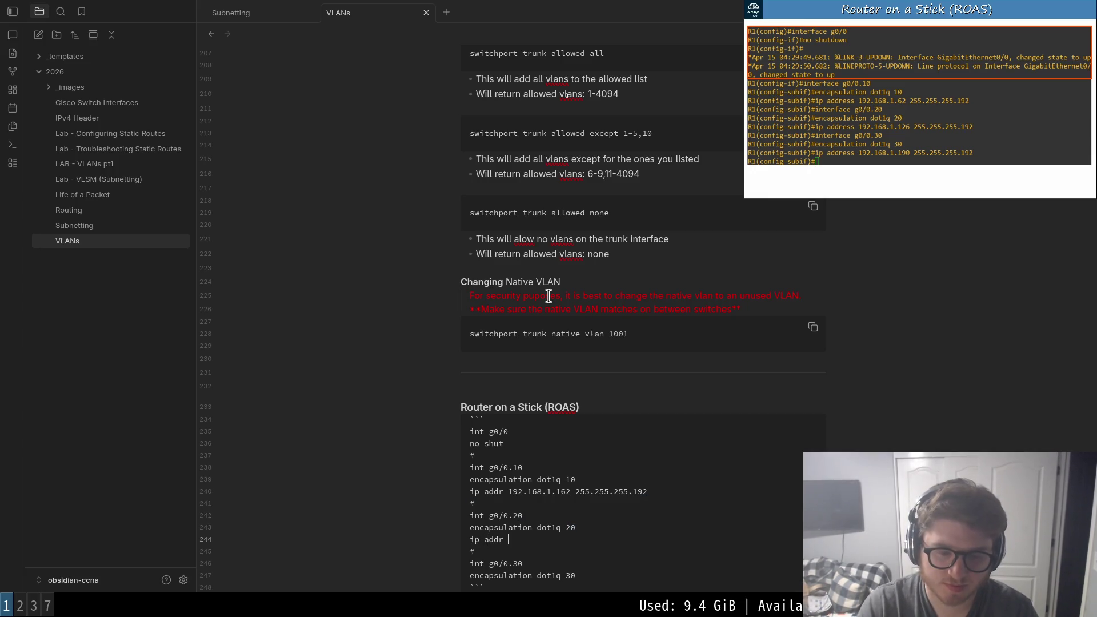
text(.168.1.12)
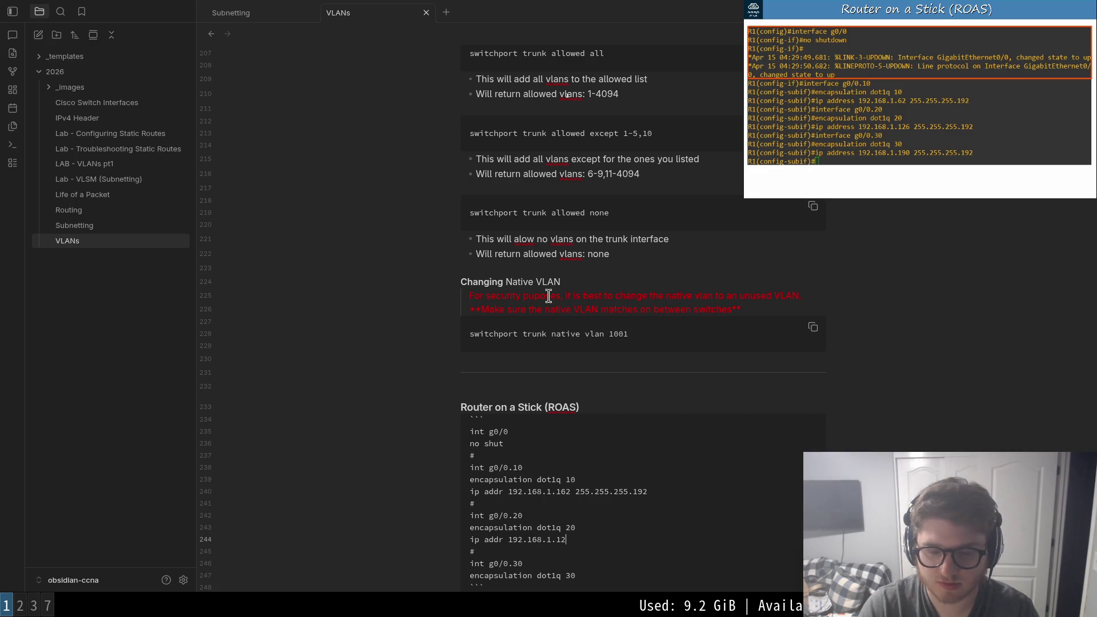
text(55.255)
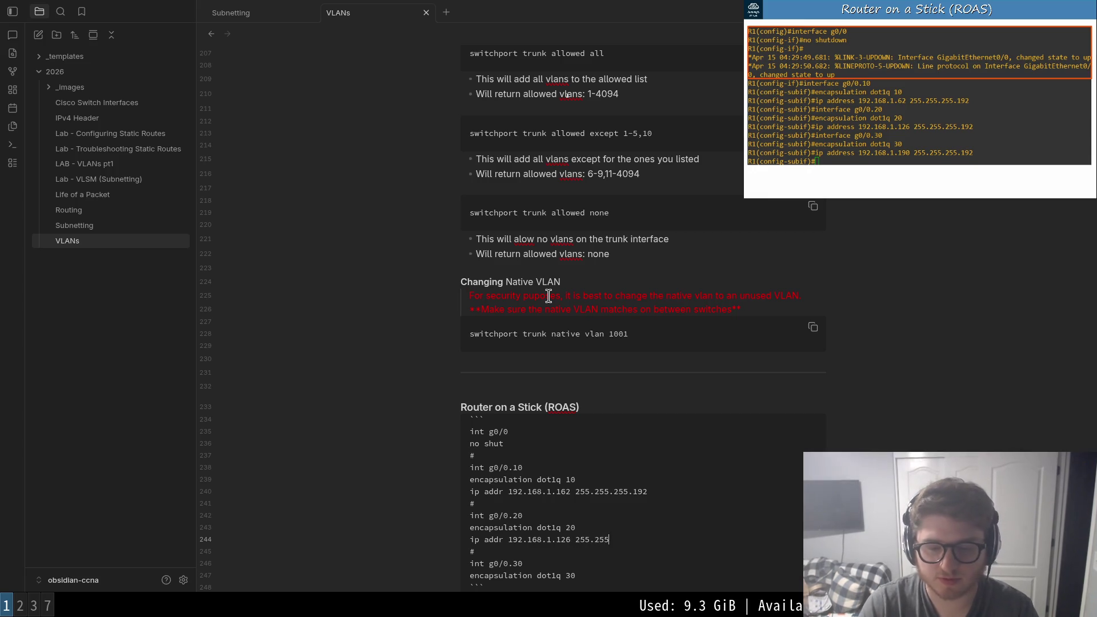
text(.255.192)
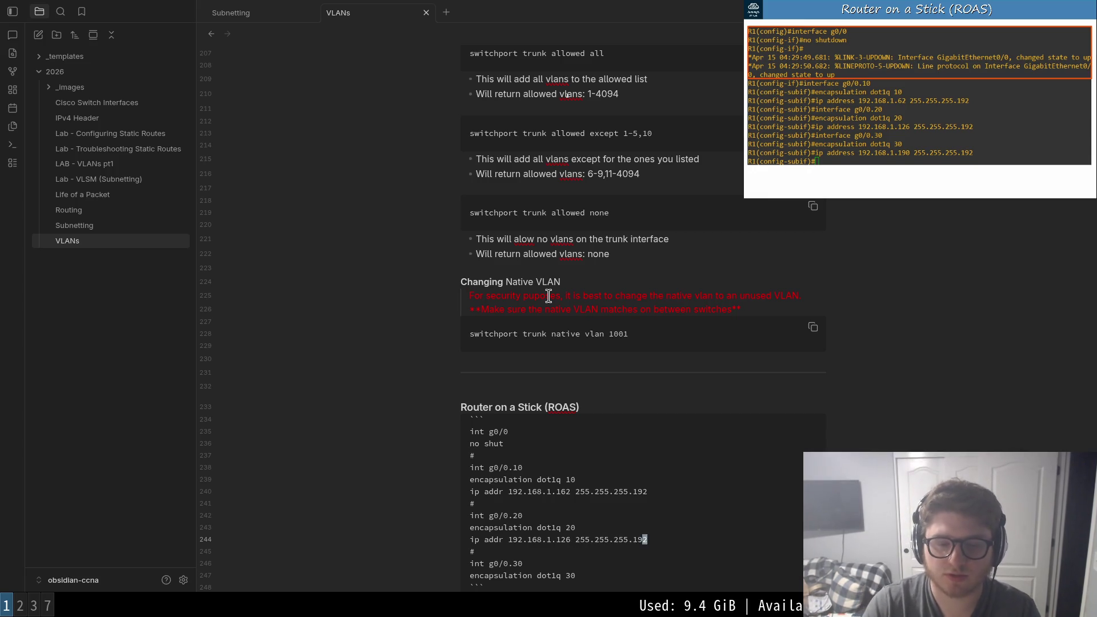
key(Down)
key(Down)
key(Down)
key(Return)
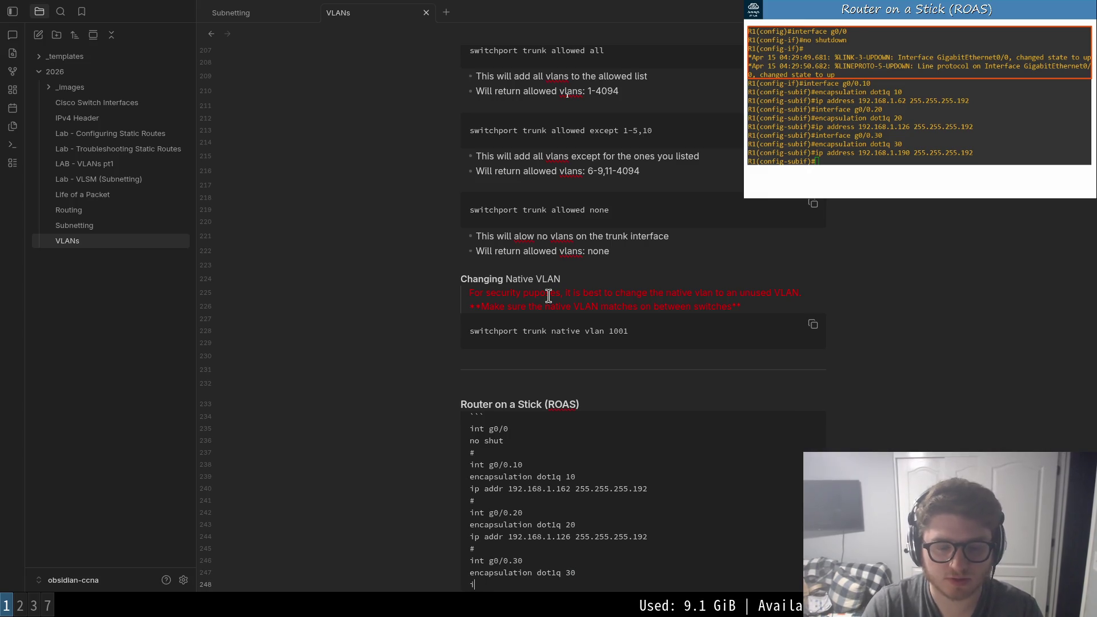
text(.168)
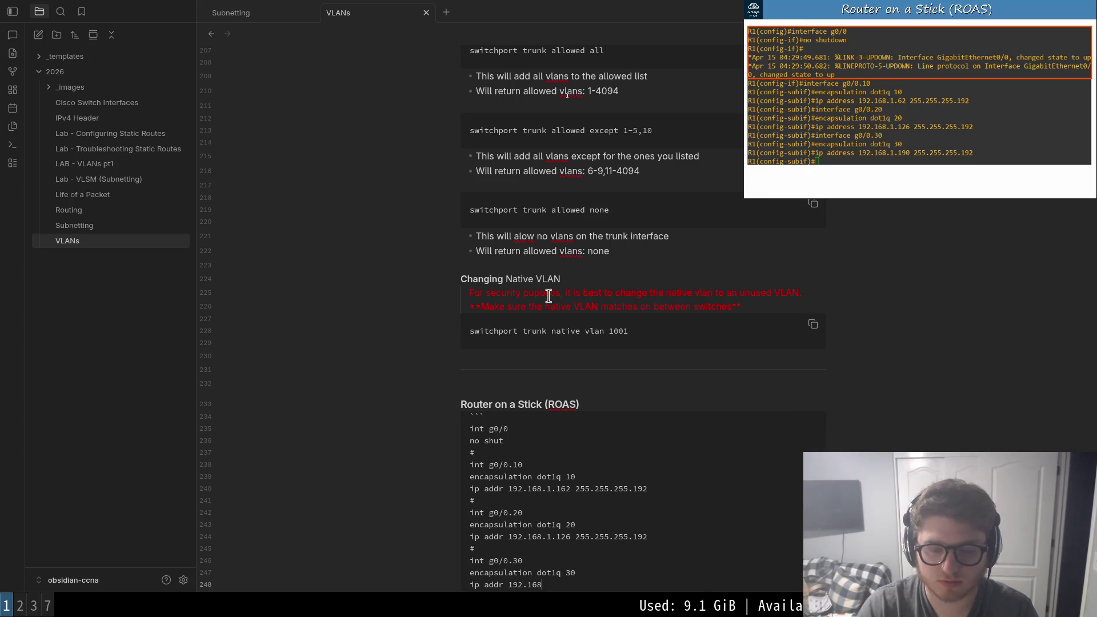
text(.1.19)
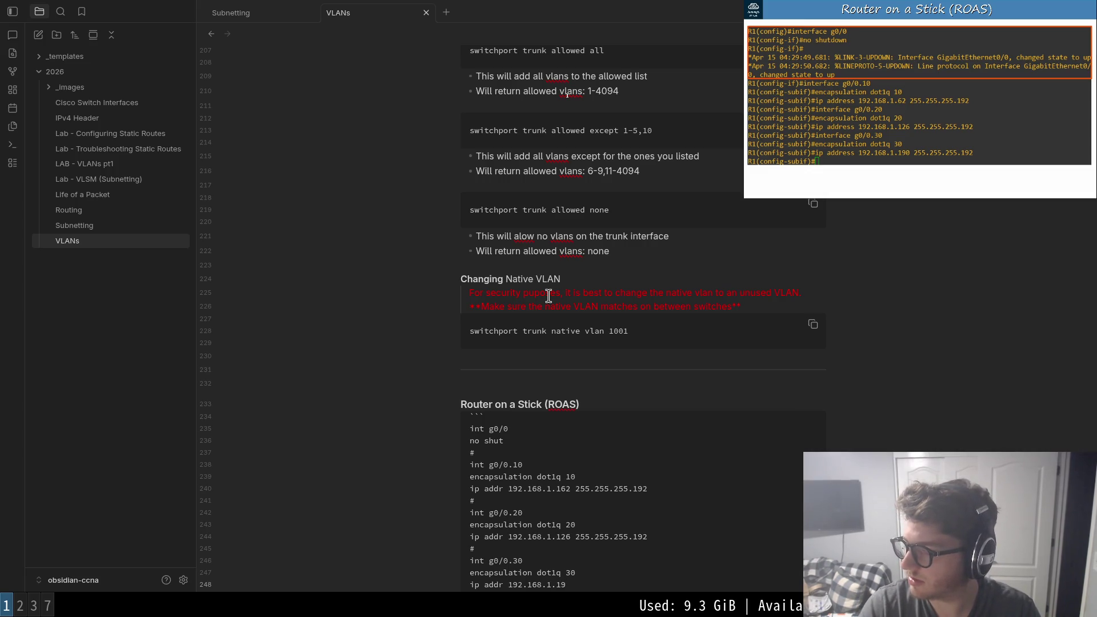
key(Up)
key(Up)
key(Up)
key(Left)
key(Left)
key(BackSpace)
key(Down)
key(Down)
key(Down)
key(End)
text(0 255)
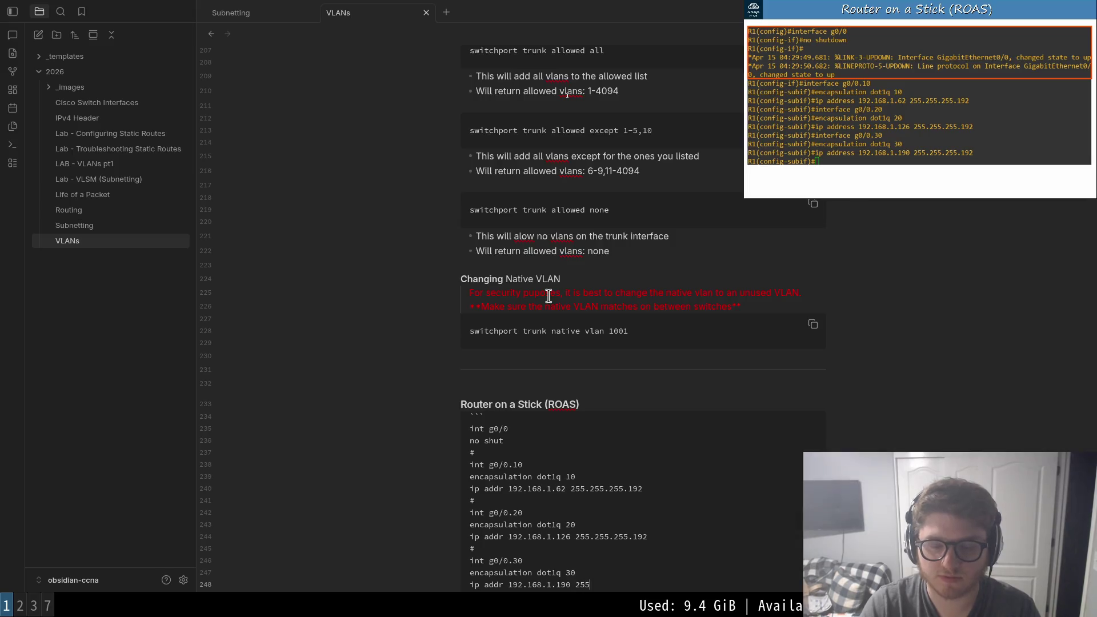
text(.255.255.19)
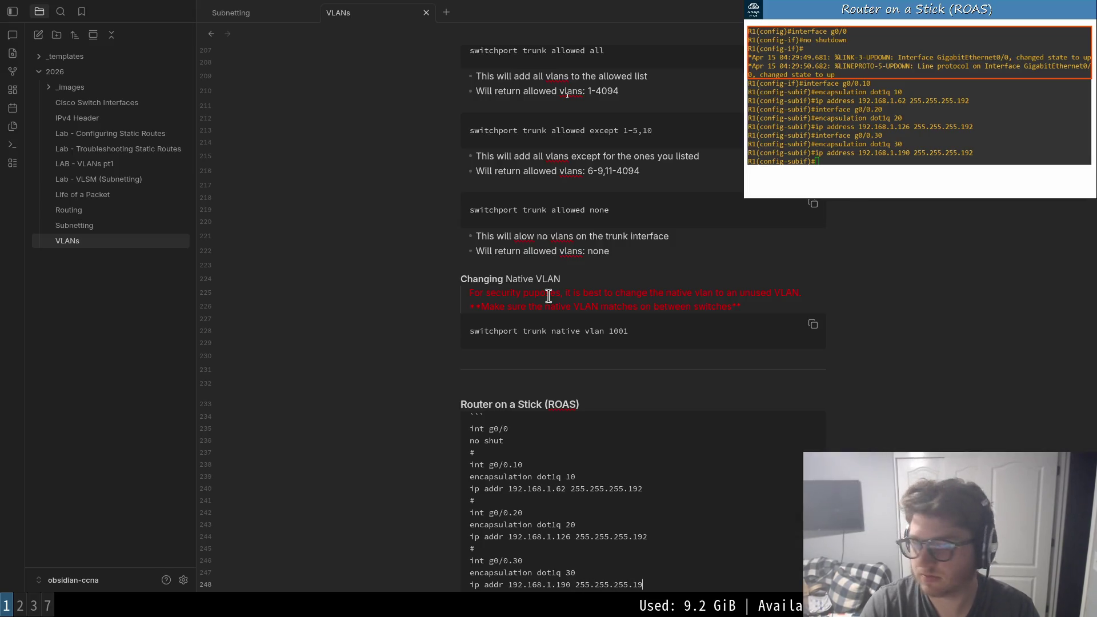
text(2)
key(Return)
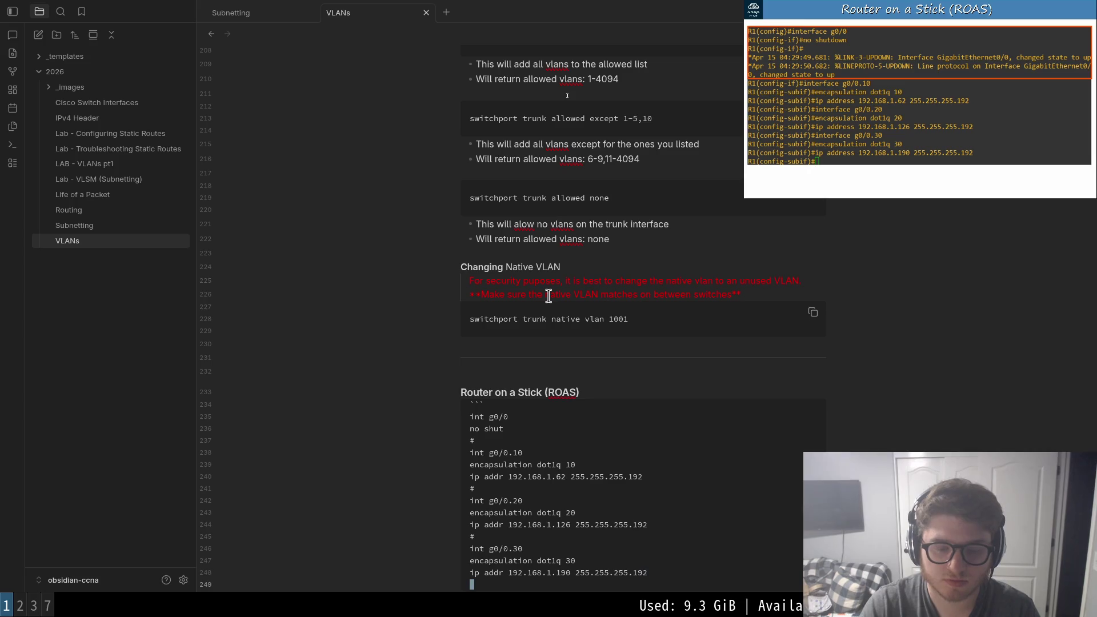
Resume the ROAS video and select the whole finished code block to copy it.
click(921, 101)
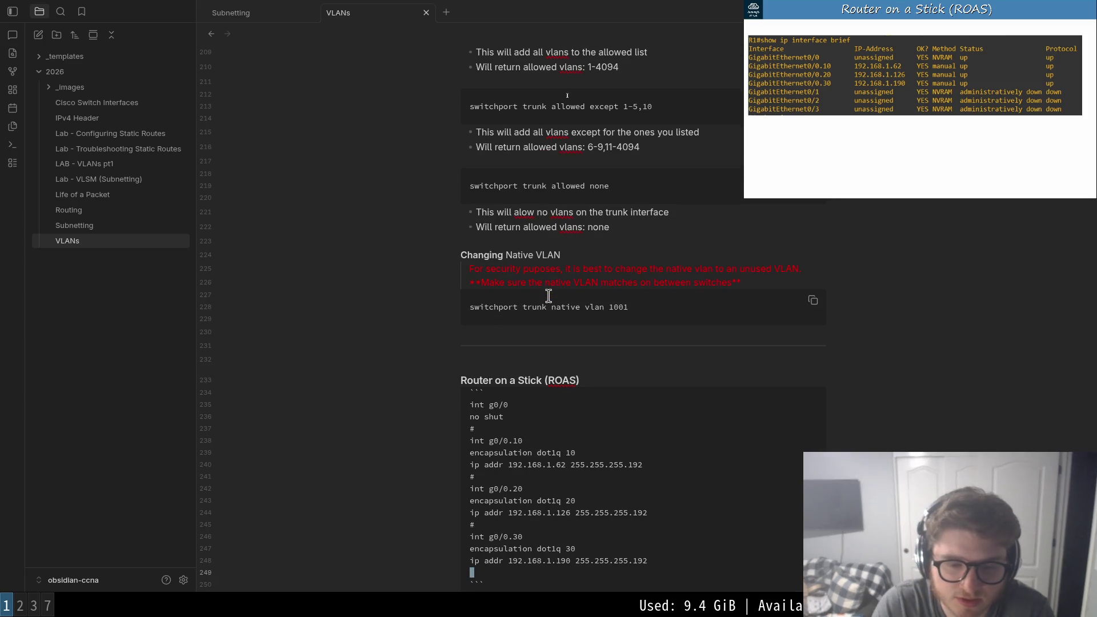
key(ctrl+a)
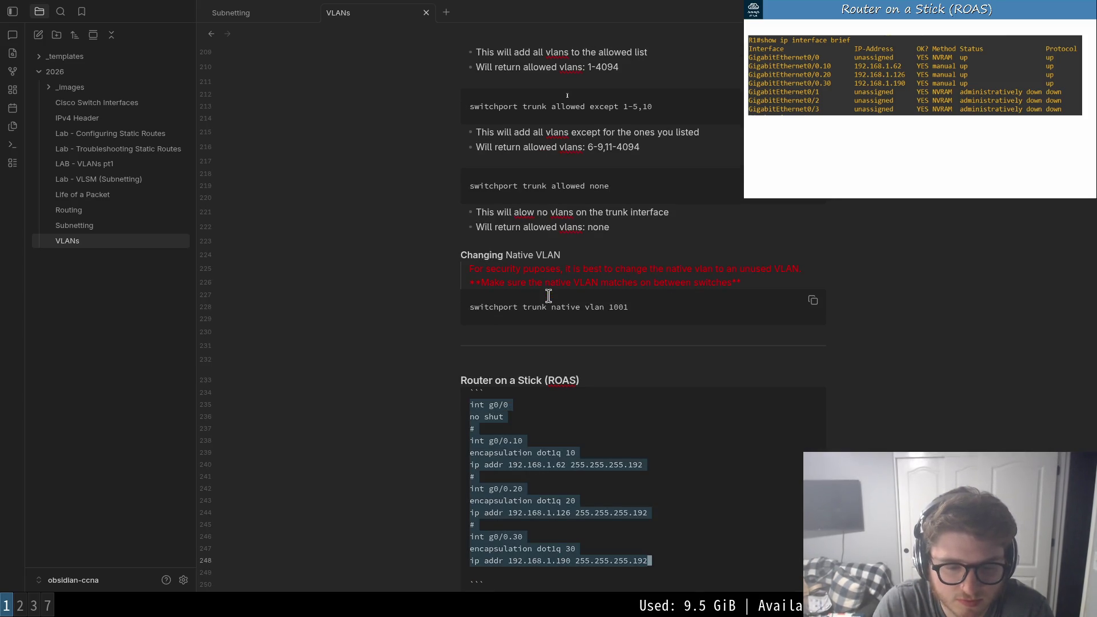
click(549, 296)
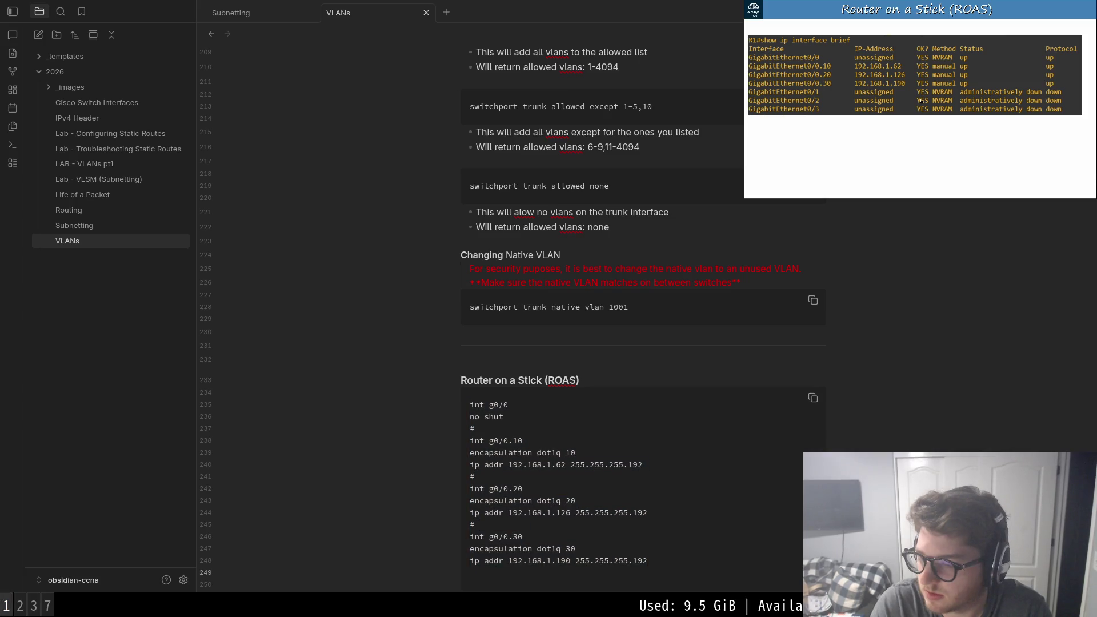
key(Escape)
In a new Firefox tab, clear the pasted config and run a quick Google search.
key(ctrl+t)
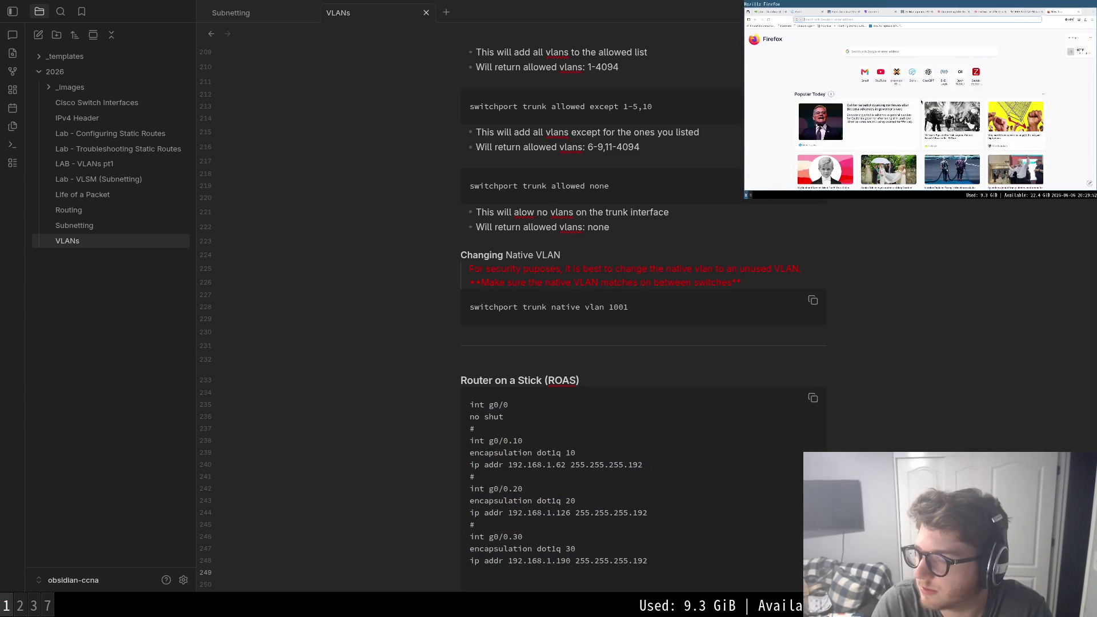
key(ctrl+v)
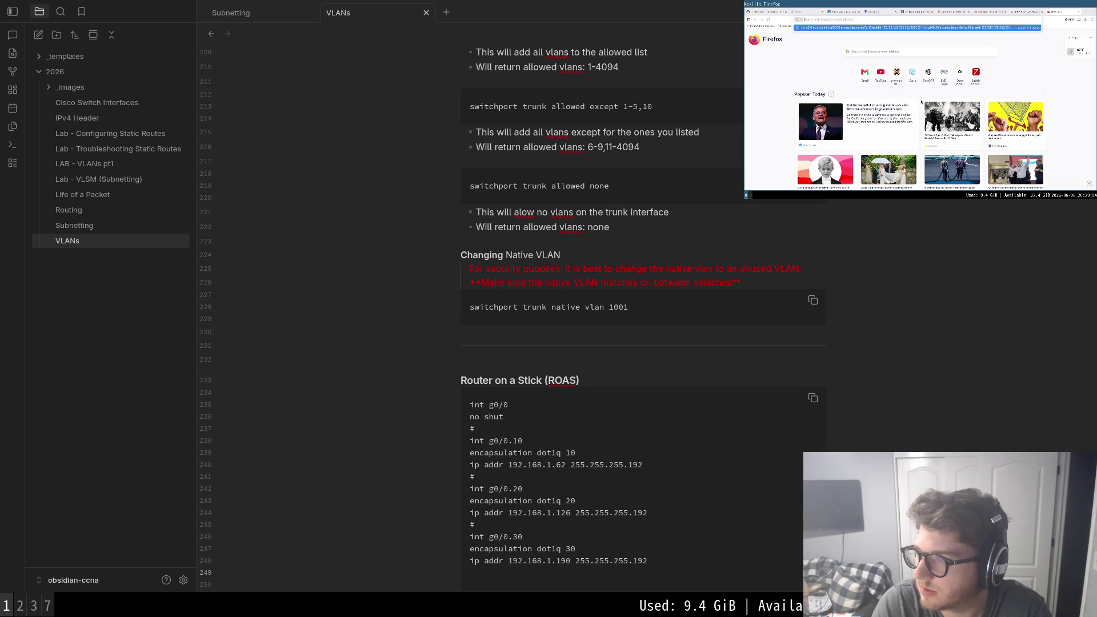
key(BackSpace)
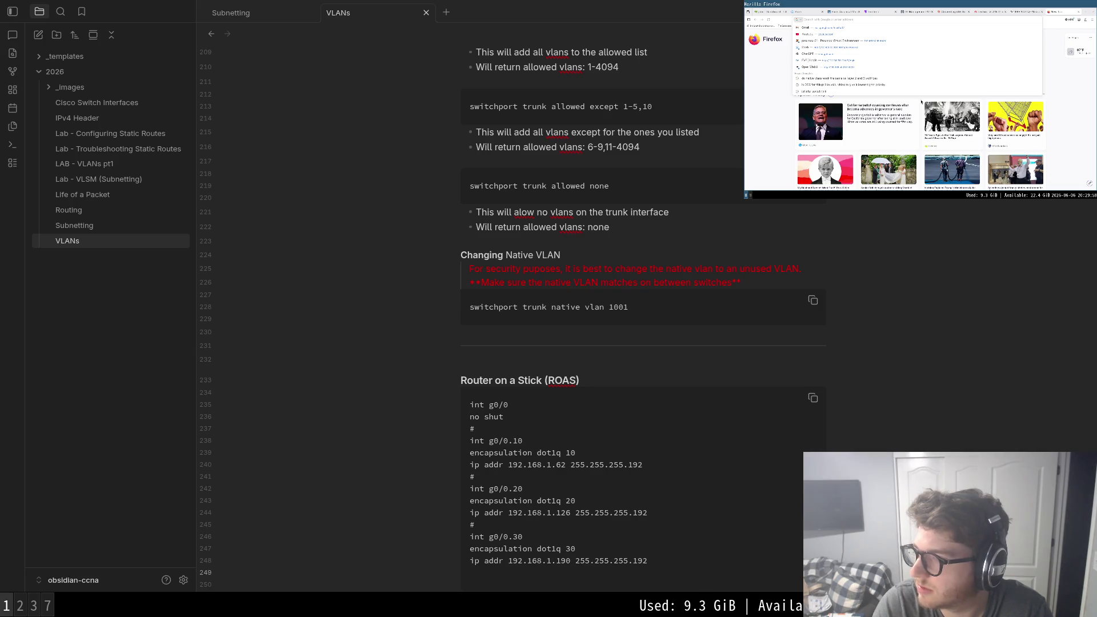
click(857, 64)
text(test)
key(Return)
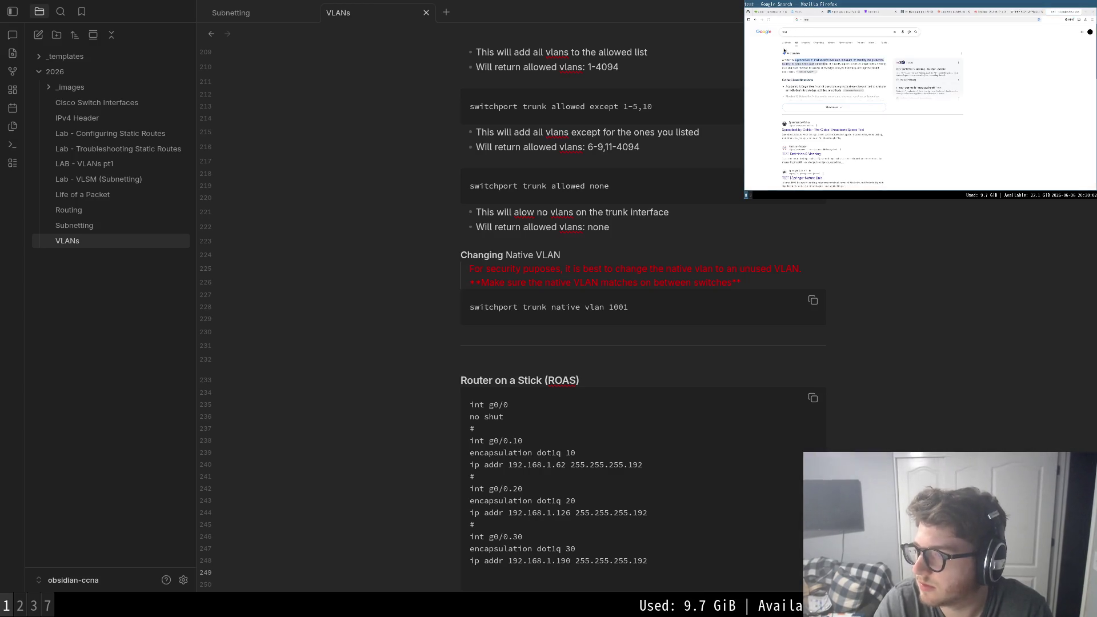
Paste the router config into Google's AI Mode prompt and select lines of its code answer.
click(786, 43)
key(ctrl+v)
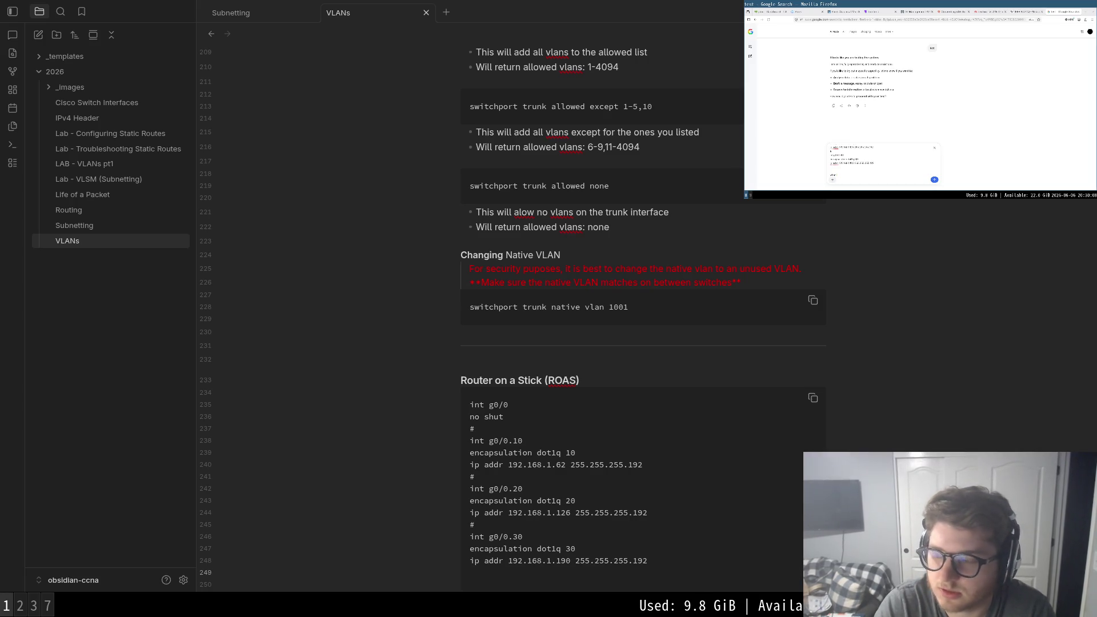
text(do)
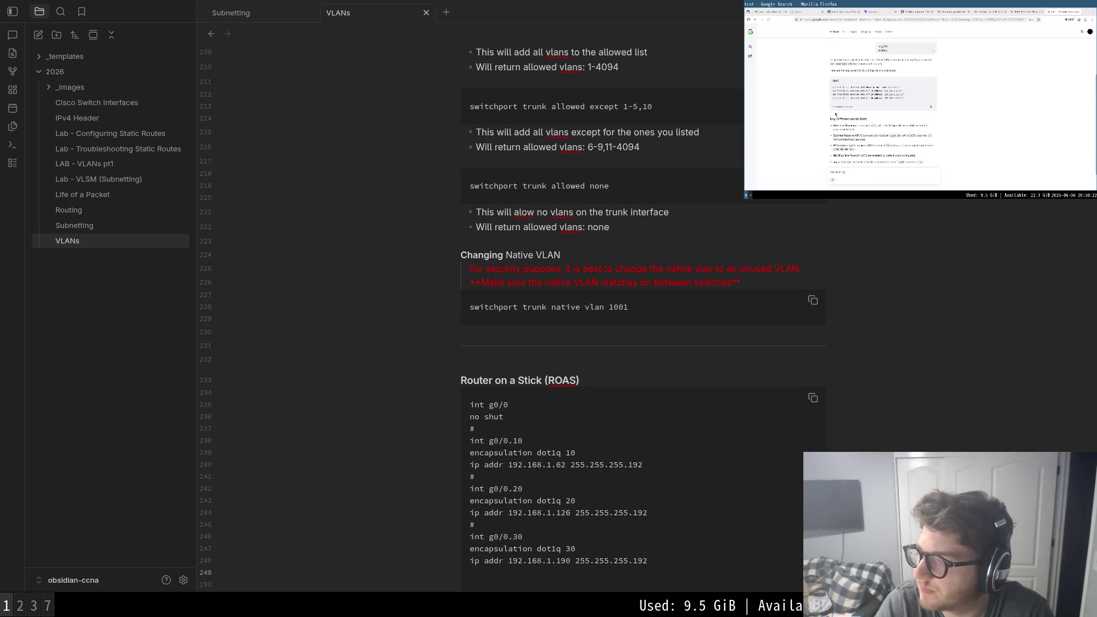
drag(831, 86, 905, 92)
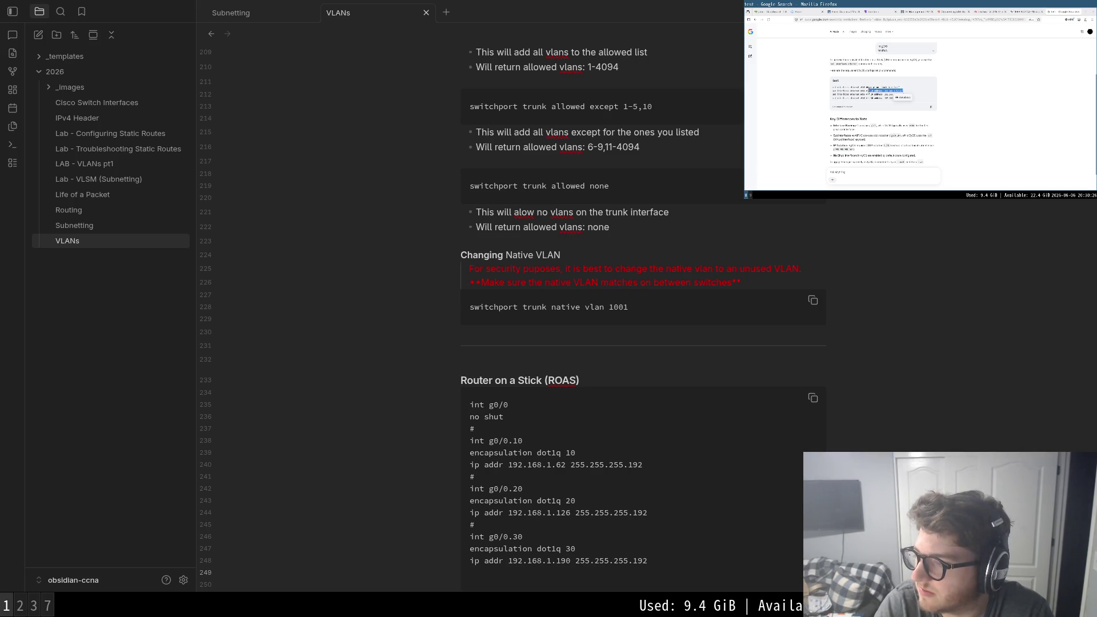
click(869, 94)
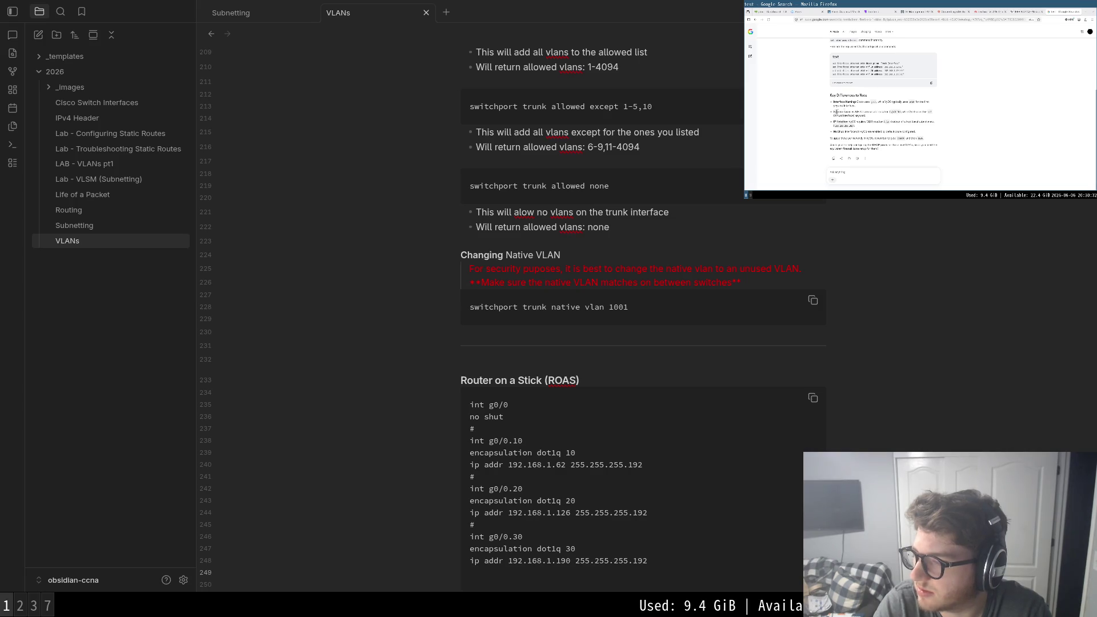
drag(854, 112, 864, 116)
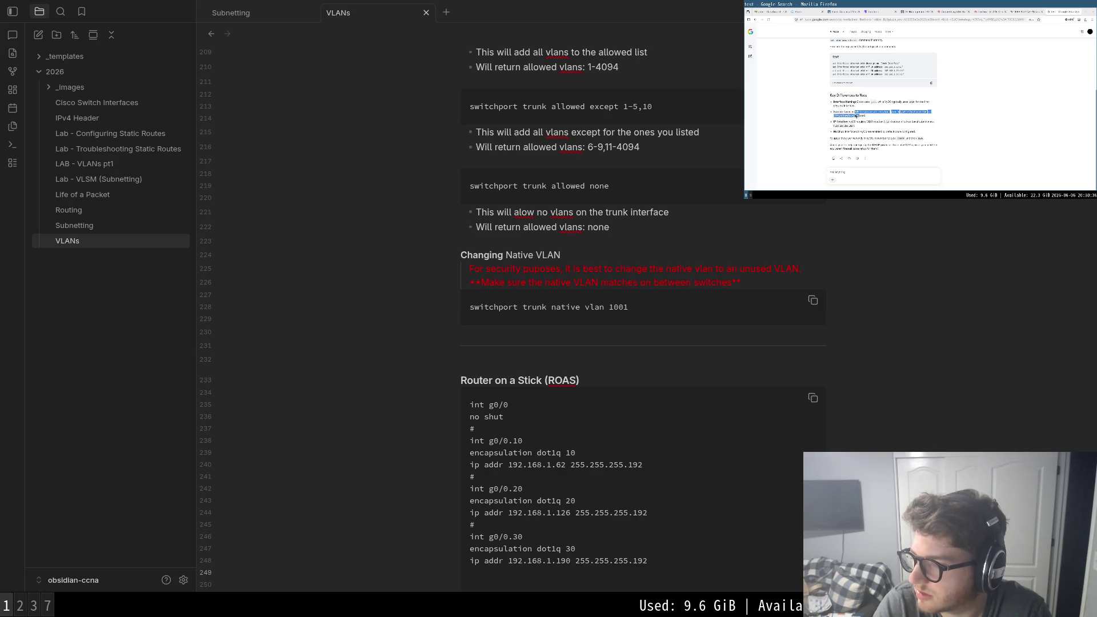
key(super+2)
key(super+7)
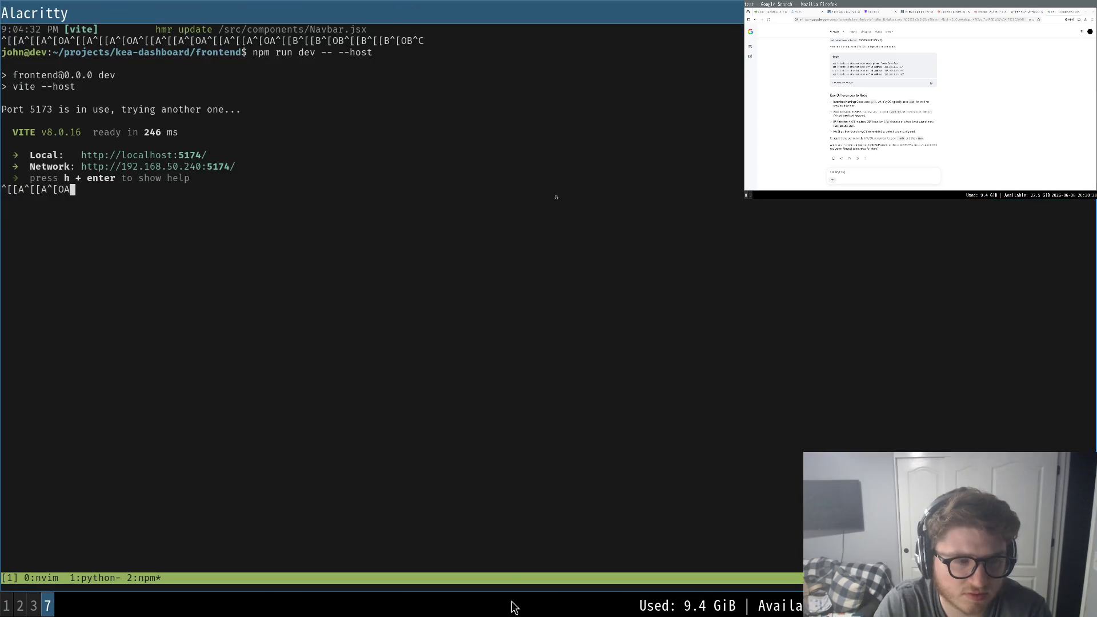
key(super+2)
key(super+3)
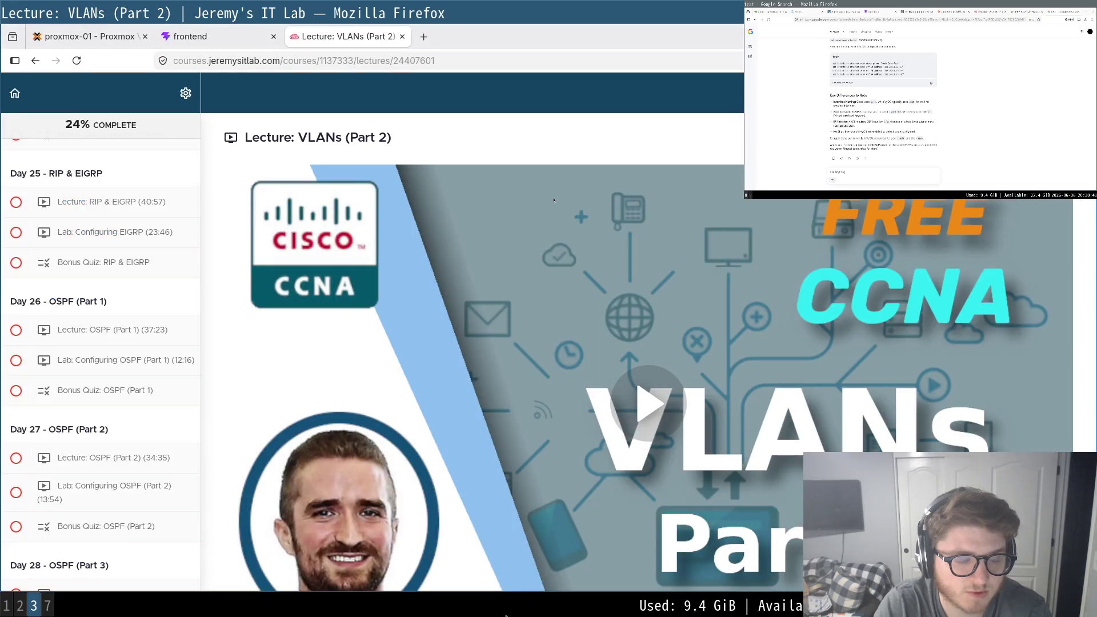
key(super+4)
key(super+Return)
text(ssh john@192.1)
key(BackSpace)
key(BackSpace)
key(BackSpace)
key(BackSpace)
text(192.168.50.1)
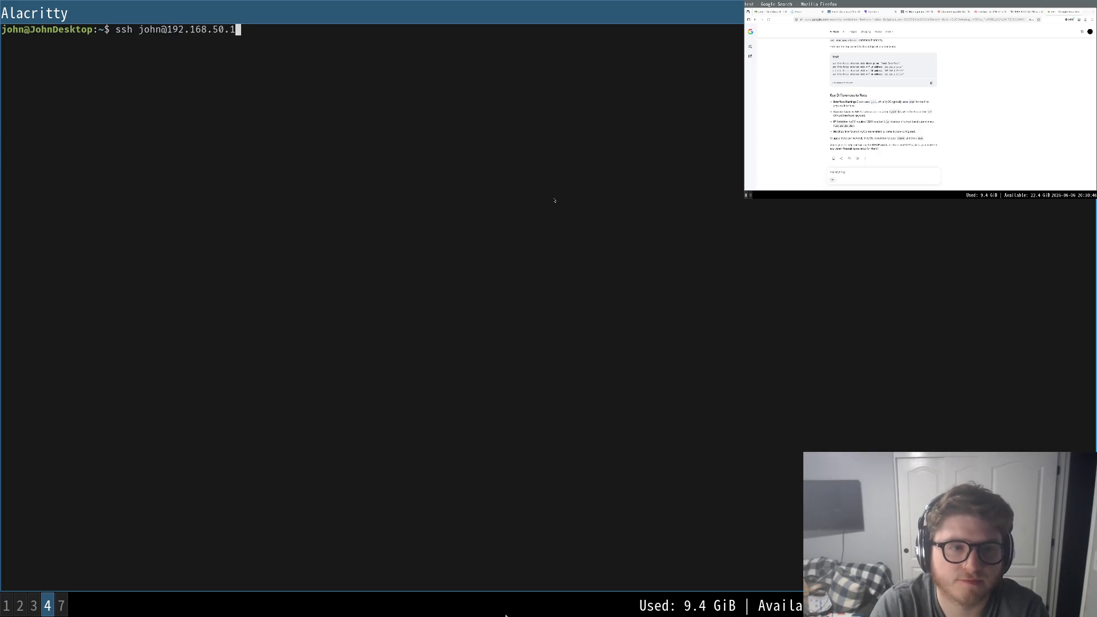
Log into R01 at 192.168.50.1 over SSH, resubmitting the password once.
key(Return)
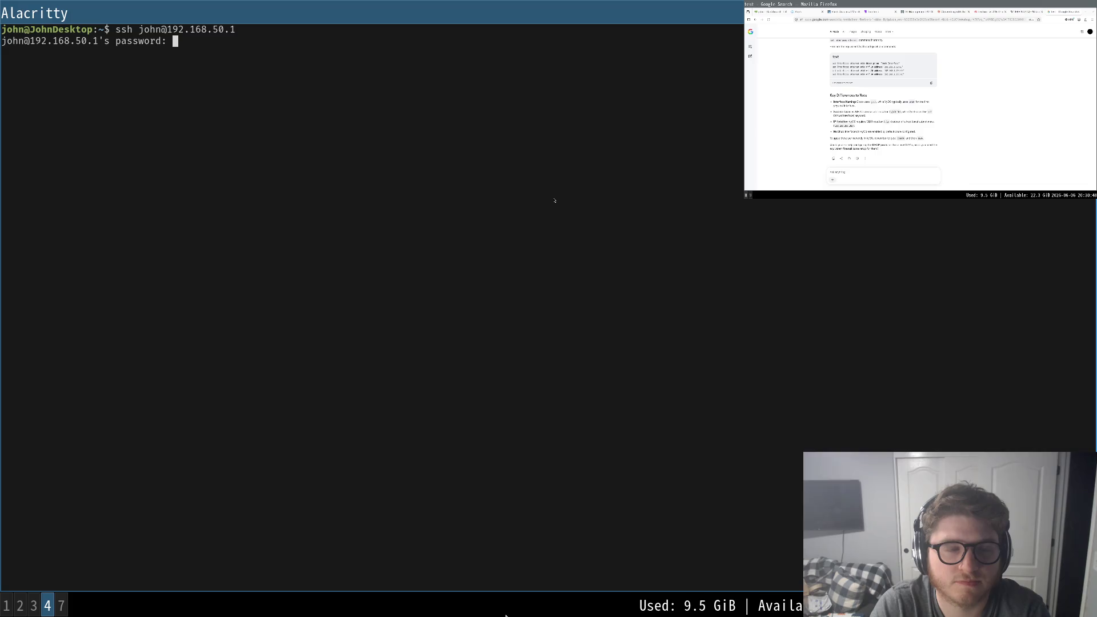
key(Return)
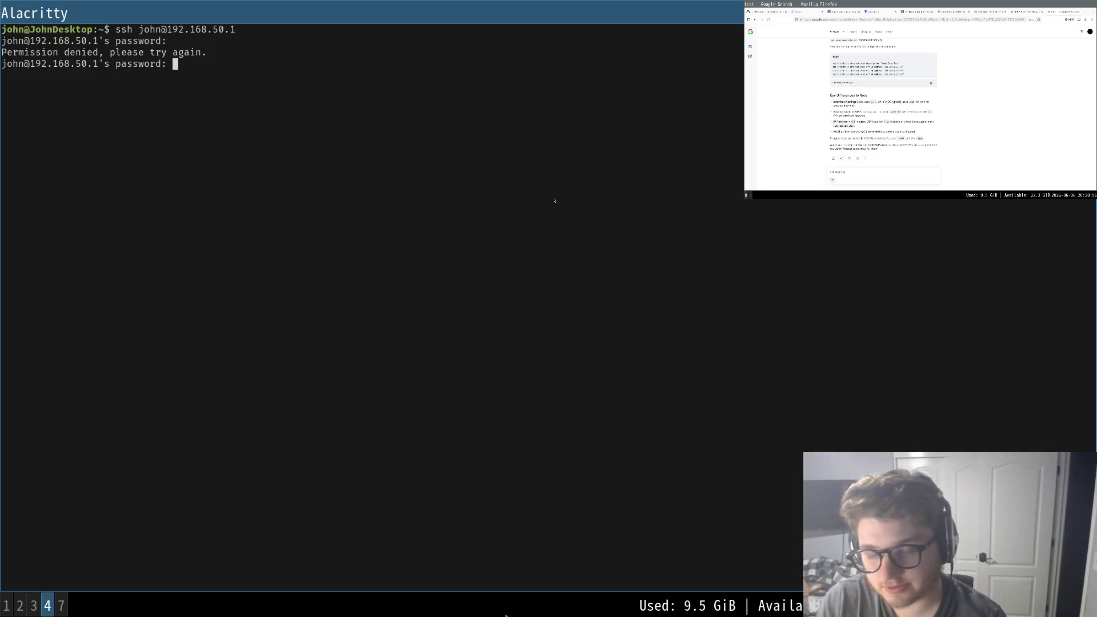
key(Return)
text(conf)
text(set in)
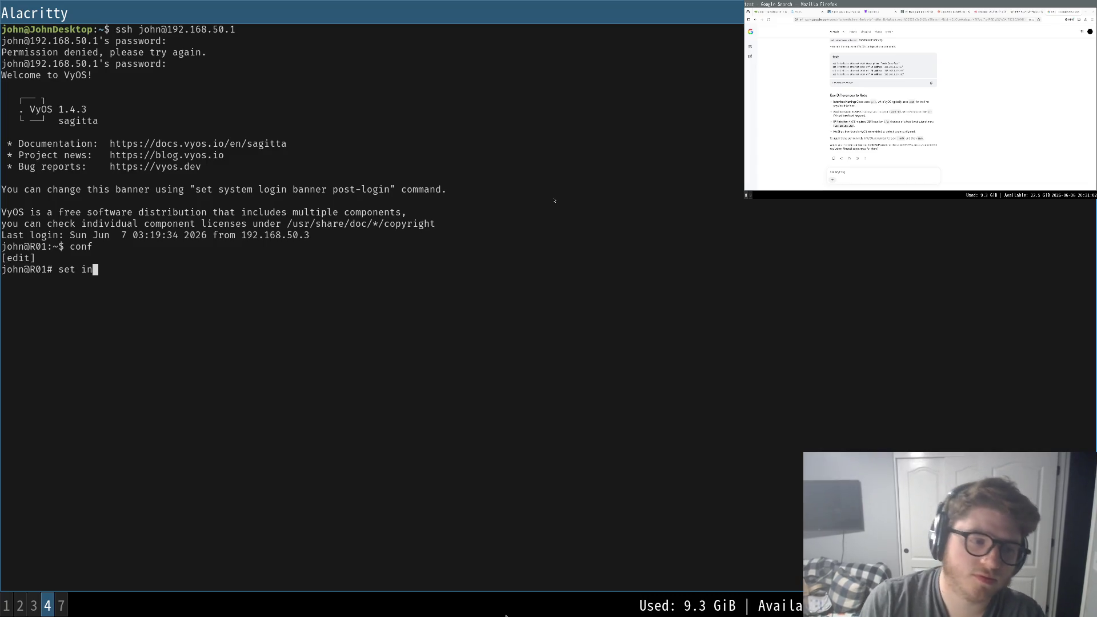
text(ter)
Tab-complete 'set interfaces ethernet eth0 vif' and 'vif-s' to list the VLAN ID options.
key(Tab)
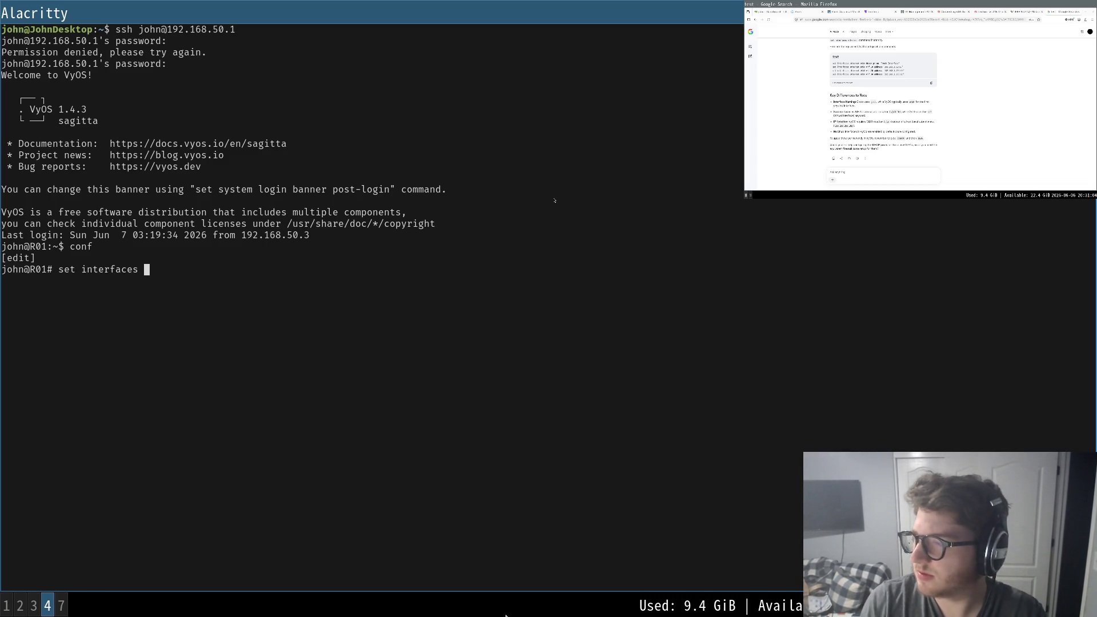
text(eth)
key(Tab)
text(et)
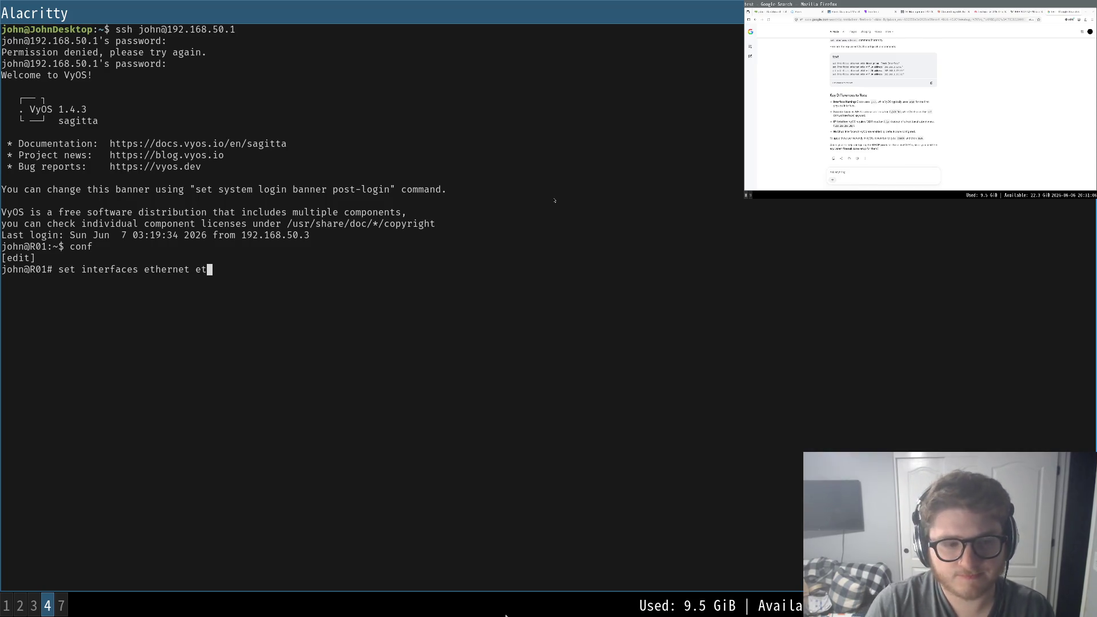
text(h)
key(Tab)
key(Tab)
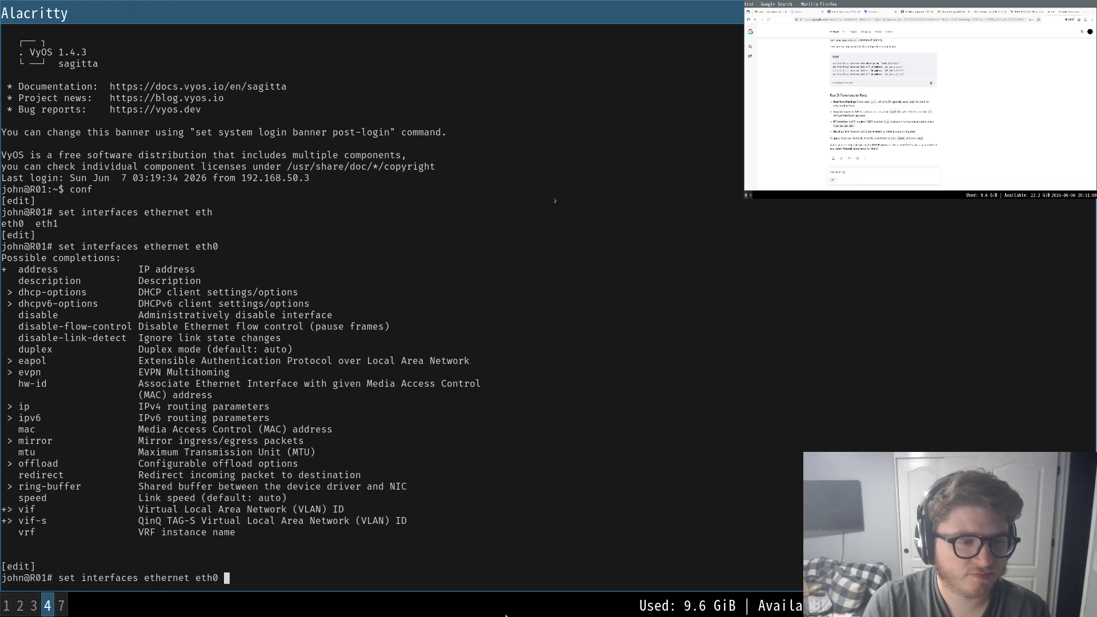
text(vif)
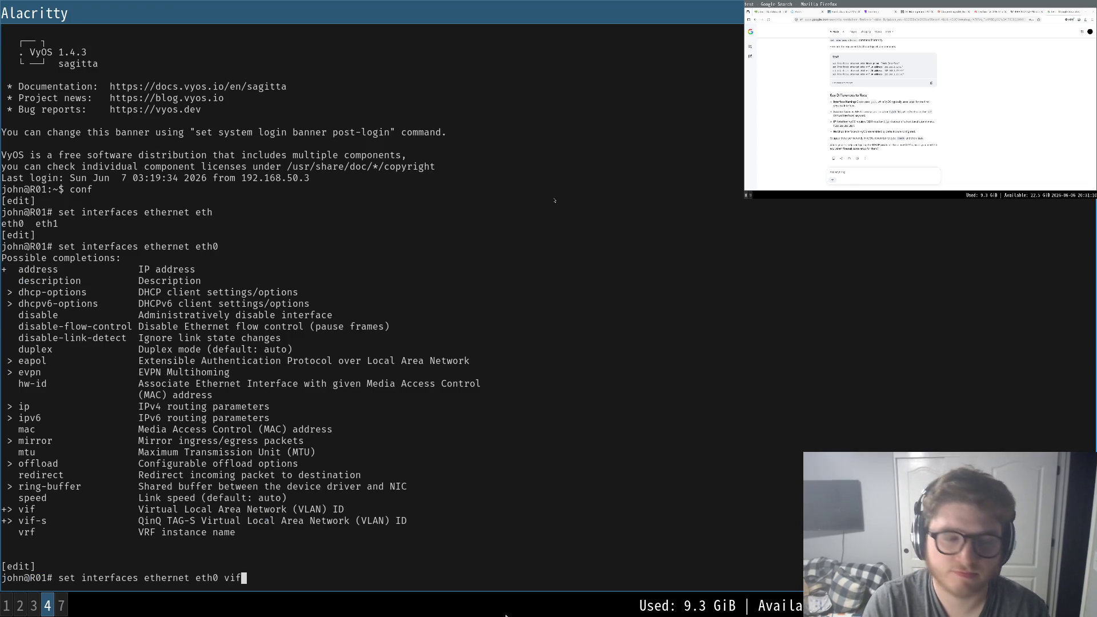
key(Tab)
key(Tab)
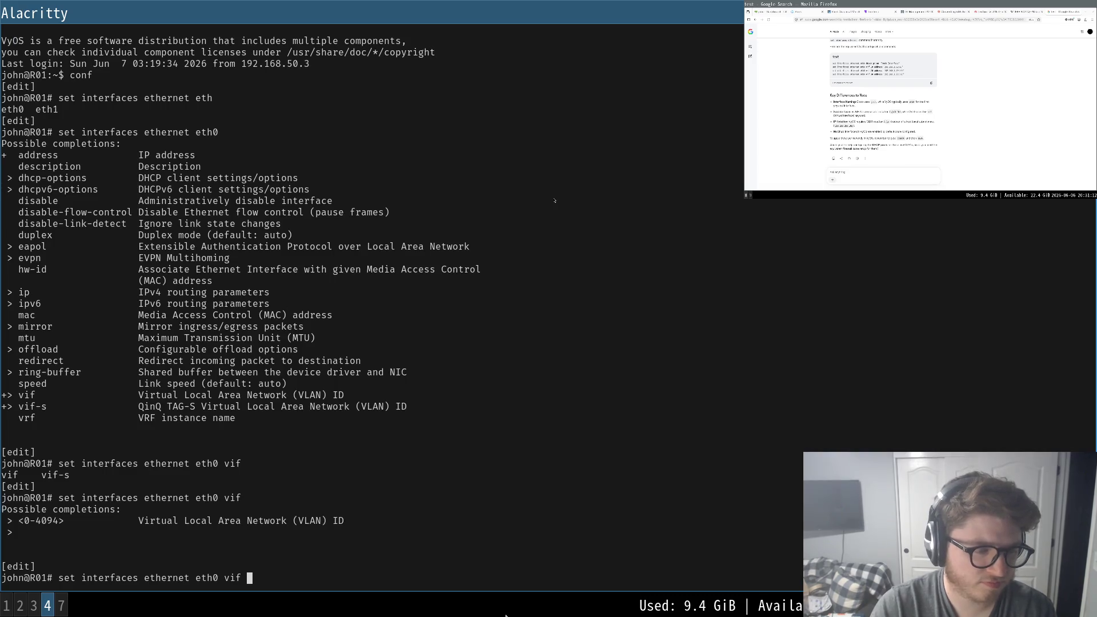
key(BackSpace)
text(-s)
key(Tab)
key(Tab)
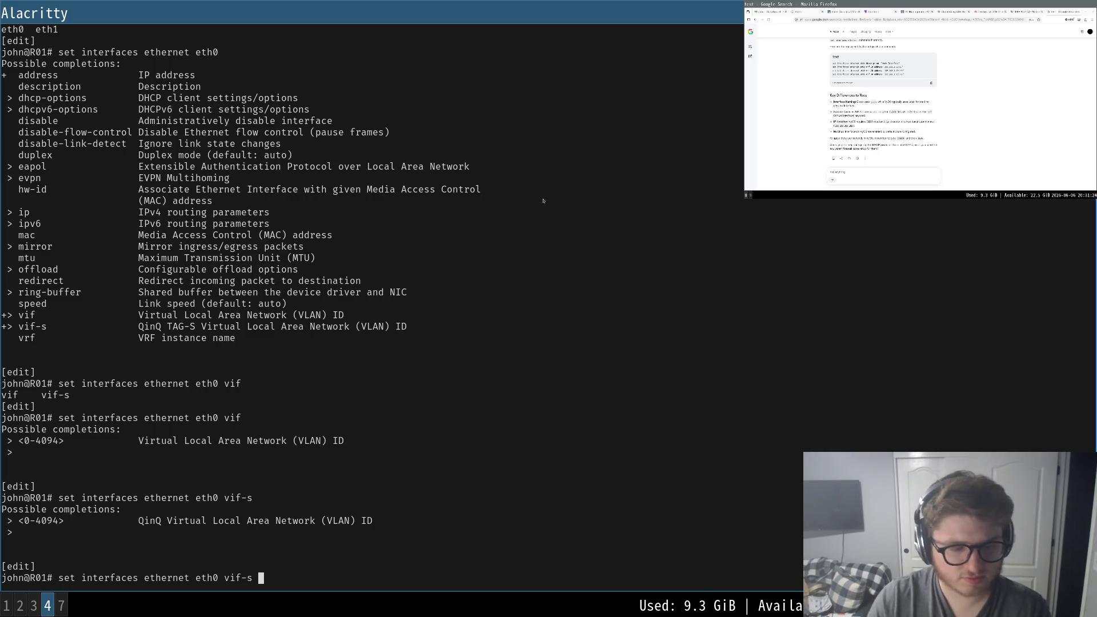
Copy the completion output from the terminal and send it as a question to the chat assistant.
drag(172, 566, 53, 337)
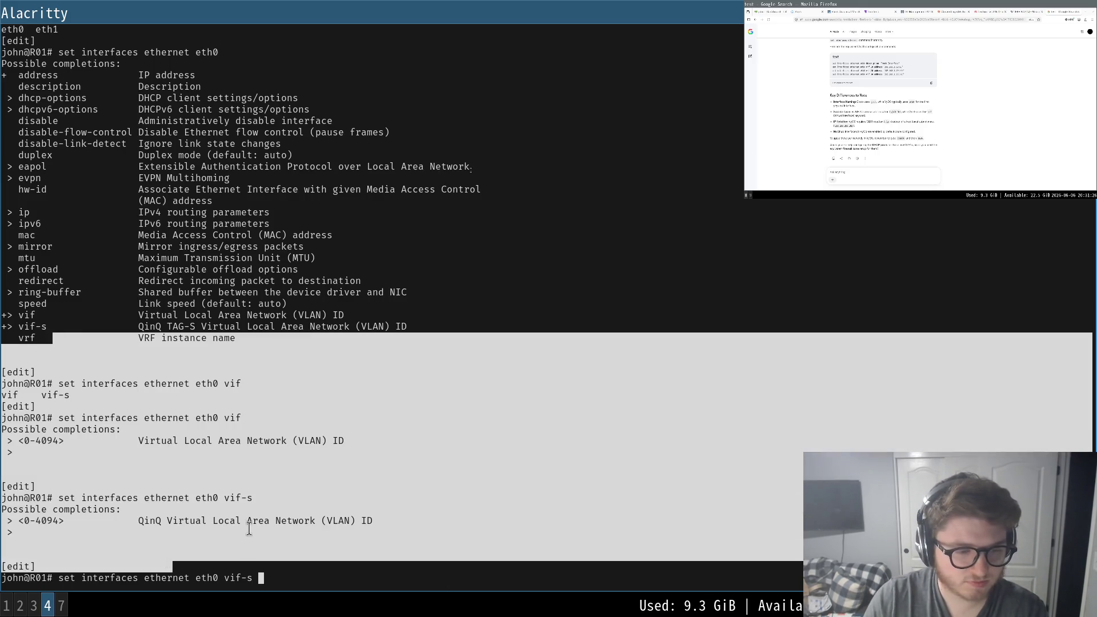
key(ctrl+v)
key(Return)
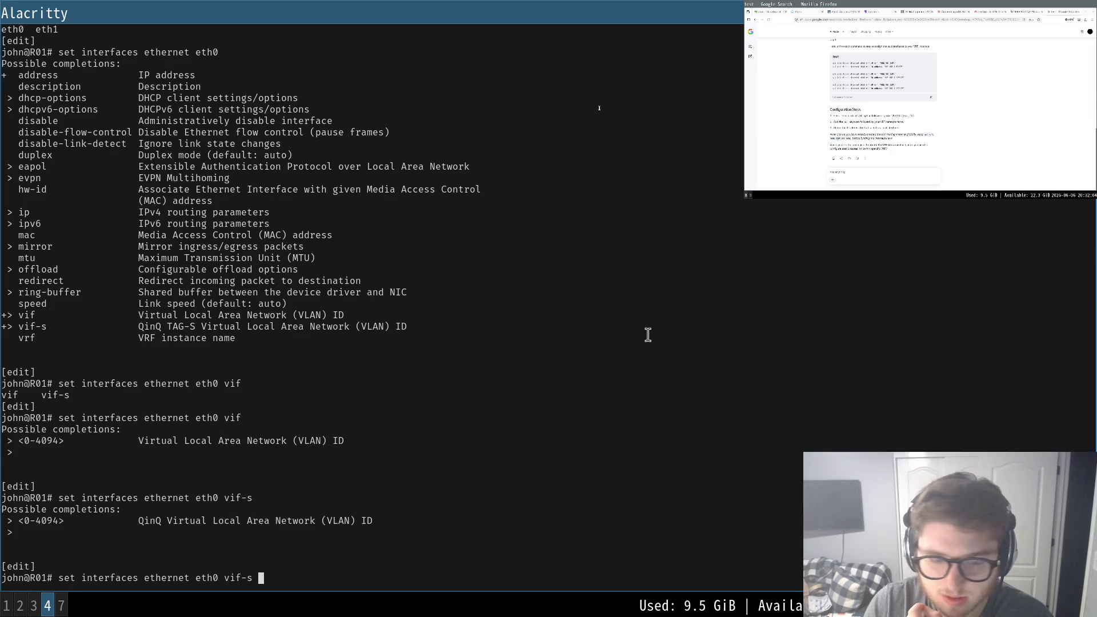
Change the command to 'set interfaces ethernet eth0 vif 10' and list its options with ?
click(728, 375)
key(BackSpace)
key(BackSpace)
key(BackSpace)
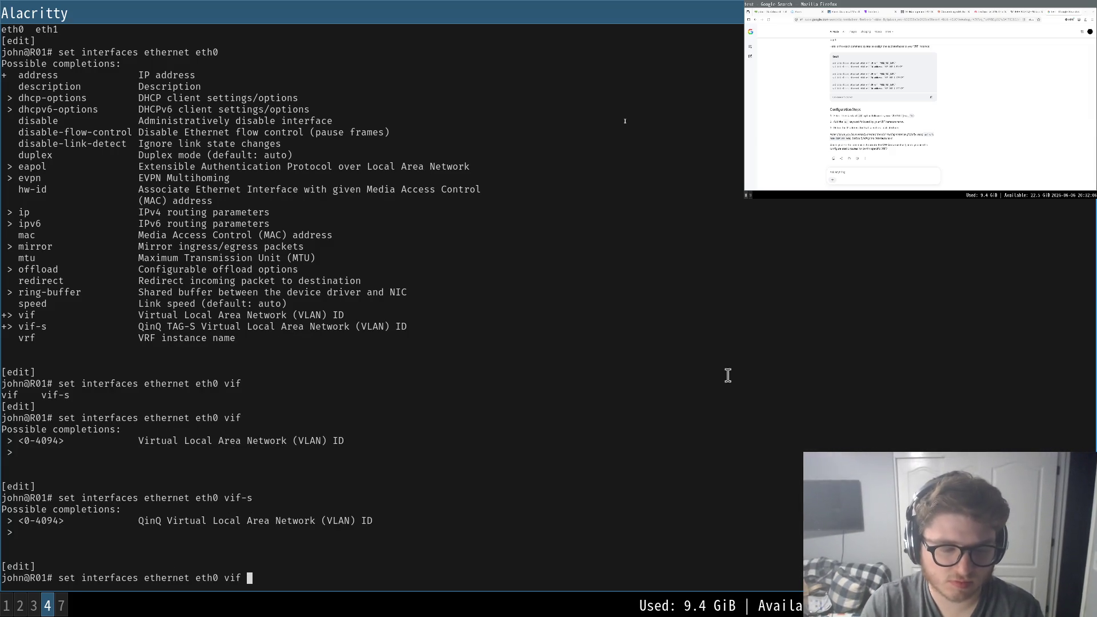
text(10)
key(question)
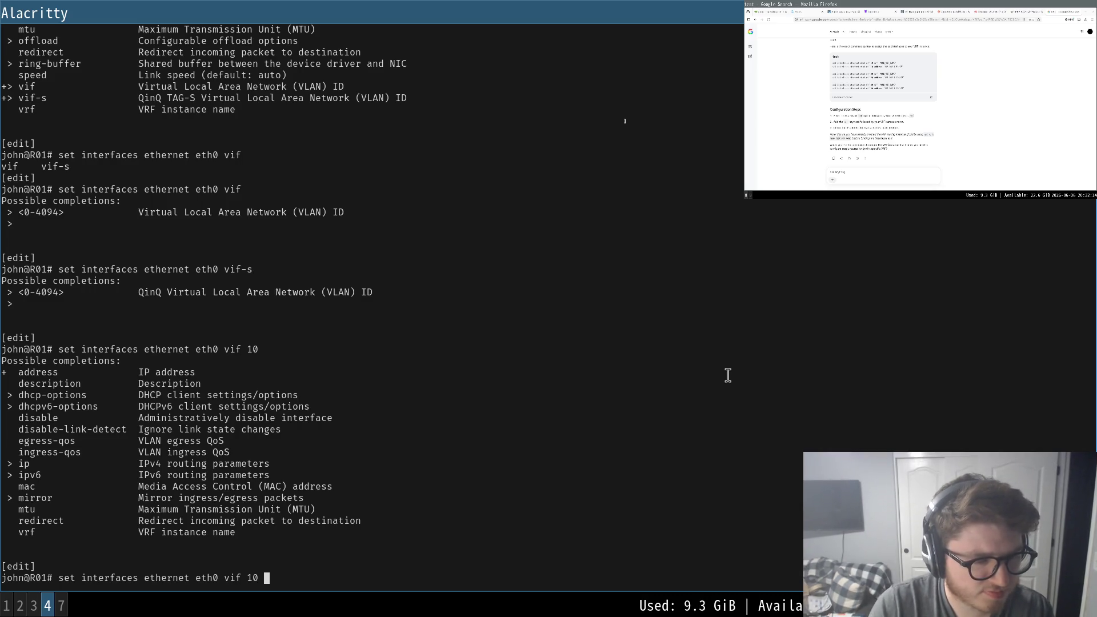
Cancel the command, exit configuration and the SSH session, and close the terminal.
key(ctrl+c)
text(cl)
key(BackSpace)
key(BackSpace)
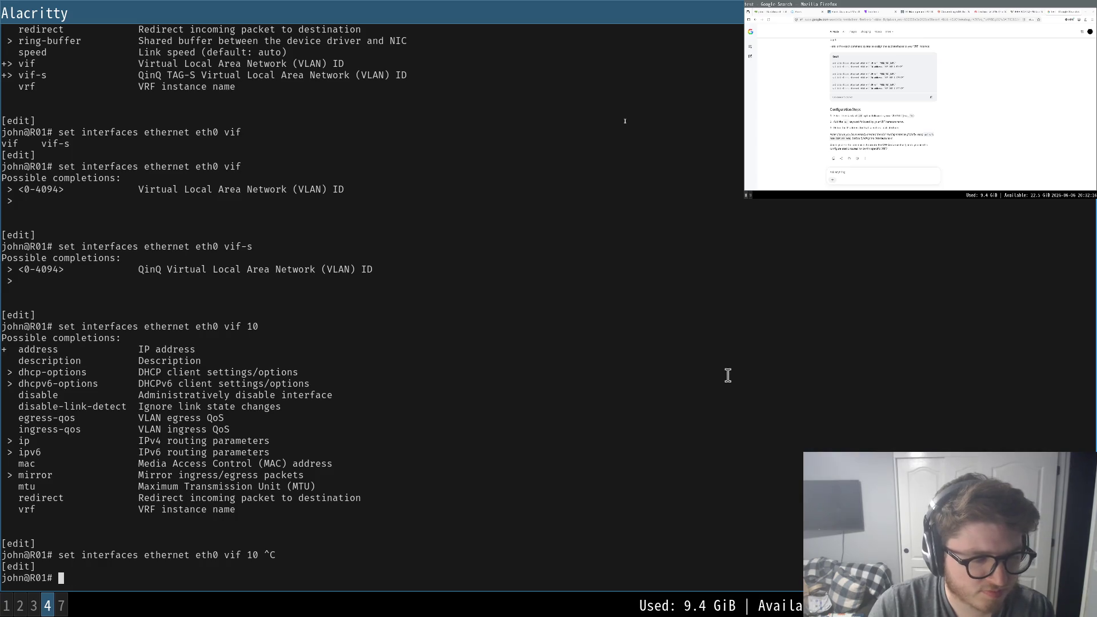
text(exit)
key(Return)
text(exit)
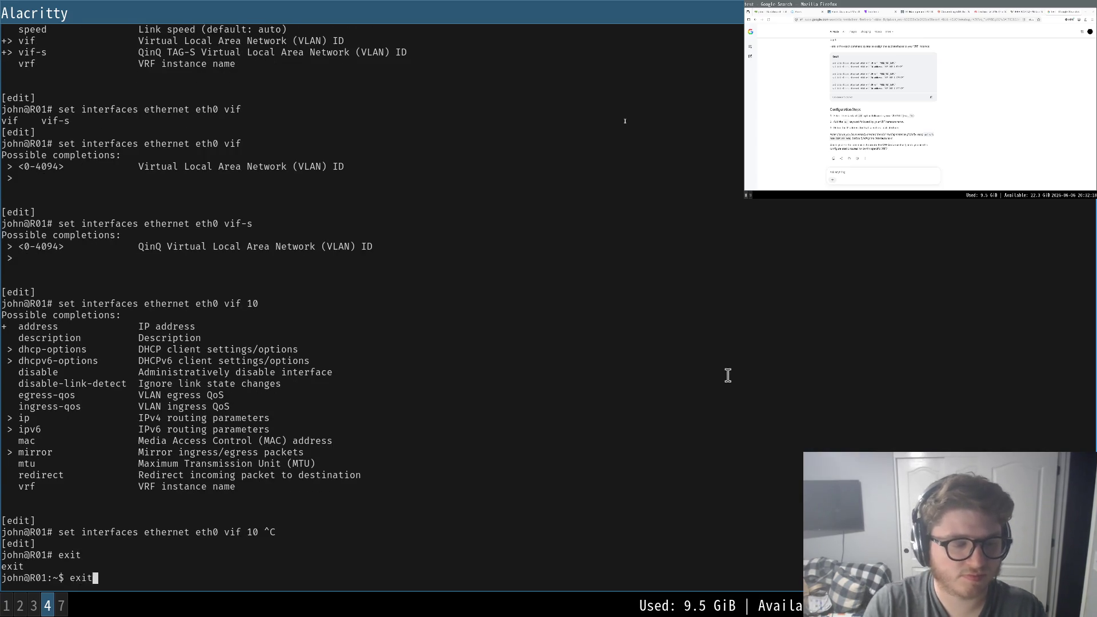
key(Return)
key(ctrl+d)
key(ctrl+w)
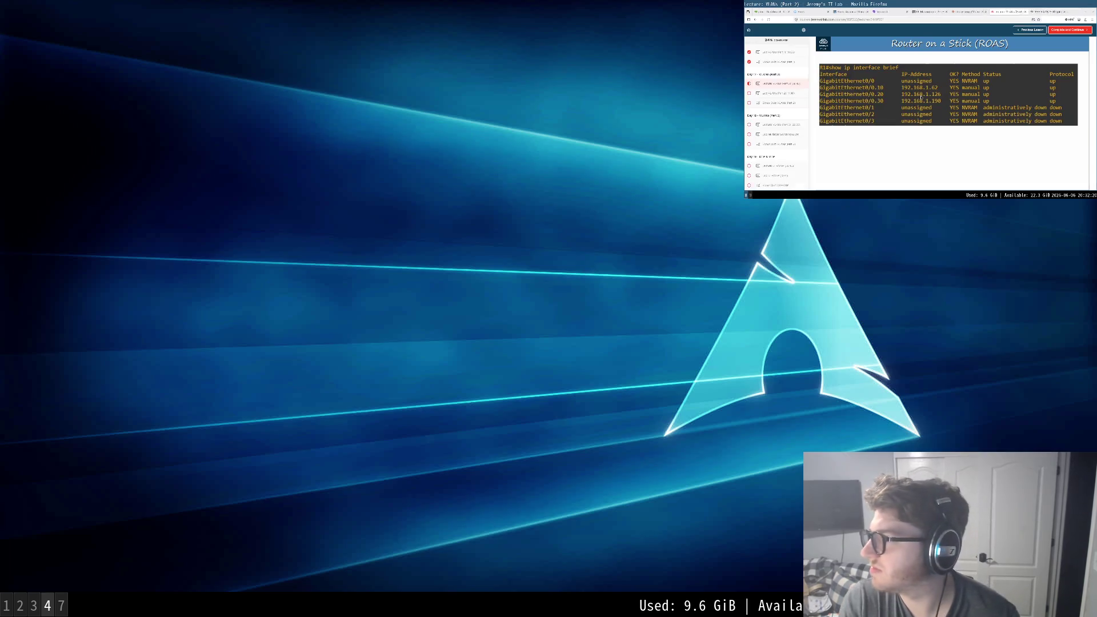
Play the Router on a Stick lecture video full screen, then return to the VLANs note workspace.
double_click(920, 97)
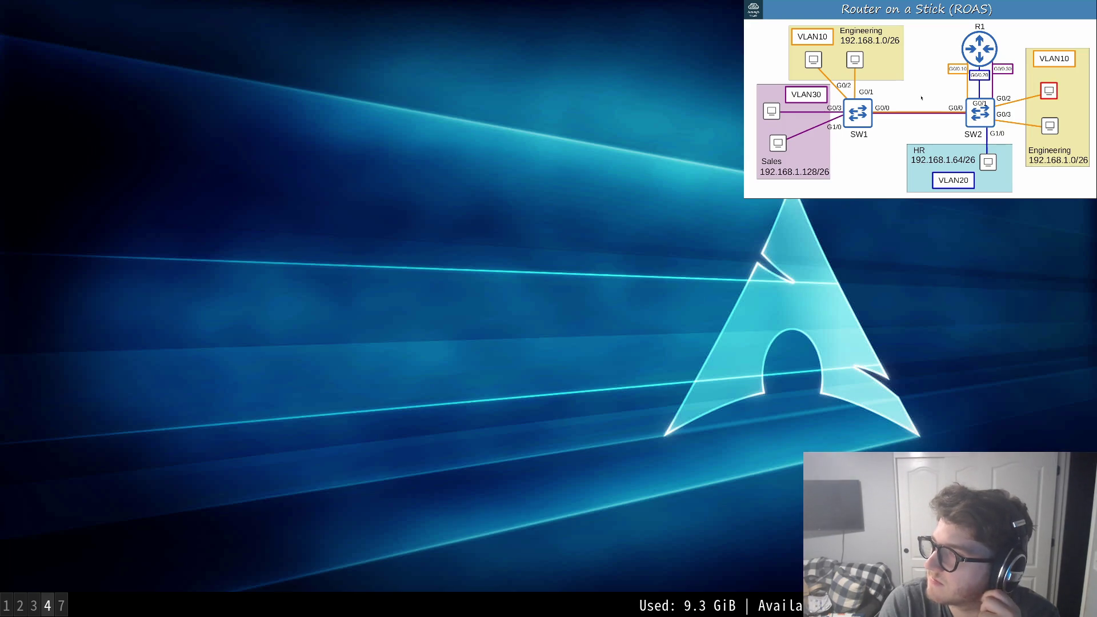
key(super+1)
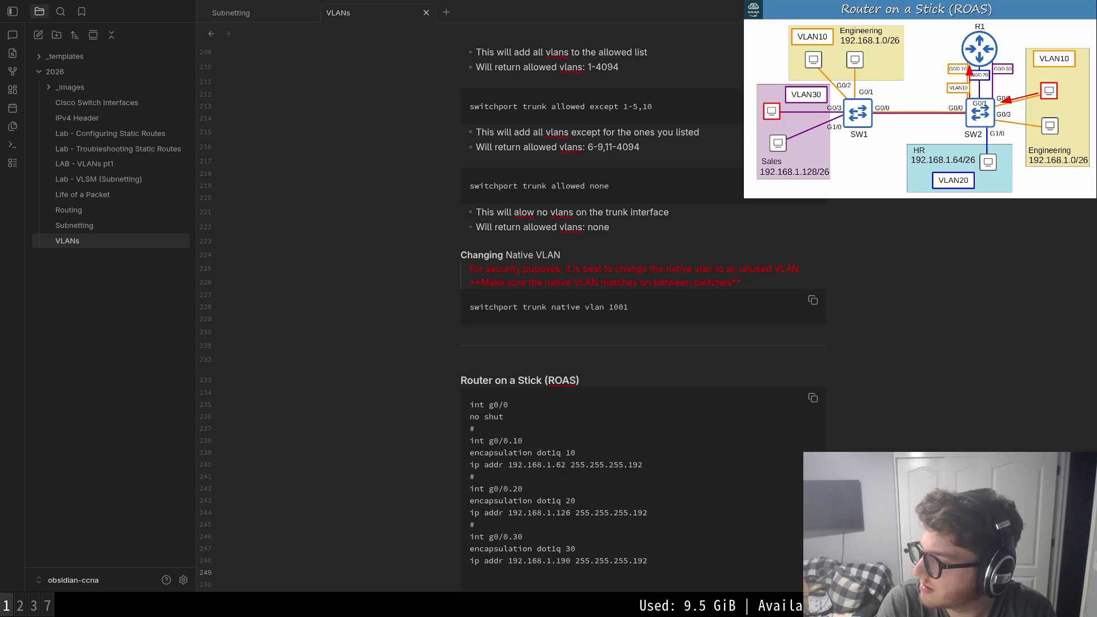
Resume the floating lecture video until Quiz Question 1 and move into the Router on a Stick code block.
click(921, 103)
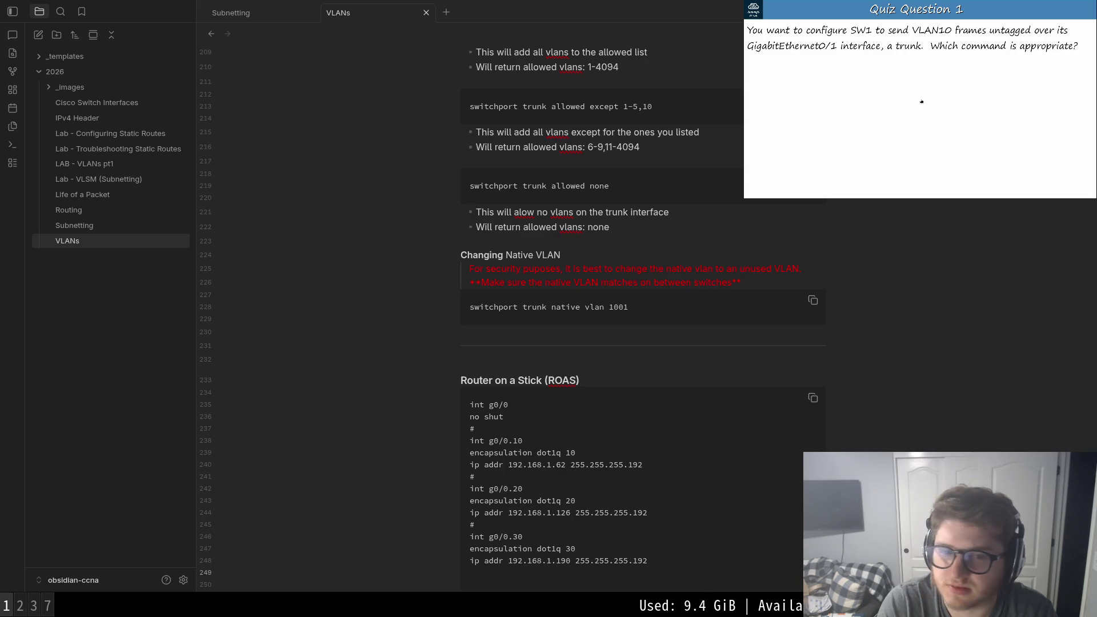
key(Up)
key(Up)
key(Up)
key(Up)
key(Up)
key(Up)
key(Up)
key(Up)
key(Up)
key(Up)
key(Up)
key(Up)
key(Up)
key(Up)
key(Up)
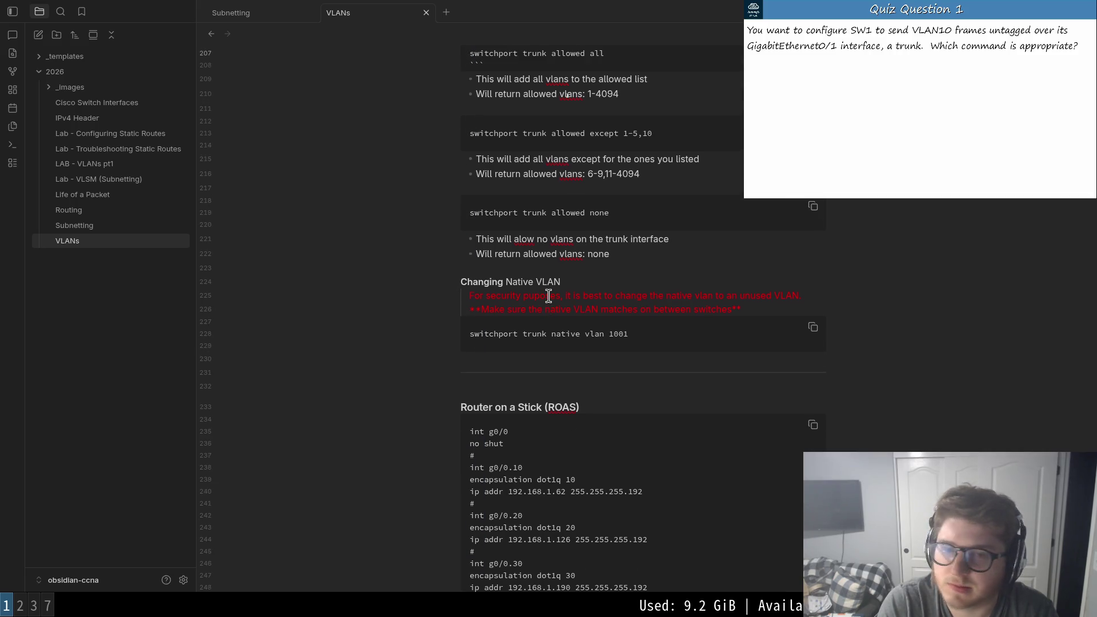
key(Up)
key(Up)
key(Up)
key(Up)
key(Up)
key(Up)
key(Up)
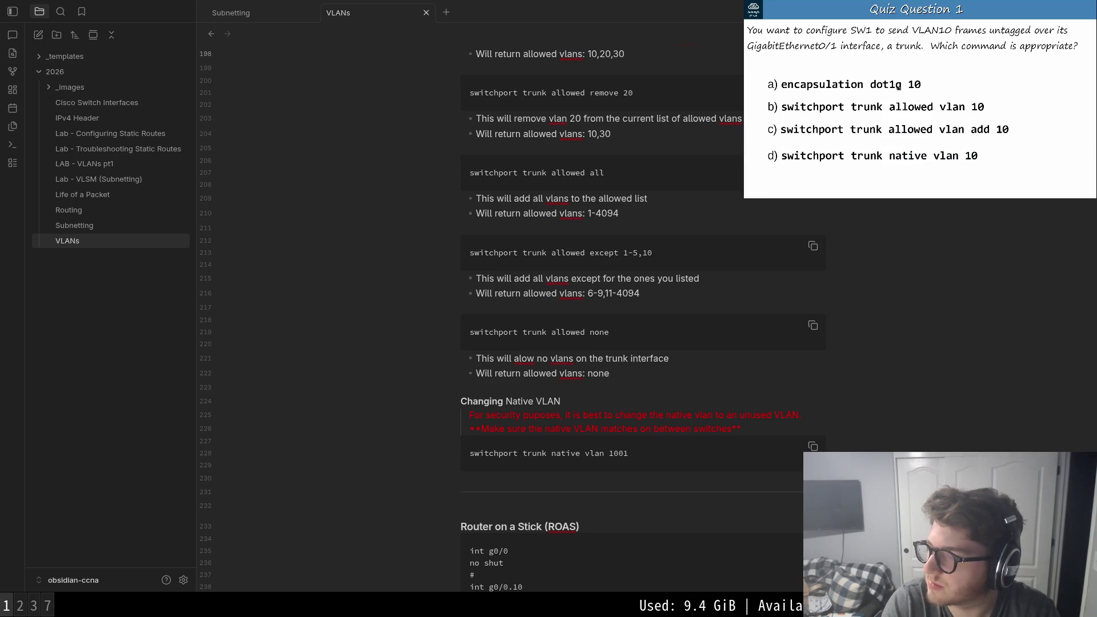
click(801, 107)
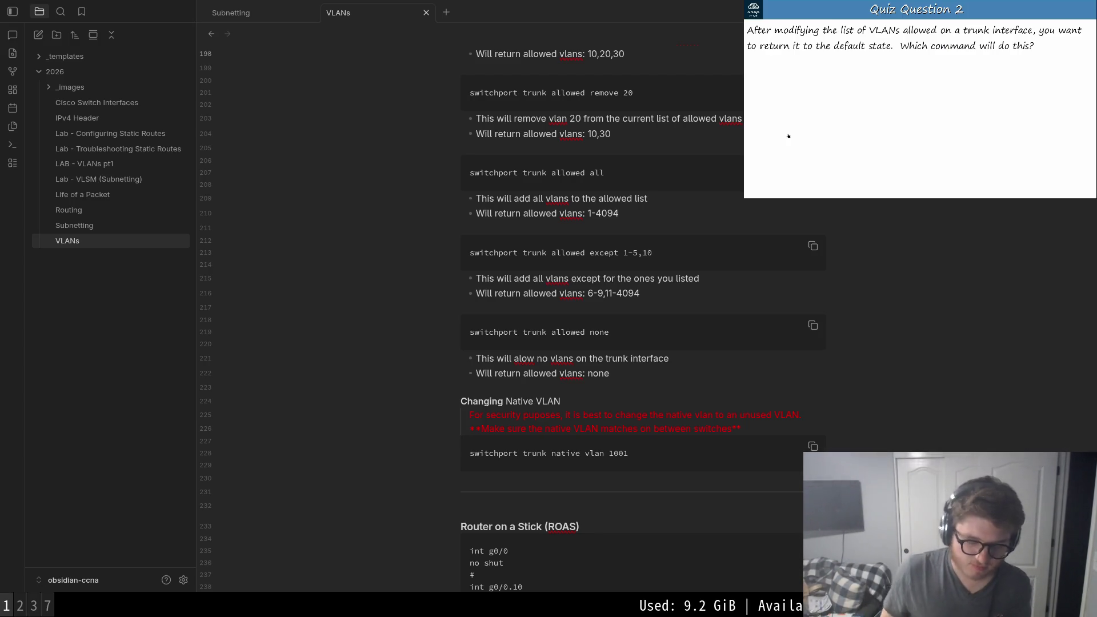
mouse_move(813, 100)
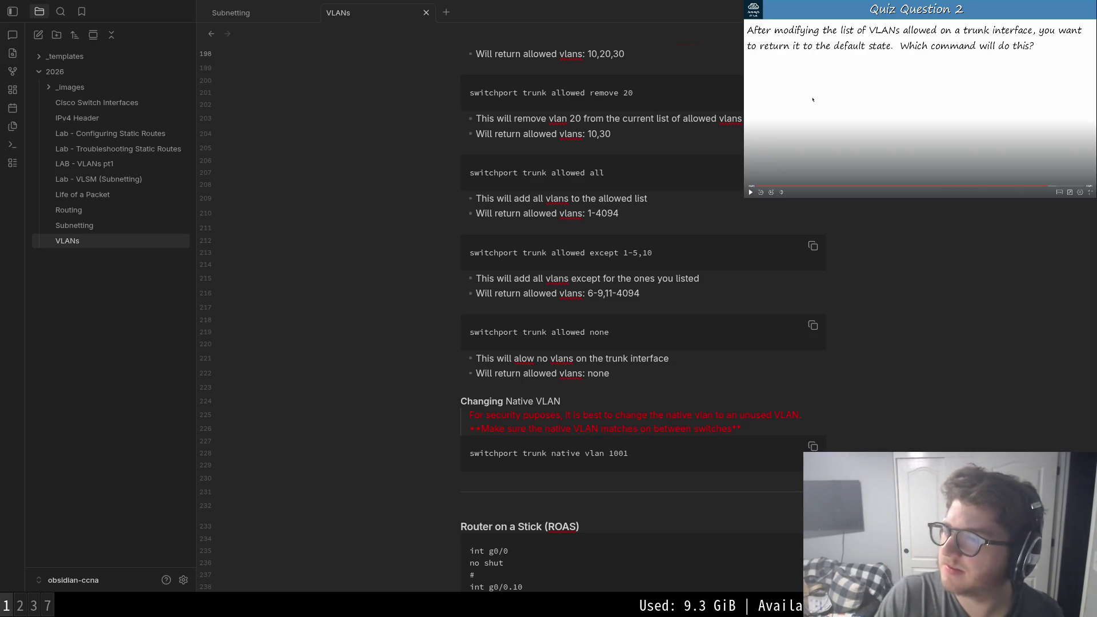
click(910, 73)
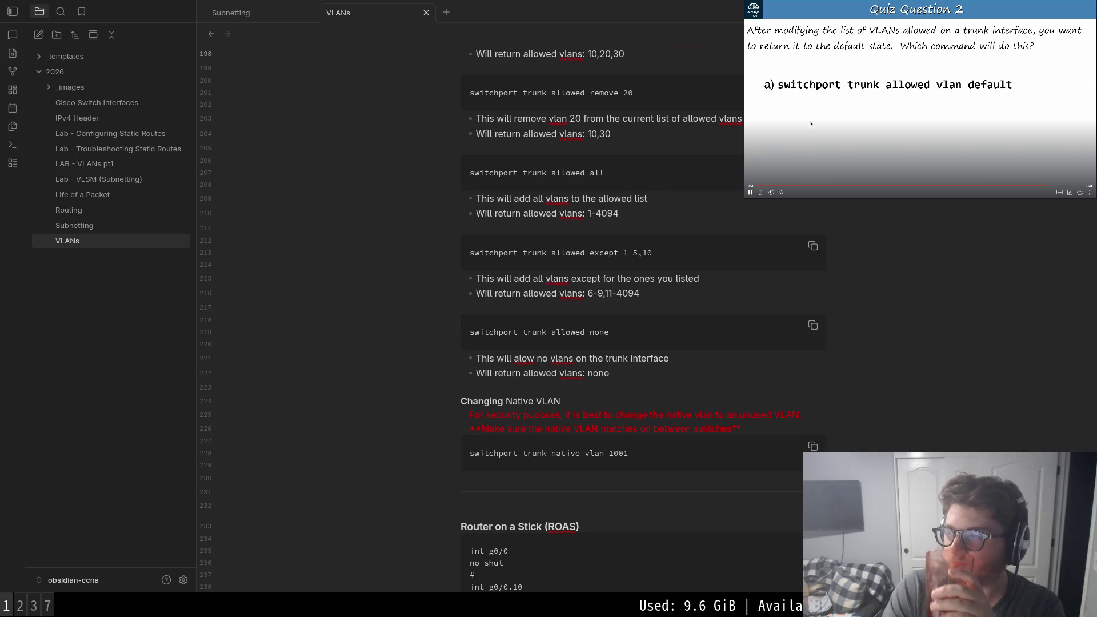
scroll(774, 337, up, 3)
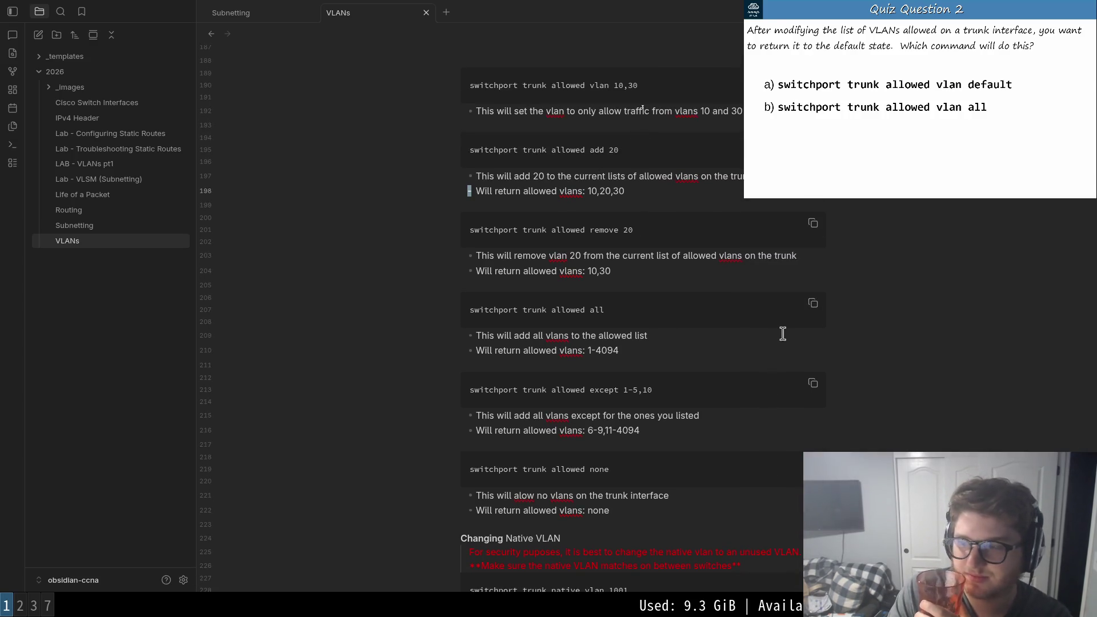
scroll(780, 335, down, 1)
scroll(783, 333, up, 2)
scroll(788, 329, down, 2)
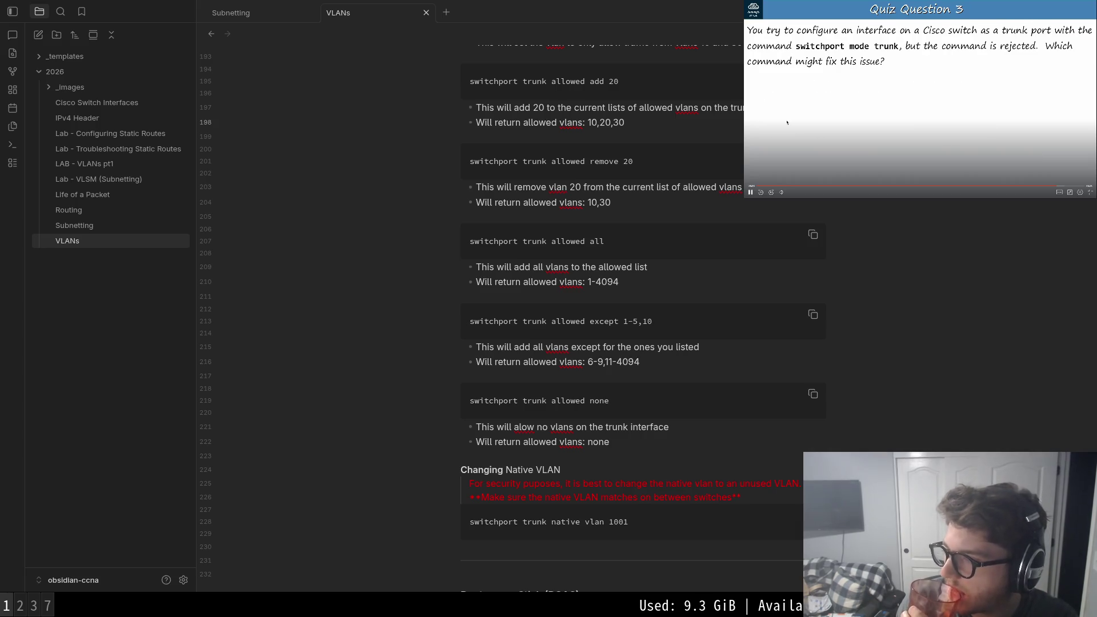
click(787, 122)
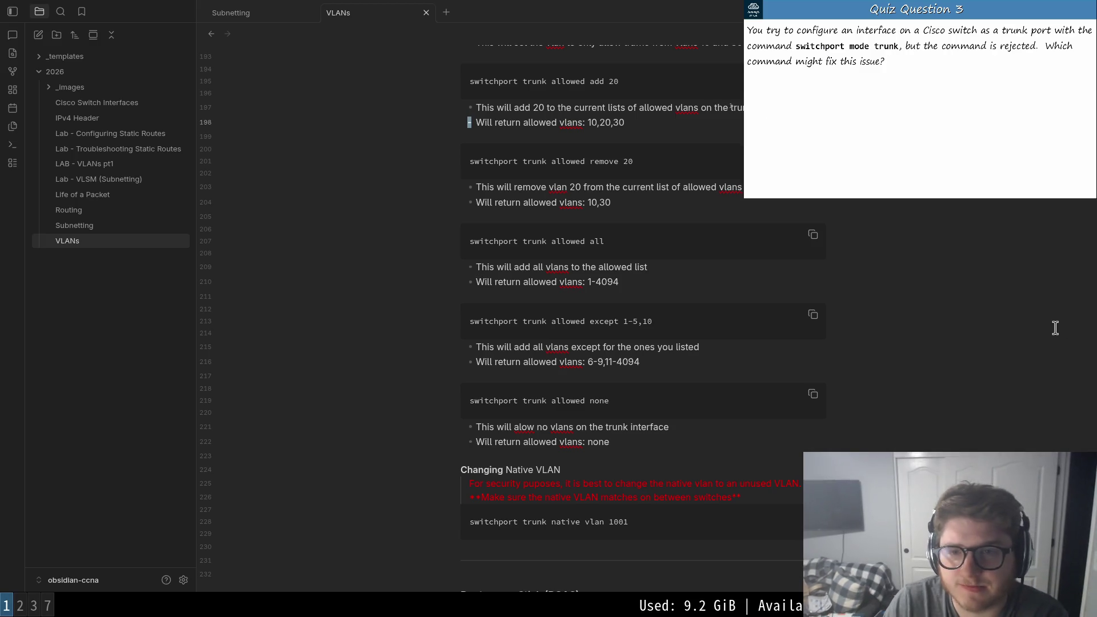
scroll(993, 307, up, 2)
scroll(992, 307, up, 5)
scroll(992, 306, up, 2)
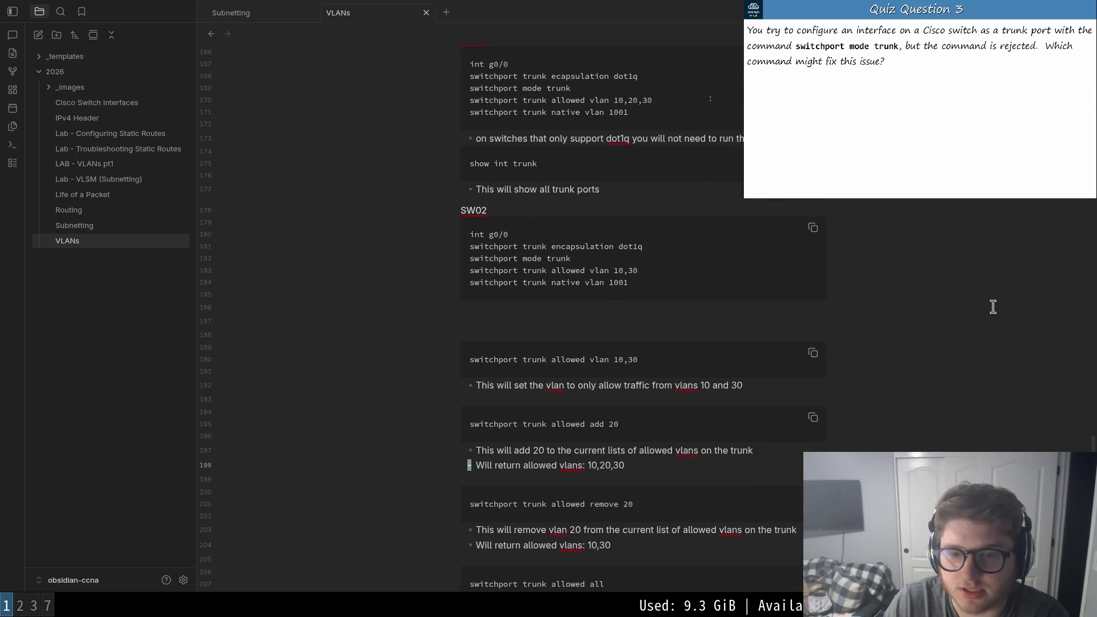
drag(484, 247, 648, 246)
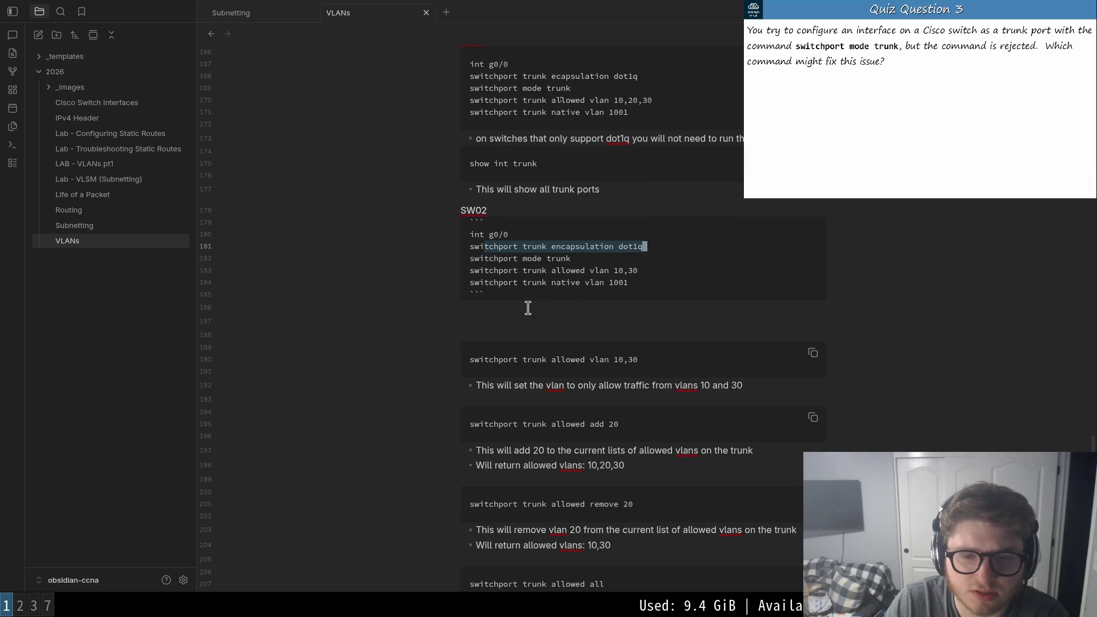
scroll(510, 310, up, 2)
scroll(509, 310, up, 2)
scroll(507, 302, up, 8)
scroll(507, 302, up, 3)
scroll(508, 301, up, 1)
scroll(508, 302, up, 7)
scroll(507, 301, up, 8)
scroll(506, 301, up, 7)
scroll(504, 303, up, 1)
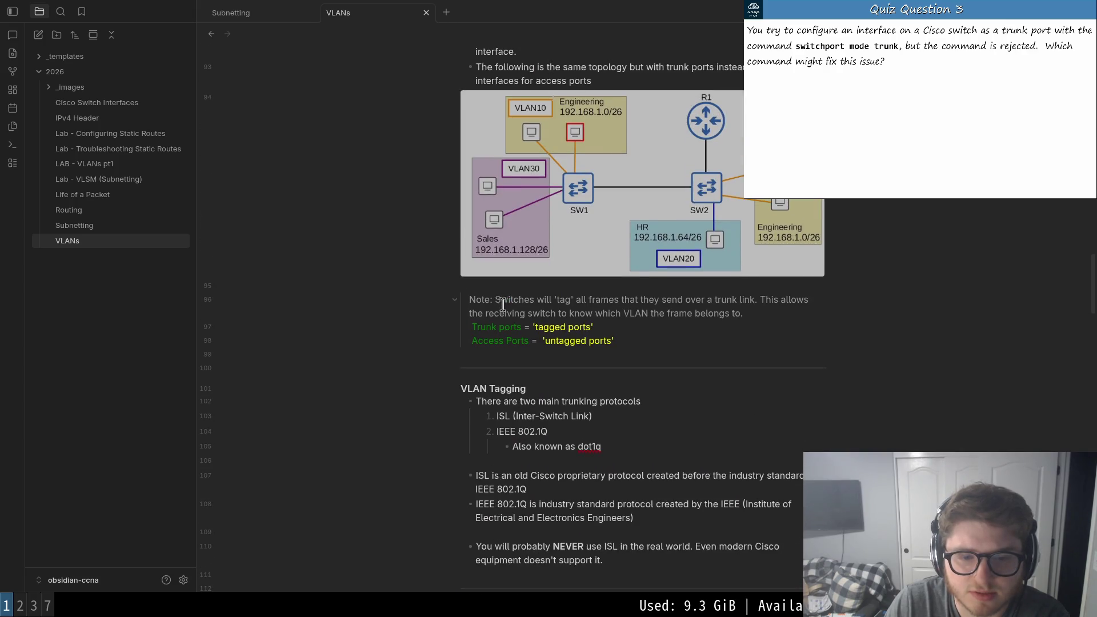
scroll(503, 341, up, 5)
scroll(503, 341, up, 2)
scroll(502, 345, up, 6)
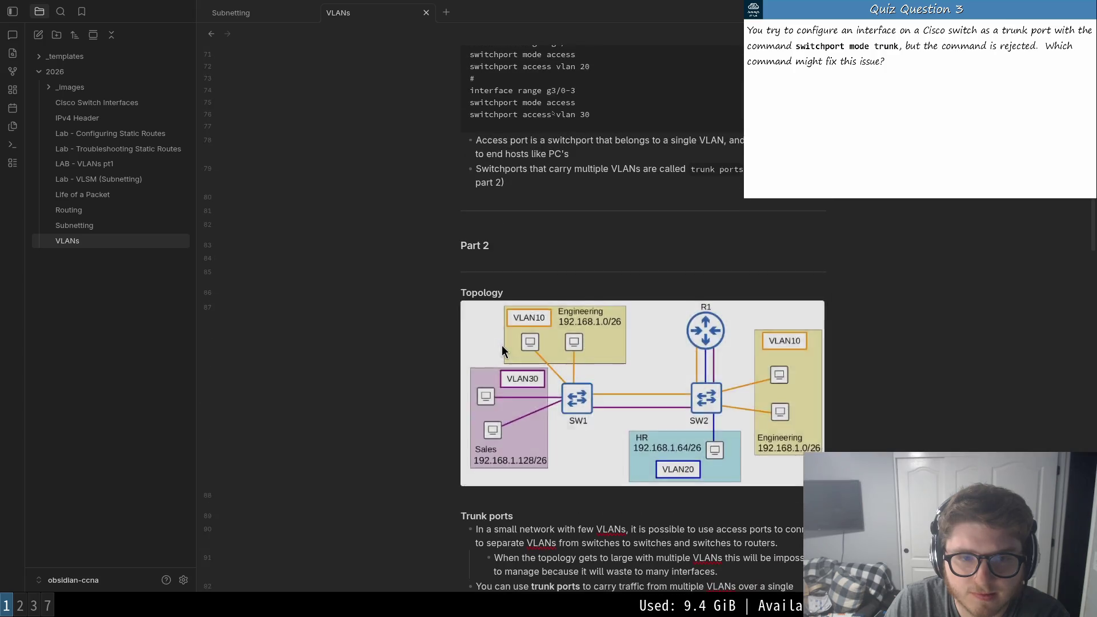
scroll(503, 349, up, 2)
scroll(501, 346, up, 3)
scroll(501, 345, down, 6)
scroll(501, 345, down, 12)
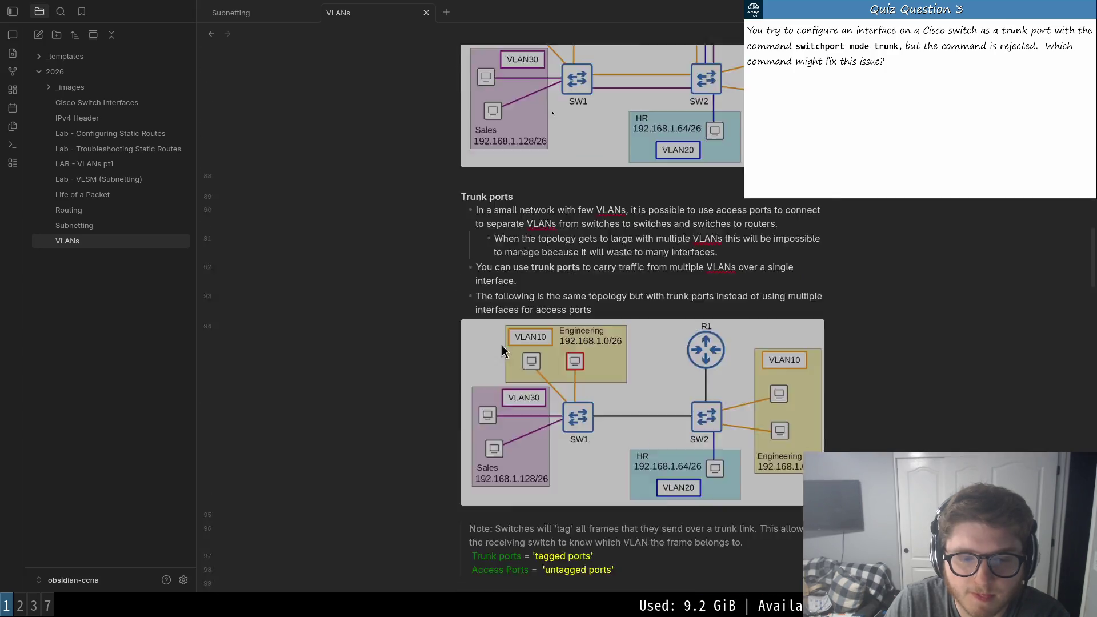
scroll(501, 345, down, 4)
scroll(501, 345, down, 3)
scroll(502, 346, down, 2)
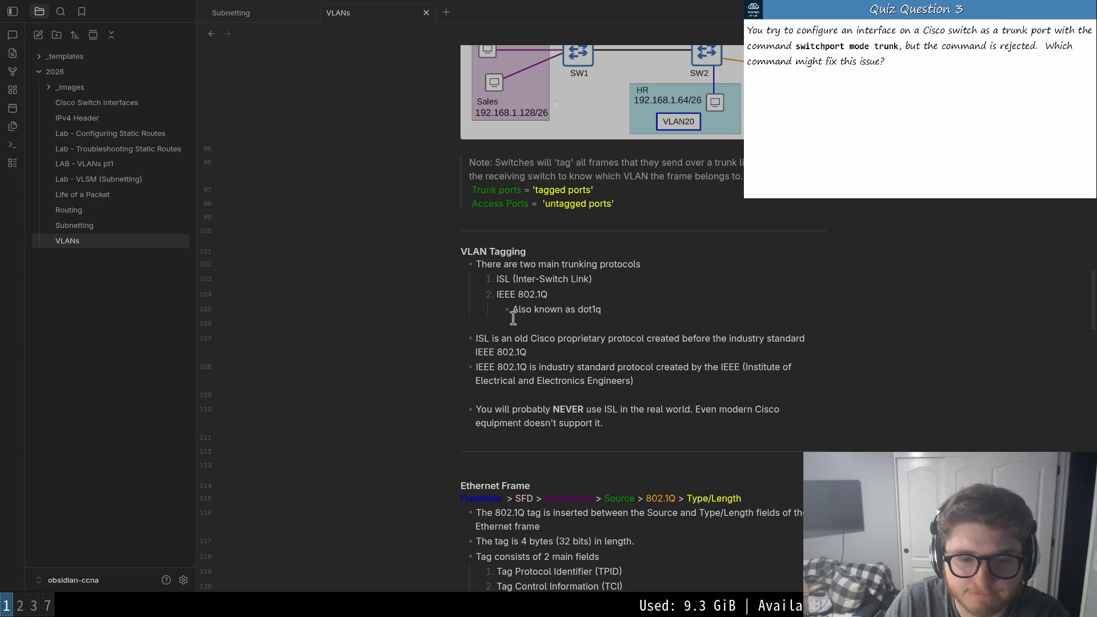
drag(512, 282, 593, 280)
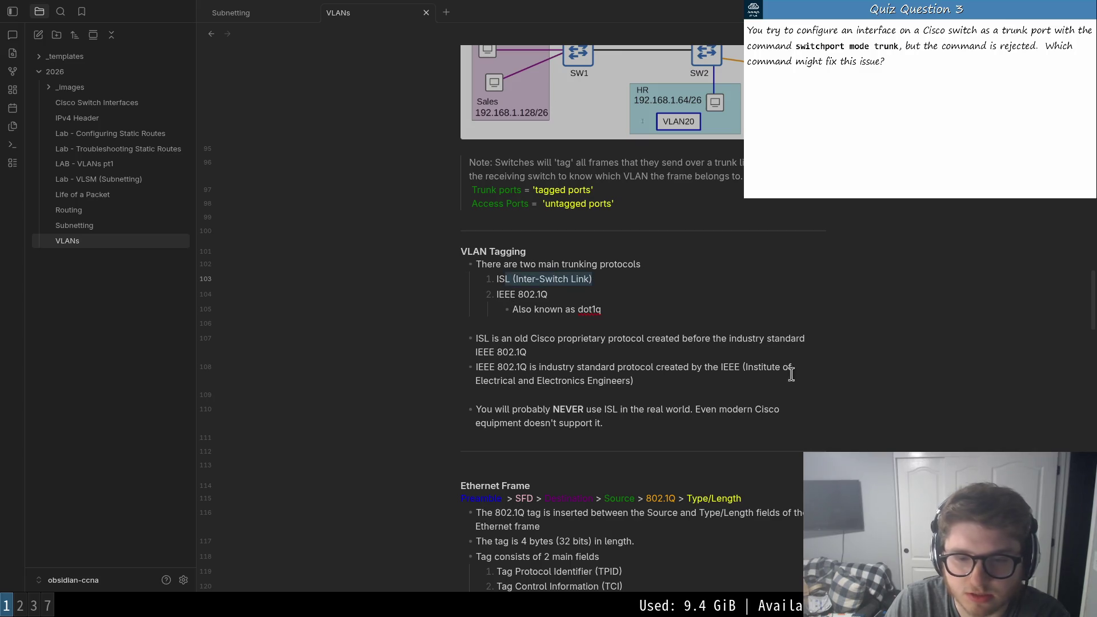
click(837, 120)
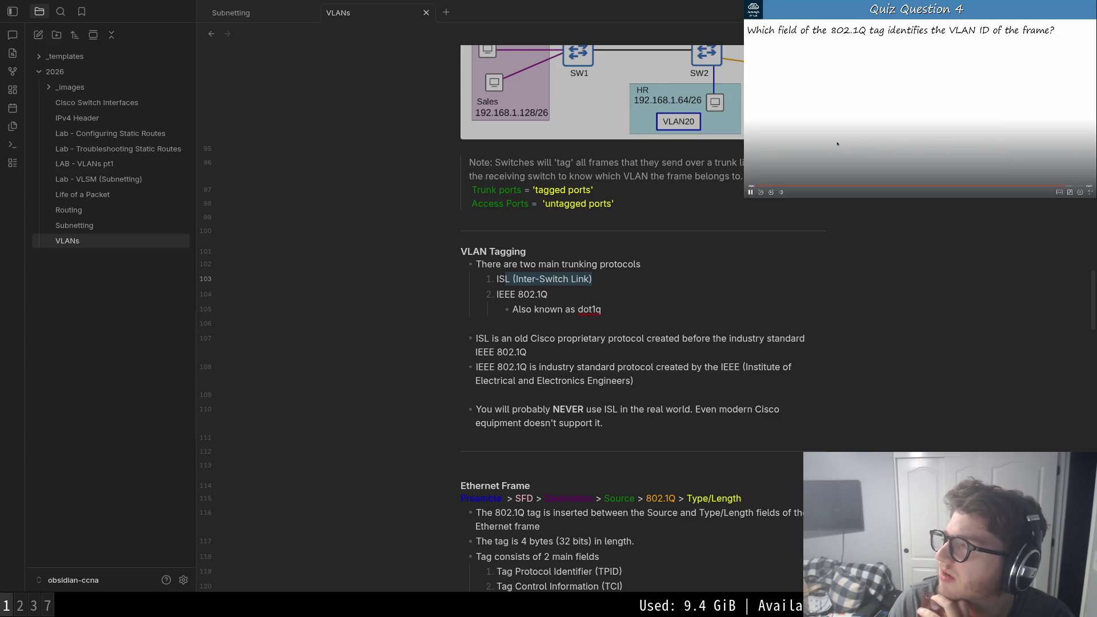
click(837, 144)
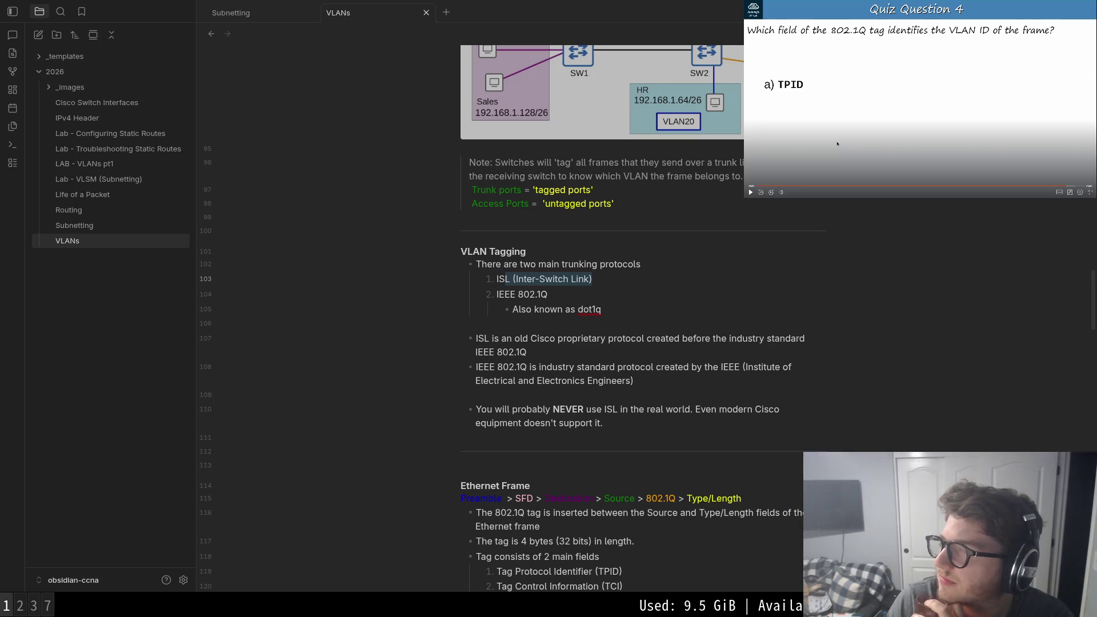
click(837, 145)
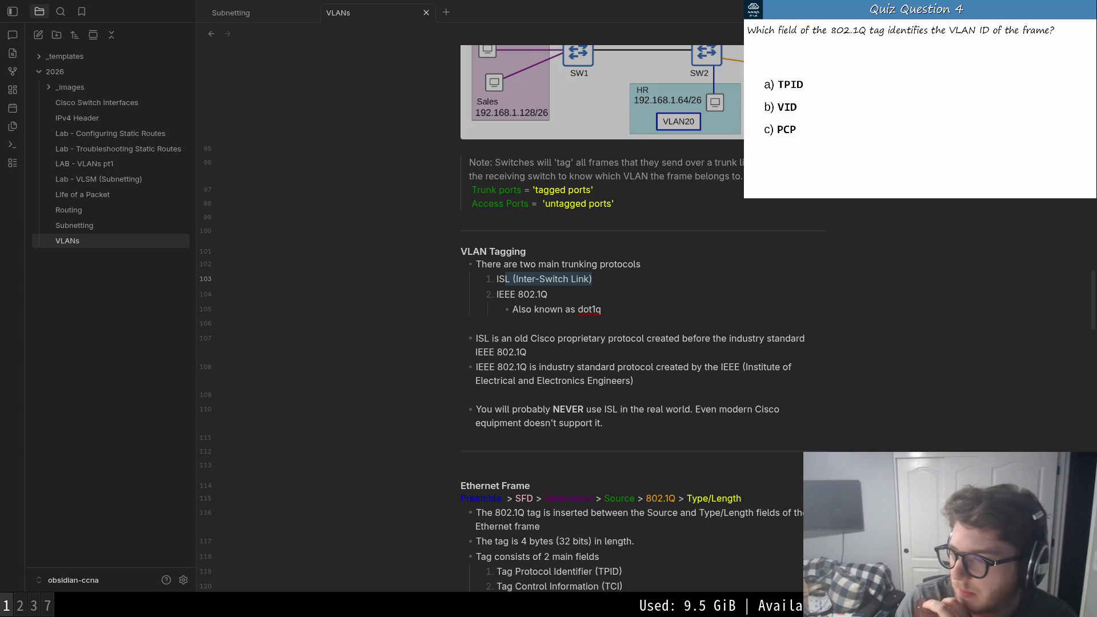
click(837, 143)
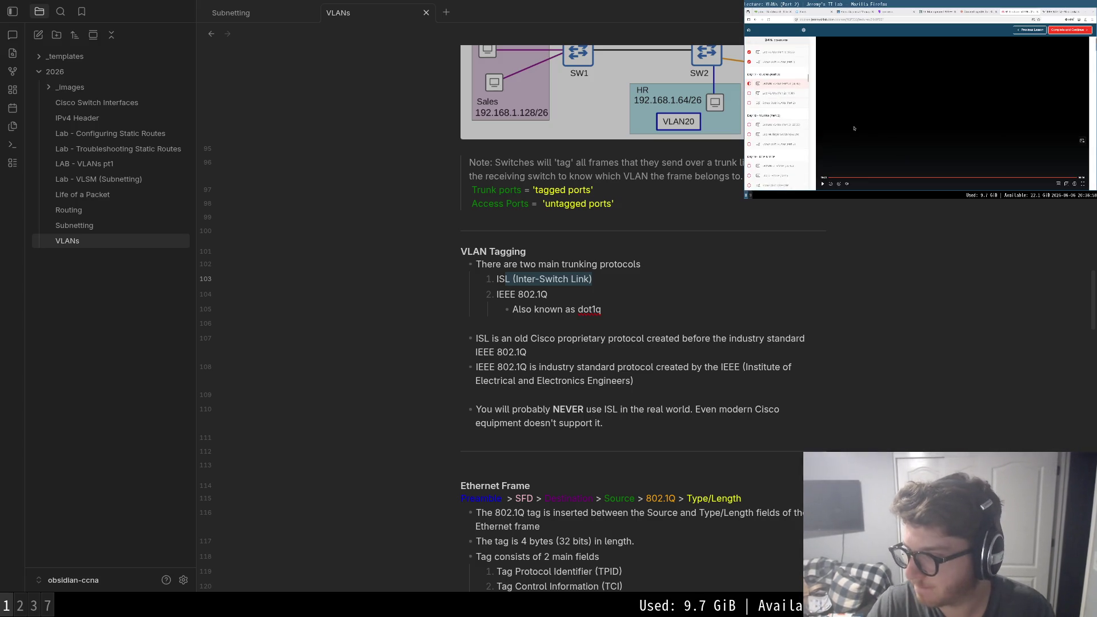
Start the VLANs Part 2 lab video full screen and switch to the EVE-NG browser workspace.
click(1067, 31)
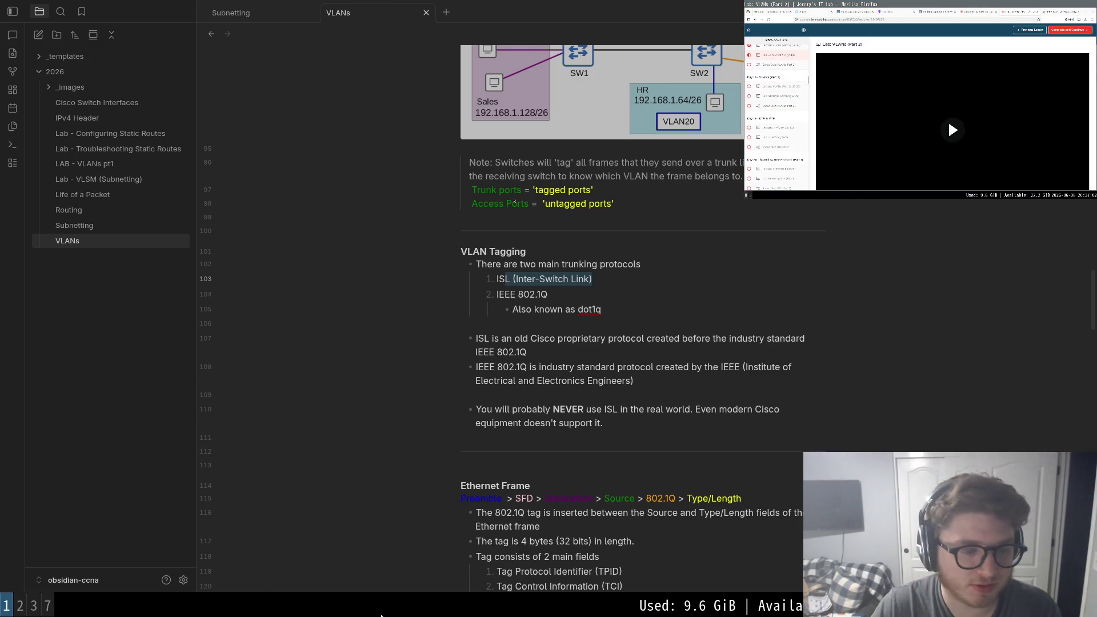
key(super+2)
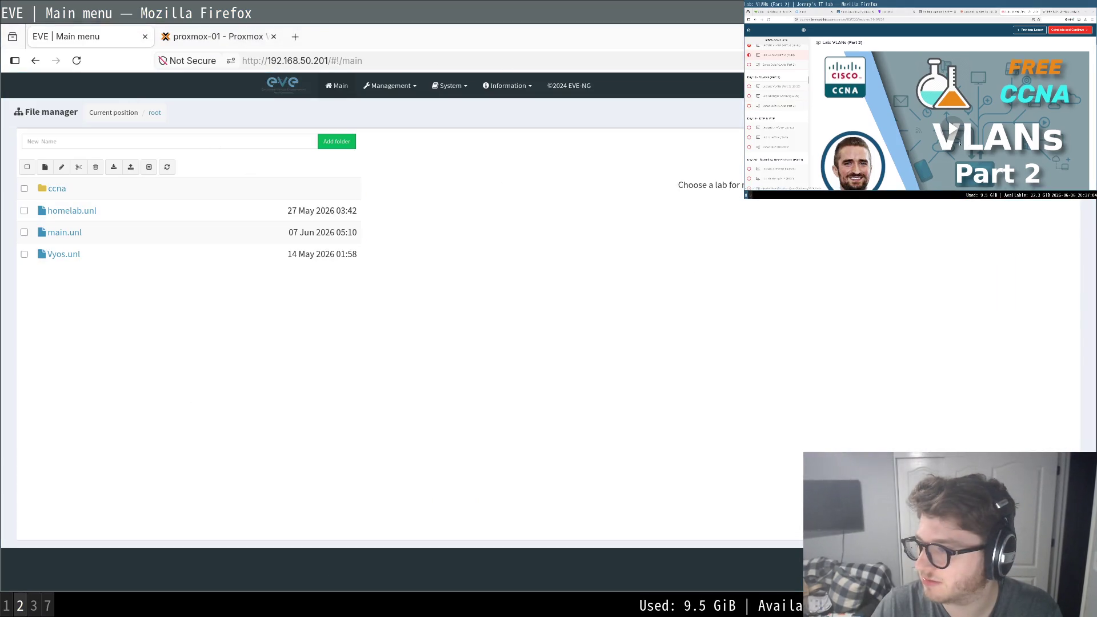
click(958, 141)
key(super+3)
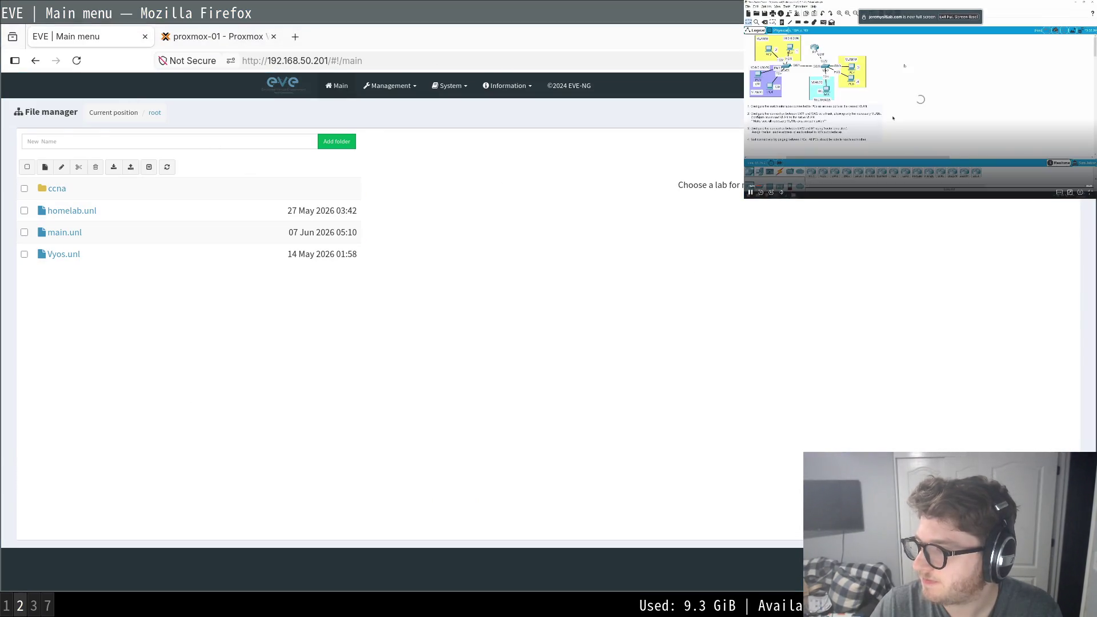
key(f)
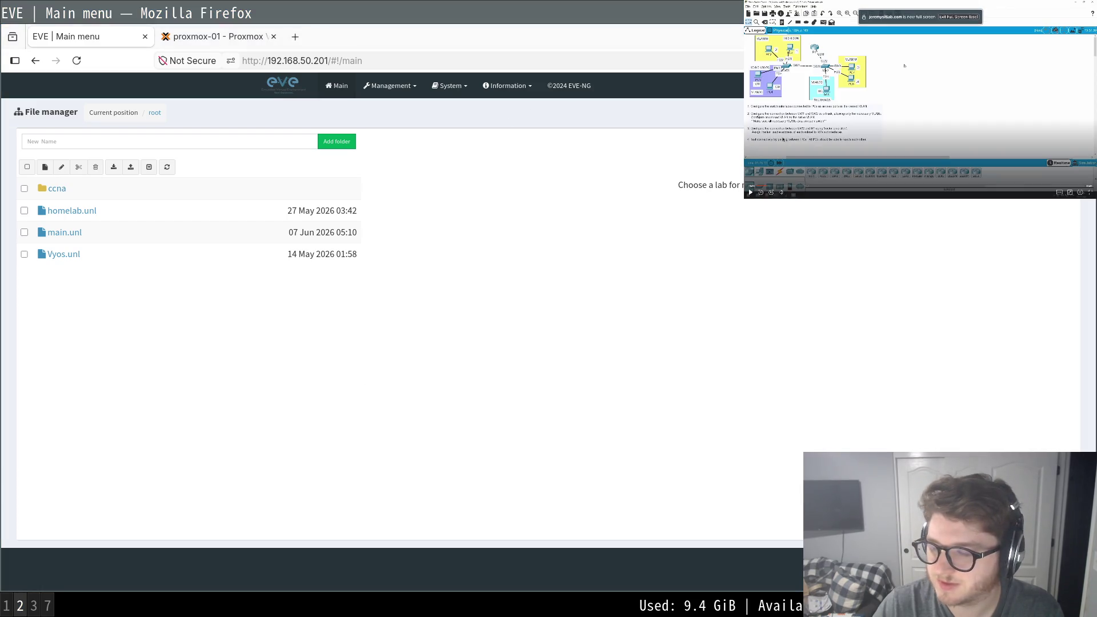
Open the VLANS PT2.unl lab from the ccna folder in the EVE-NG file manager.
click(55, 188)
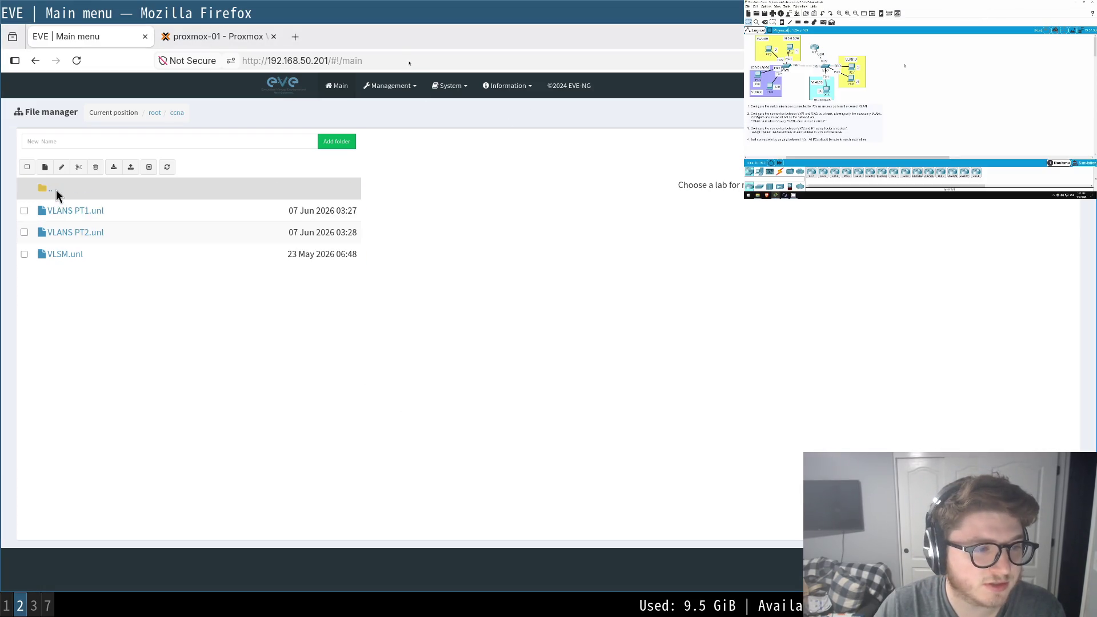
click(77, 233)
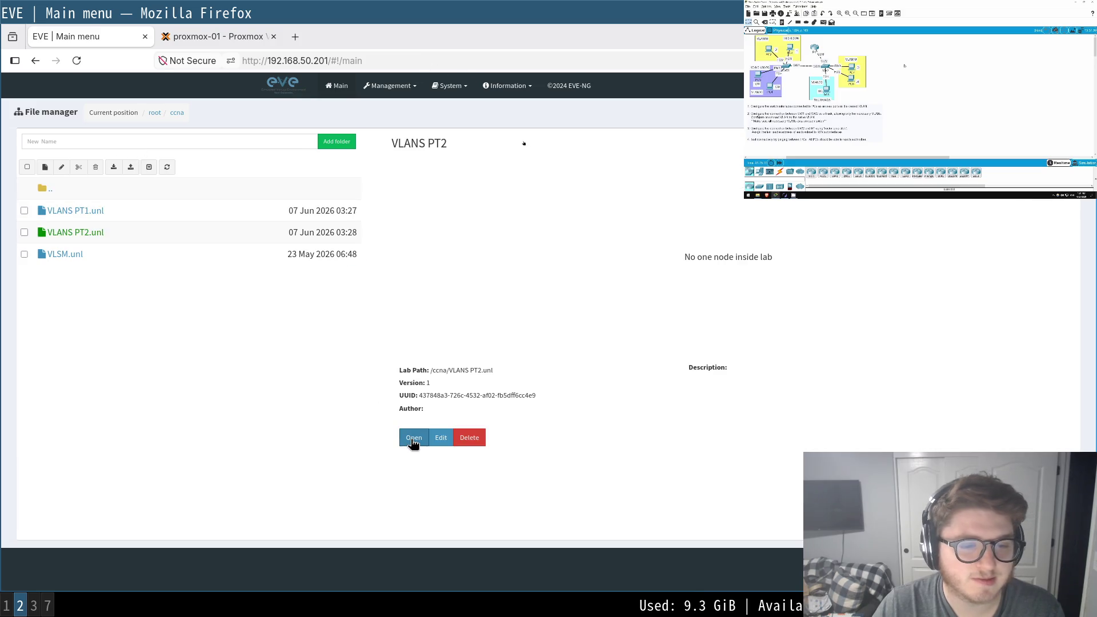
click(414, 439)
click(11, 98)
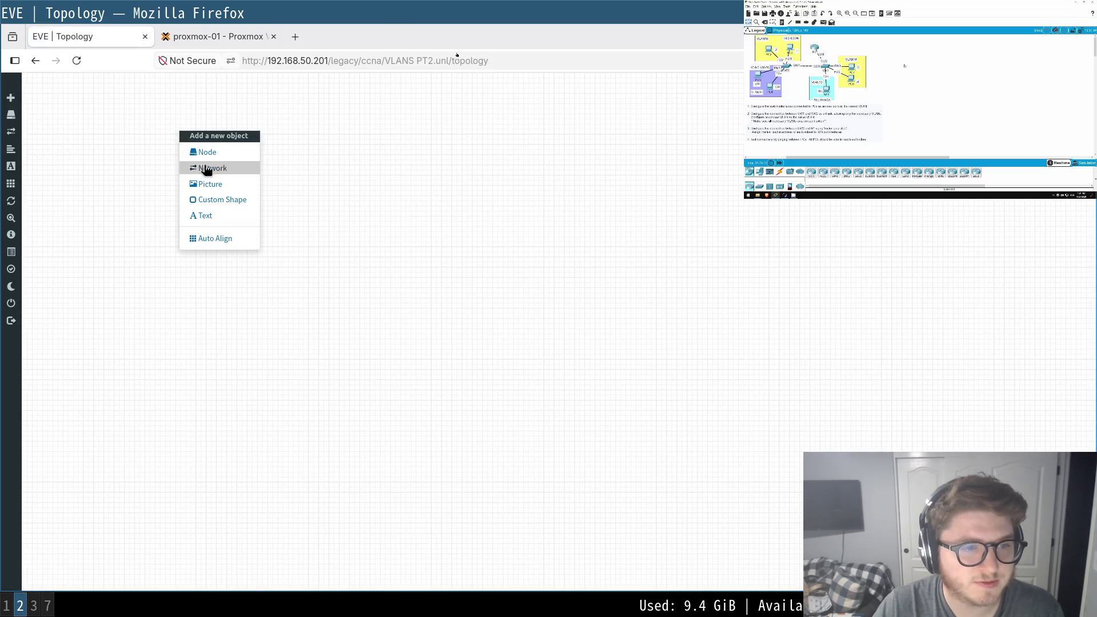
Add a Cisco vIOS Router named R1 and place it toward the right of the canvas.
click(249, 170)
text(ci)
scroll(548, 385, down, 5)
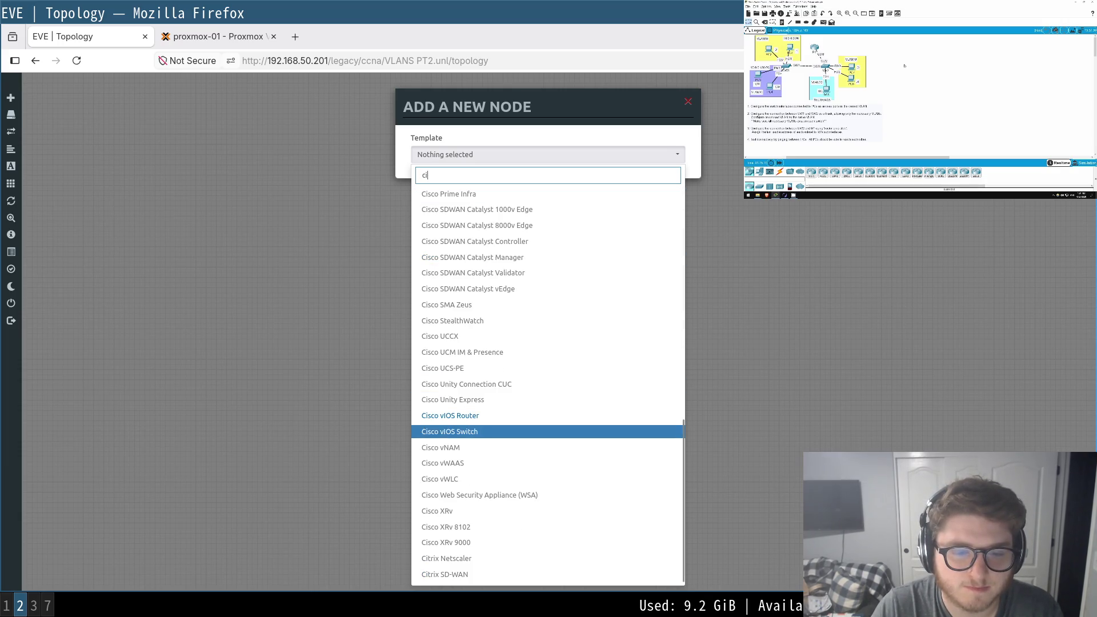
key(Up)
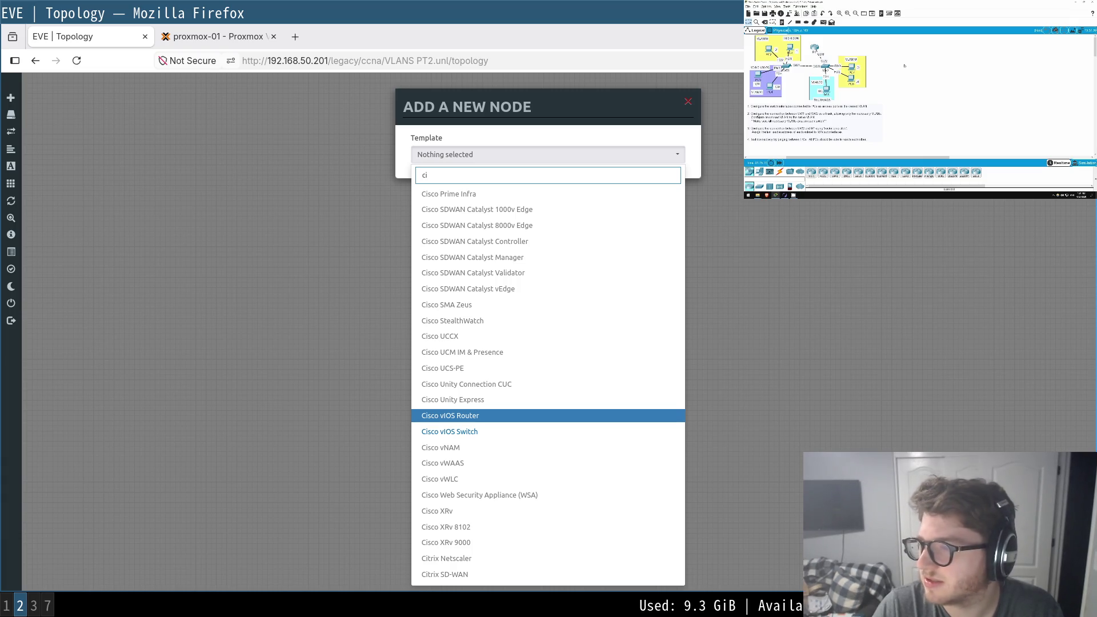
key(Return)
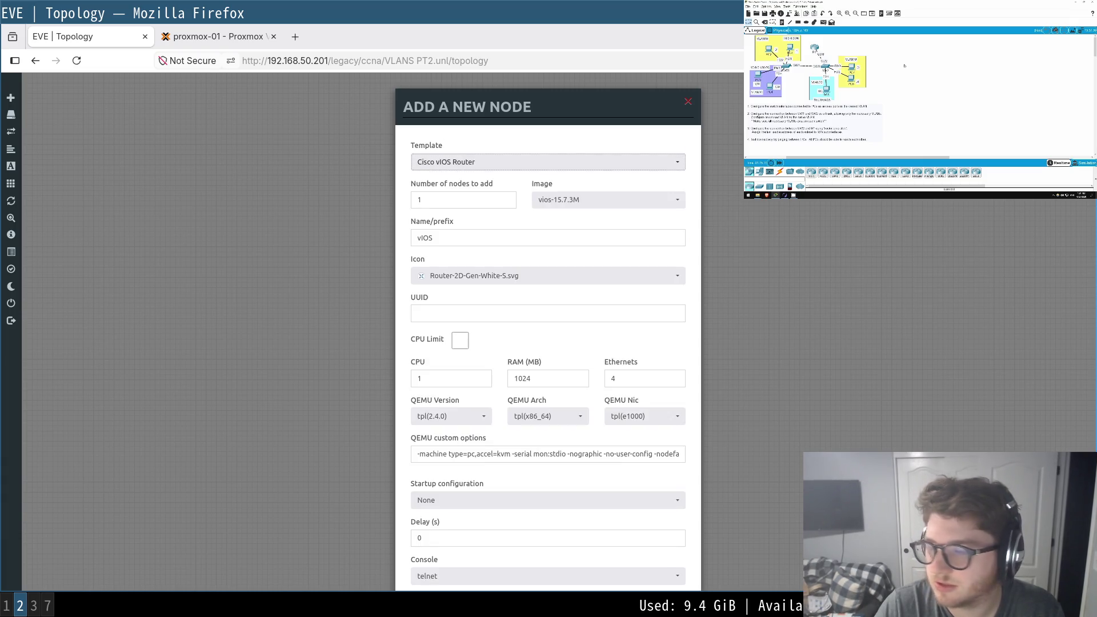
scroll(531, 320, down, 2)
scroll(532, 321, up, 2)
click(458, 238)
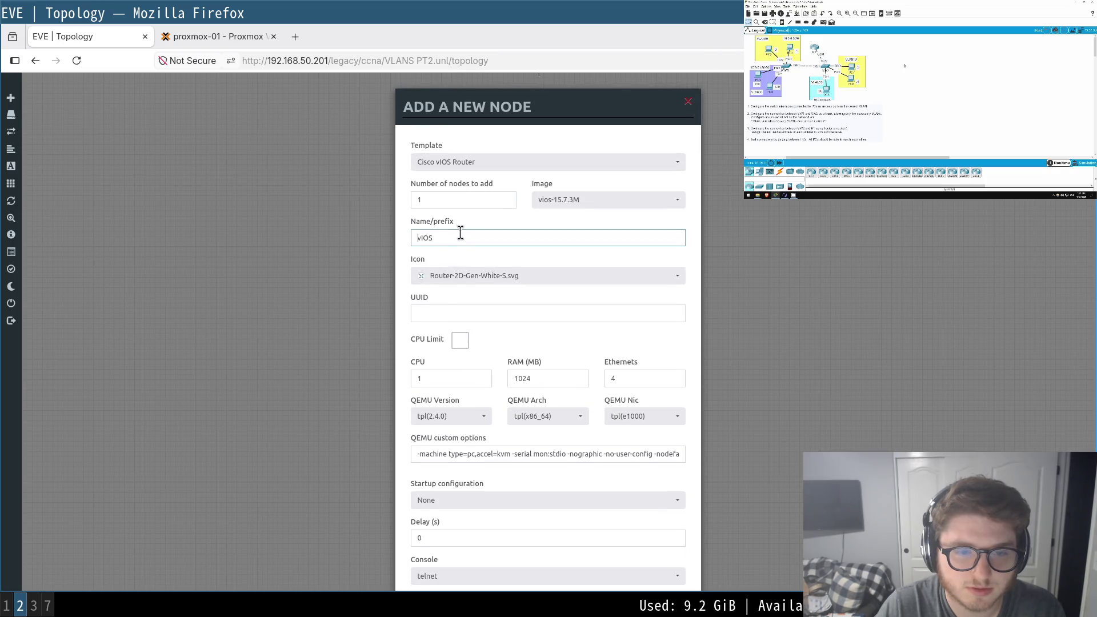
text(R1)
key(Return)
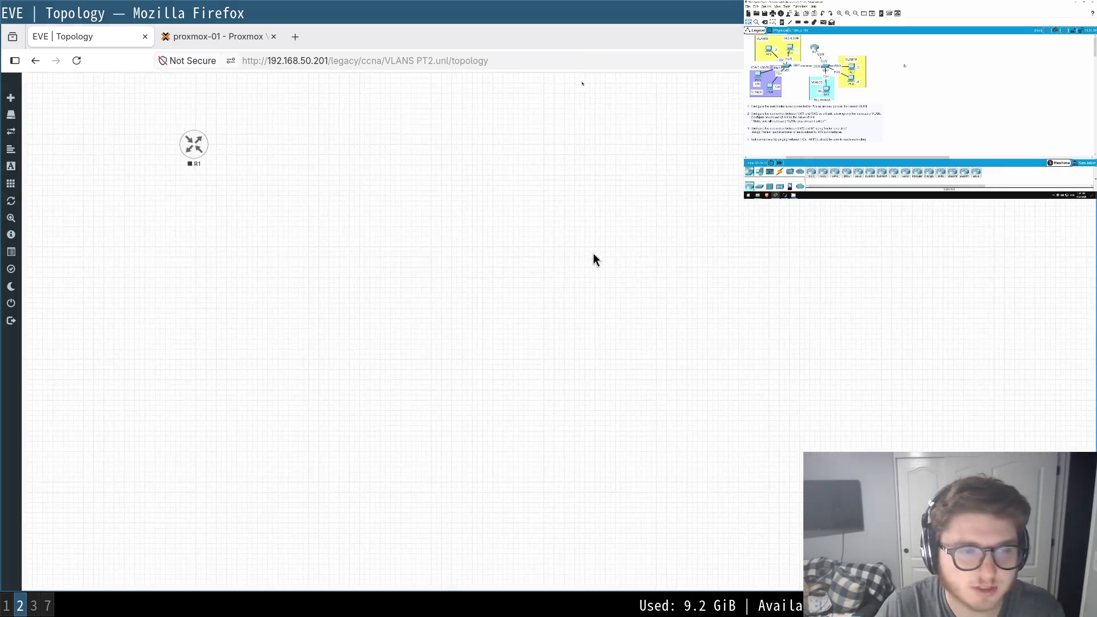
drag(193, 140, 327, 127)
Add two Cisco vIOS Switch nodes to the canvas in one go.
right_click(300, 189)
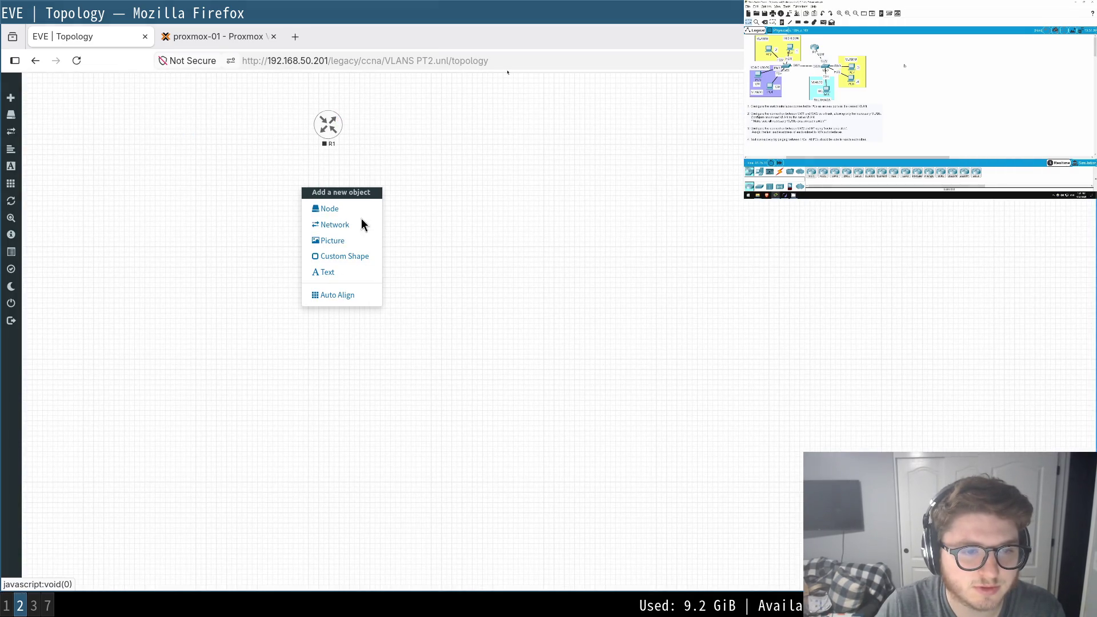
click(343, 209)
text(cisco)
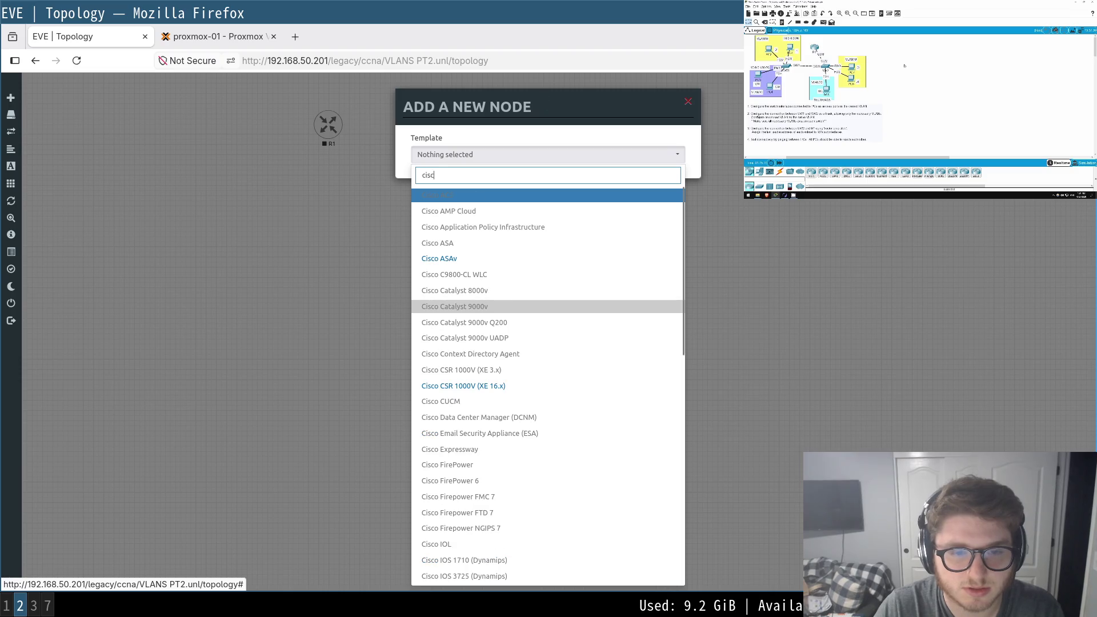
key(Down)
key(Down)
key(Down)
key(Down)
key(Down)
key(Return)
click(433, 200)
key(BackSpace)
text(2)
key(Return)
Rename the two new switches to SW1 and SW2 through their Edit settings.
right_click(326, 204)
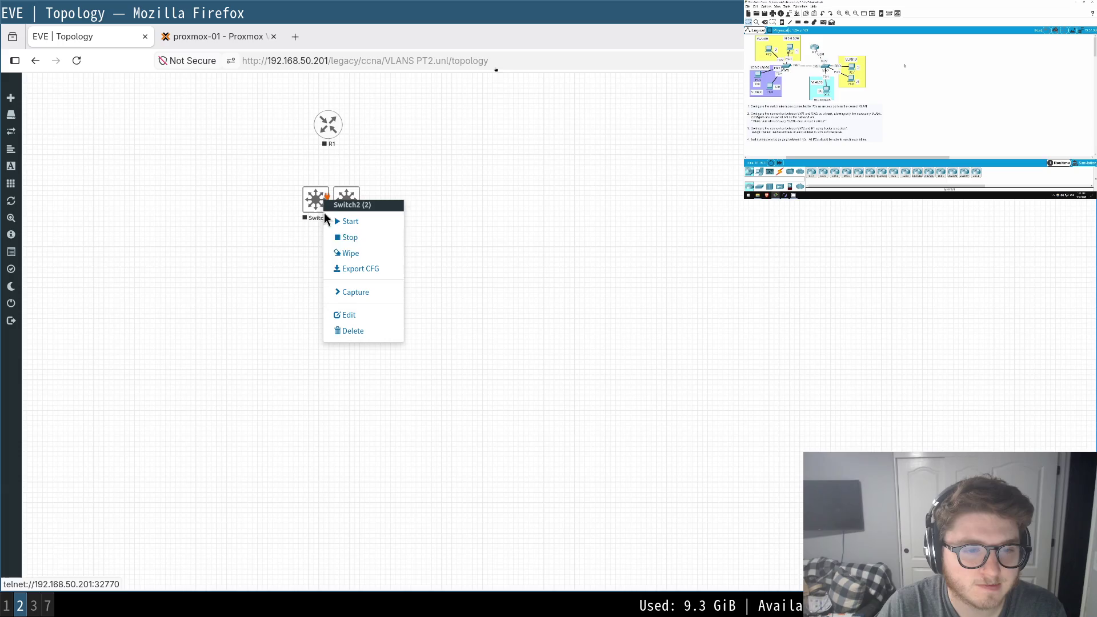
click(360, 320)
key(ctrl+a)
text(SW1)
key(Return)
right_click(347, 204)
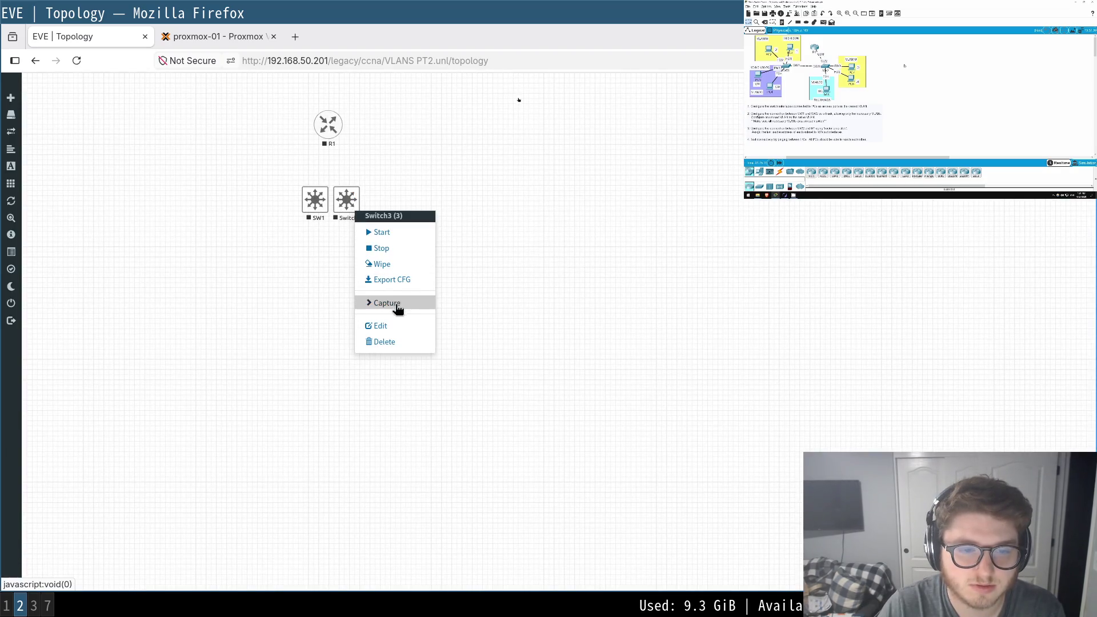
click(414, 326)
key(ctrl+a)
key(BackSpace)
text(SW2)
key(Return)
Spread SW1 and SW2 apart below R1, with R1 moved up to the right.
mouse_move(314, 205)
mouse_down()
mouse_move(188, 179)
mouse_move(335, 206)
mouse_up()
drag(334, 139, 363, 134)
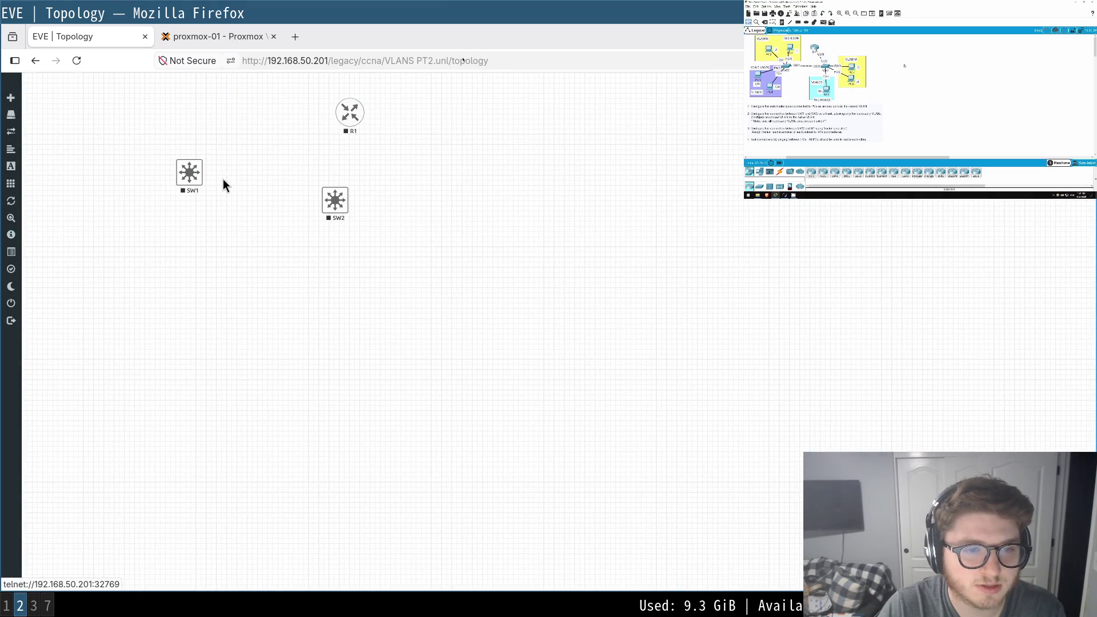
drag(189, 173, 247, 208)
drag(335, 202, 355, 205)
drag(254, 214, 286, 215)
drag(358, 211, 446, 224)
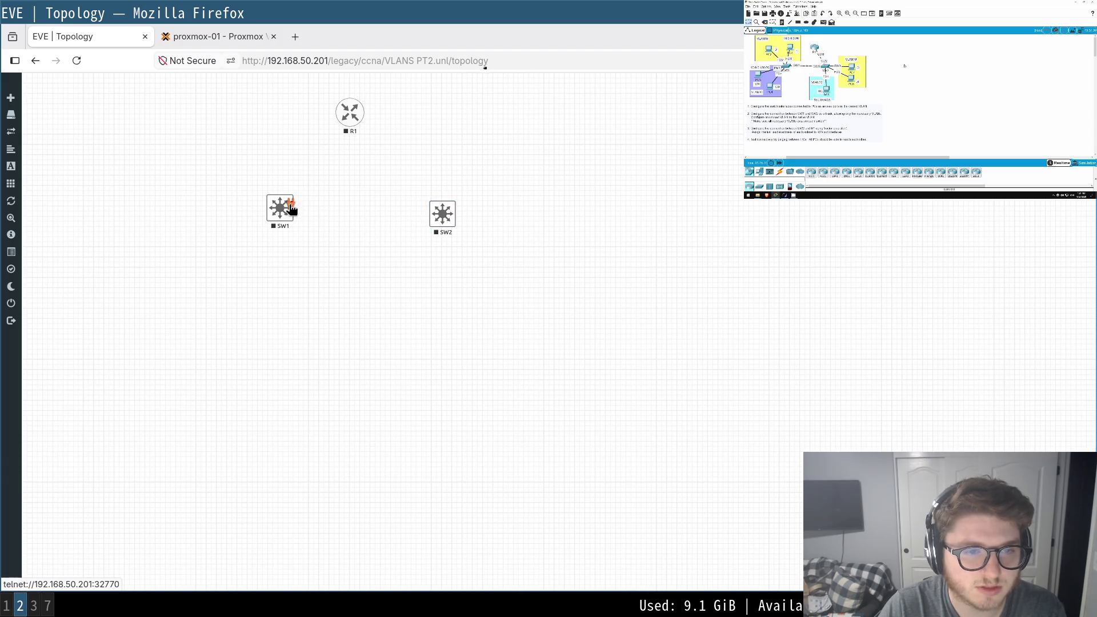
drag(268, 208, 300, 223)
right_click(245, 244)
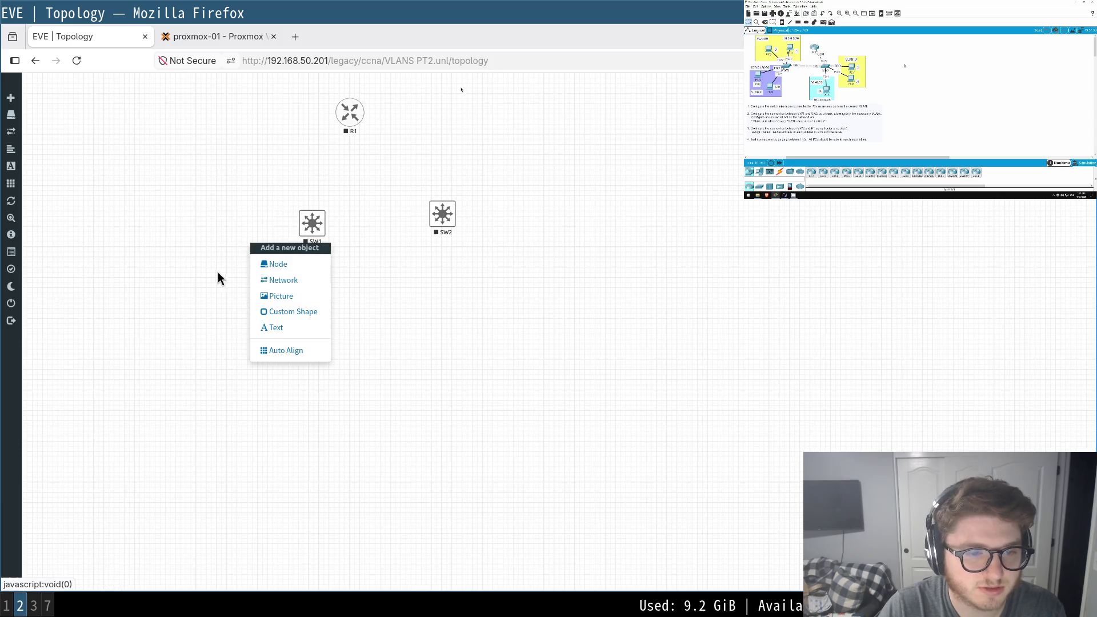
Add seven Virtual PC (VPCS) nodes to the lab.
click(319, 271)
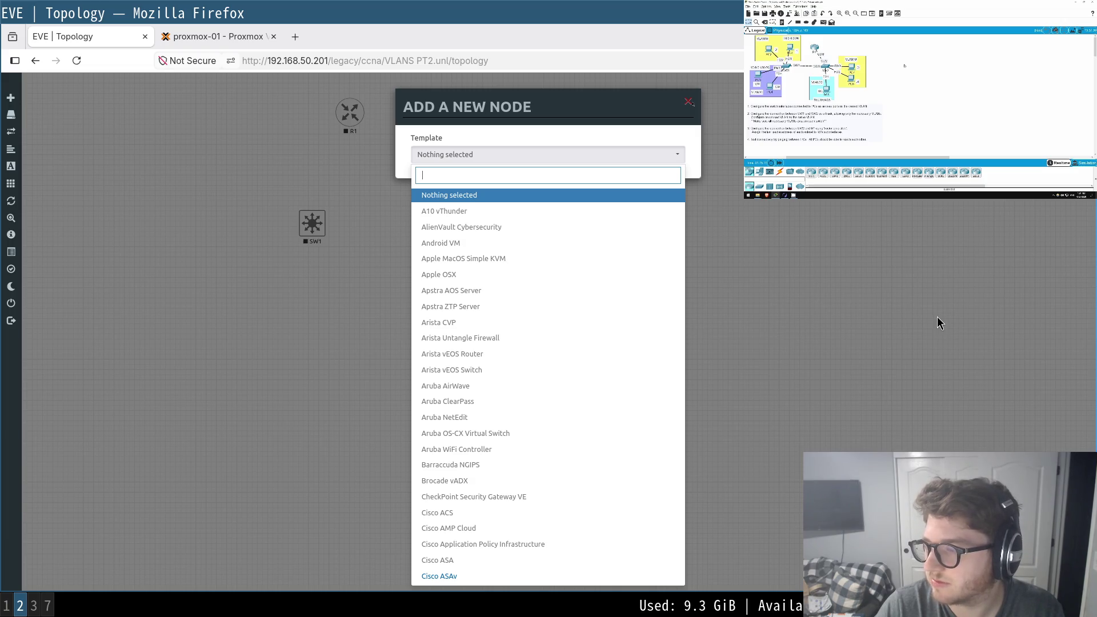
text(vpc)
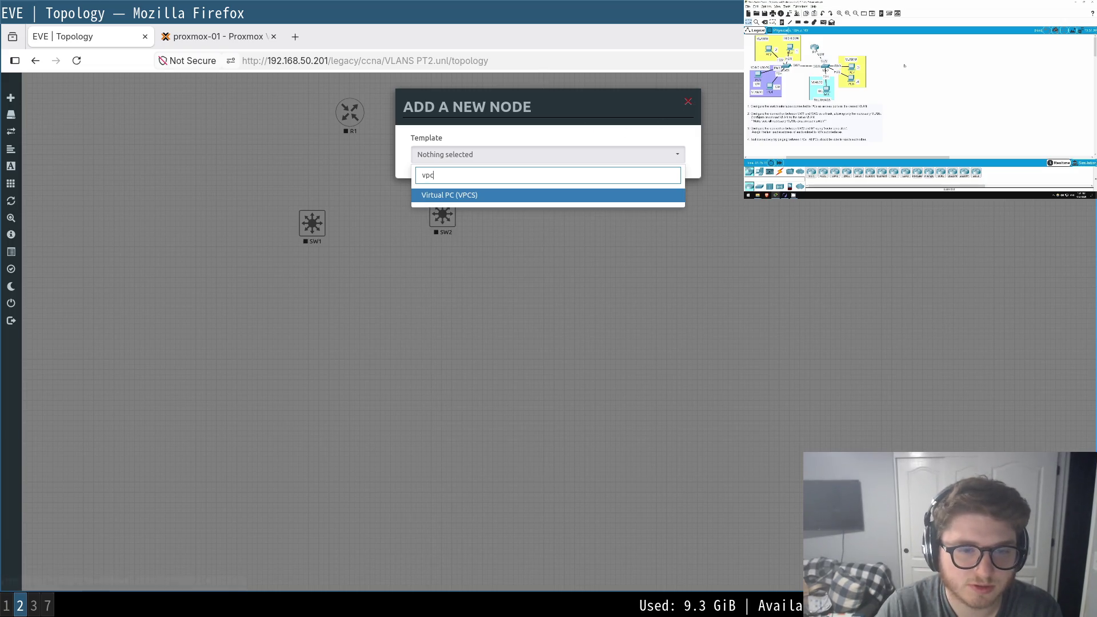
key(Return)
click(447, 193)
key(BackSpace)
text(7)
key(Tab)
text(PC)
key(Return)
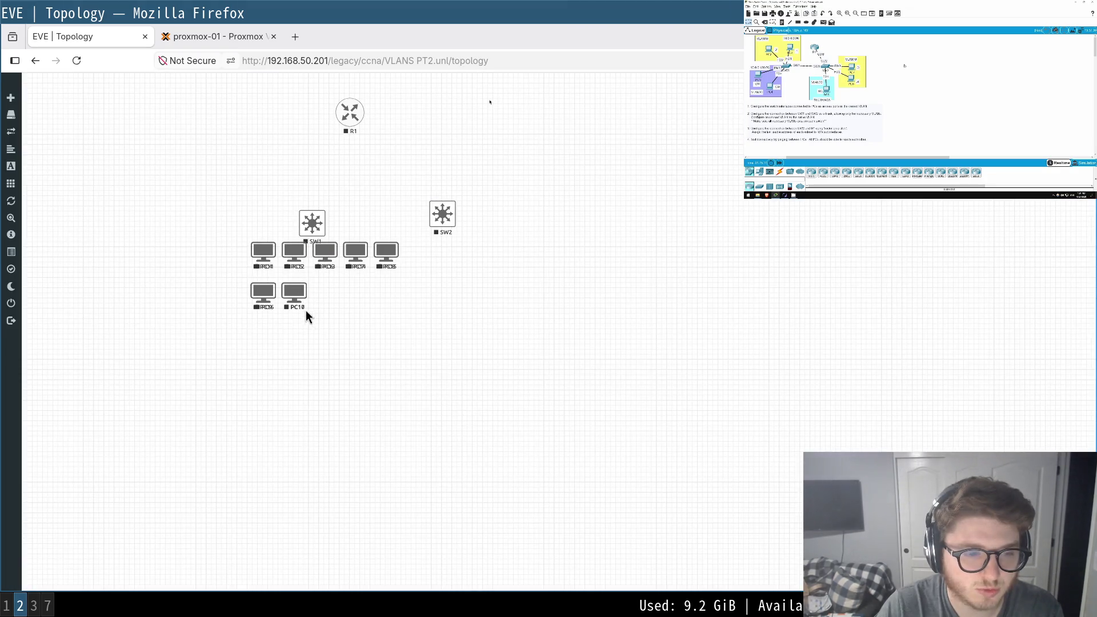
Pull the hidden duplicate PCs out of the stack, box-select them and delete them.
drag(294, 296, 306, 302)
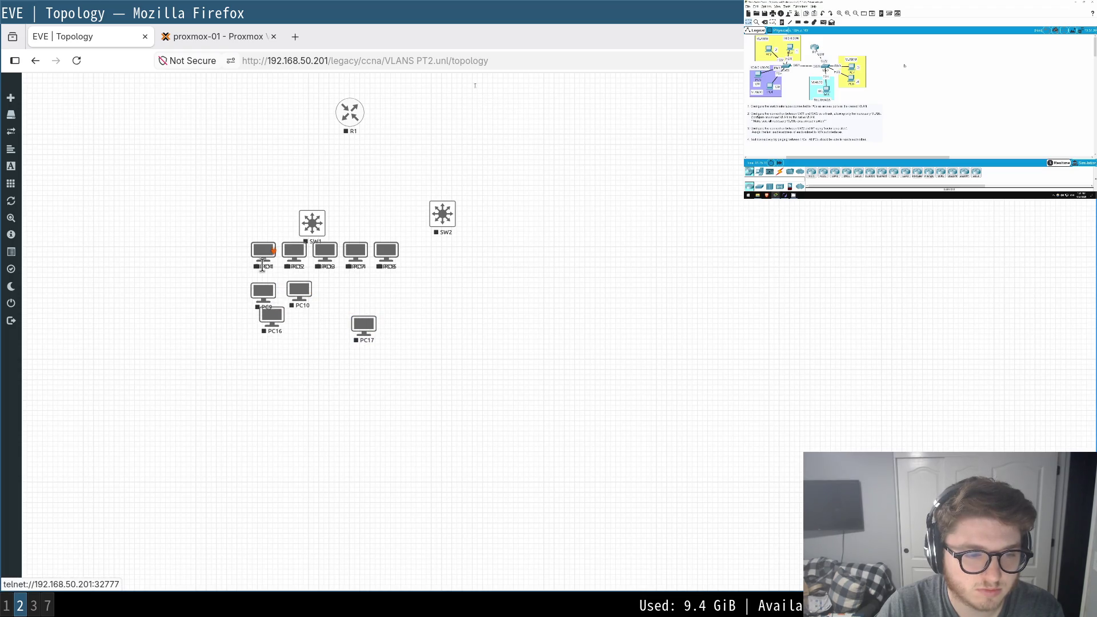
drag(263, 255, 268, 370)
drag(273, 320, 323, 370)
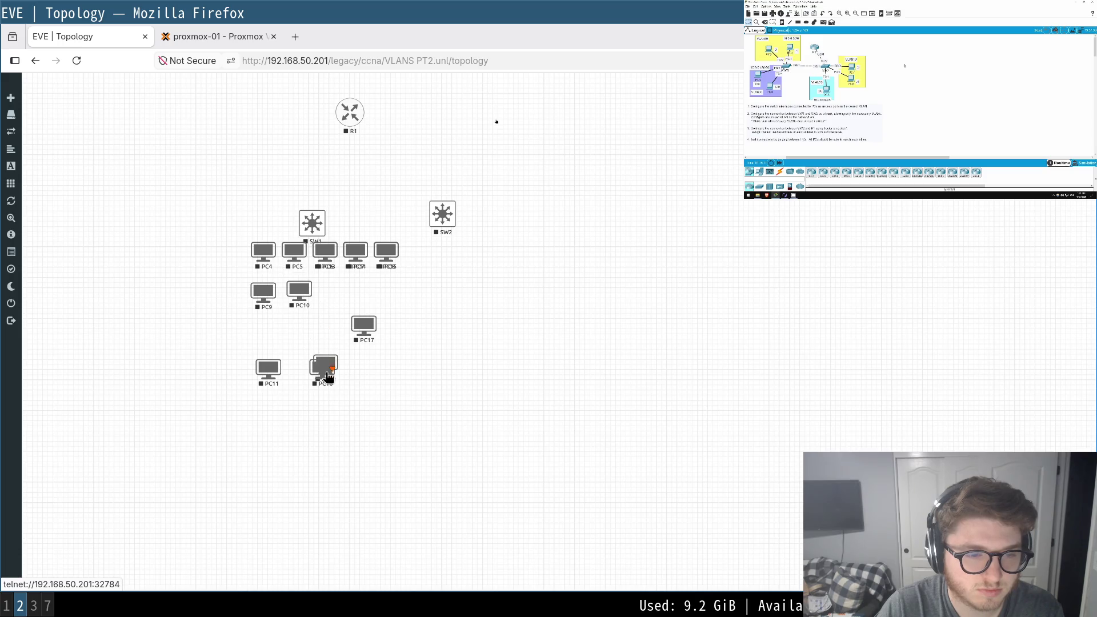
mouse_move(326, 267)
mouse_down()
mouse_move(333, 339)
mouse_move(375, 354)
mouse_up()
drag(381, 292, 390, 369)
drag(434, 404, 240, 326)
right_click(324, 325)
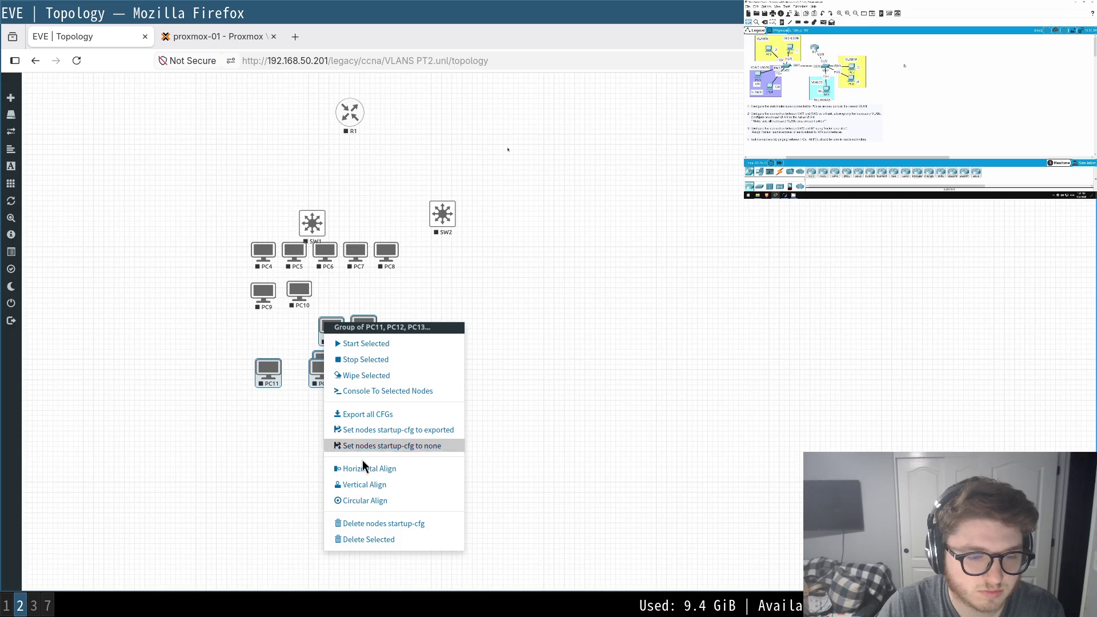
click(369, 539)
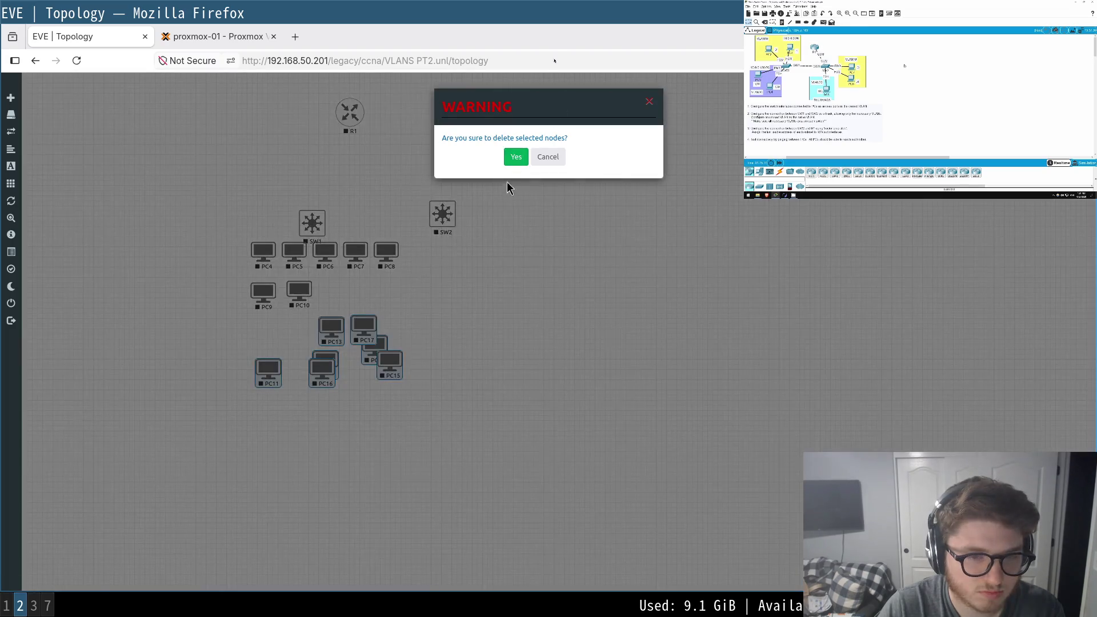
click(516, 156)
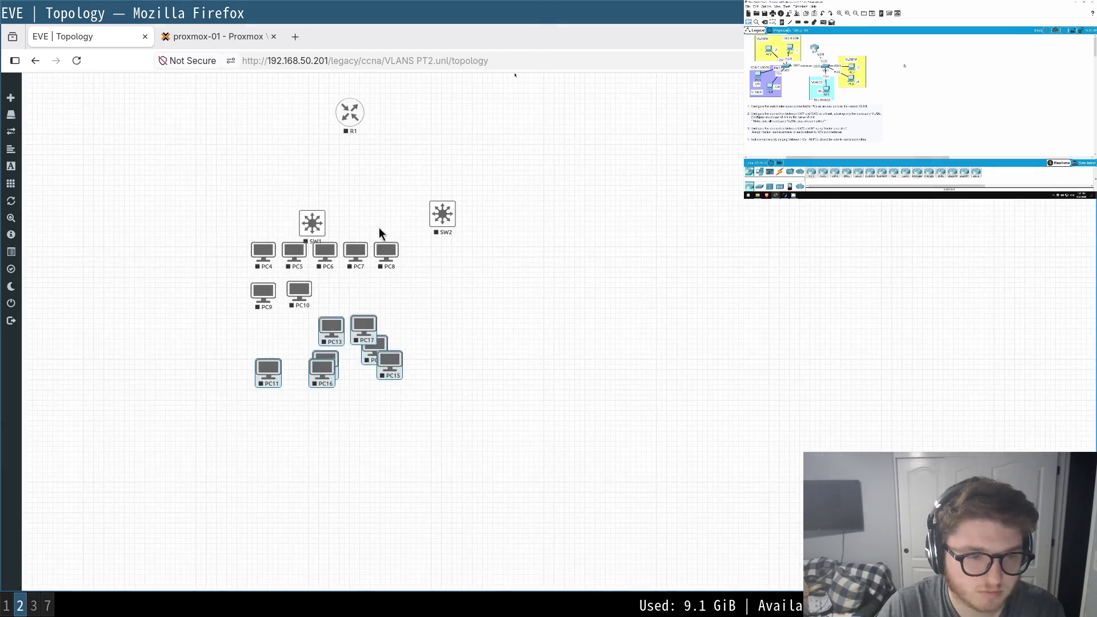
click(265, 259)
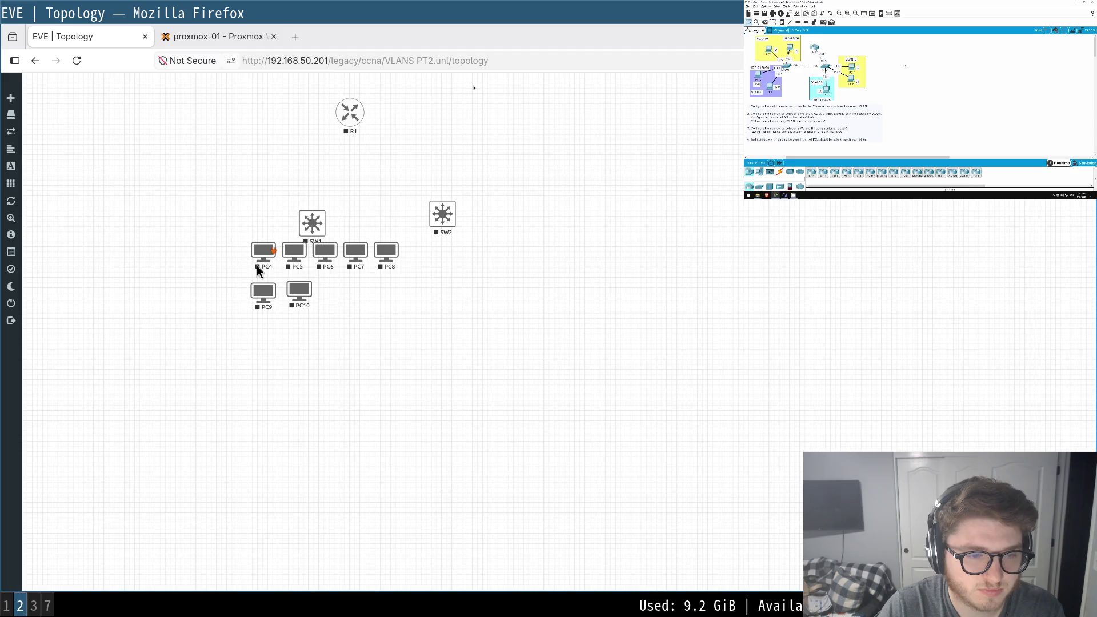
Rename PC4, PC5, PC6 and PC7 to PC1, PC2, PC3 and PC4 via each node's Edit settings.
right_click(263, 257)
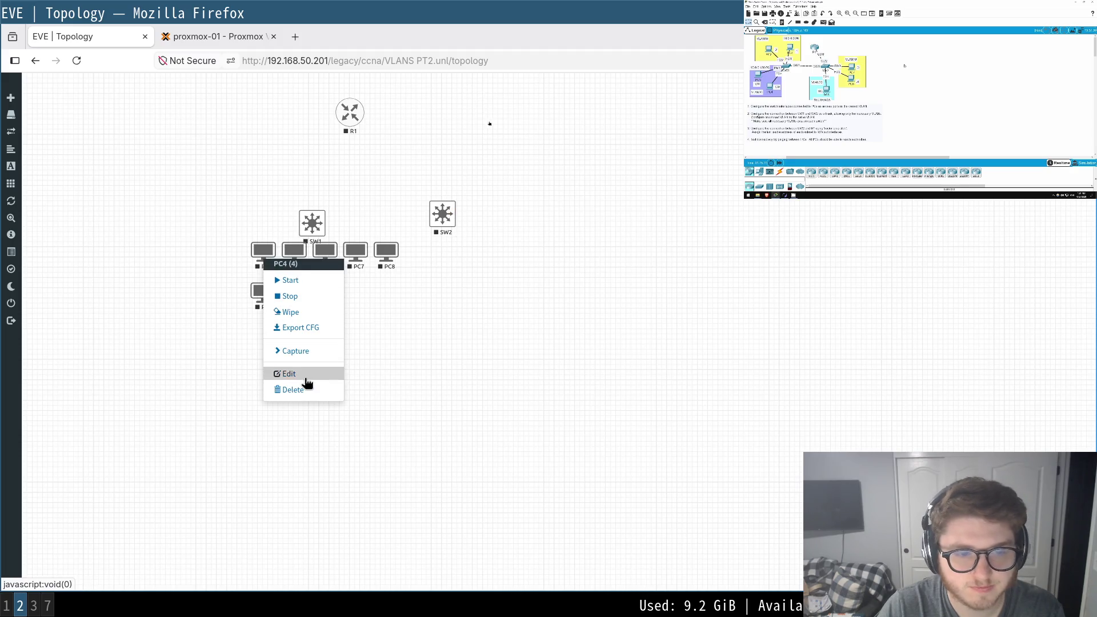
click(307, 375)
key(BackSpace)
text(1)
key(Return)
right_click(294, 255)
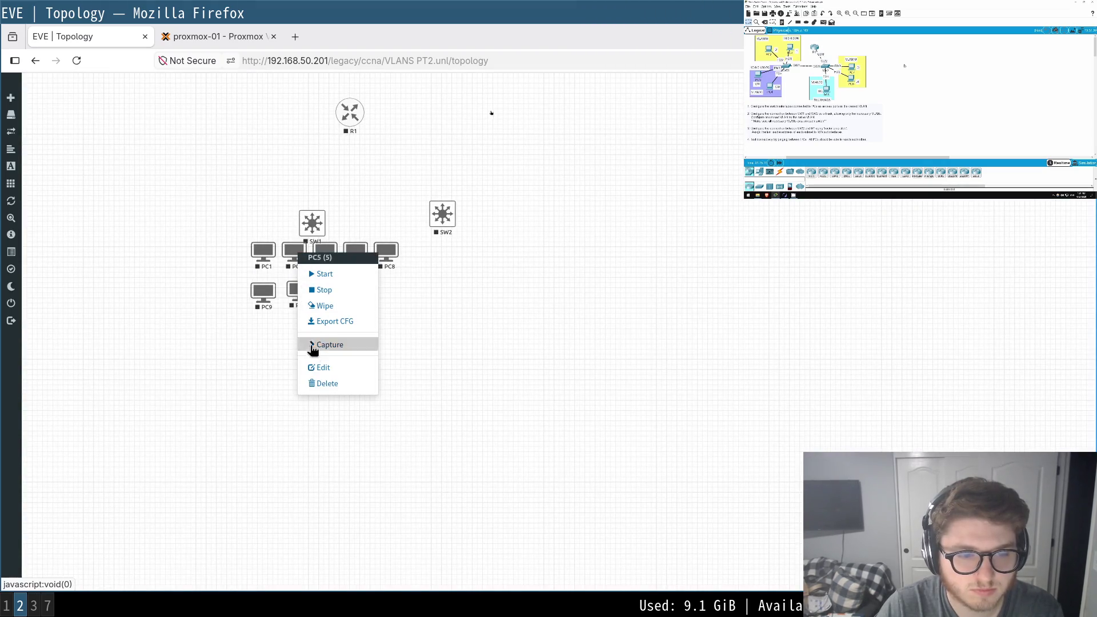
click(311, 368)
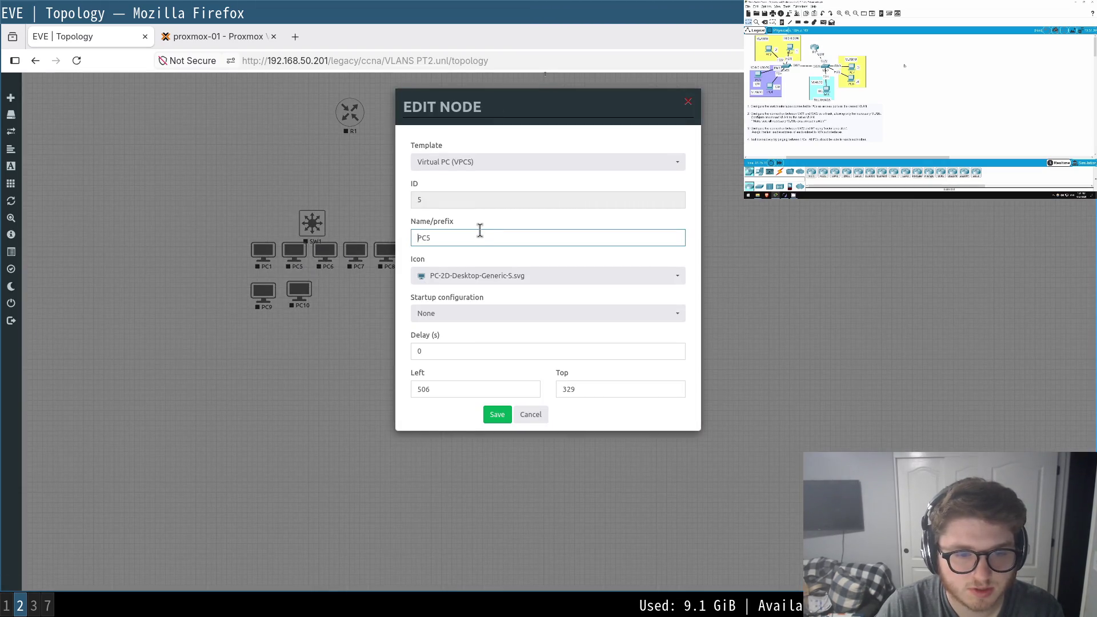
key(BackSpace)
text(2)
key(Return)
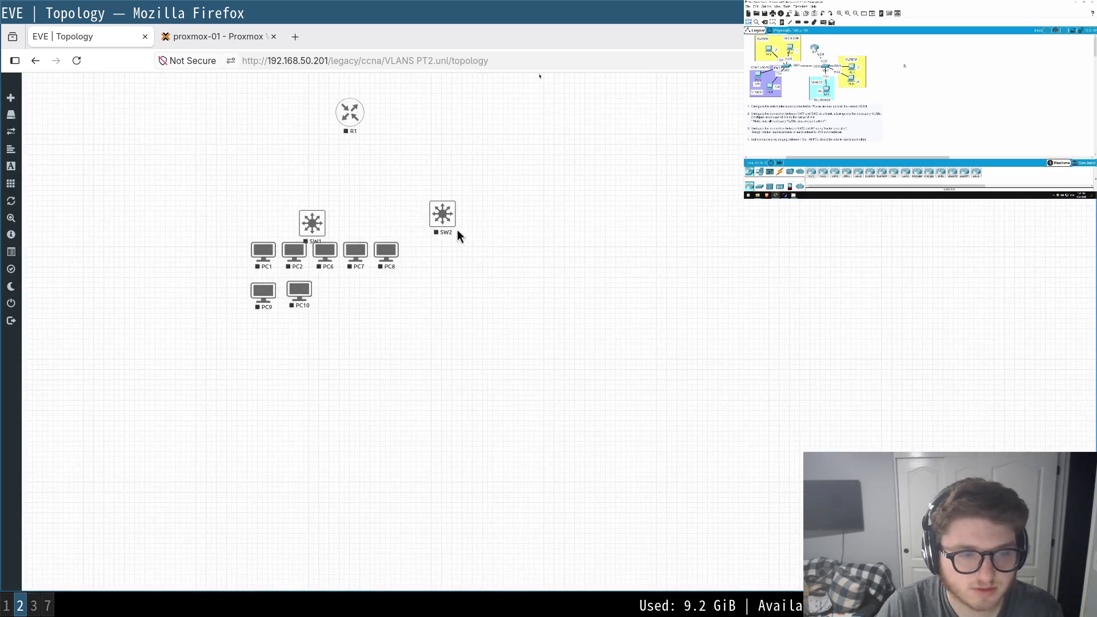
right_click(328, 255)
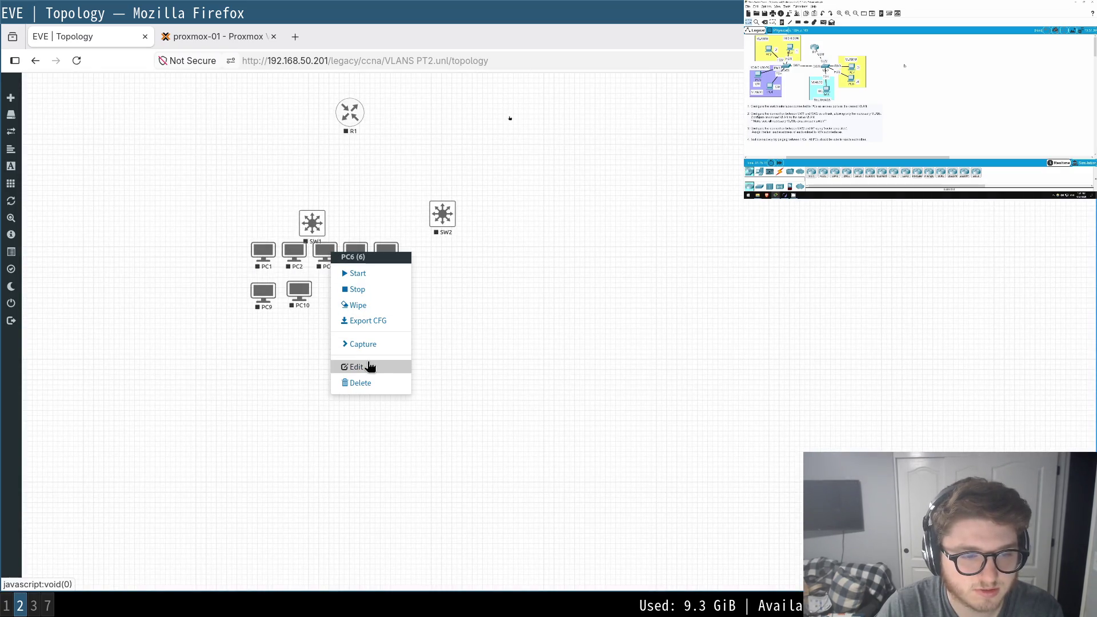
click(368, 369)
key(BackSpace)
text(3)
key(Return)
right_click(355, 252)
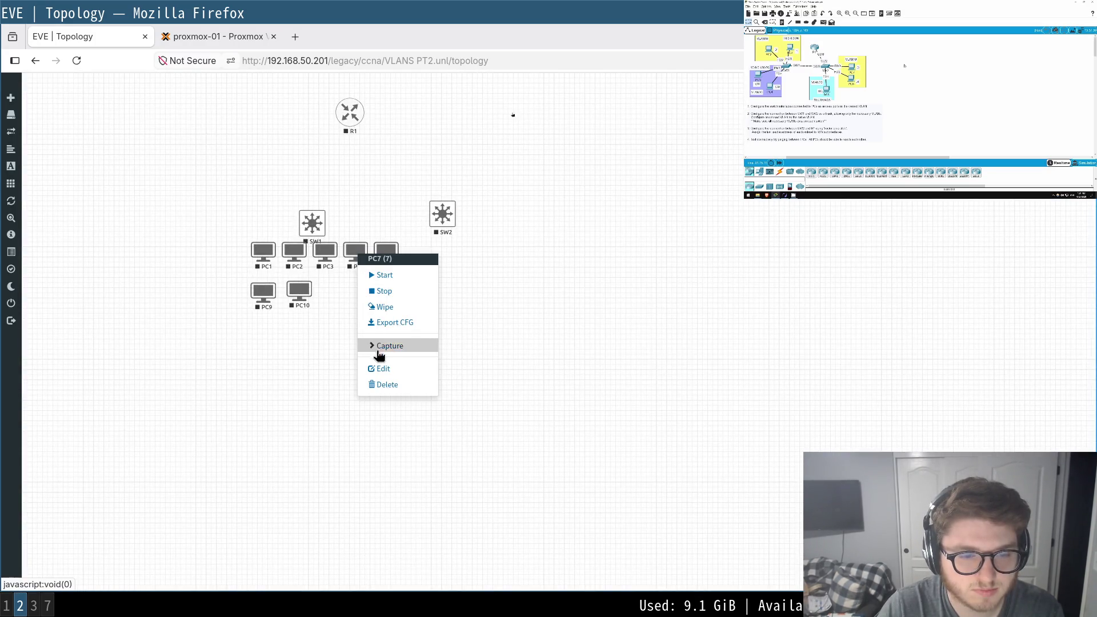
click(383, 368)
key(BackSpace)
text(4)
key(Return)
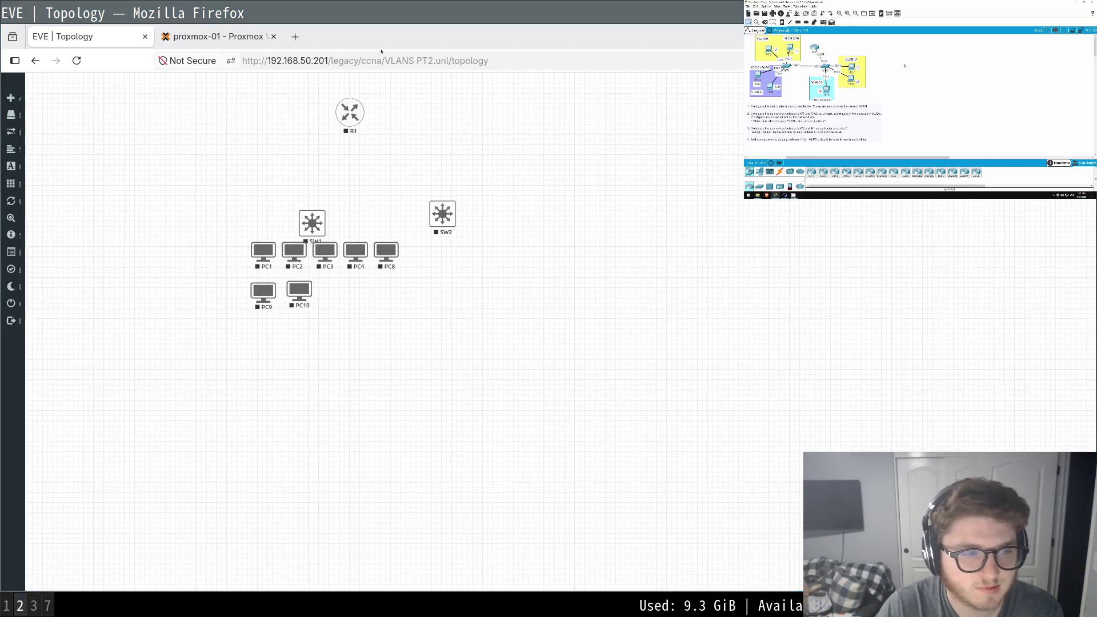
click(35, 113)
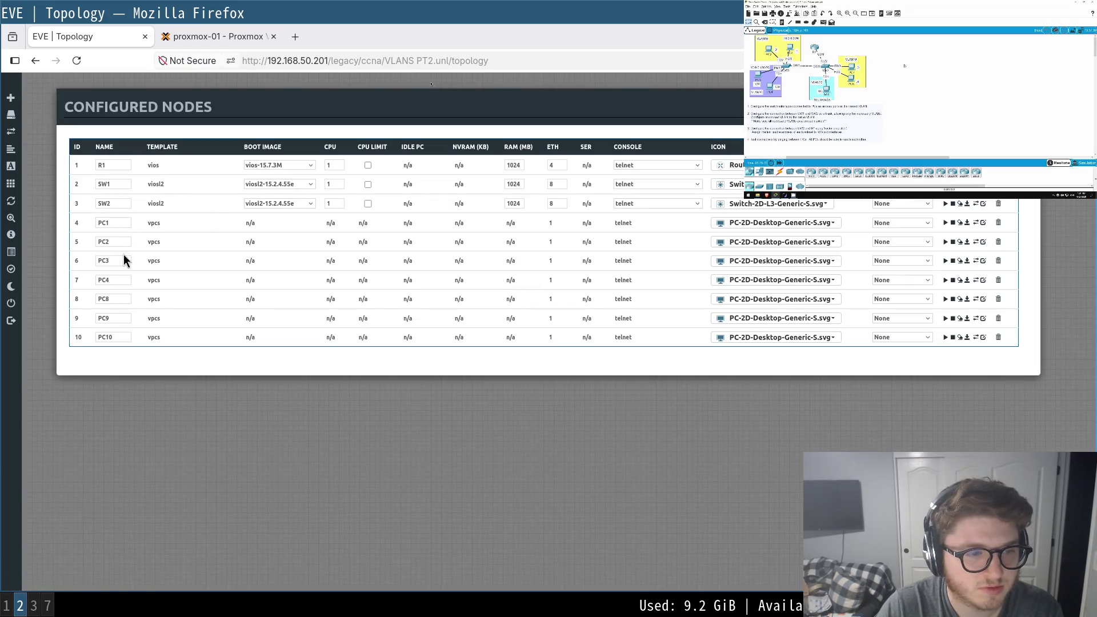
Rename PC8, PC9 and PC10 to PC5, PC6 and PC17 in the Nodes list, then nudge PC17.
click(116, 296)
key(BackSpace)
text(5)
click(125, 317)
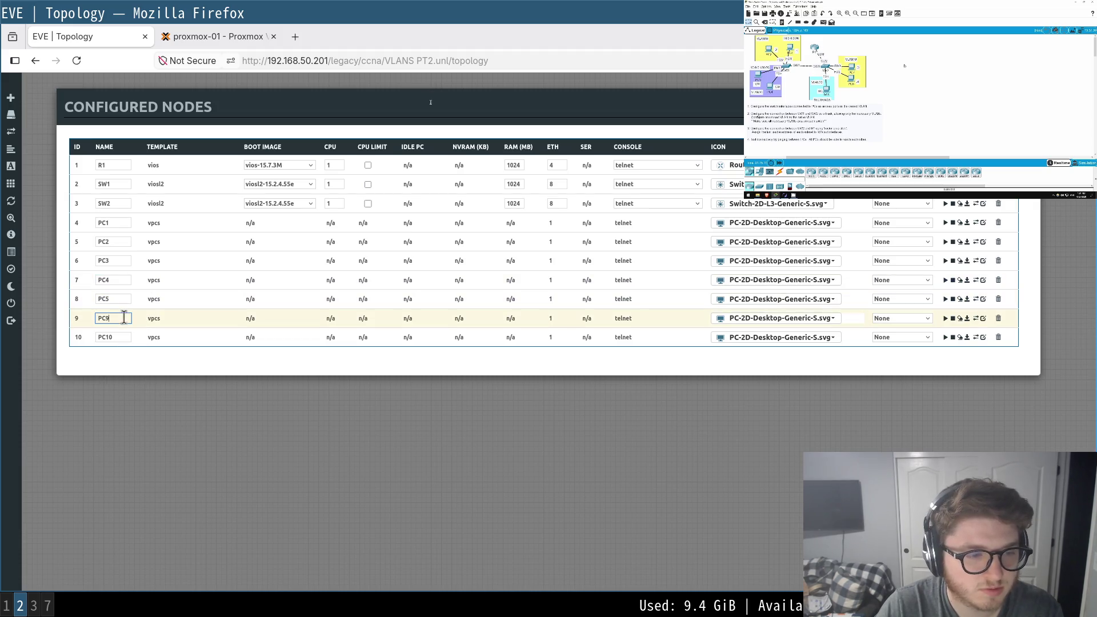
key(BackSpace)
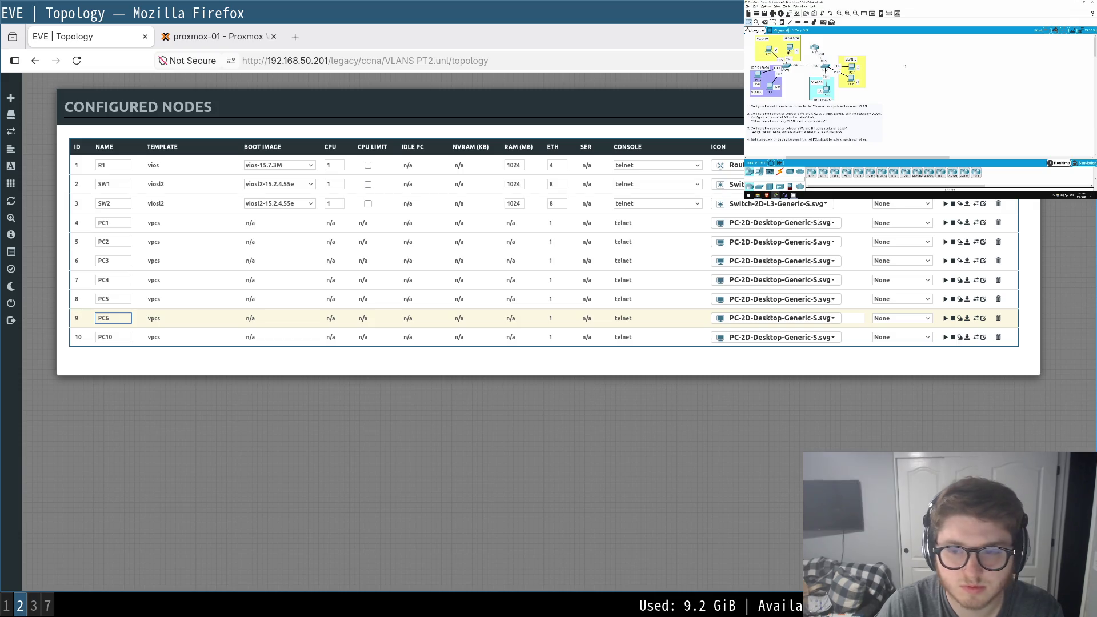
click(125, 336)
text(7)
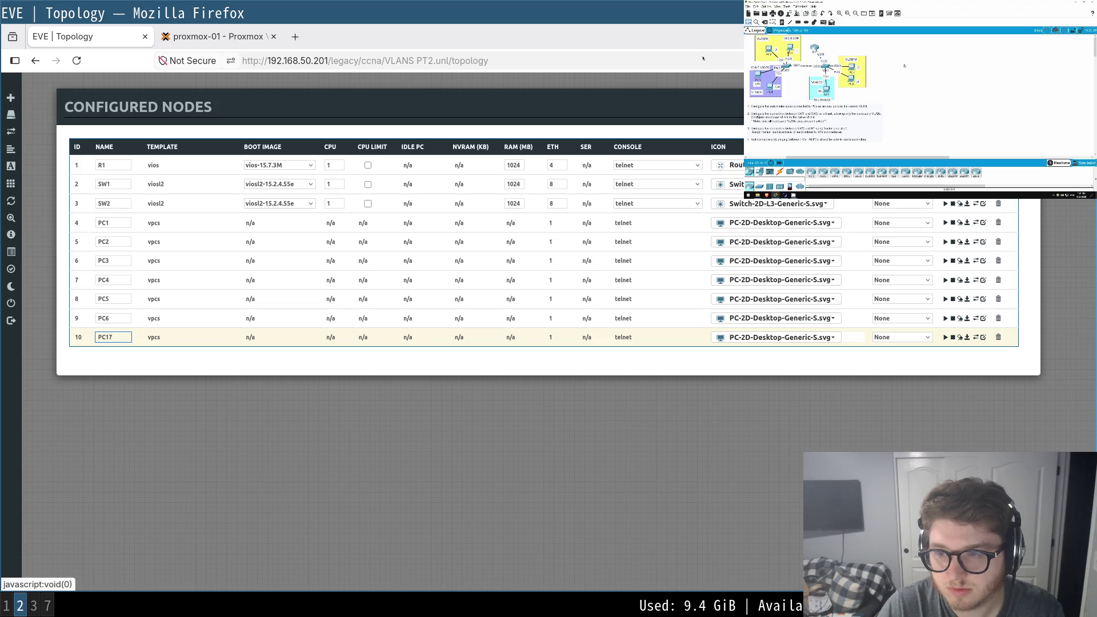
key(Escape)
drag(301, 301, 331, 306)
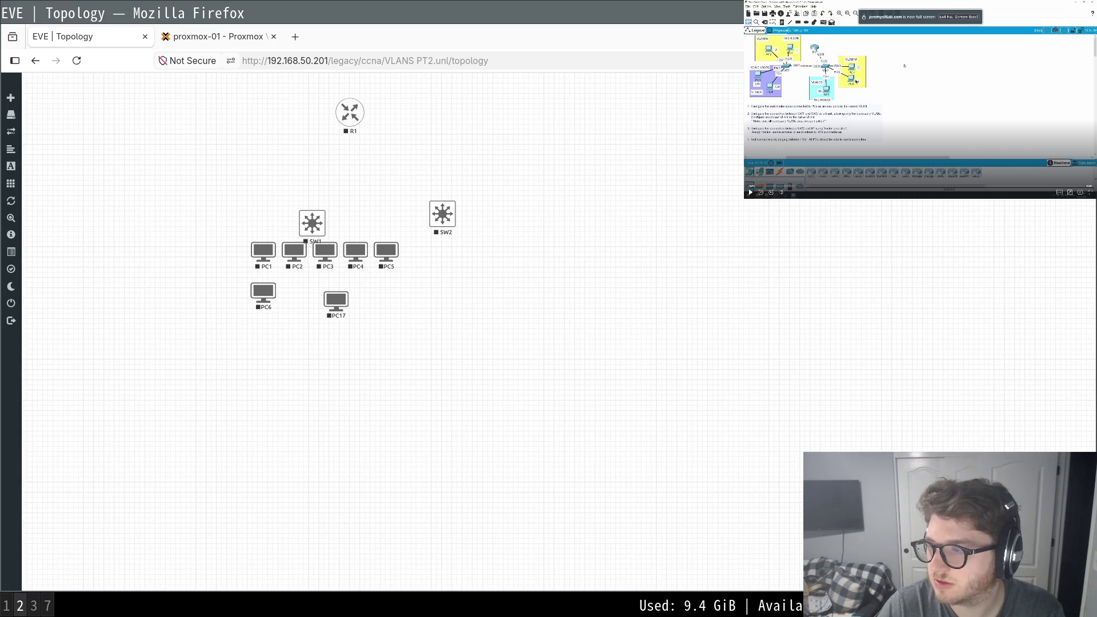
Delete PC17 from the canvas and confirm.
right_click(343, 303)
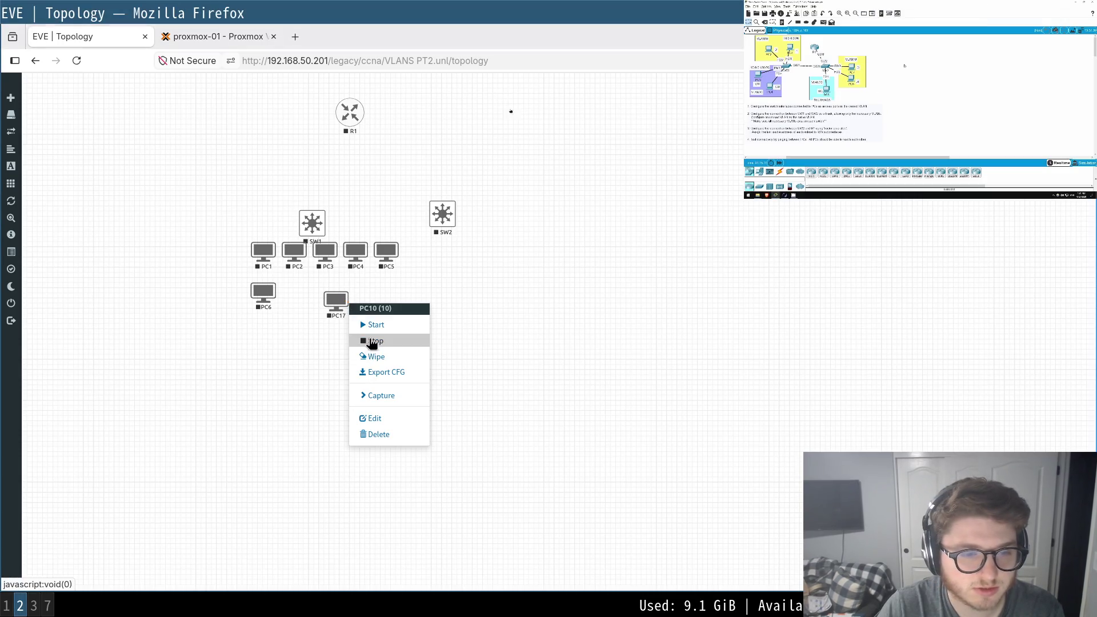
click(378, 433)
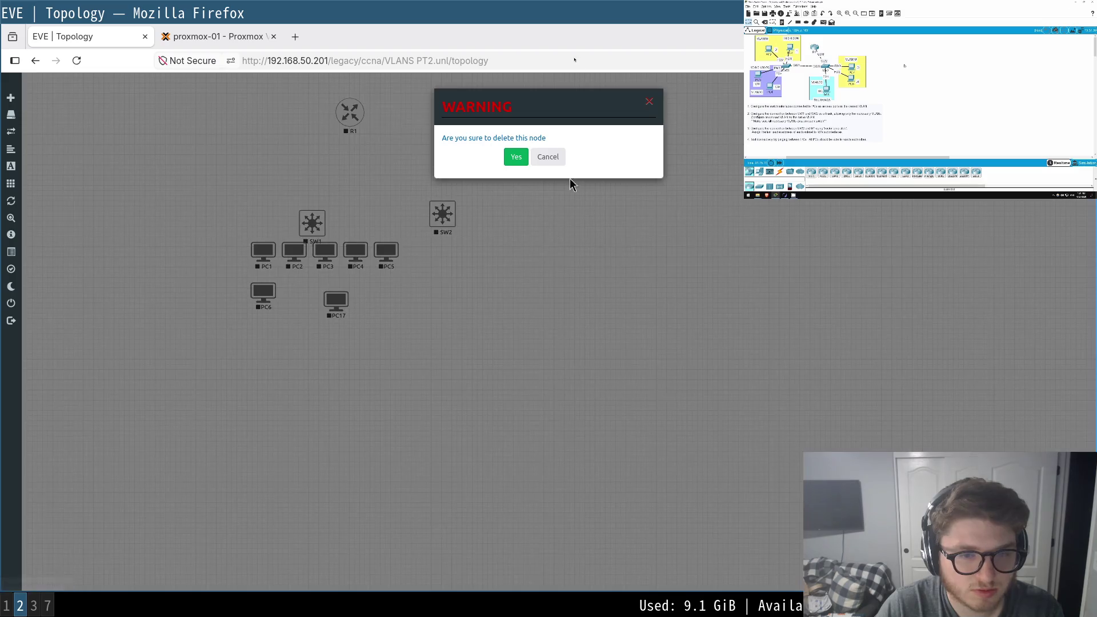
click(516, 160)
Place PC1 with PC2 at the lower left and PC6 with PC3 side by side in the lower middle.
drag(254, 276, 233, 139)
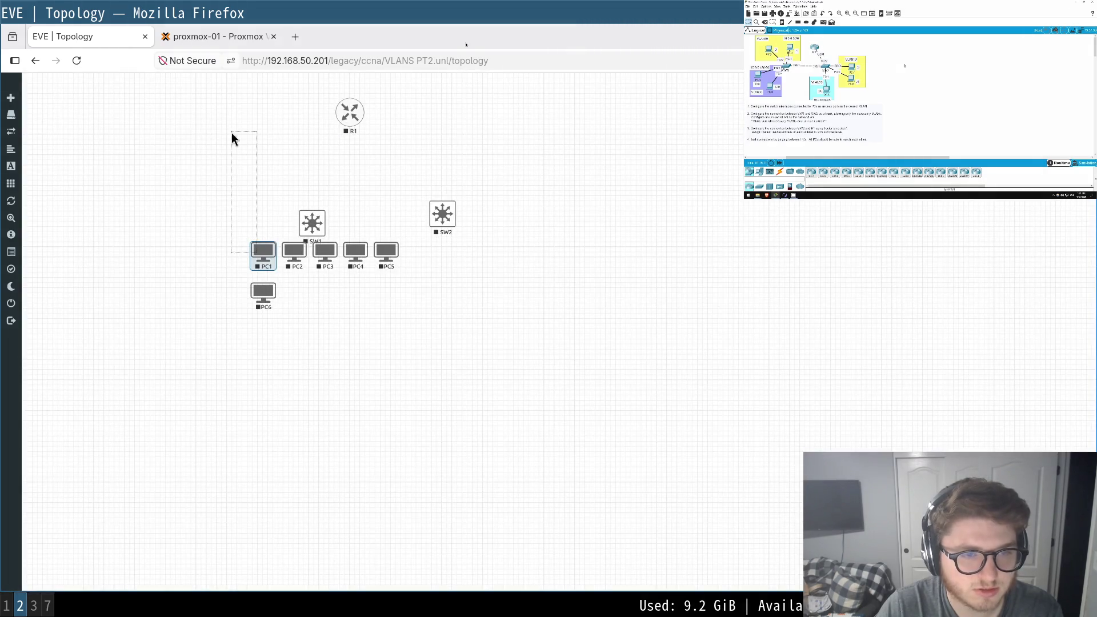
drag(263, 253, 219, 122)
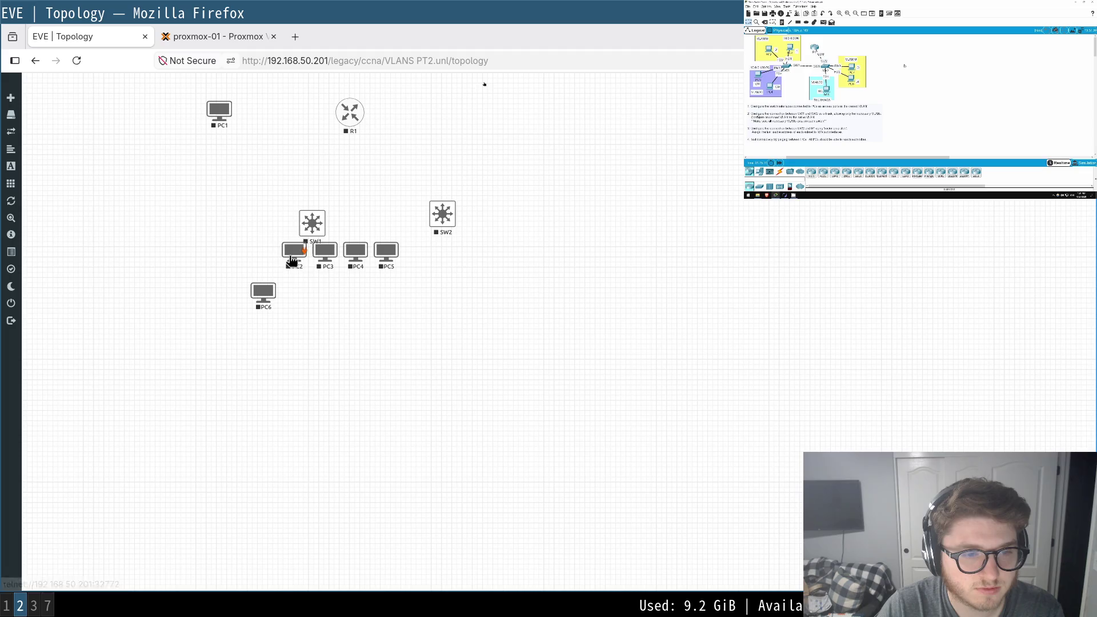
drag(294, 252, 247, 165)
mouse_move(219, 114)
mouse_down()
mouse_move(271, 131)
mouse_move(235, 160)
mouse_move(265, 233)
mouse_move(277, 349)
mouse_move(198, 339)
mouse_up()
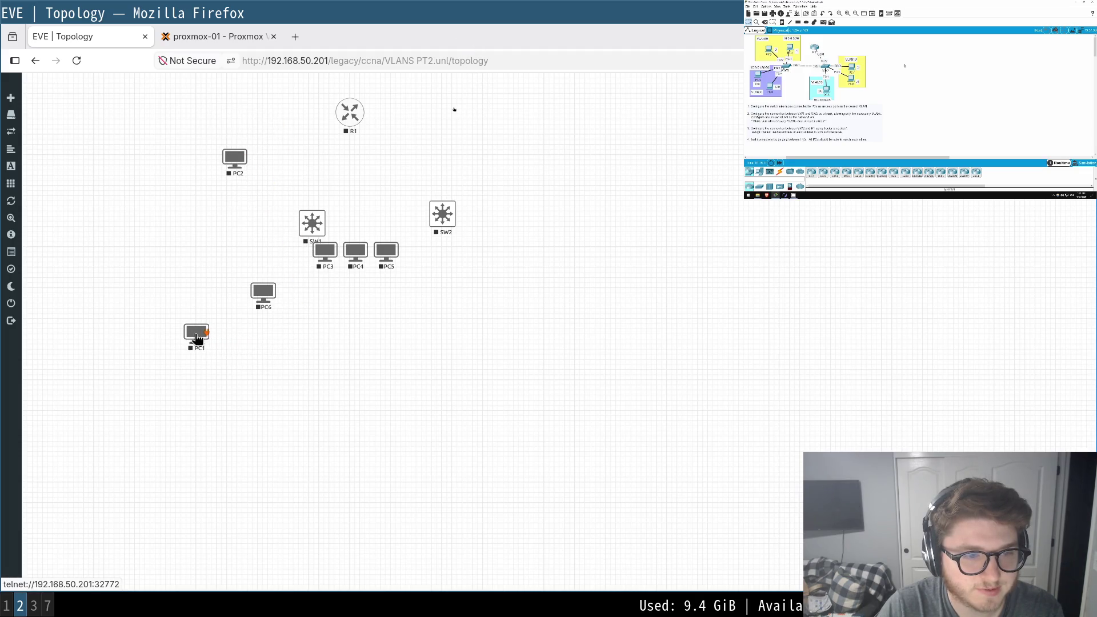
drag(233, 162, 151, 339)
drag(257, 293, 303, 341)
drag(324, 253, 346, 345)
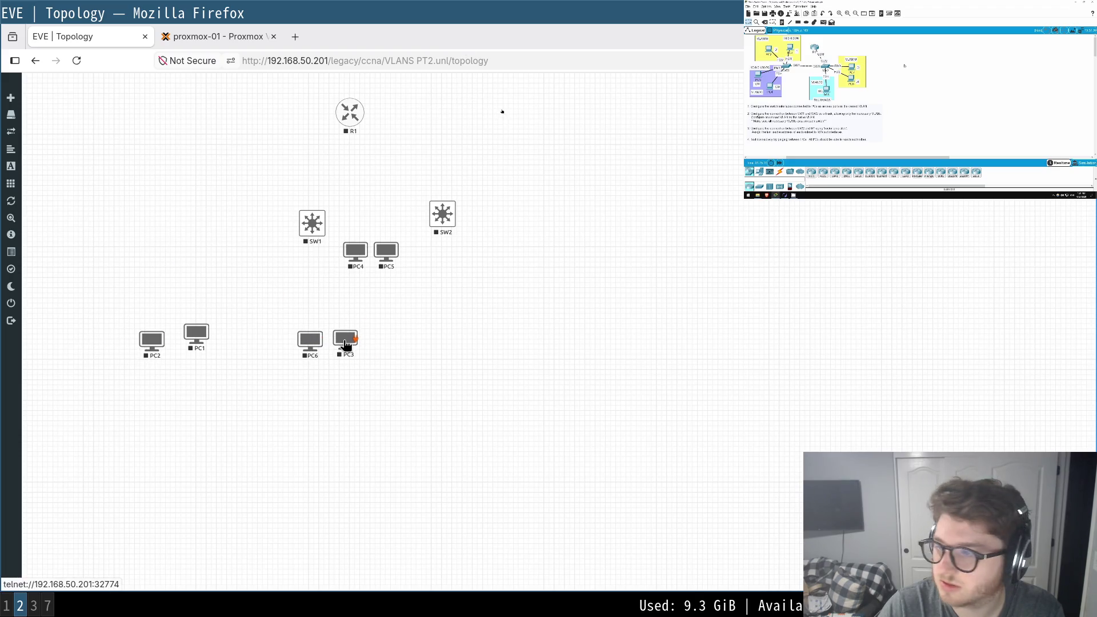
drag(307, 350, 340, 346)
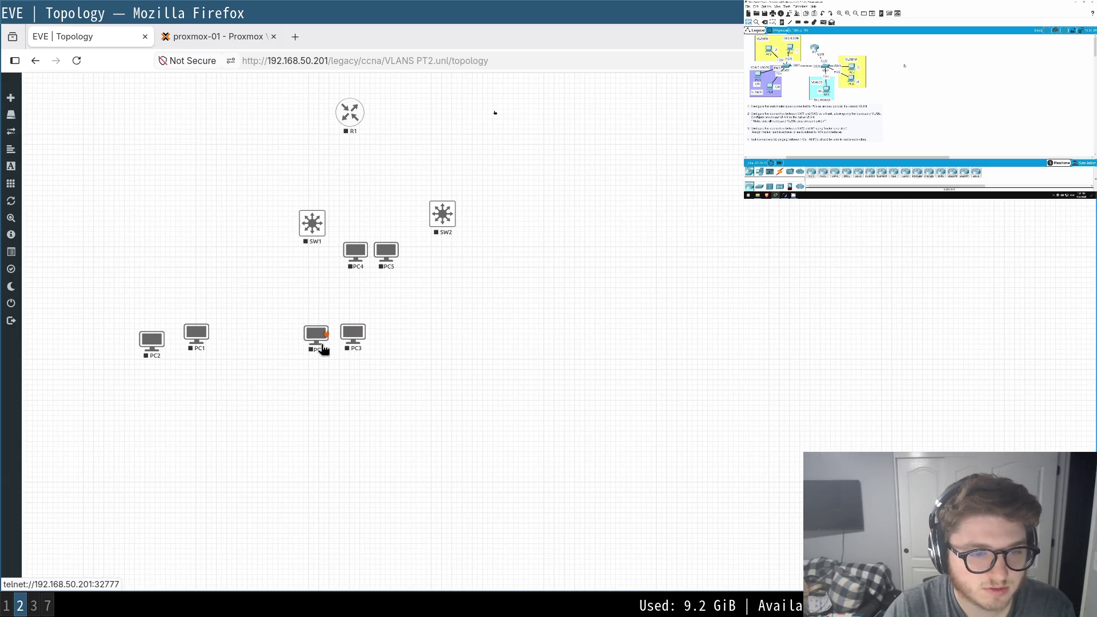
right_click(315, 288)
Add one more Virtual PC (VPCS) node, created as PC8.
click(343, 306)
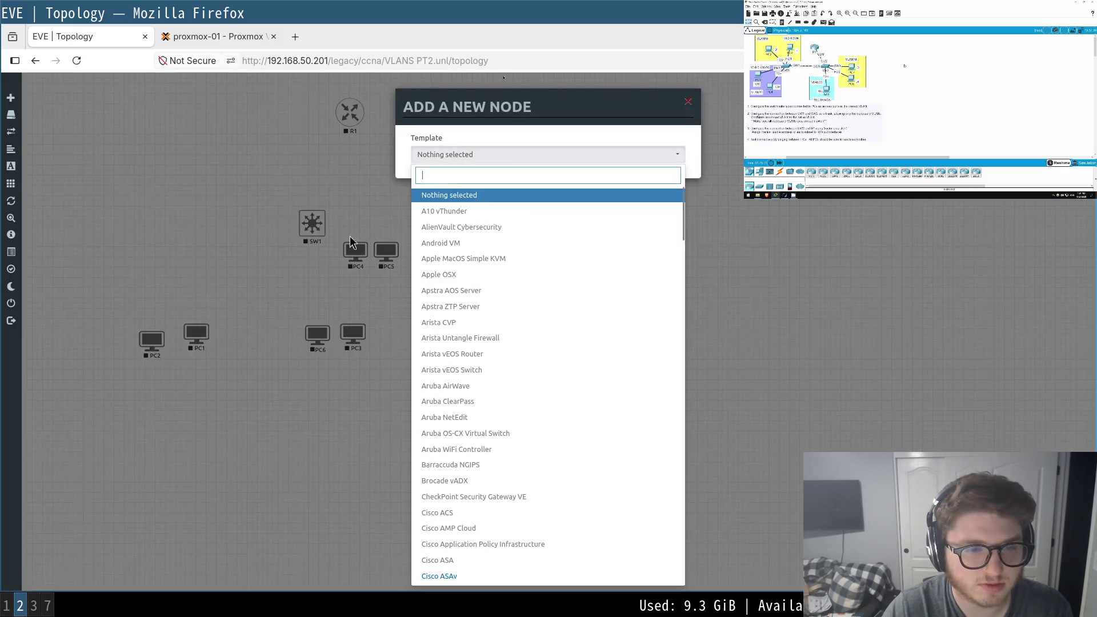
text(vp)
key(Return)
click(437, 164)
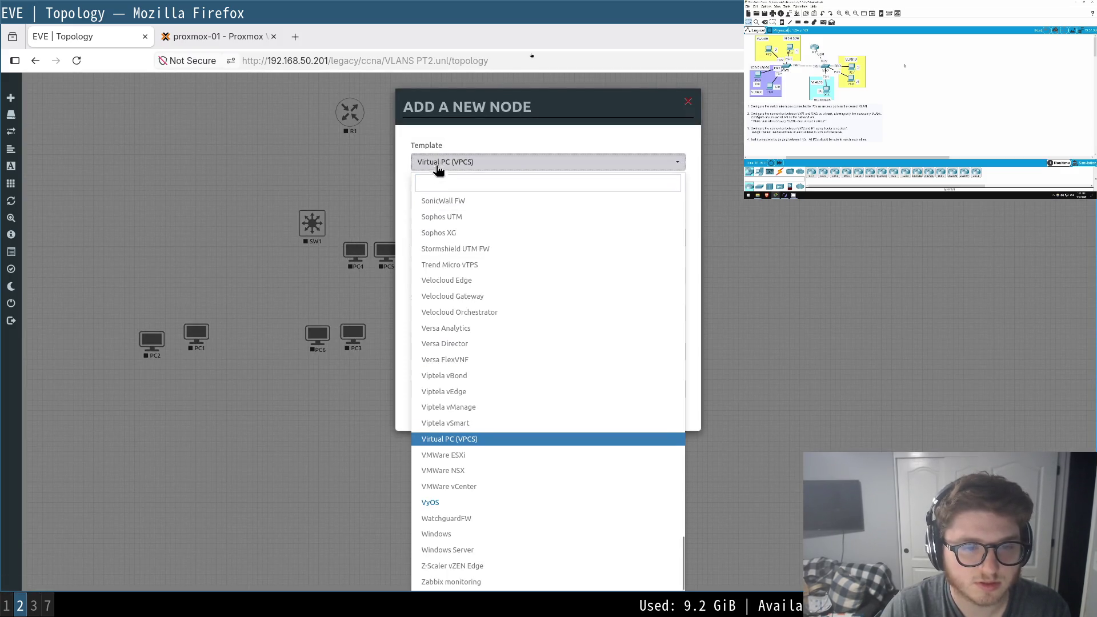
key(Escape)
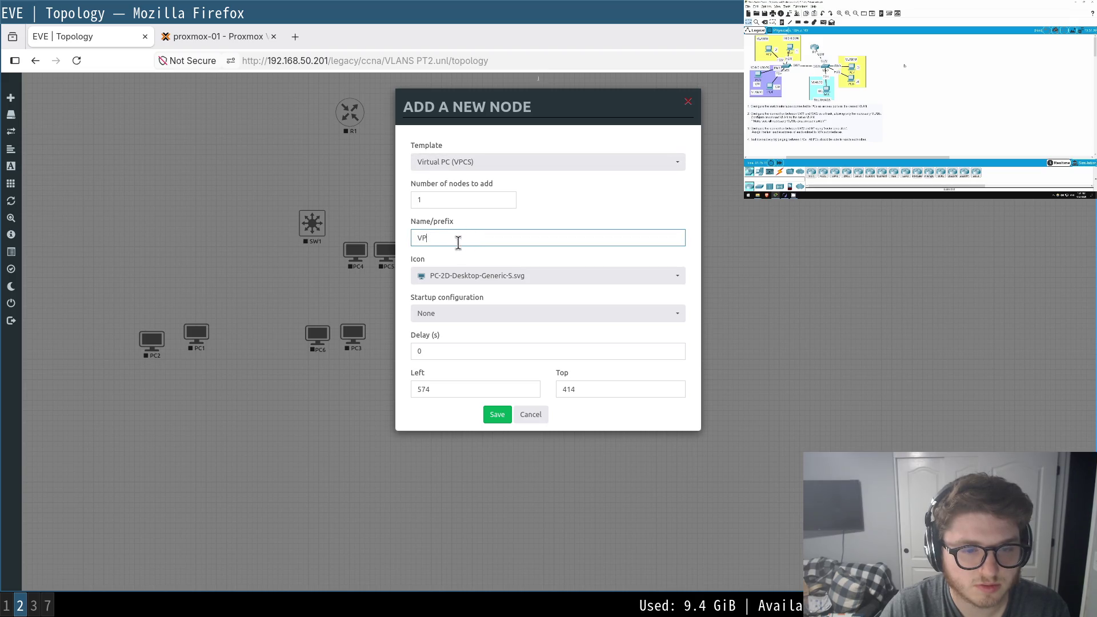
text(PC8)
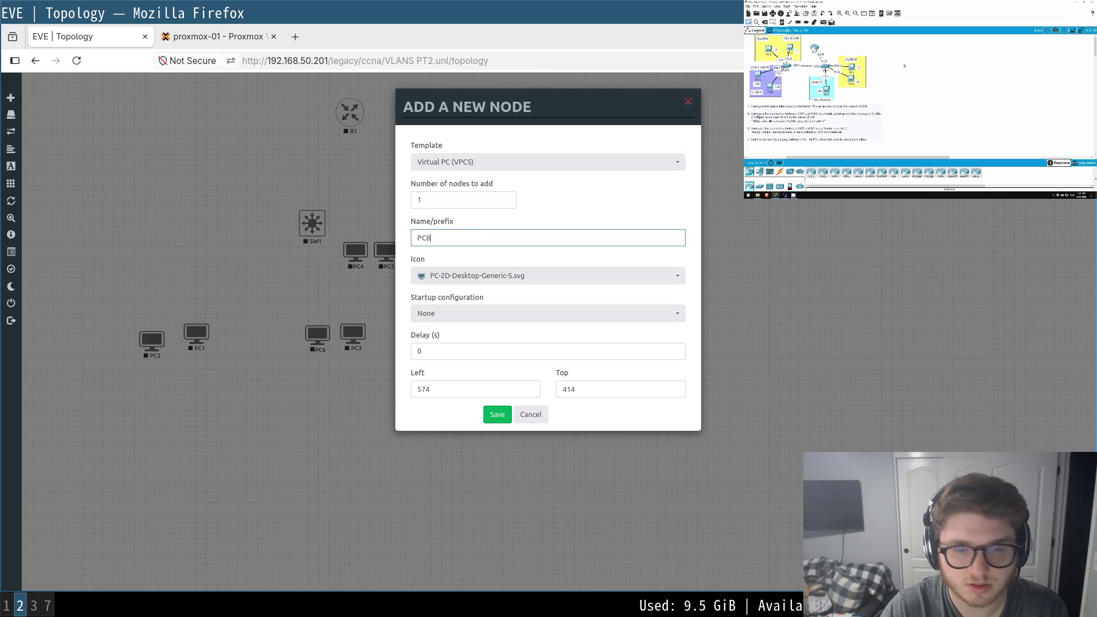
key(Return)
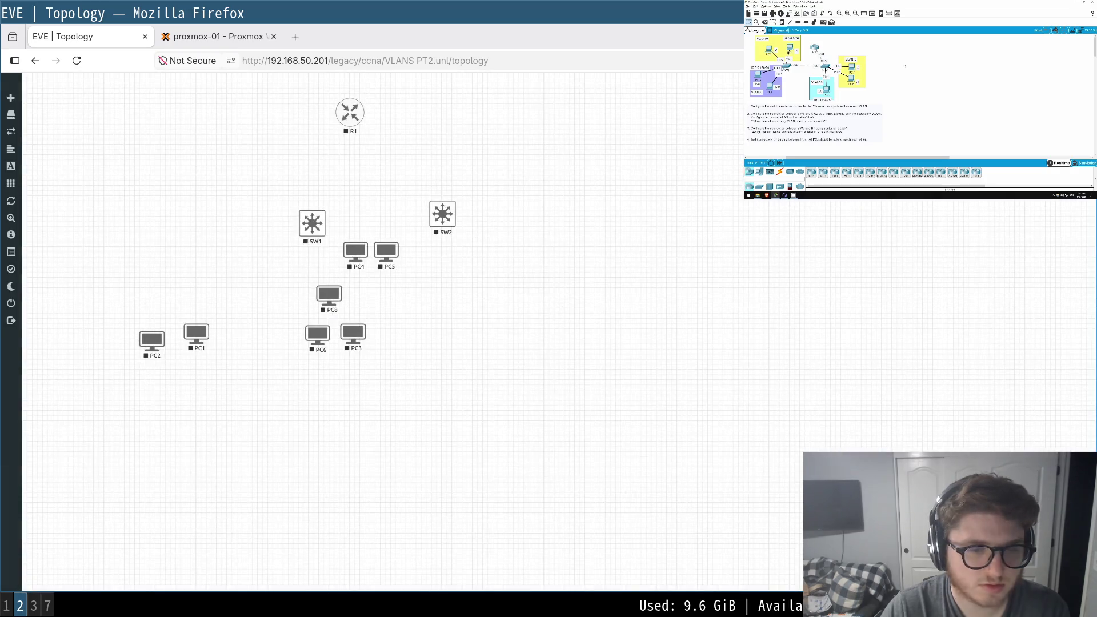
Move the new PC to the right of the others and rename it from PC8 to PC7.
drag(320, 314, 452, 333)
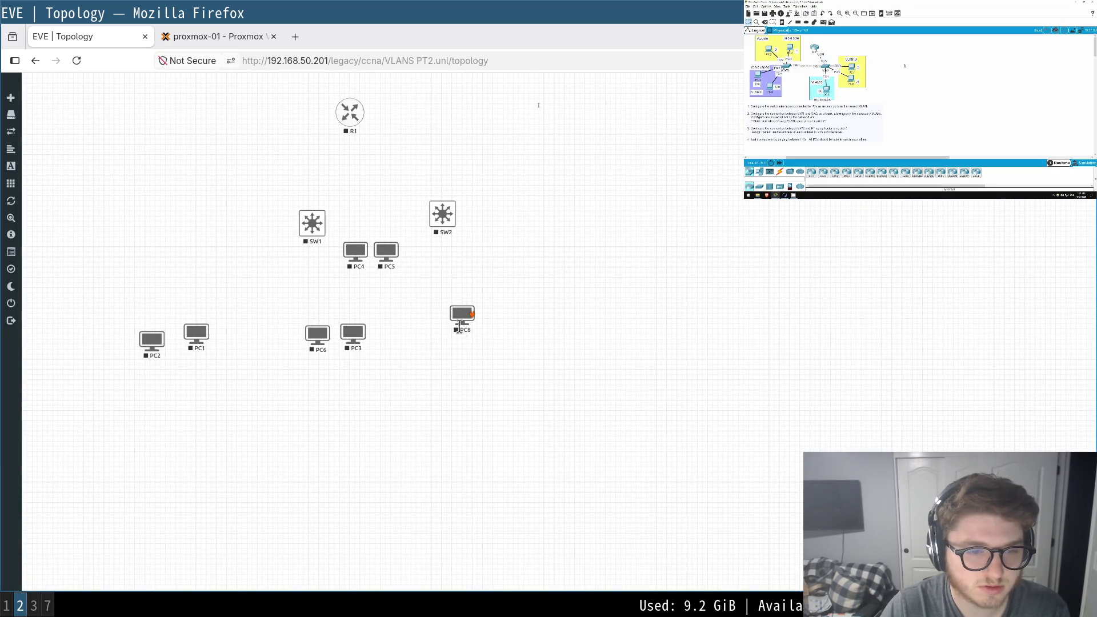
right_click(464, 327)
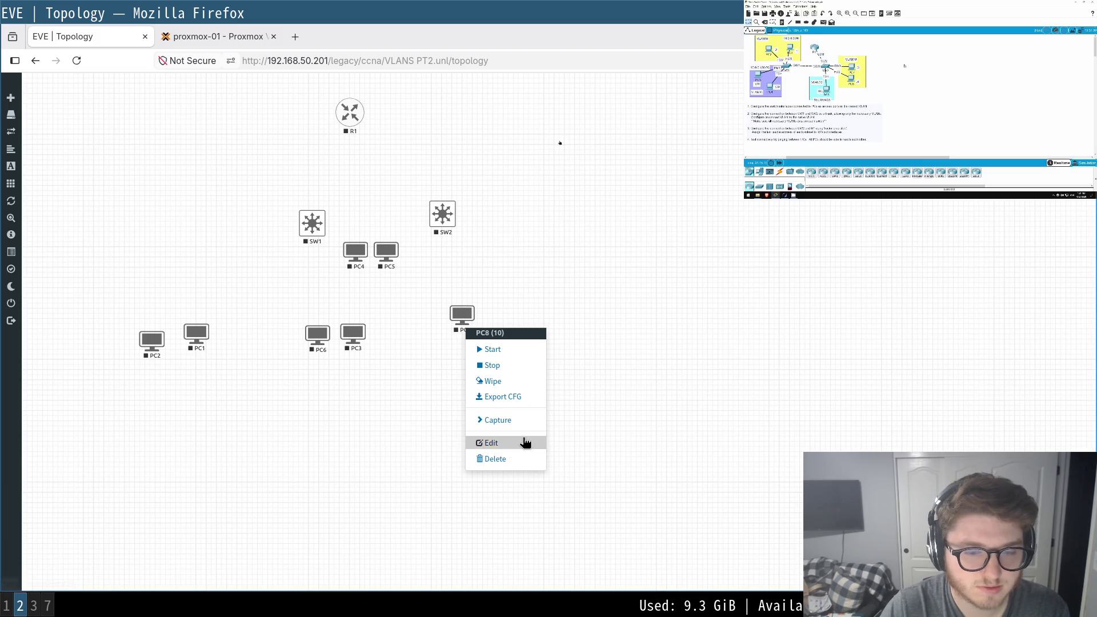
click(524, 443)
key(BackSpace)
text(7)
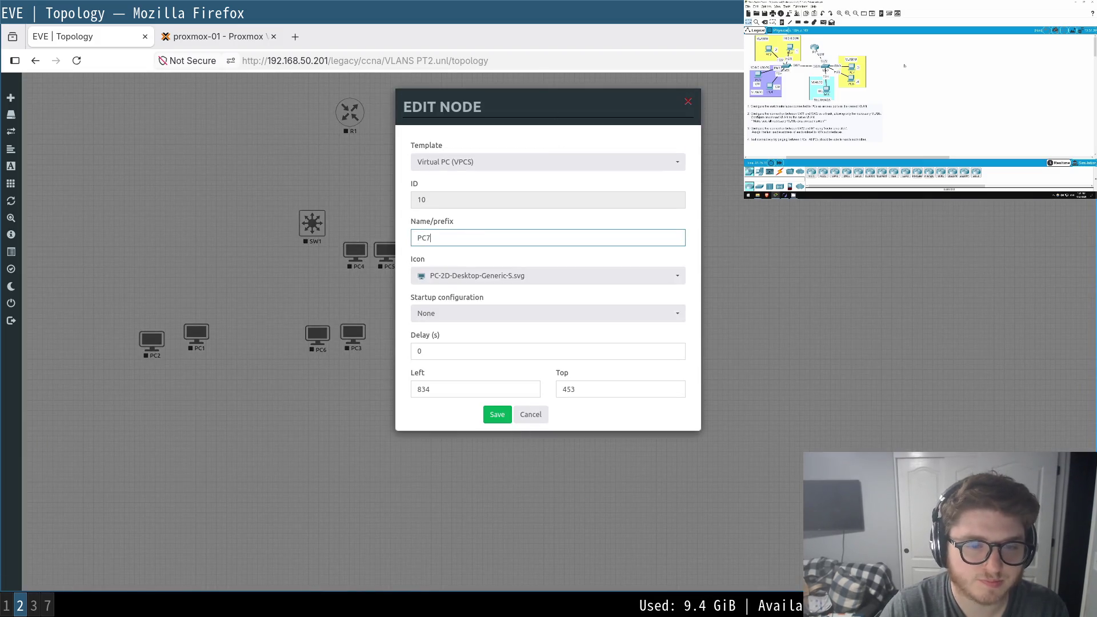
key(Return)
drag(463, 313, 528, 300)
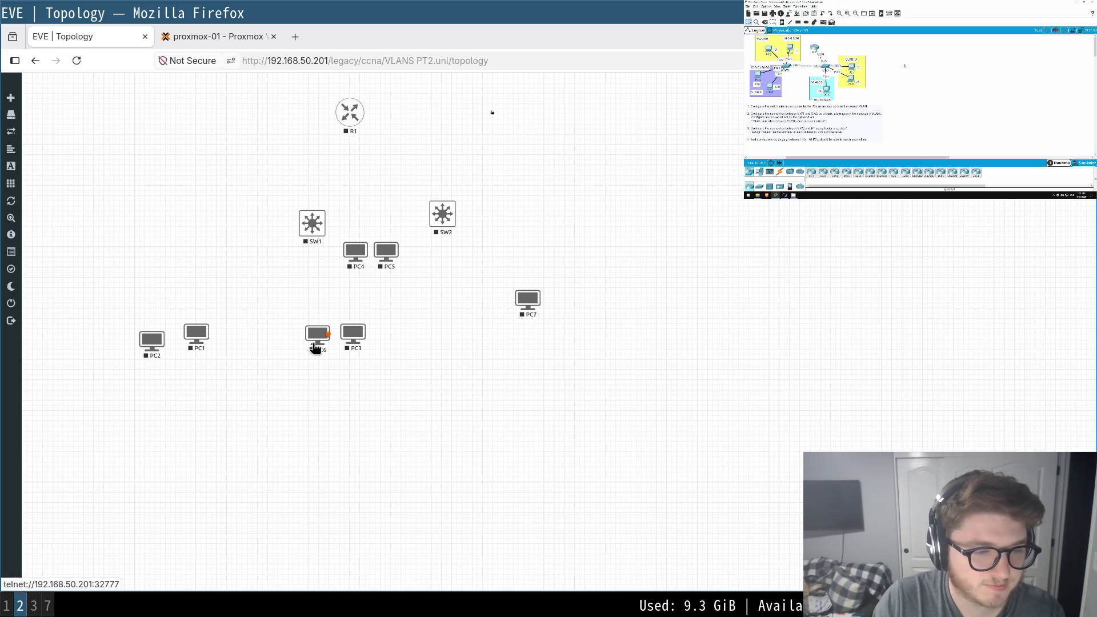
Pull PC1–PC7 down into a rough row beneath the switches, PC7 at the far right.
drag(316, 340, 423, 388)
mouse_move(197, 345)
mouse_down()
mouse_move(131, 333)
mouse_move(184, 341)
mouse_up()
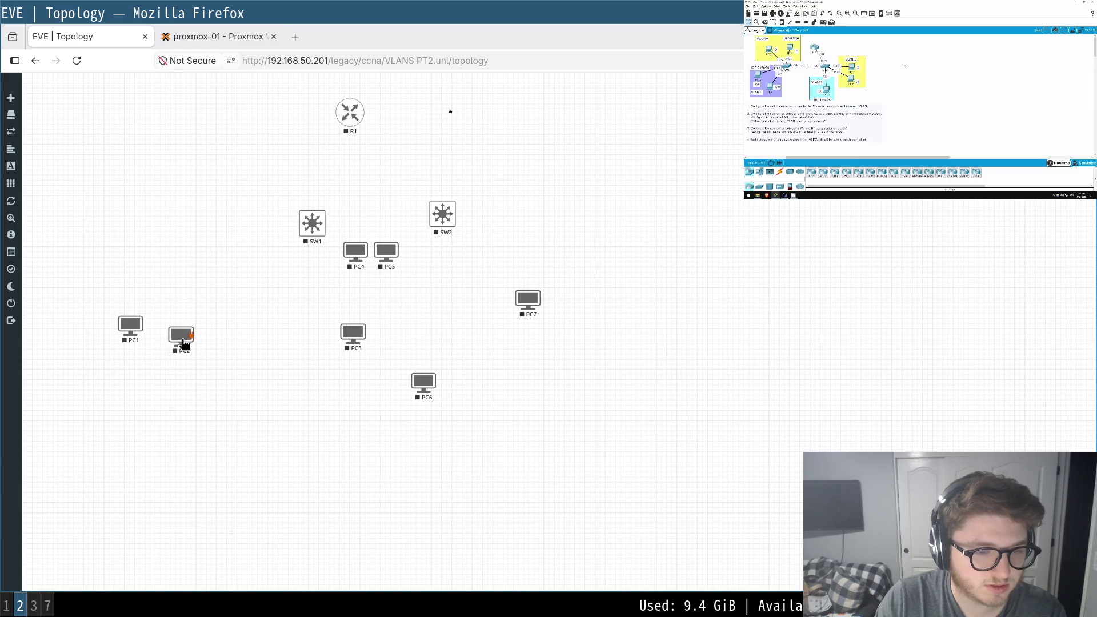
click(335, 328)
mouse_move(348, 276)
mouse_down()
mouse_move(303, 283)
mouse_move(342, 364)
mouse_up()
click(325, 304)
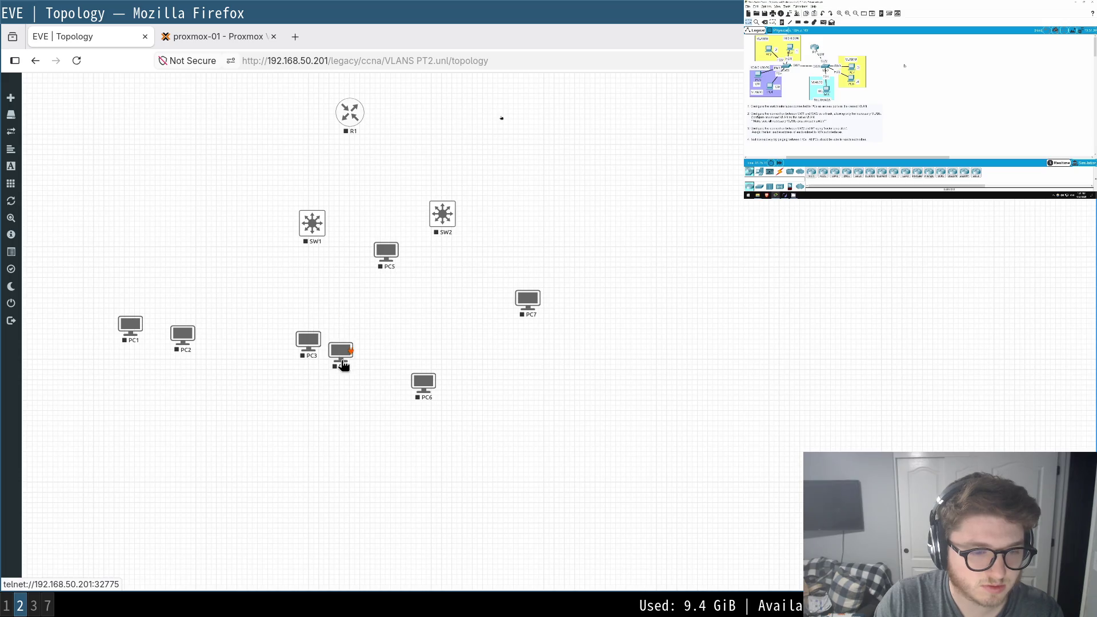
mouse_move(385, 255)
mouse_down()
mouse_move(439, 352)
mouse_move(485, 352)
mouse_up()
drag(525, 310, 561, 316)
drag(477, 365, 566, 332)
Move SW2 to the right and settle PC5, PC6 and PC7 together at the right end of the row.
drag(449, 225, 511, 241)
drag(532, 333, 541, 345)
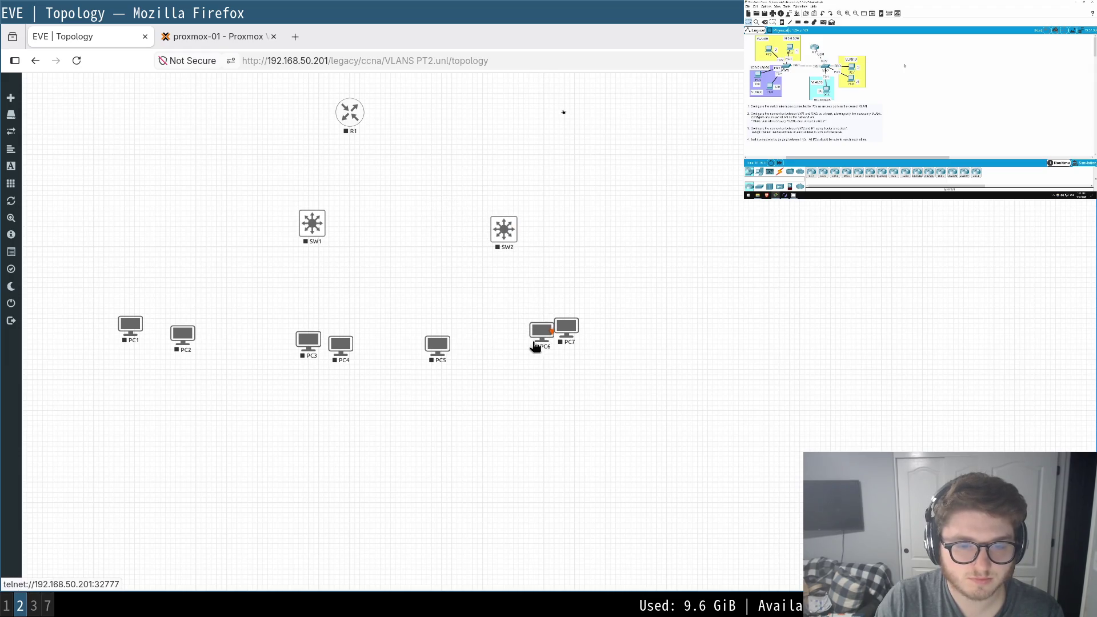
drag(446, 358, 489, 341)
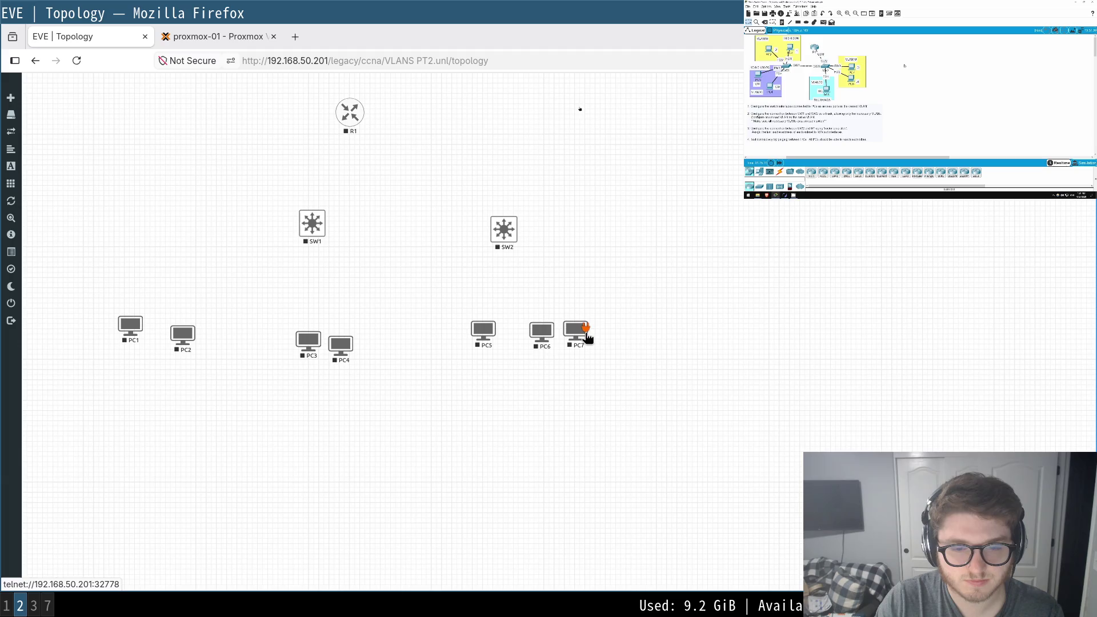
drag(585, 336, 625, 334)
drag(480, 342, 435, 345)
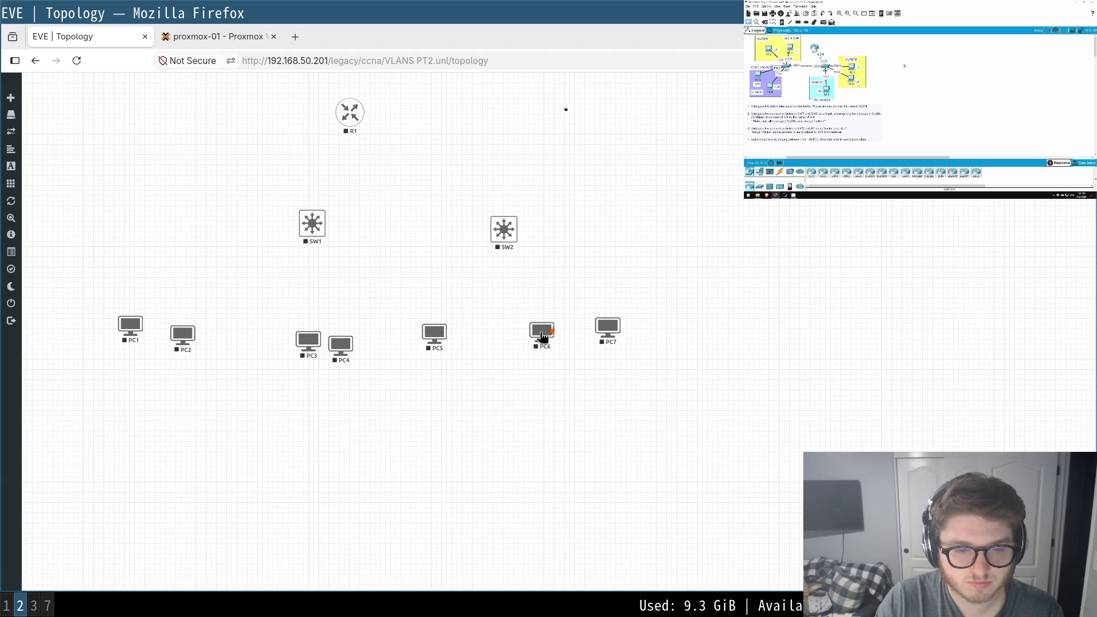
drag(542, 337, 477, 345)
drag(602, 324, 543, 338)
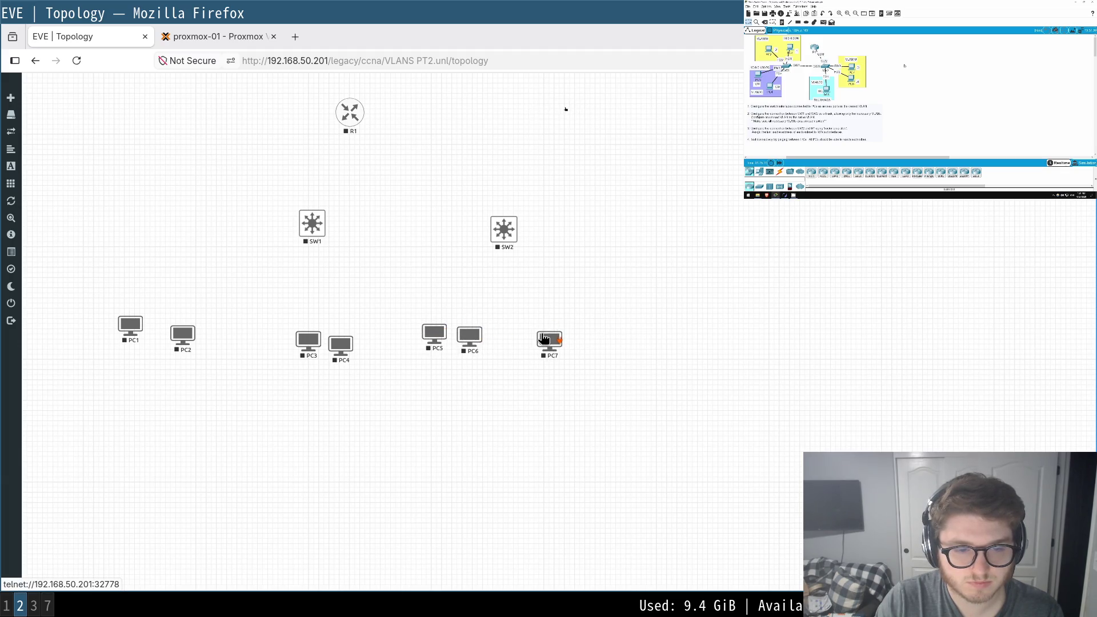
Close up PC1–PC4 under SW1, level PC6 and PC7, and move R1 right above the switches.
drag(314, 240, 323, 236)
mouse_move(337, 346)
mouse_down()
mouse_move(353, 349)
mouse_move(333, 339)
mouse_up()
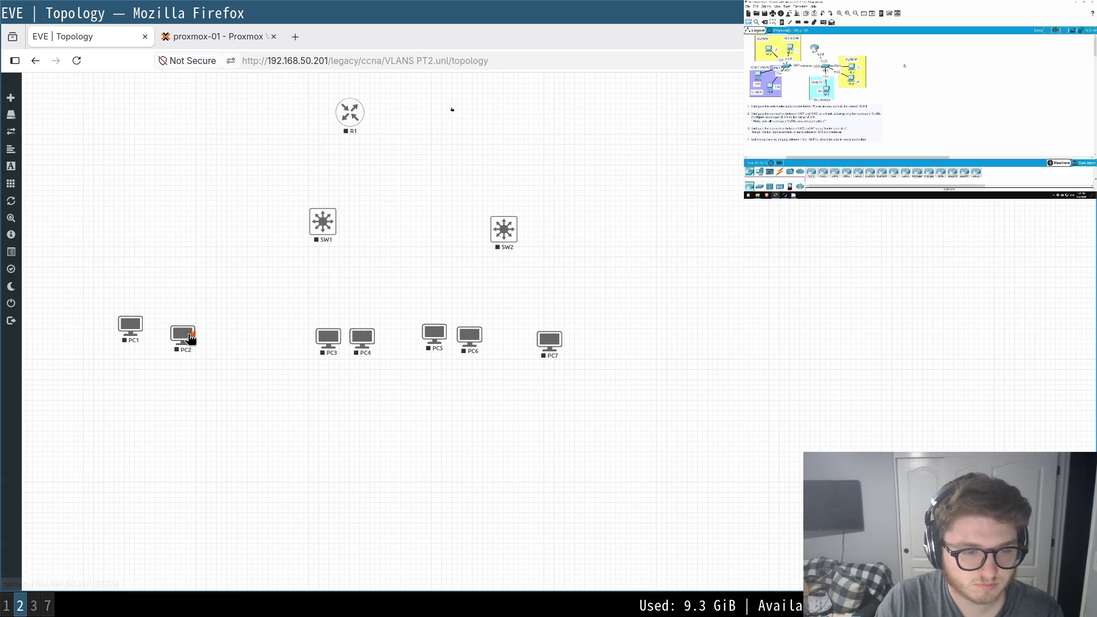
drag(190, 340, 268, 338)
drag(135, 327, 227, 349)
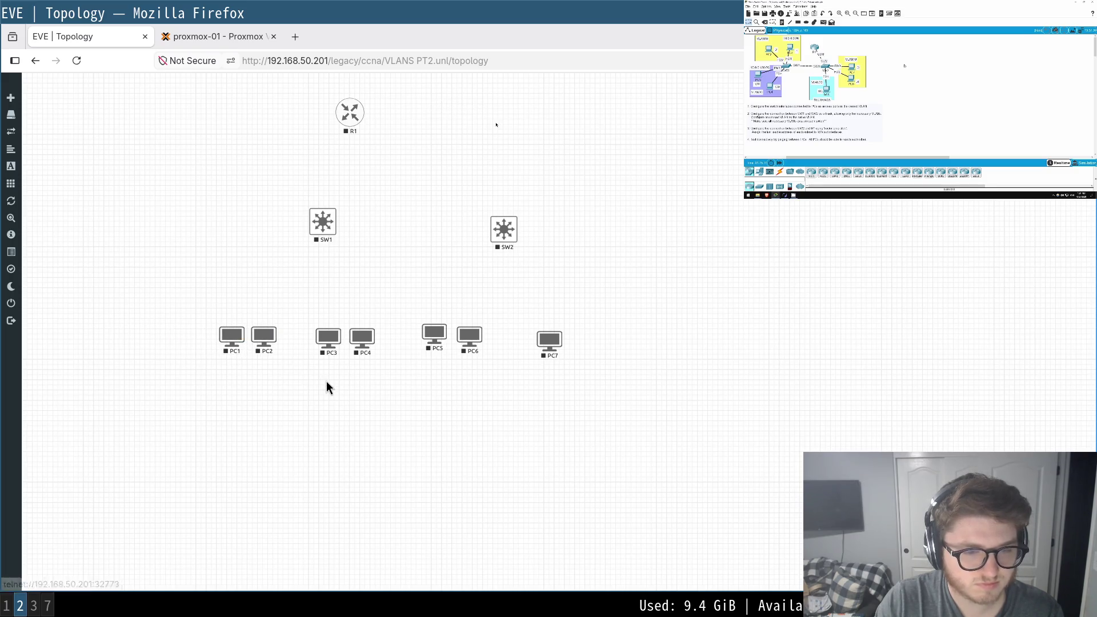
drag(472, 352, 473, 346)
drag(544, 345, 543, 337)
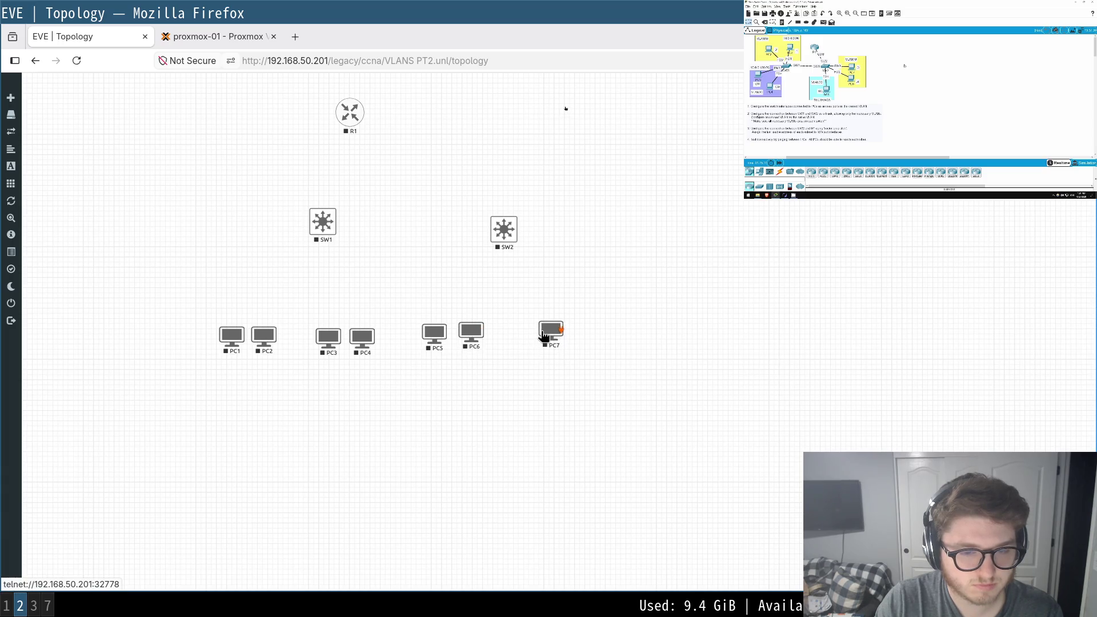
drag(350, 114, 415, 109)
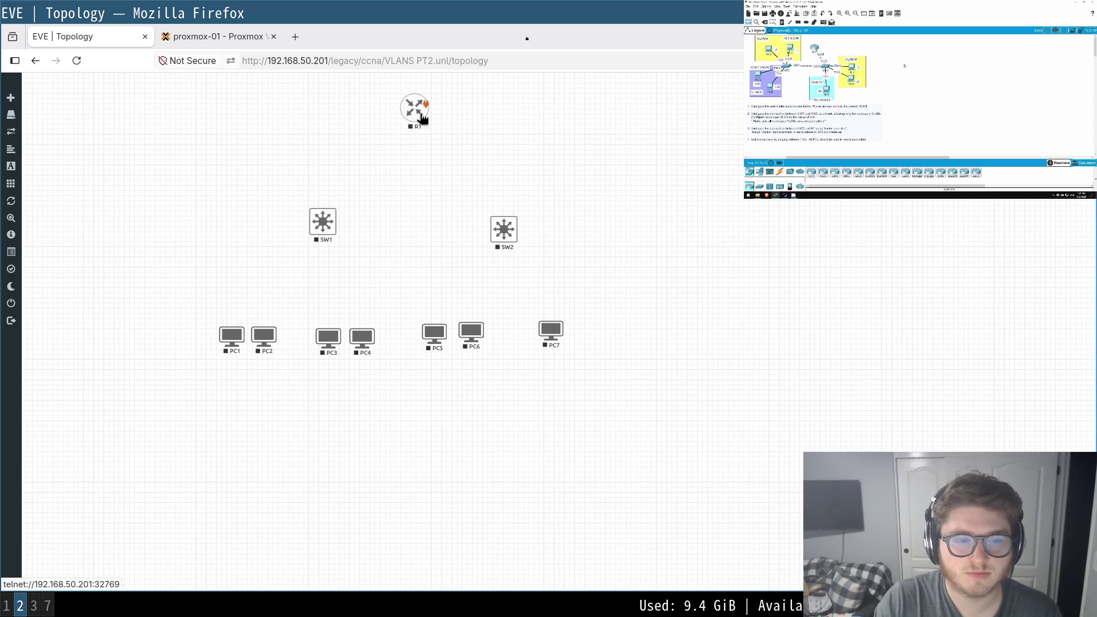
mouse_move(422, 118)
mouse_down()
mouse_move(310, 137)
mouse_move(508, 125)
mouse_up()
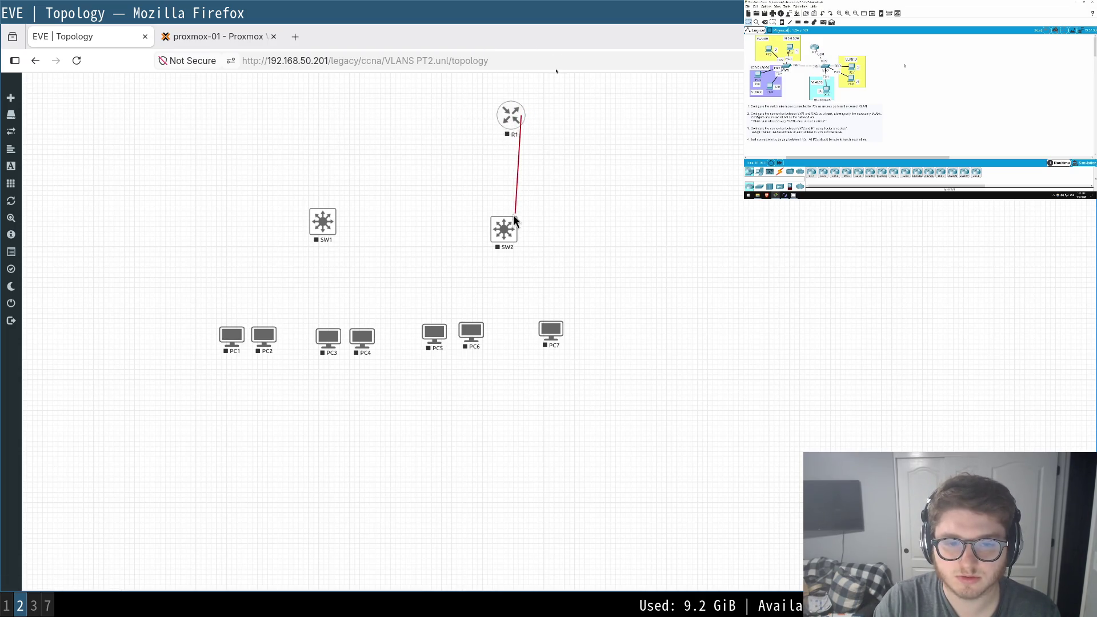
Link R1 and SW2, deleting the first attempt and redrawing it from SW2 to R1.
drag(513, 221, 504, 240)
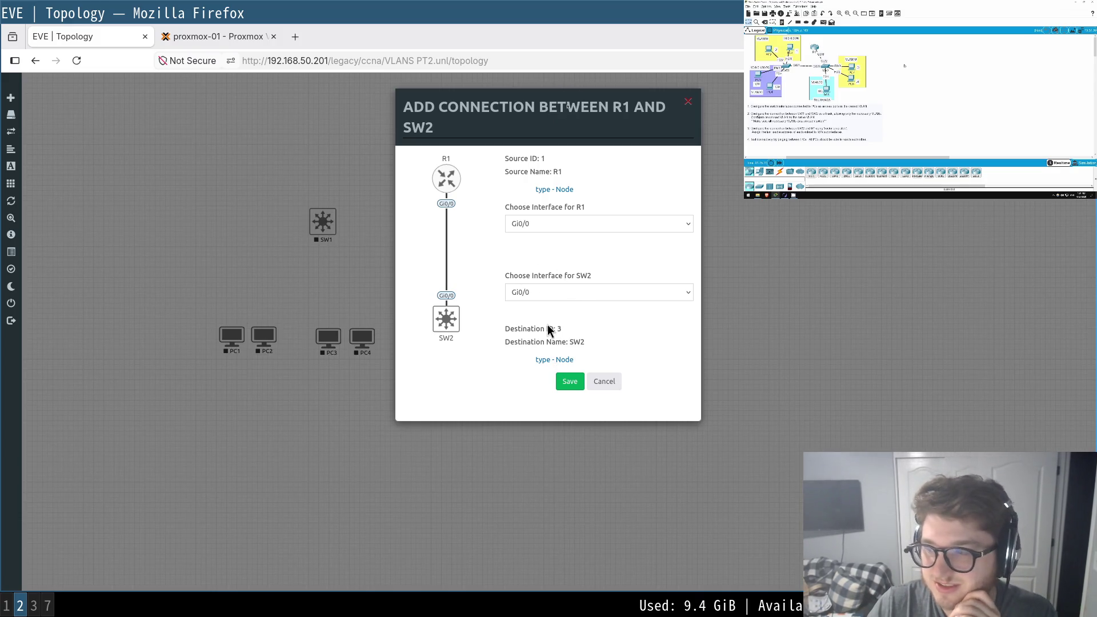
click(569, 380)
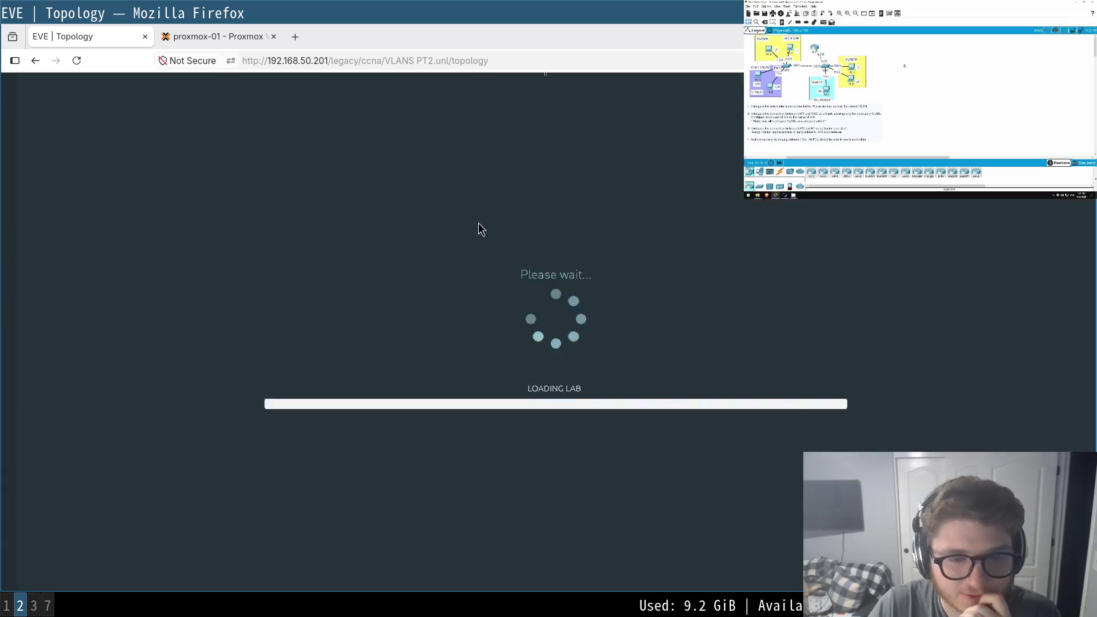
drag(515, 230, 371, 230)
right_click(509, 201)
click(534, 225)
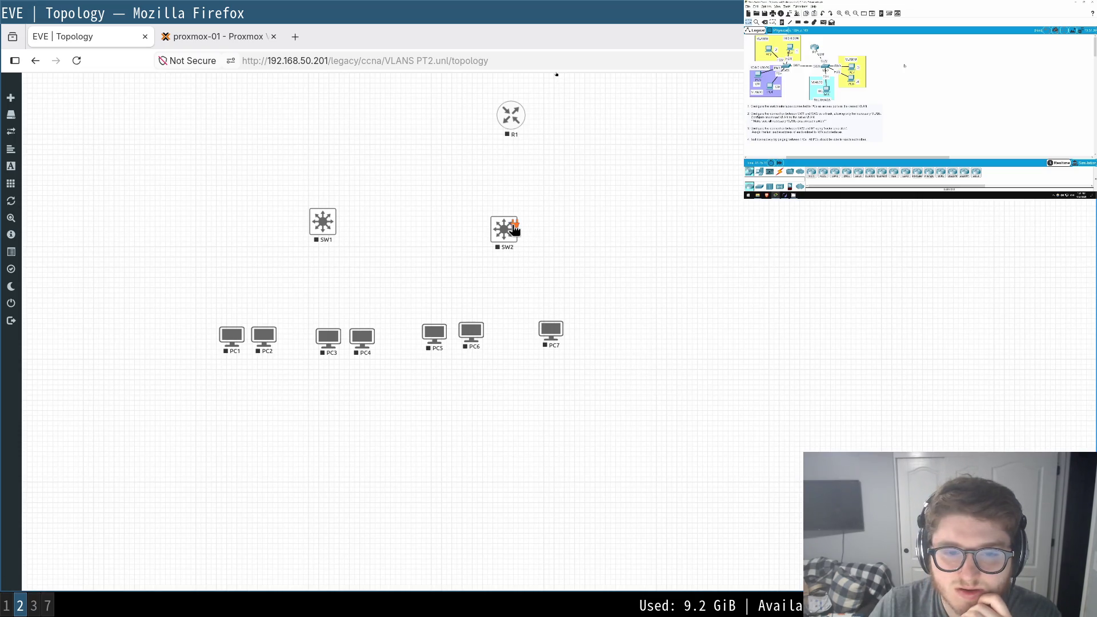
drag(518, 104, 517, 105)
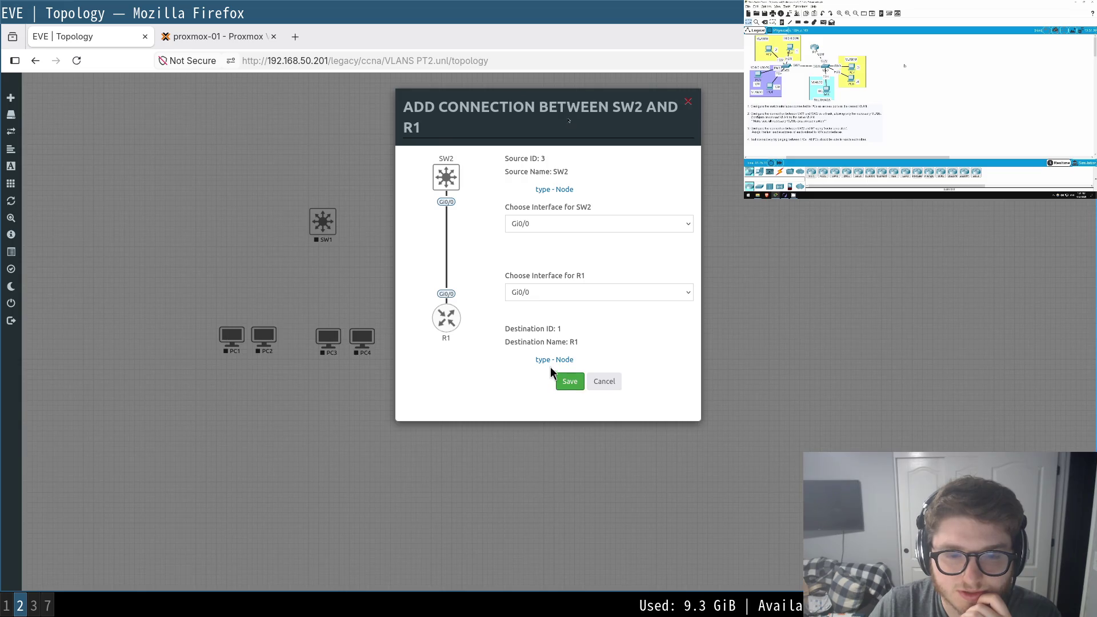
click(560, 379)
Connect SW2 to SW1 and save the link.
drag(515, 230, 430, 229)
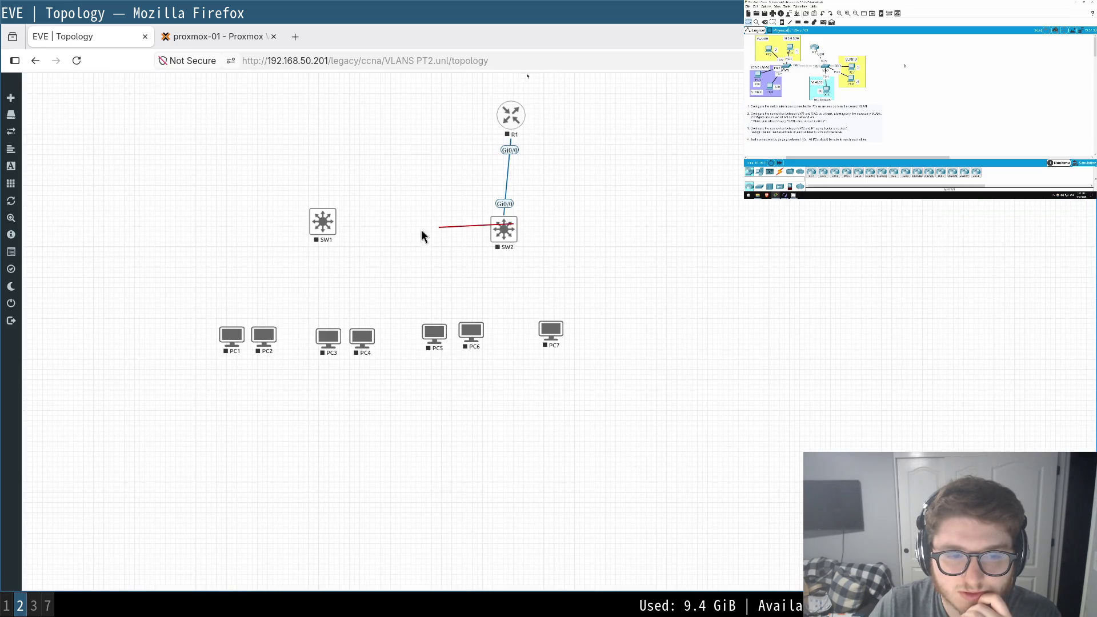
drag(324, 223, 324, 223)
click(569, 385)
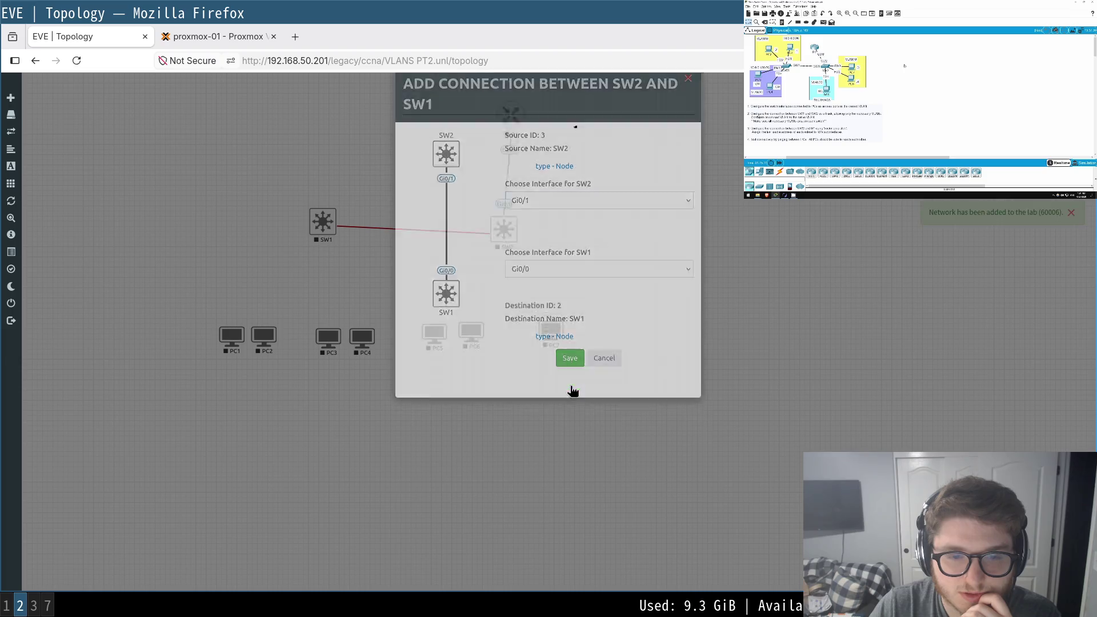
Cable PC5, PC6 and PC7 to SW2.
mouse_move(512, 230)
mouse_down()
mouse_move(504, 261)
mouse_move(433, 331)
mouse_up()
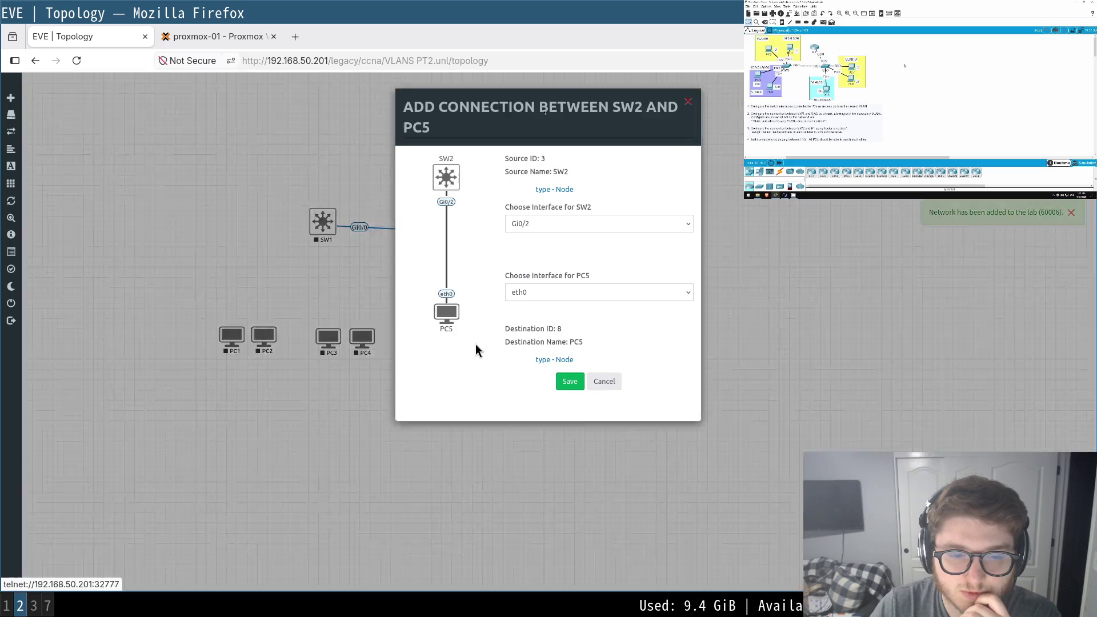
click(564, 383)
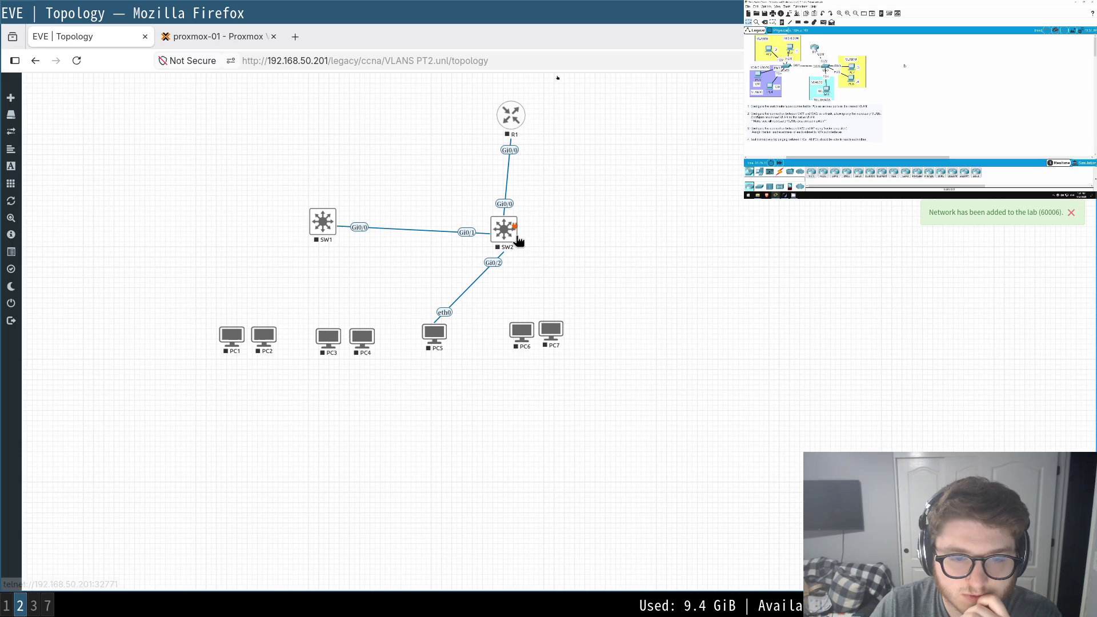
drag(513, 232, 522, 333)
click(571, 383)
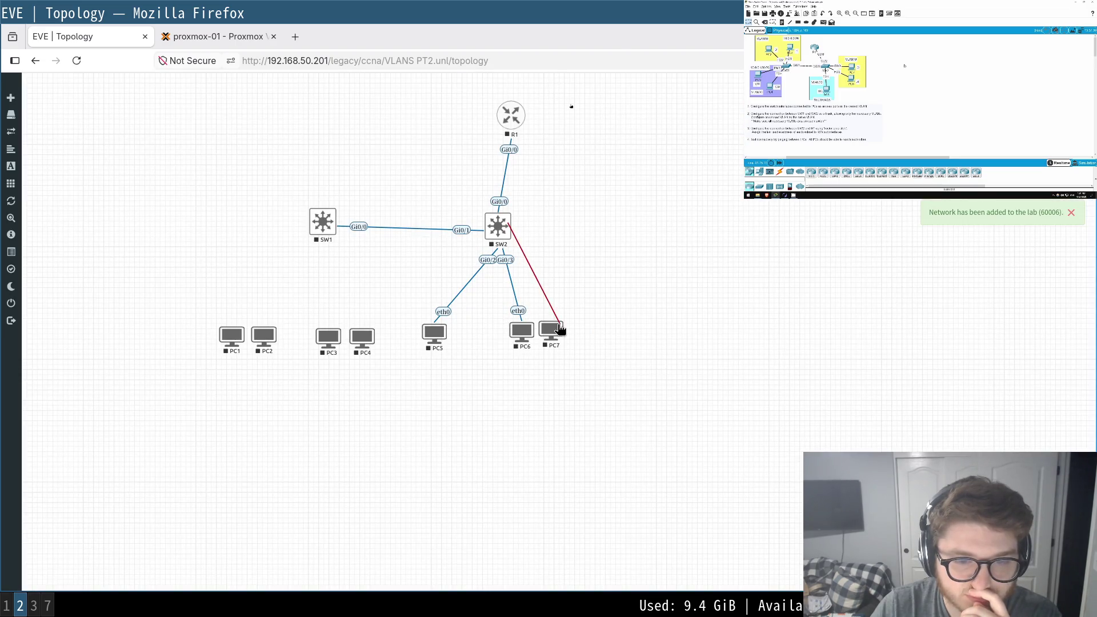
drag(559, 331, 558, 332)
click(570, 382)
Cable PC1, PC2, PC3 and PC4 to SW1.
drag(333, 236, 330, 223)
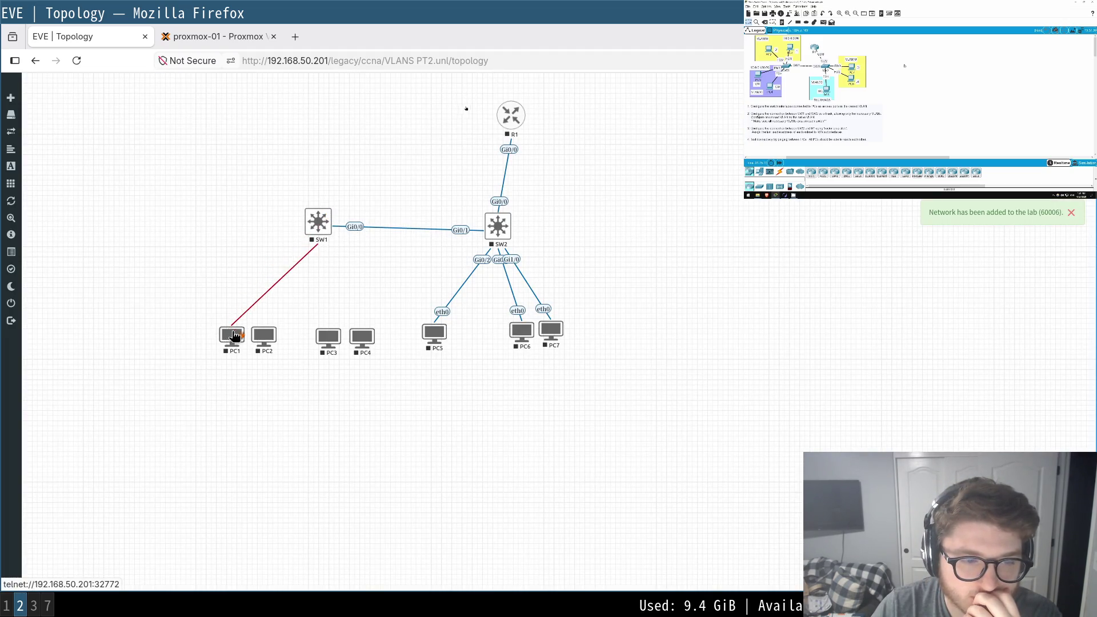
drag(237, 307, 232, 336)
click(565, 383)
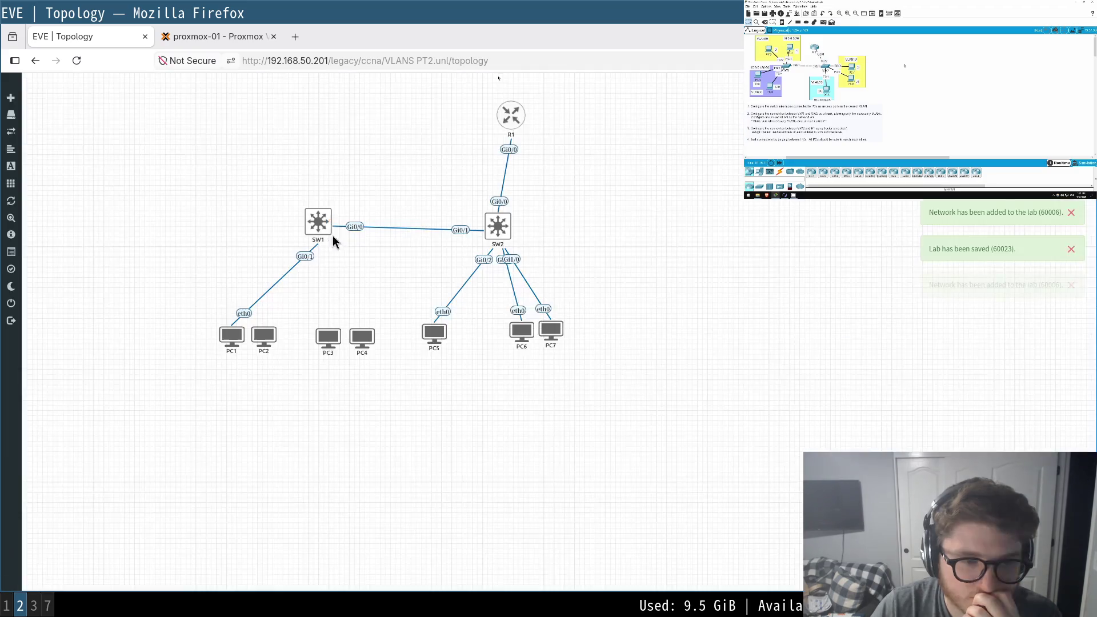
drag(276, 336, 267, 336)
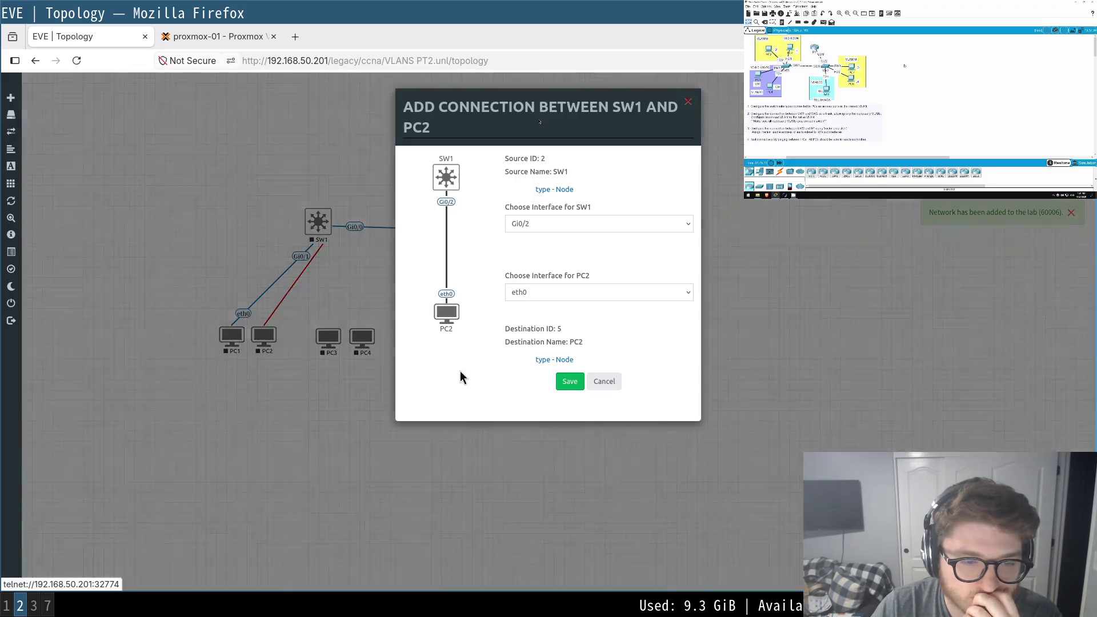
click(567, 381)
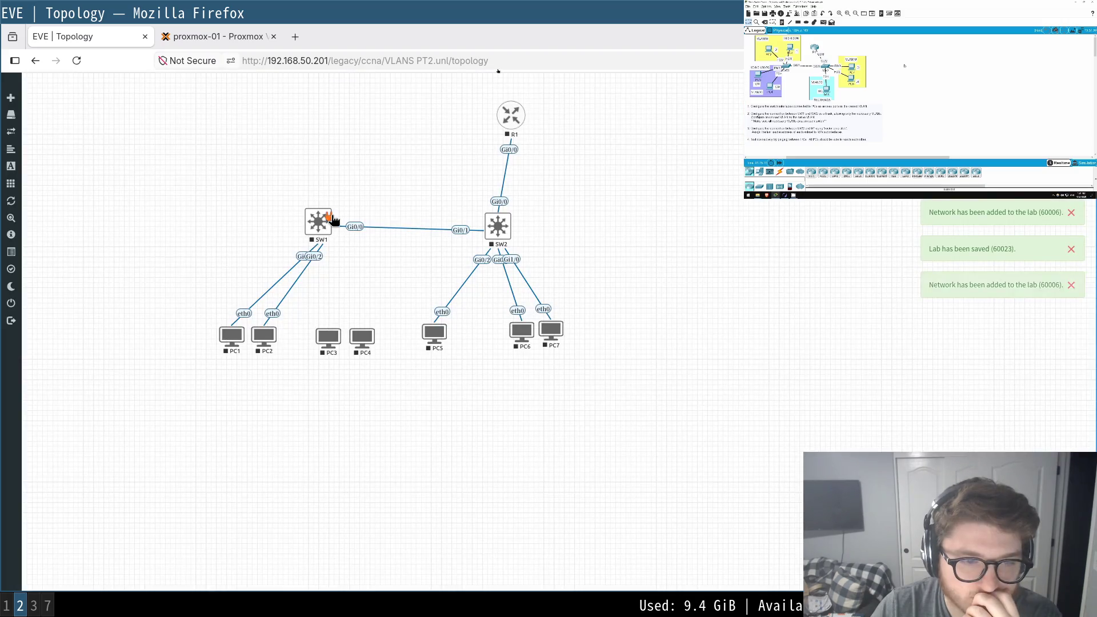
drag(319, 221, 337, 275)
drag(338, 336, 330, 337)
click(570, 380)
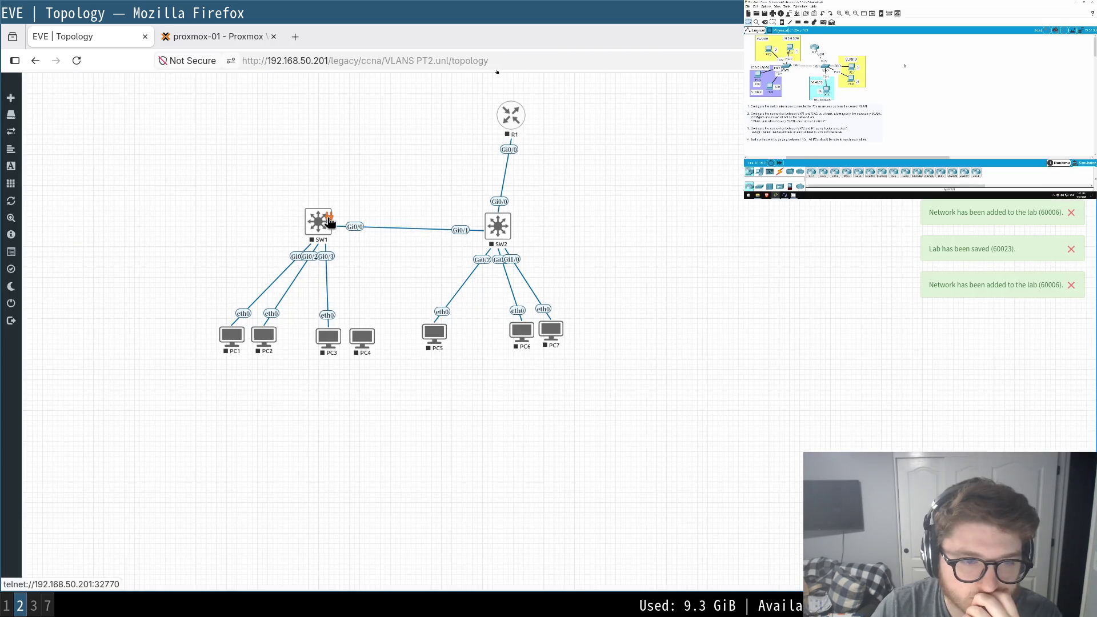
drag(329, 221, 362, 336)
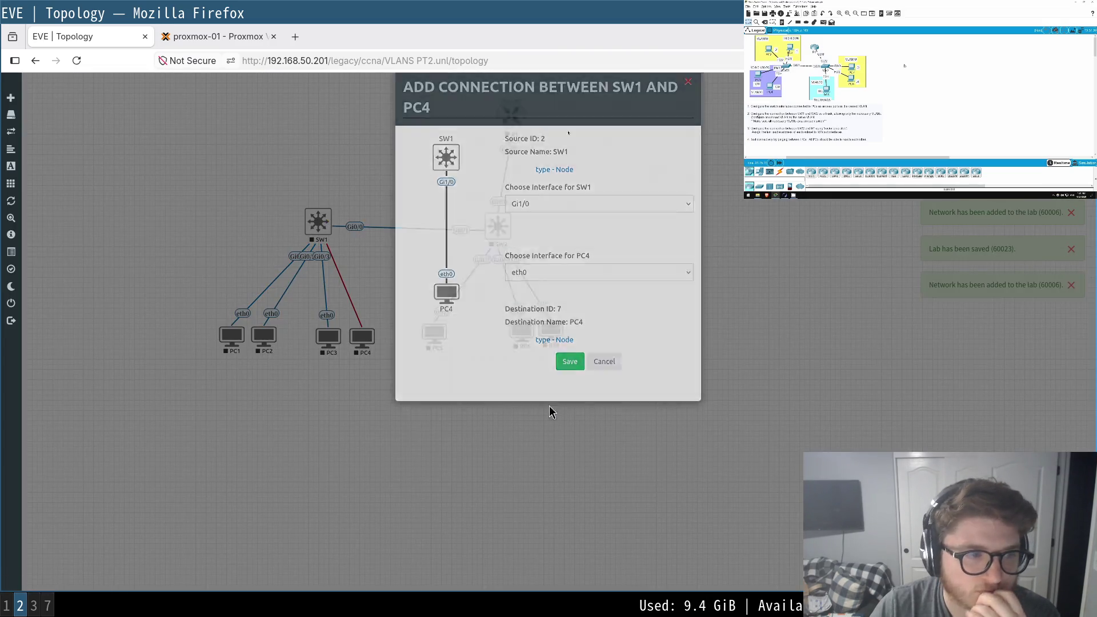
click(571, 367)
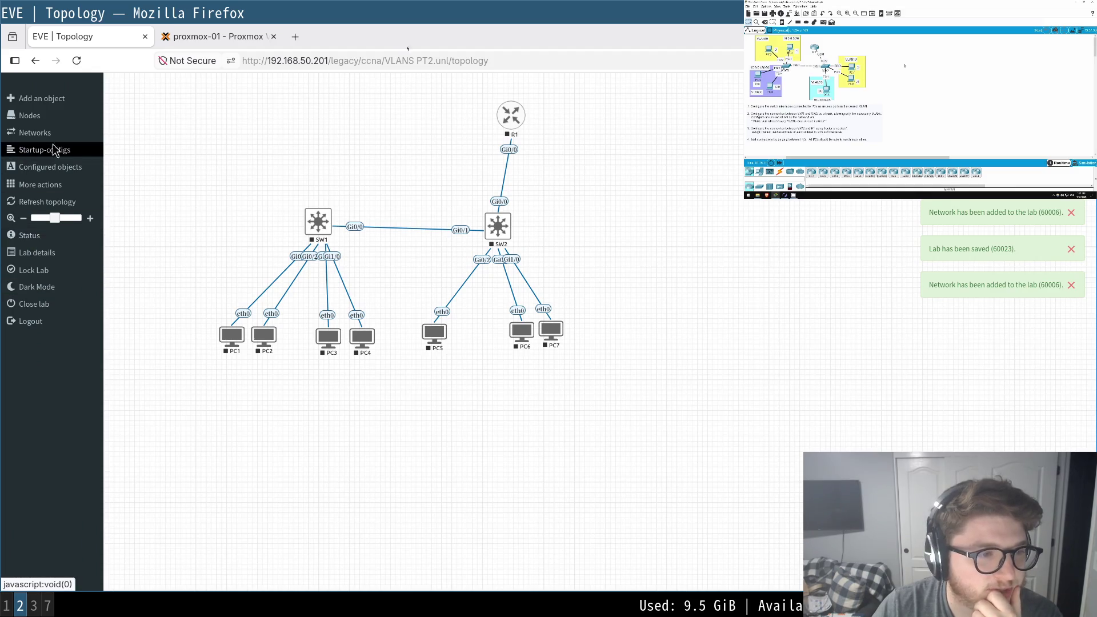
Add a custom square shape with a light-blue background to the lab.
right_click(182, 192)
click(209, 253)
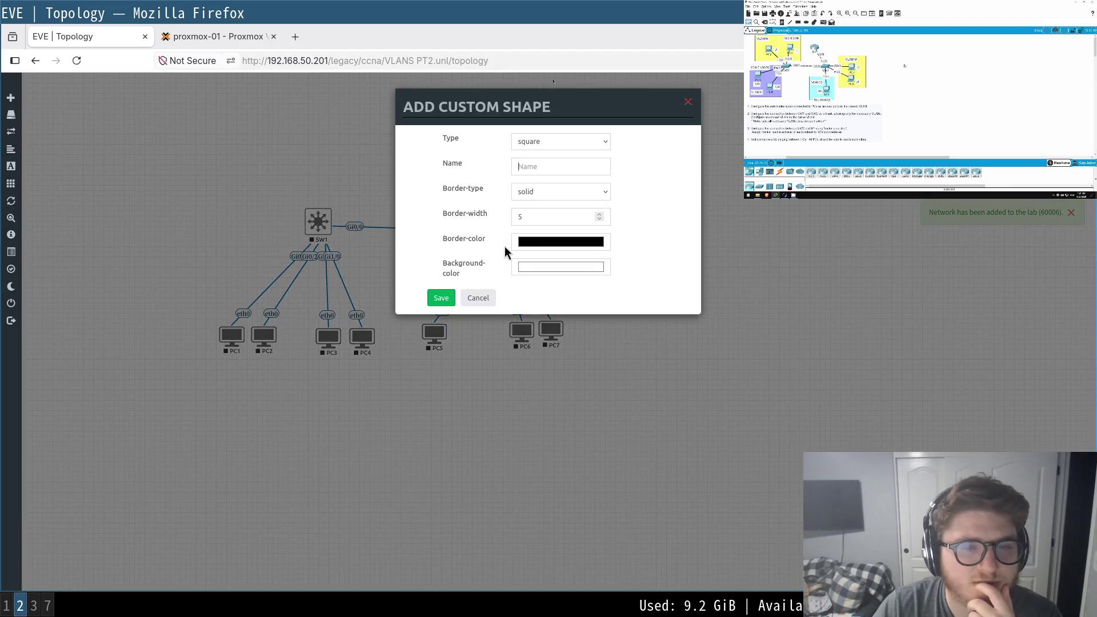
click(529, 244)
click(605, 404)
click(557, 268)
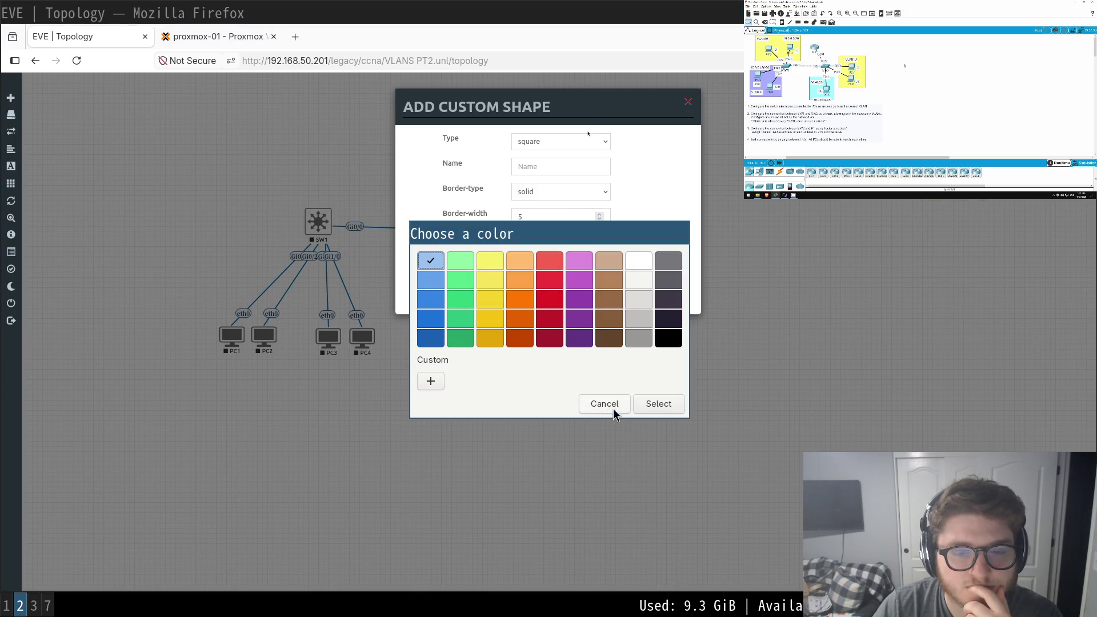
click(650, 402)
click(441, 300)
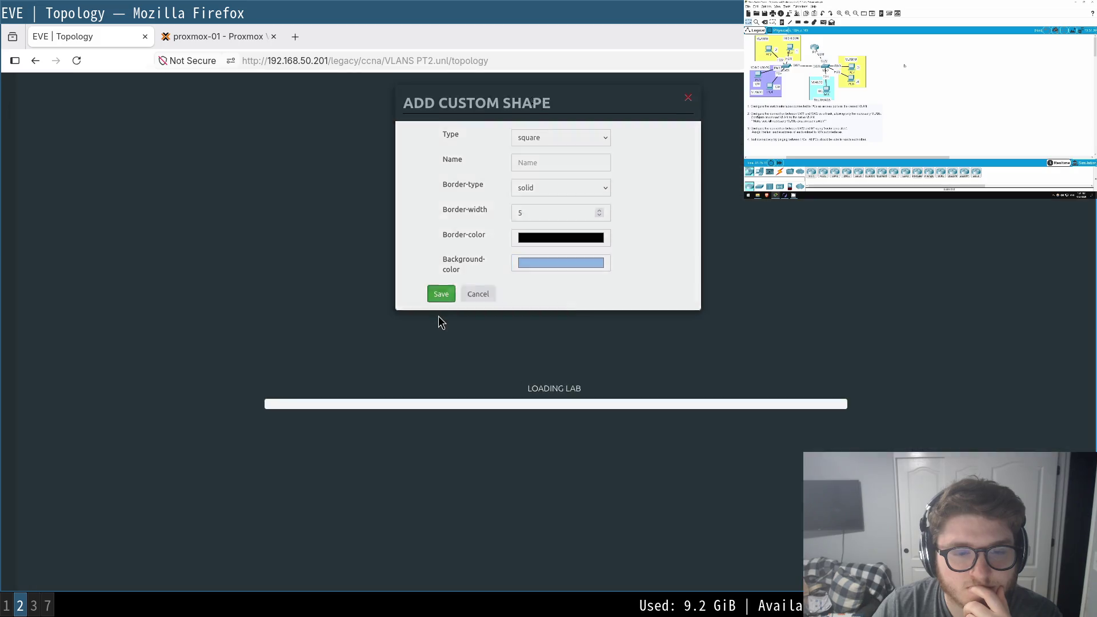
Move and resize the blue square to enclose PC1 and PC2.
drag(240, 246, 251, 307)
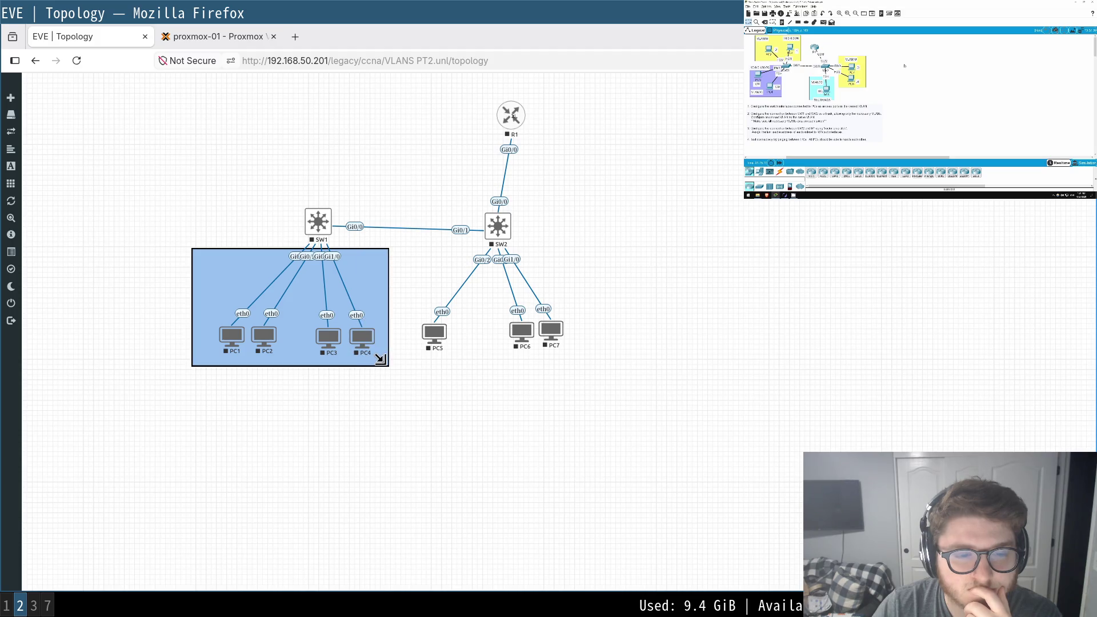
drag(245, 306, 291, 356)
drag(228, 273, 237, 274)
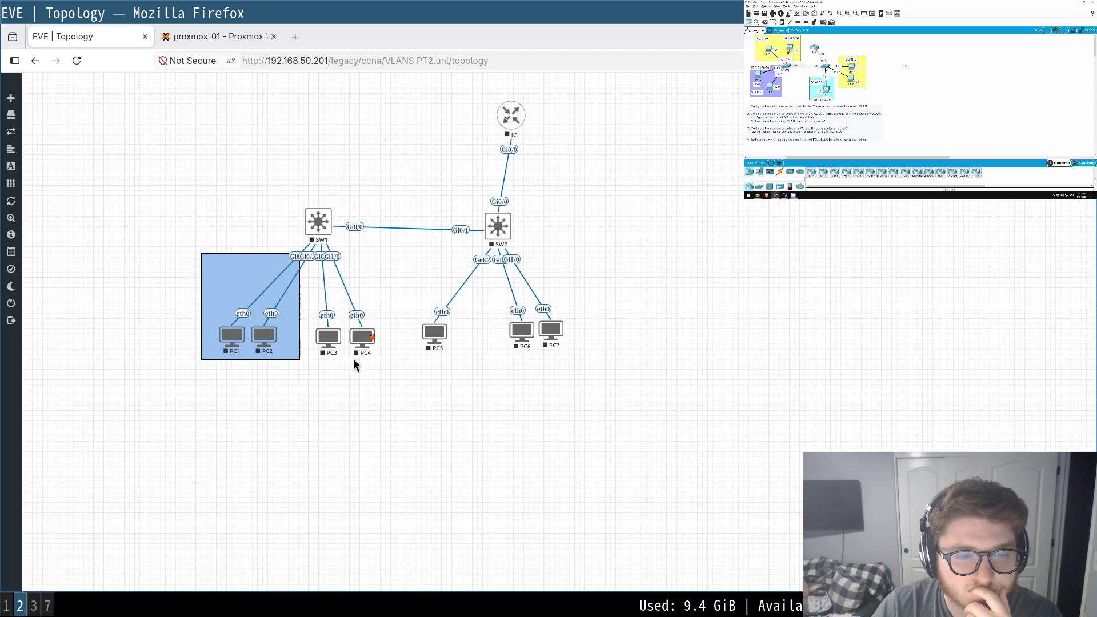
Duplicate the square three times, placing copies around PC3–PC4, PC5 and PC6–PC7.
right_click(296, 345)
click(325, 362)
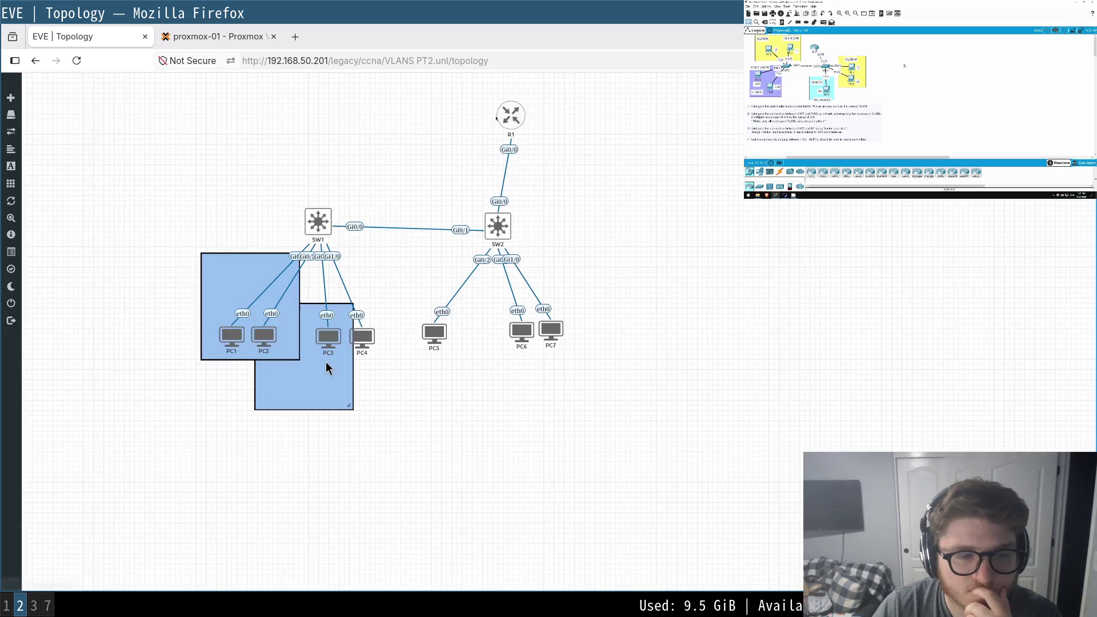
drag(317, 360, 364, 326)
right_click(376, 316)
click(400, 345)
drag(403, 336, 447, 292)
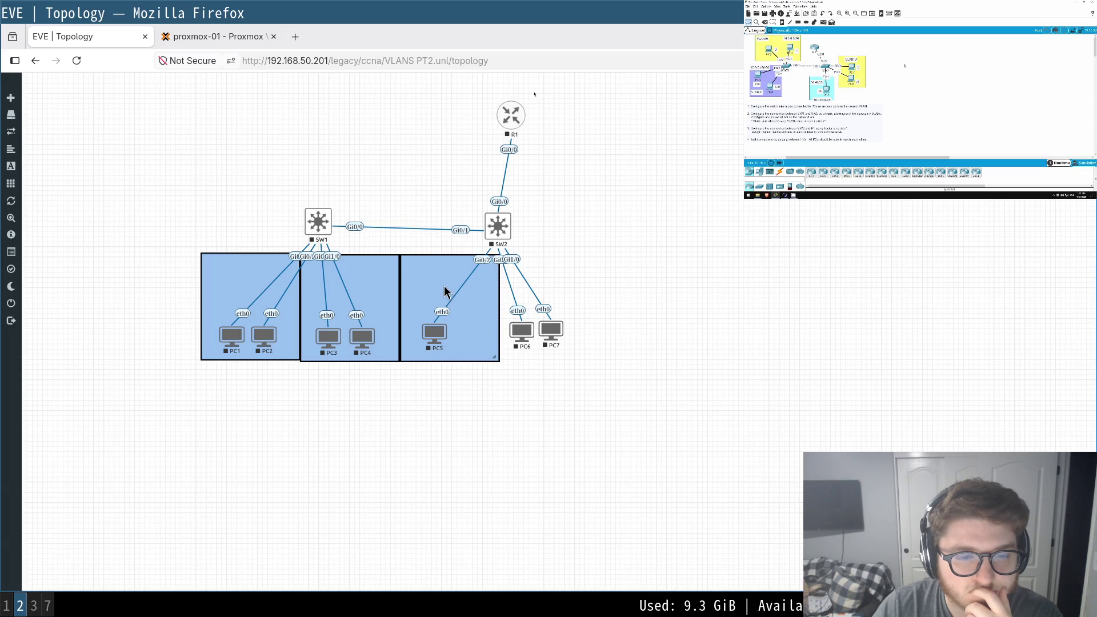
right_click(445, 293)
click(466, 308)
mouse_move(481, 392)
mouse_down()
mouse_move(533, 341)
mouse_move(520, 339)
mouse_move(569, 335)
mouse_up()
Nudge PC4, PC5 and the PC5 and PC6–PC7 squares slightly right to tidy the layout.
drag(438, 340, 449, 339)
drag(363, 344, 370, 341)
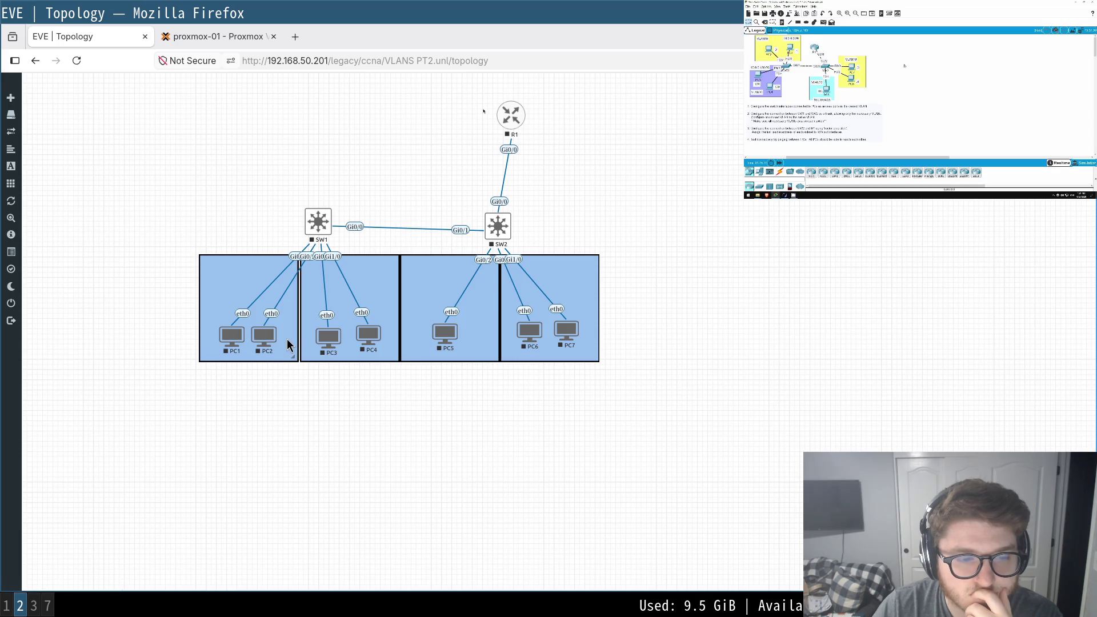
drag(421, 330, 431, 327)
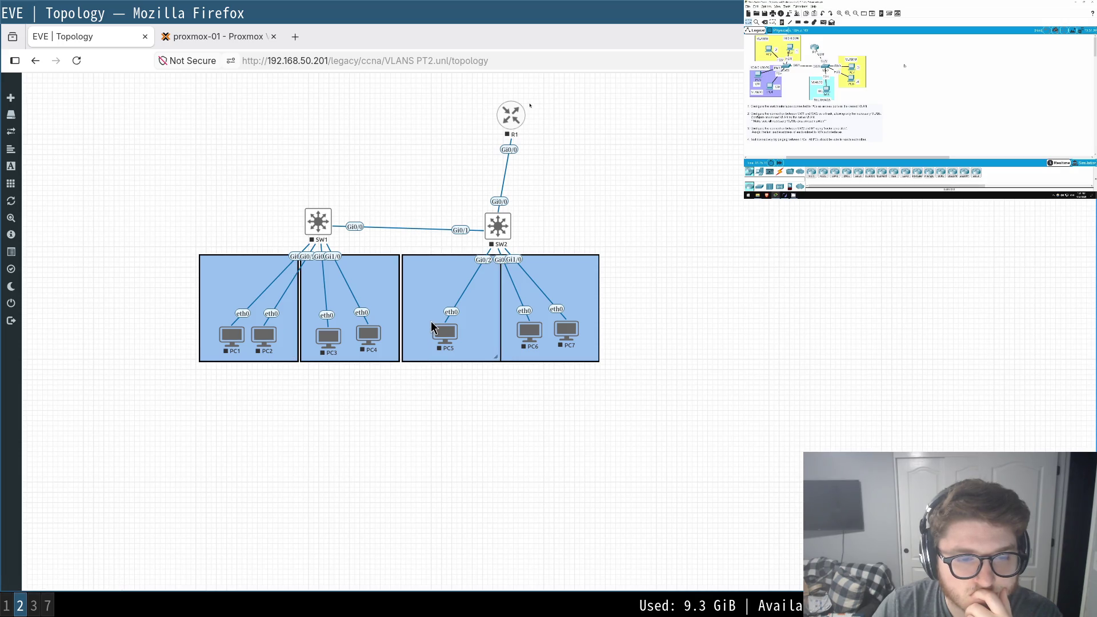
drag(552, 305, 561, 302)
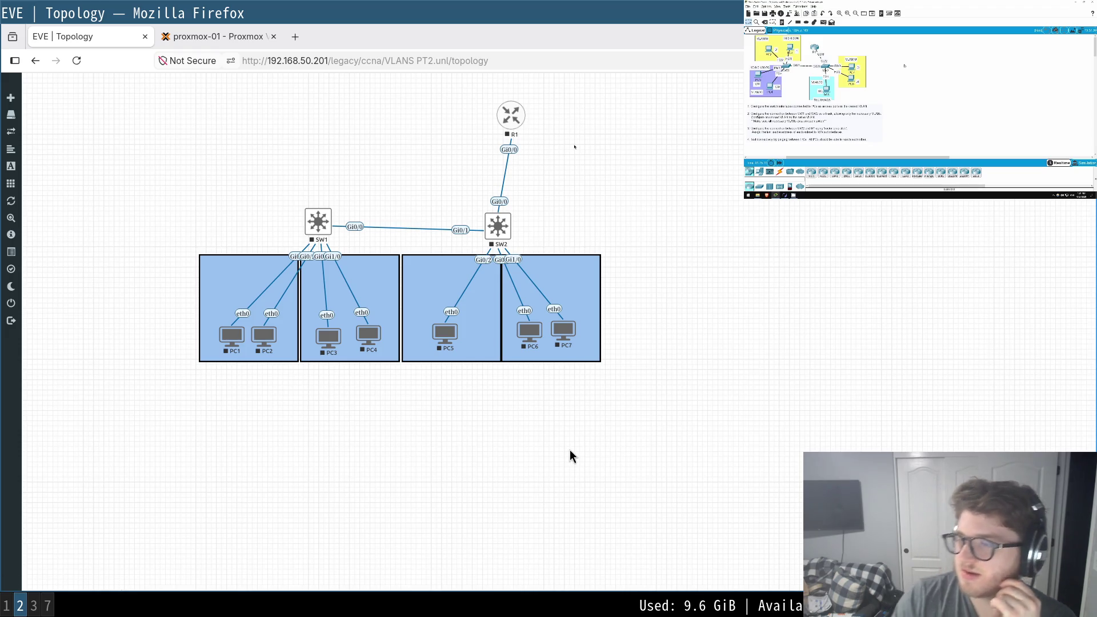
right_click(467, 474)
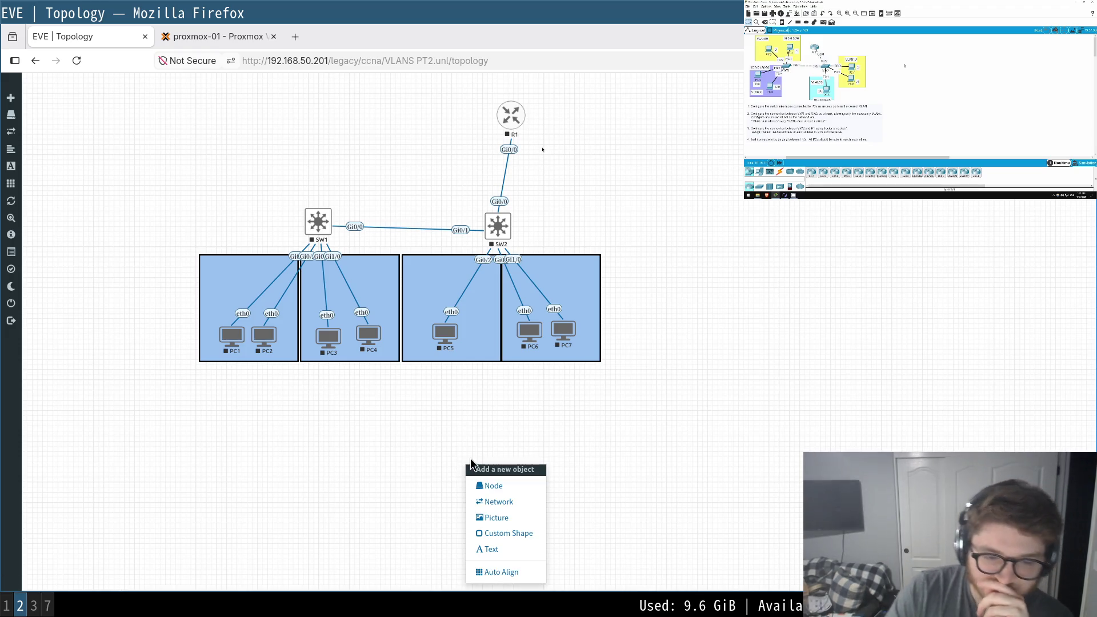
Dismiss the add-text dialog and give the PC3–PC4 square an orange background.
click(508, 550)
click(483, 466)
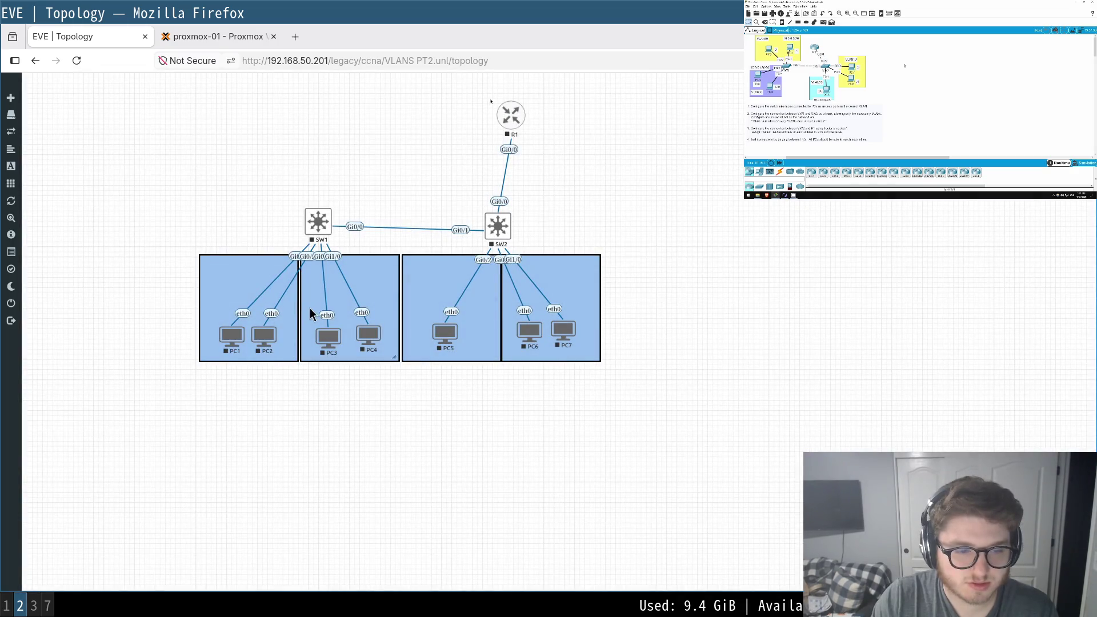
right_click(330, 334)
click(339, 374)
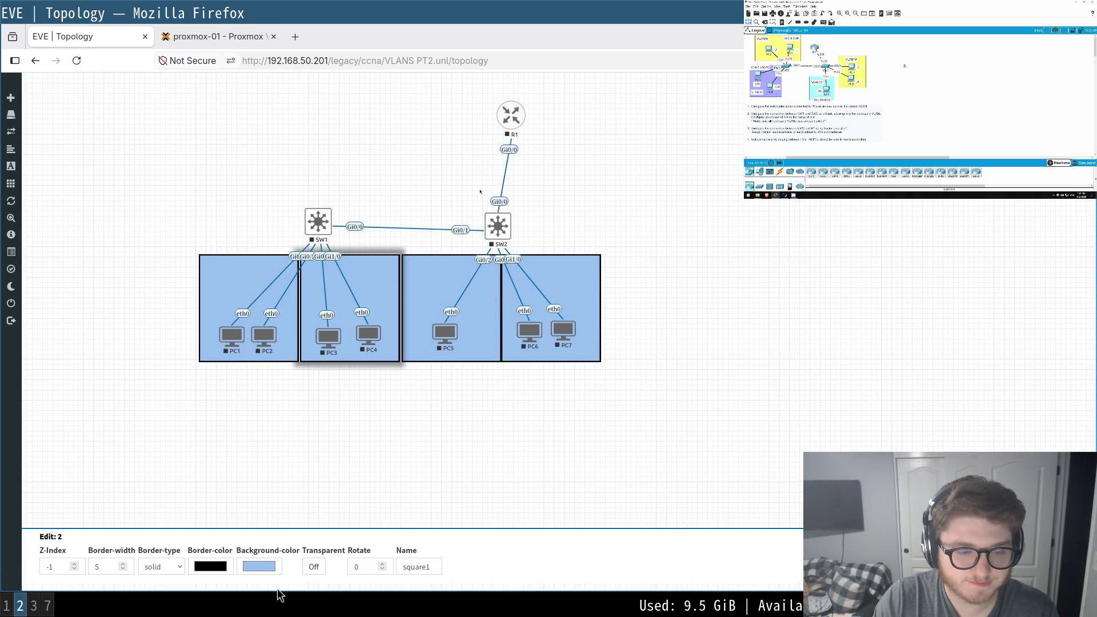
click(267, 572)
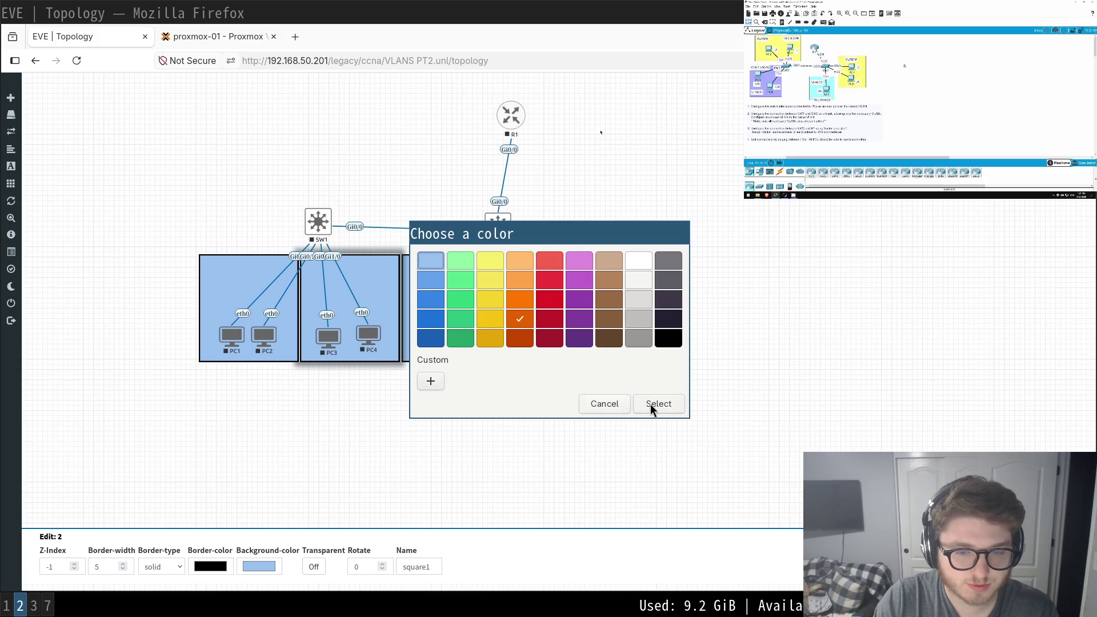
click(649, 403)
Recolour the PC5 square red.
right_click(446, 293)
click(480, 360)
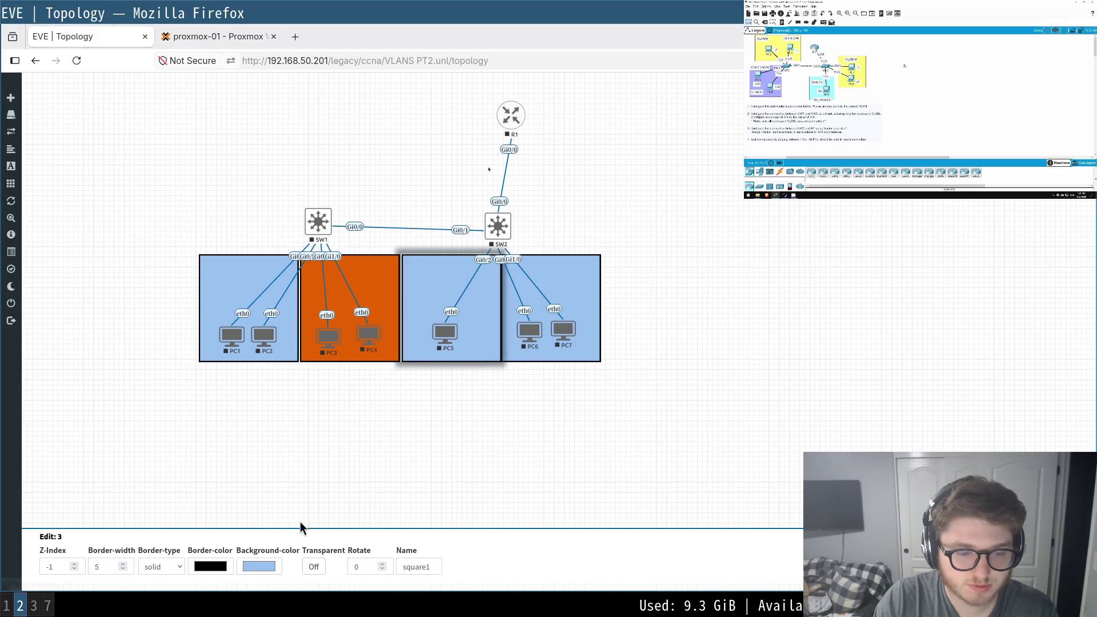
click(267, 565)
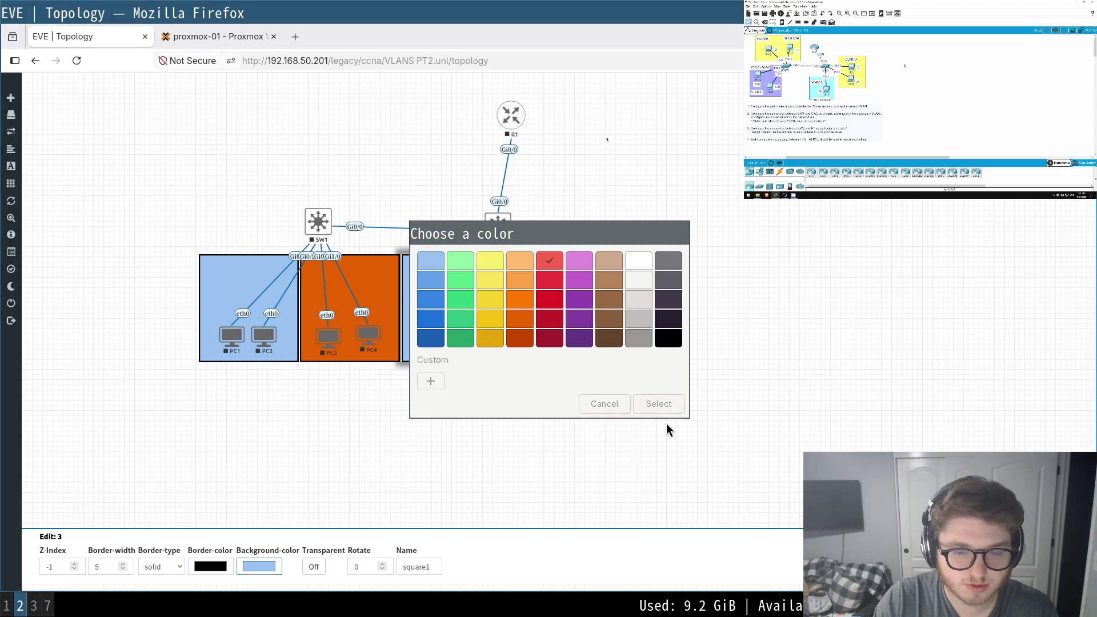
click(642, 403)
Recolour the PC6–PC7 square brown.
right_click(571, 276)
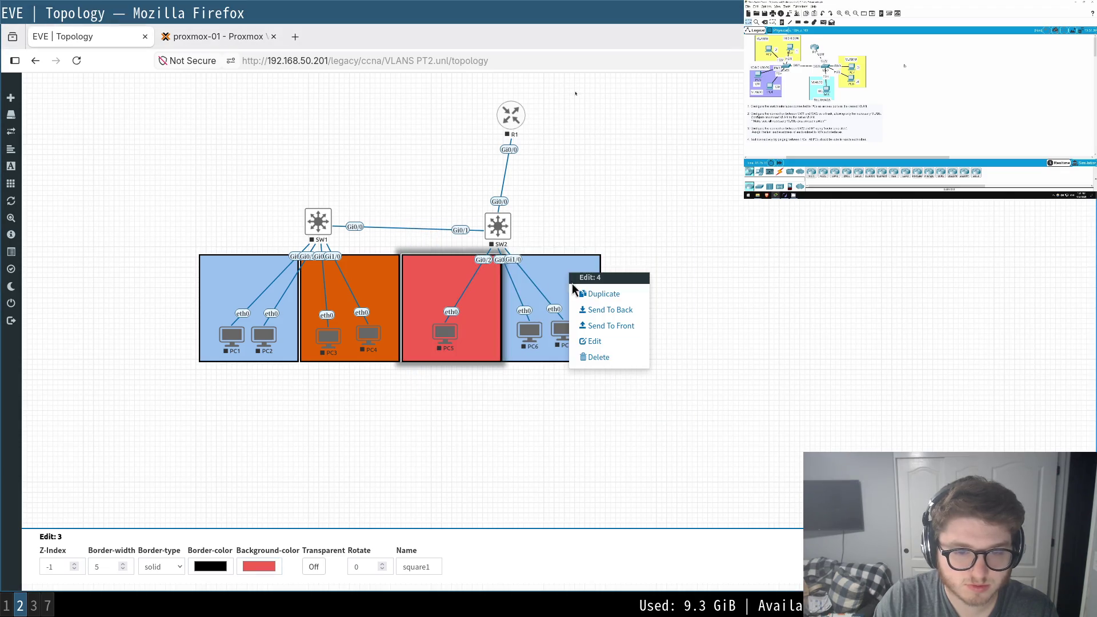
click(591, 341)
click(252, 566)
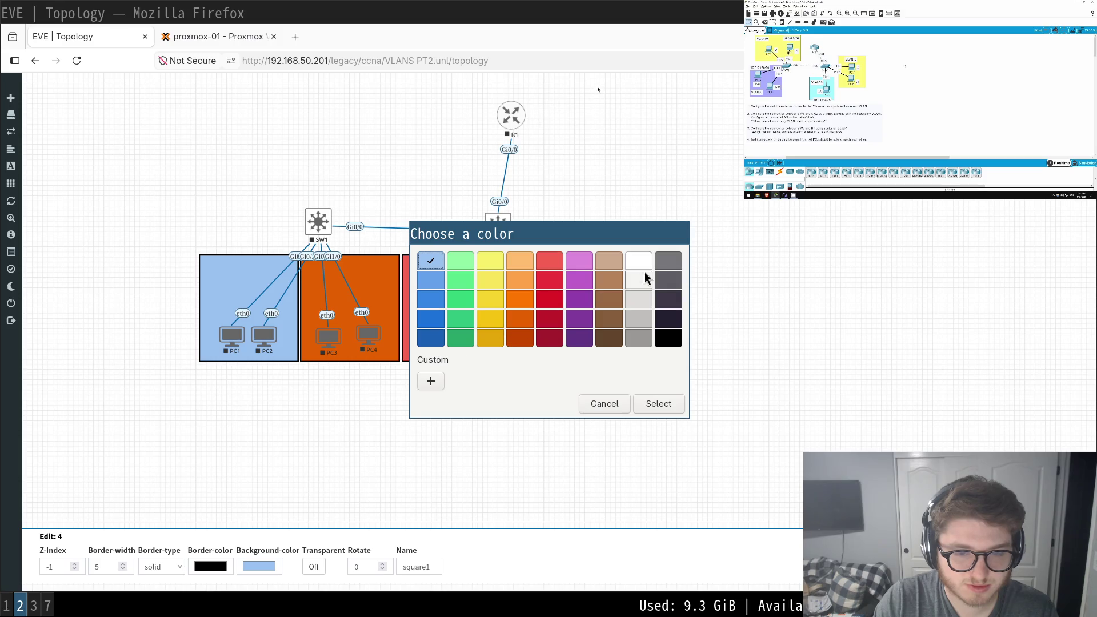
click(605, 277)
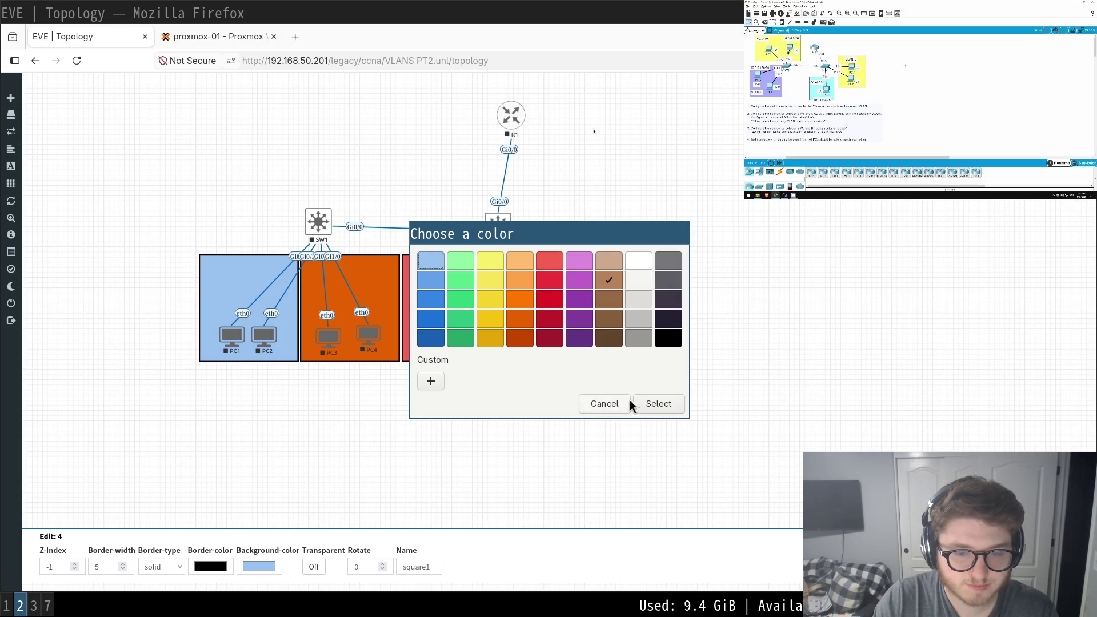
click(638, 404)
Change the orange PC3–PC4 square to purple and shift the brown square slightly right.
right_click(396, 309)
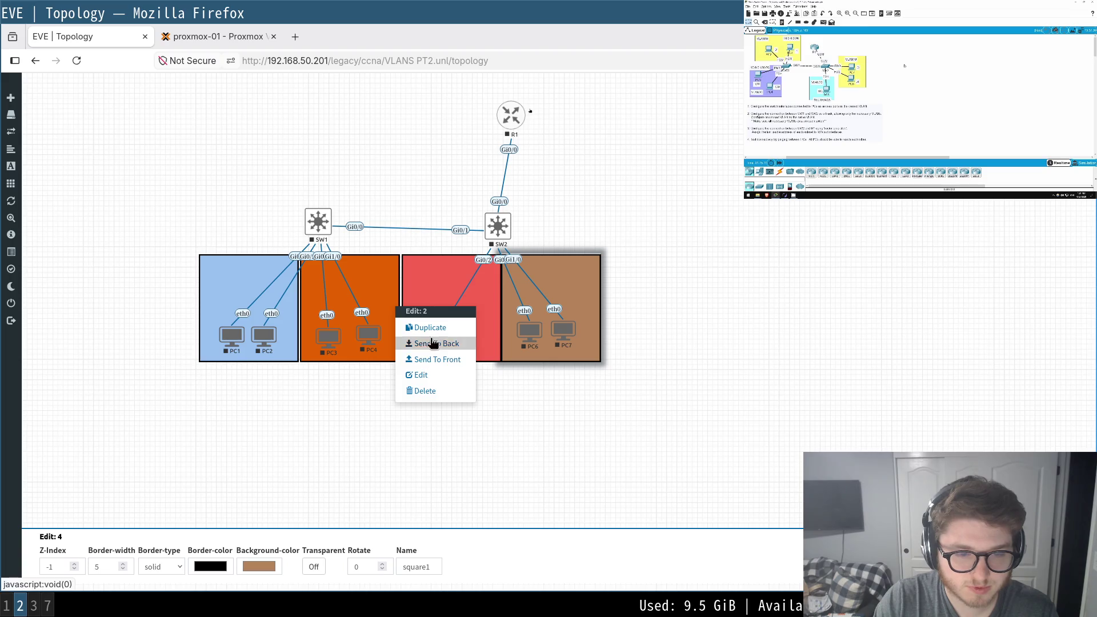
click(434, 381)
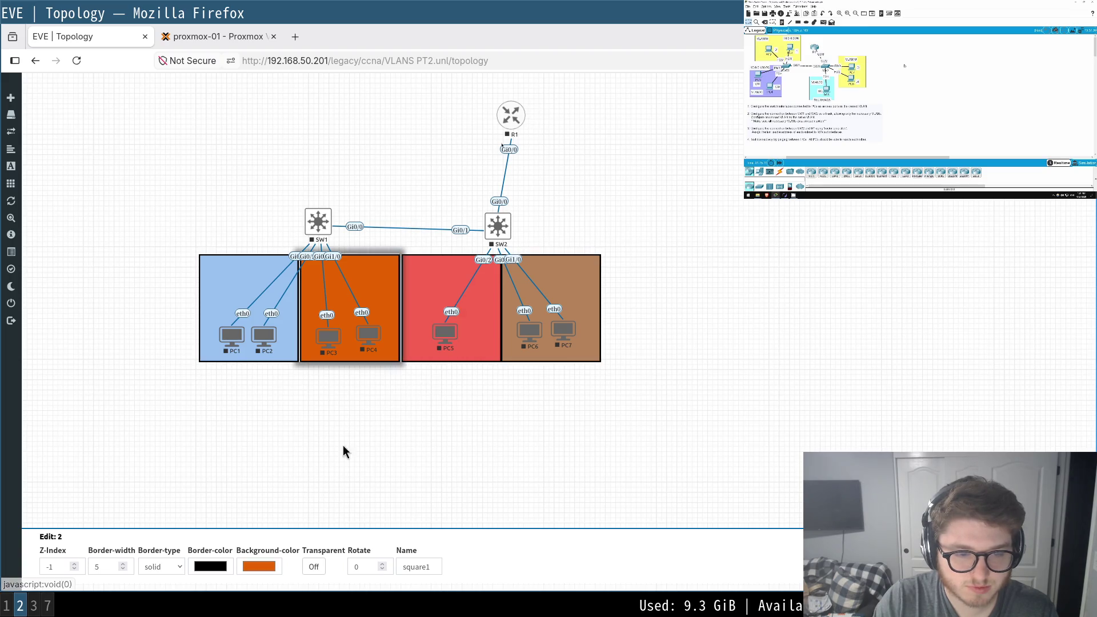
click(275, 561)
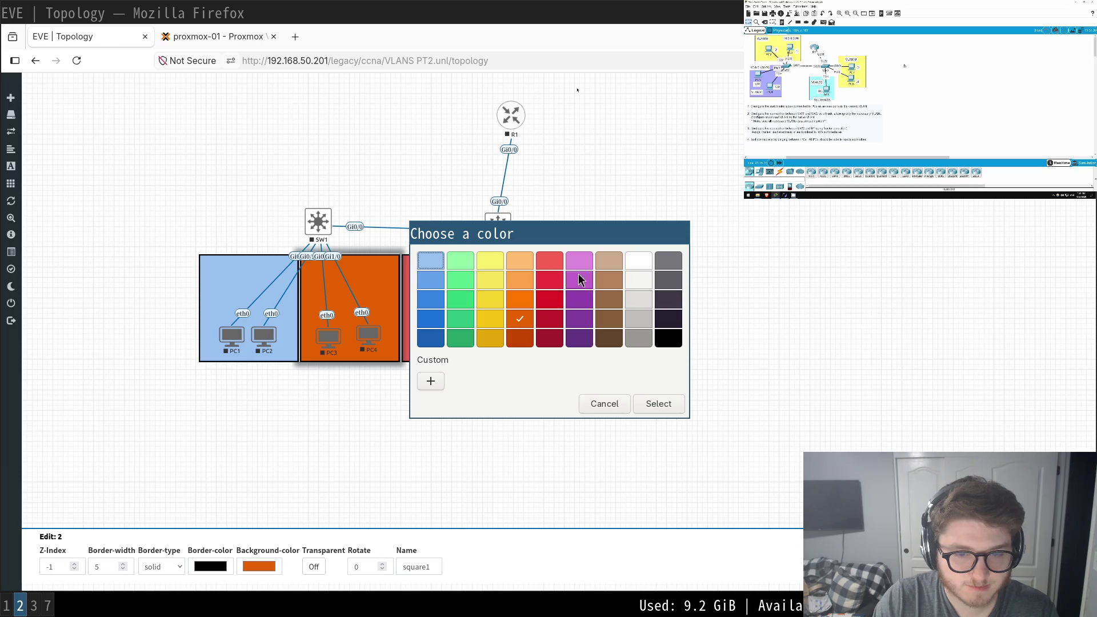
click(658, 404)
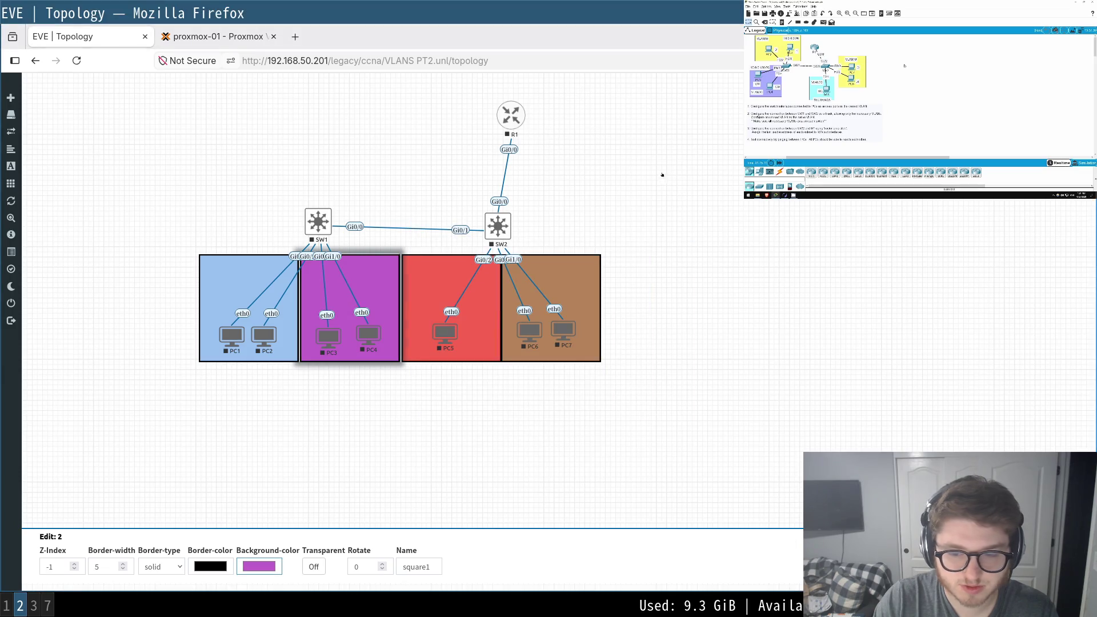
click(478, 422)
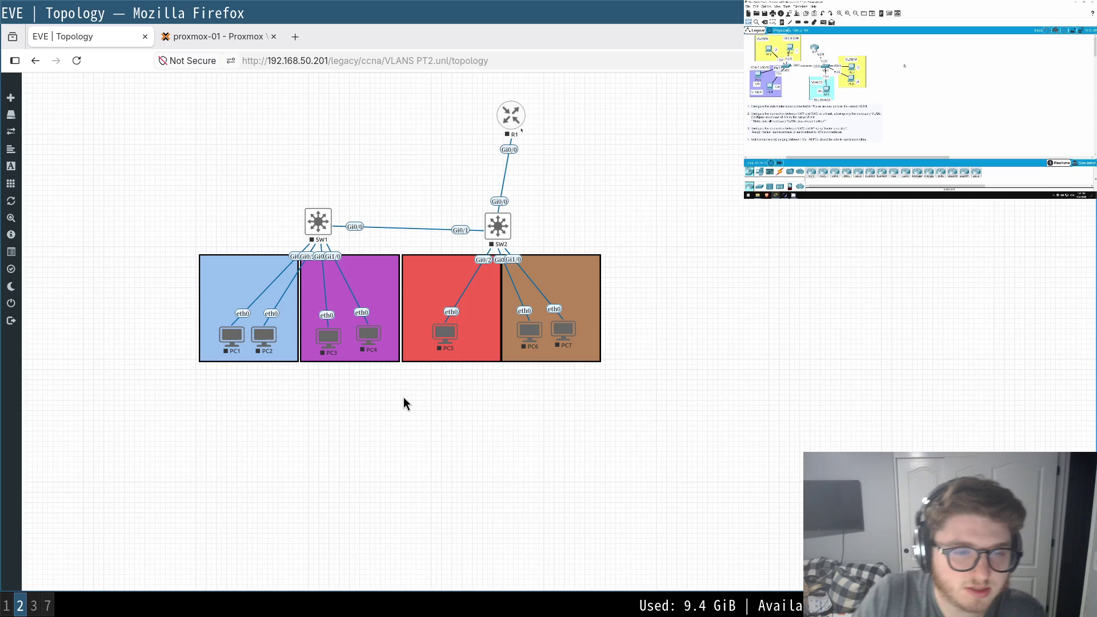
drag(513, 313, 560, 336)
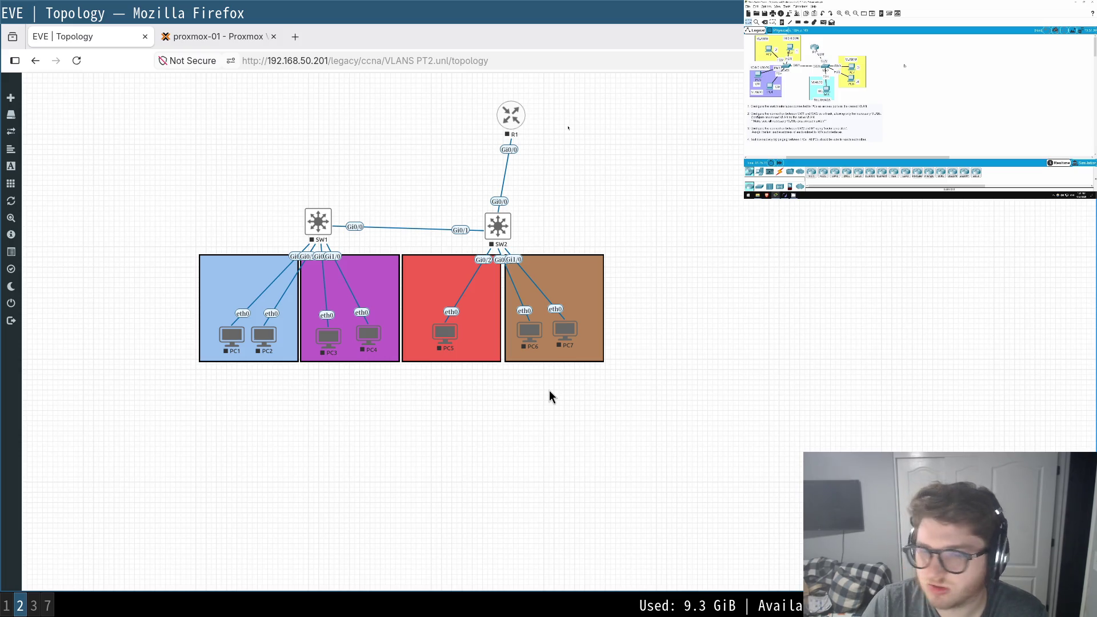
Nudge R1 slightly left and PC7 slightly up and right.
drag(514, 113, 499, 126)
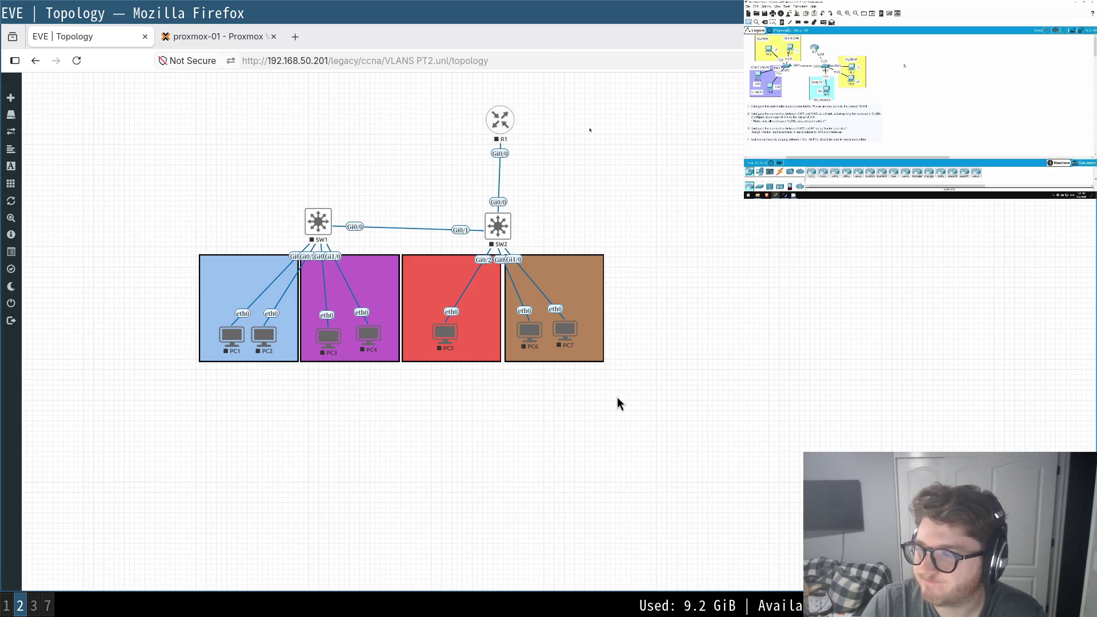
mouse_move(567, 337)
mouse_down()
mouse_move(581, 329)
mouse_move(530, 334)
mouse_move(569, 331)
mouse_up()
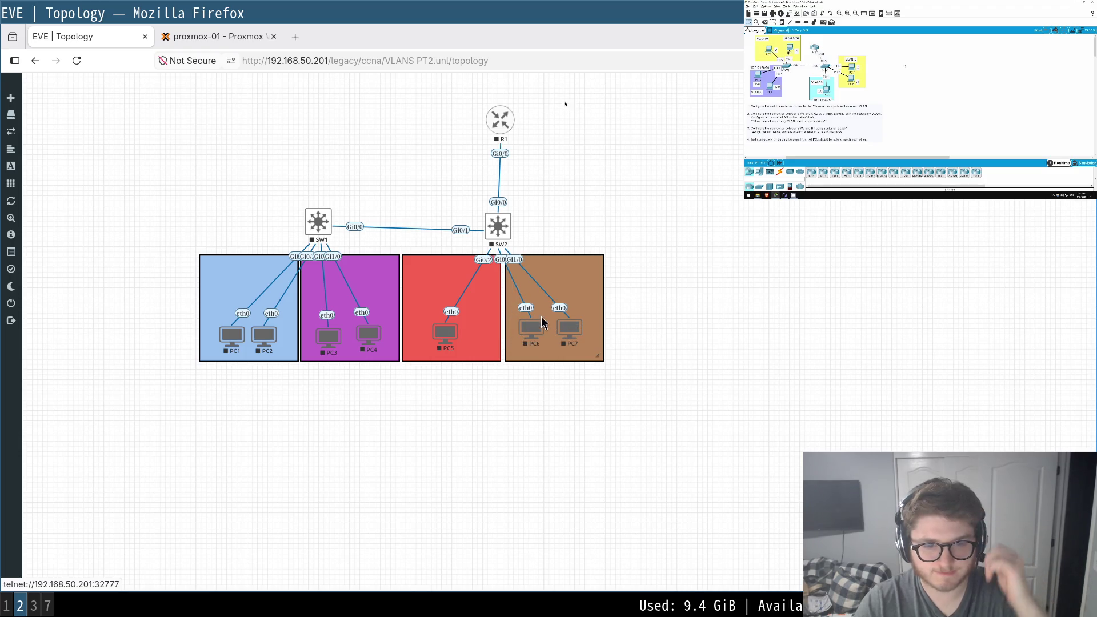